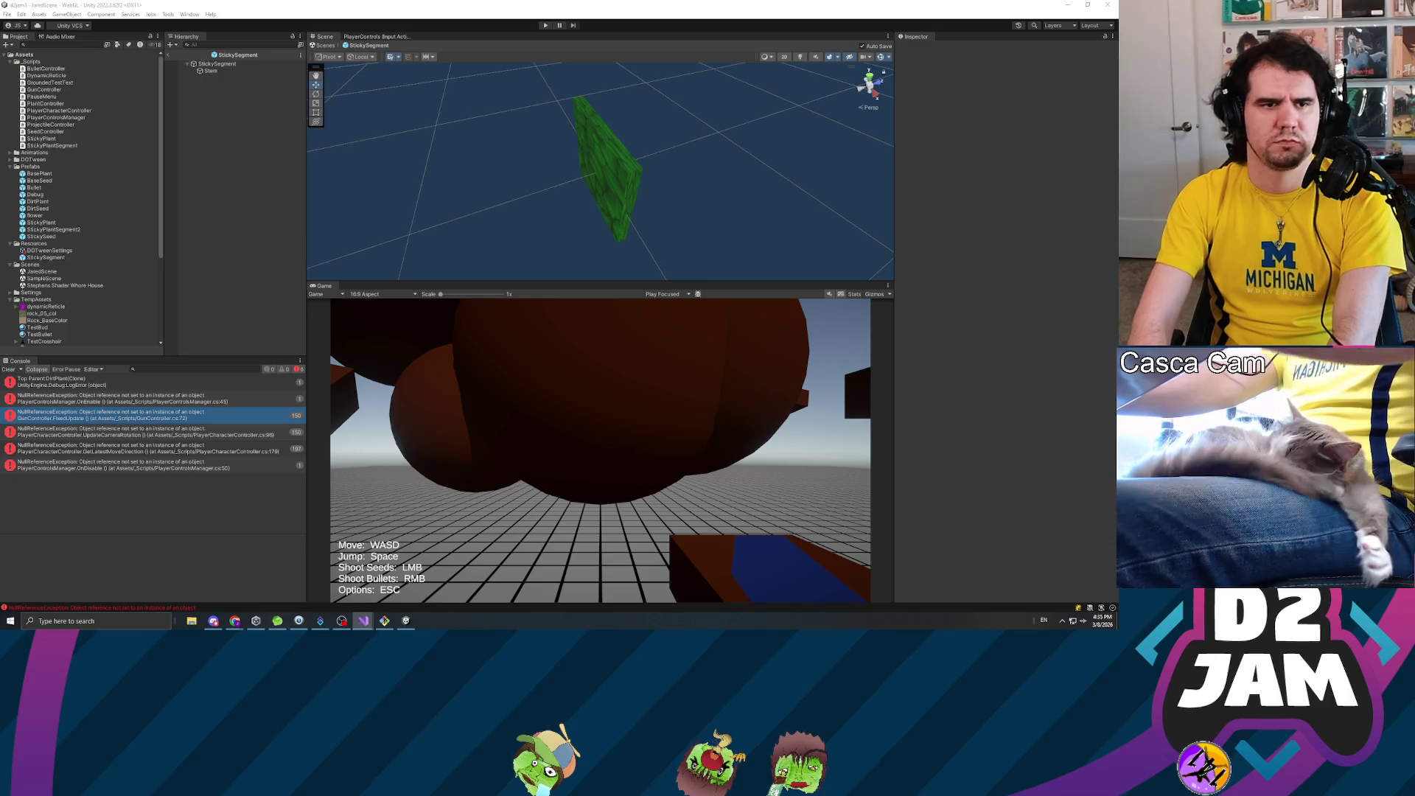
- Bring Unity forward, enter Play mode and fire a test seed toward the plant bulbs
click(208, 293)
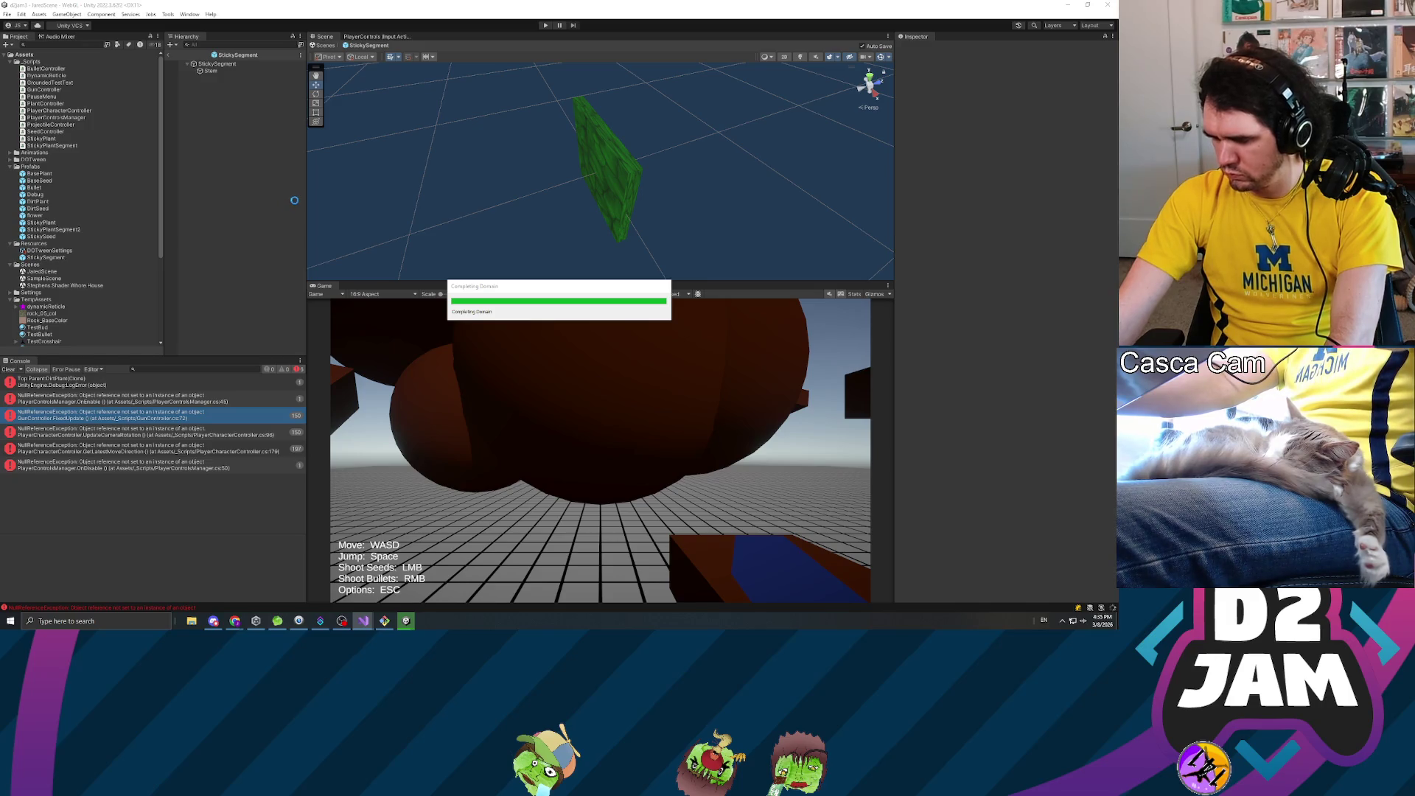
click(546, 26)
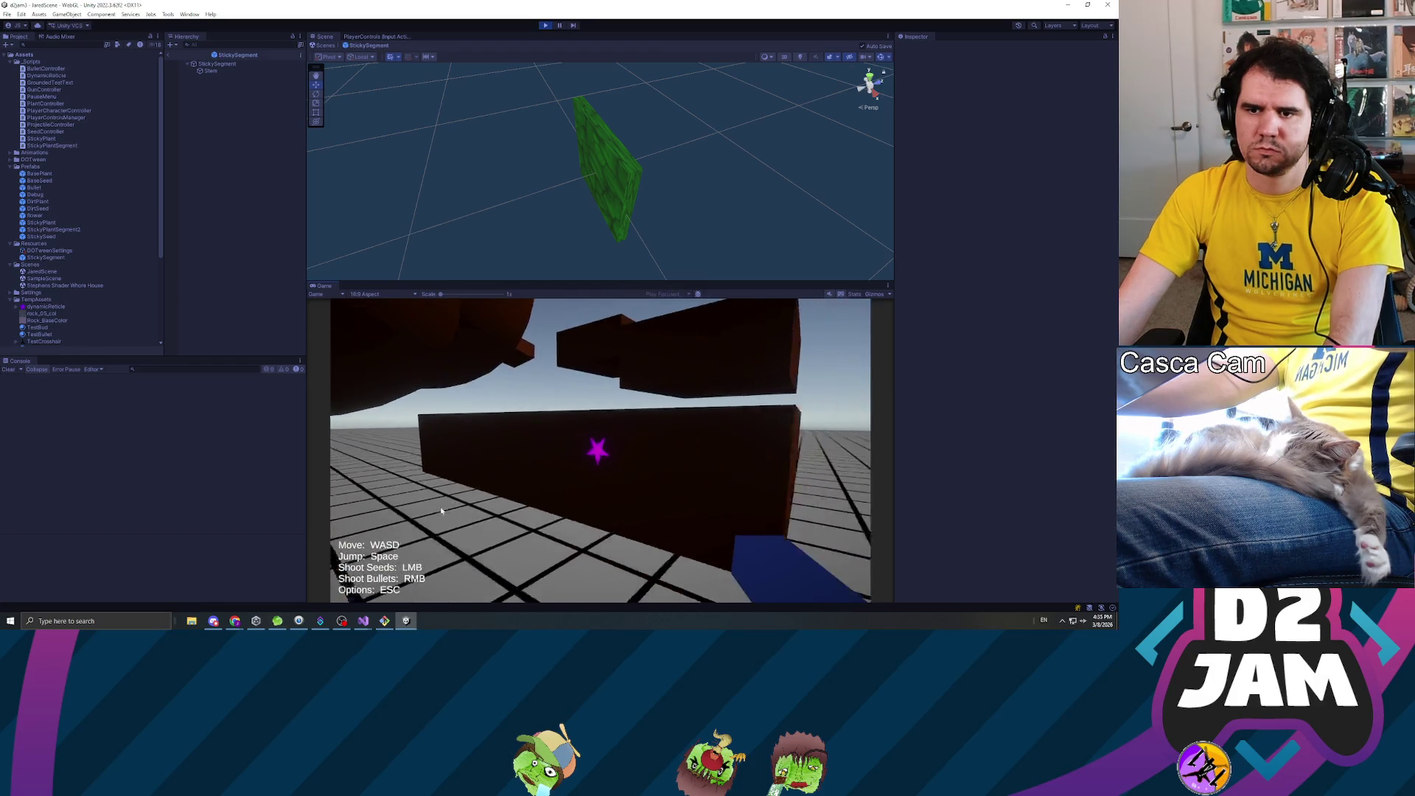
click(449, 509)
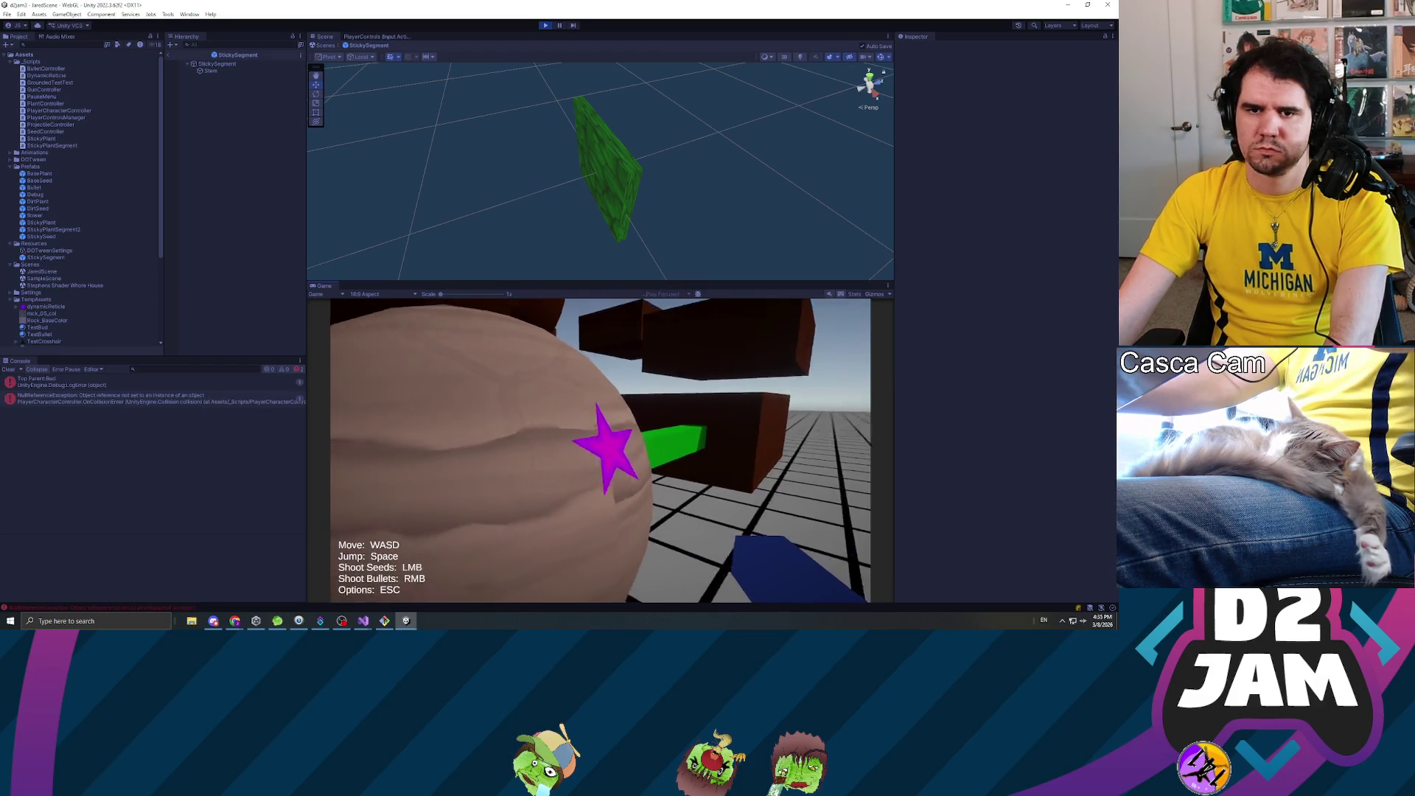
- Pause the game and inspect the NullReferenceException and 'Top Parent:Bud' console entries
key(Escape)
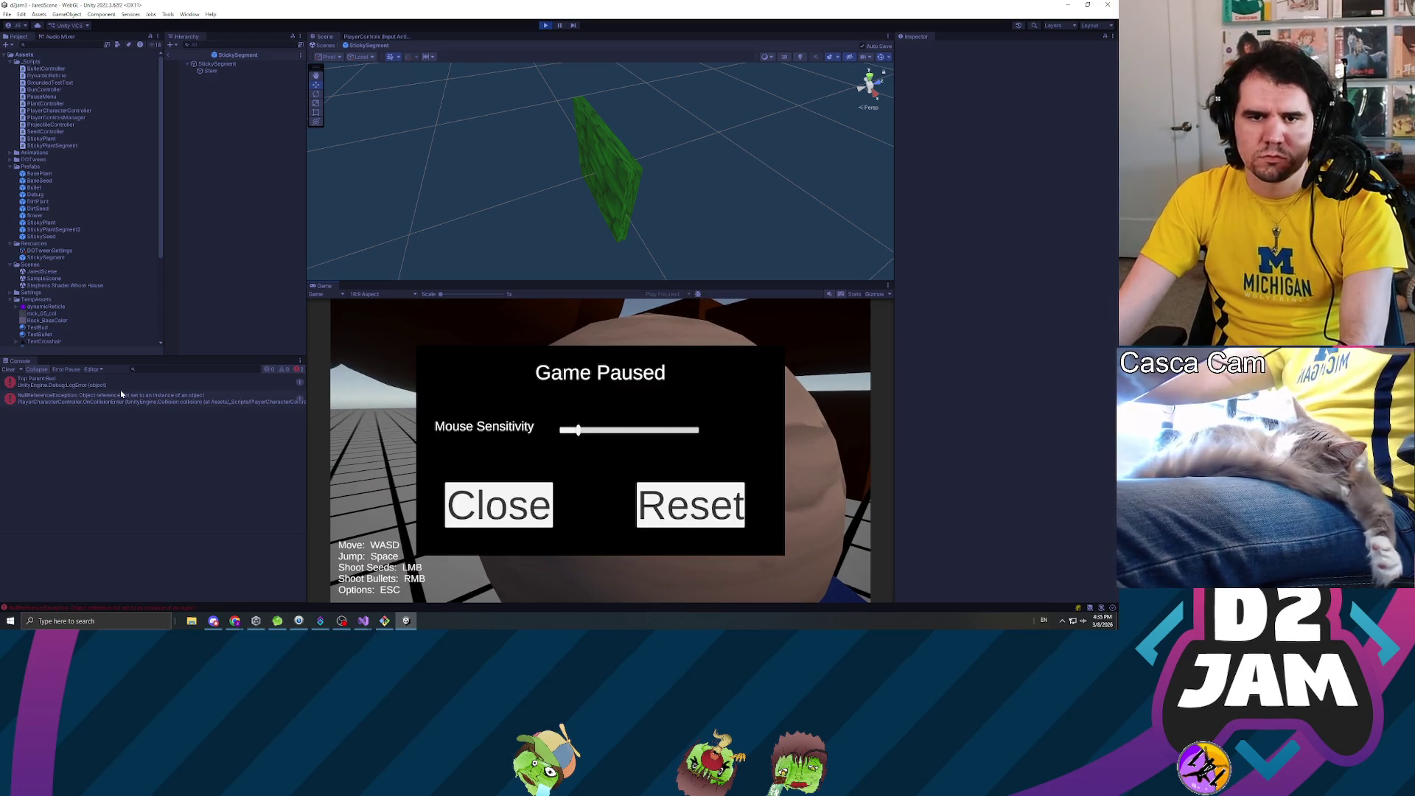
click(127, 402)
click(145, 383)
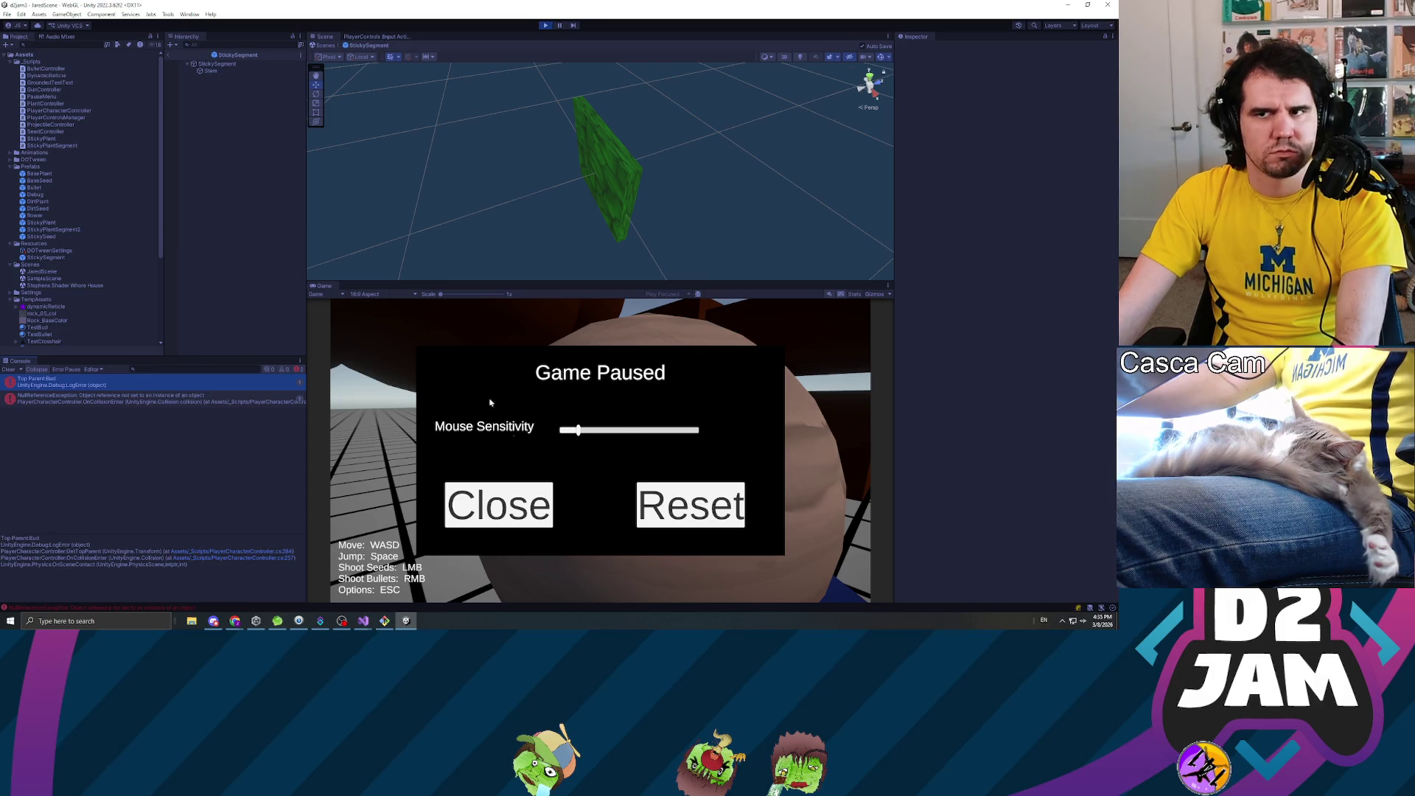
- Open the DirtPlant prefab for editing, check the code editor, then stop and restart Play mode
click(53, 230)
double_click(37, 201)
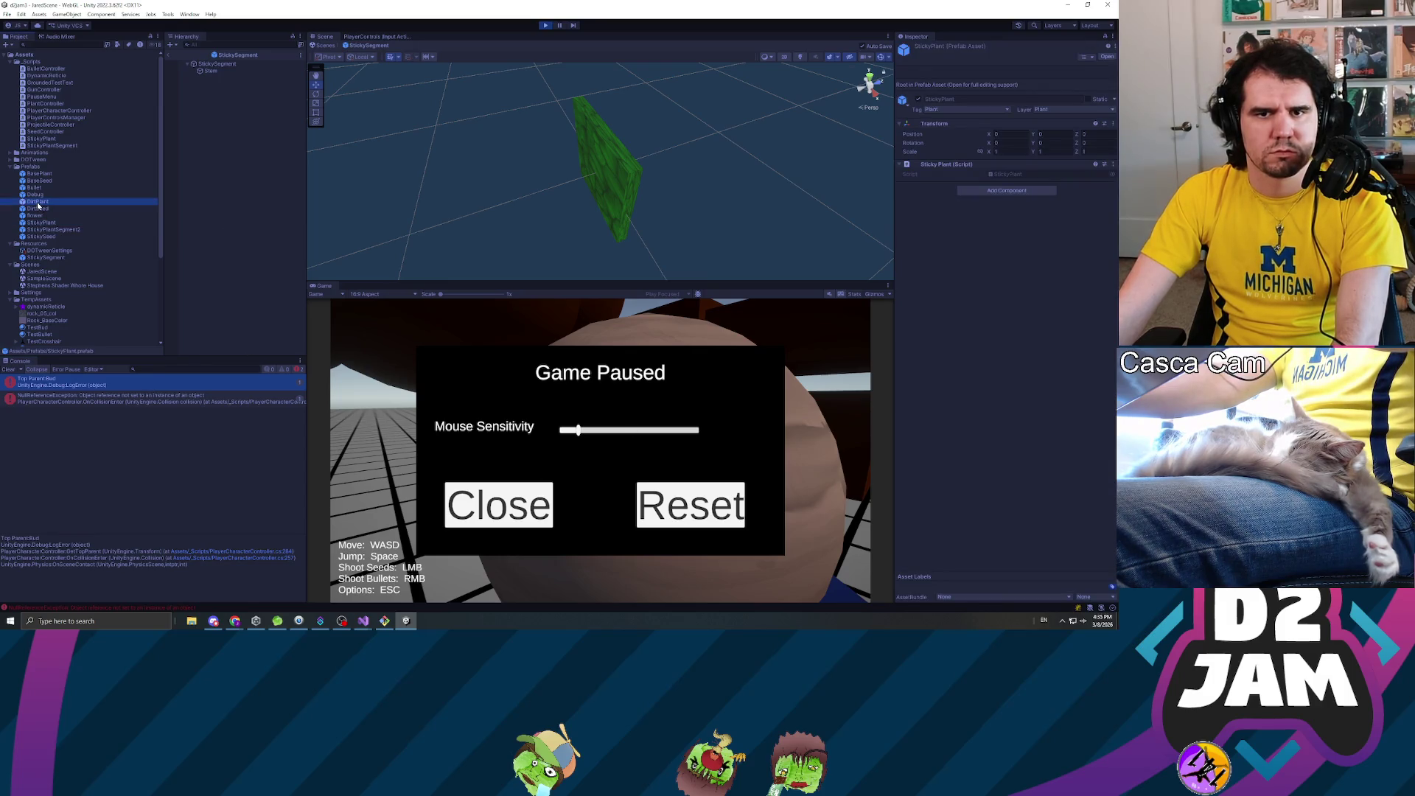
key(alt+Tab)
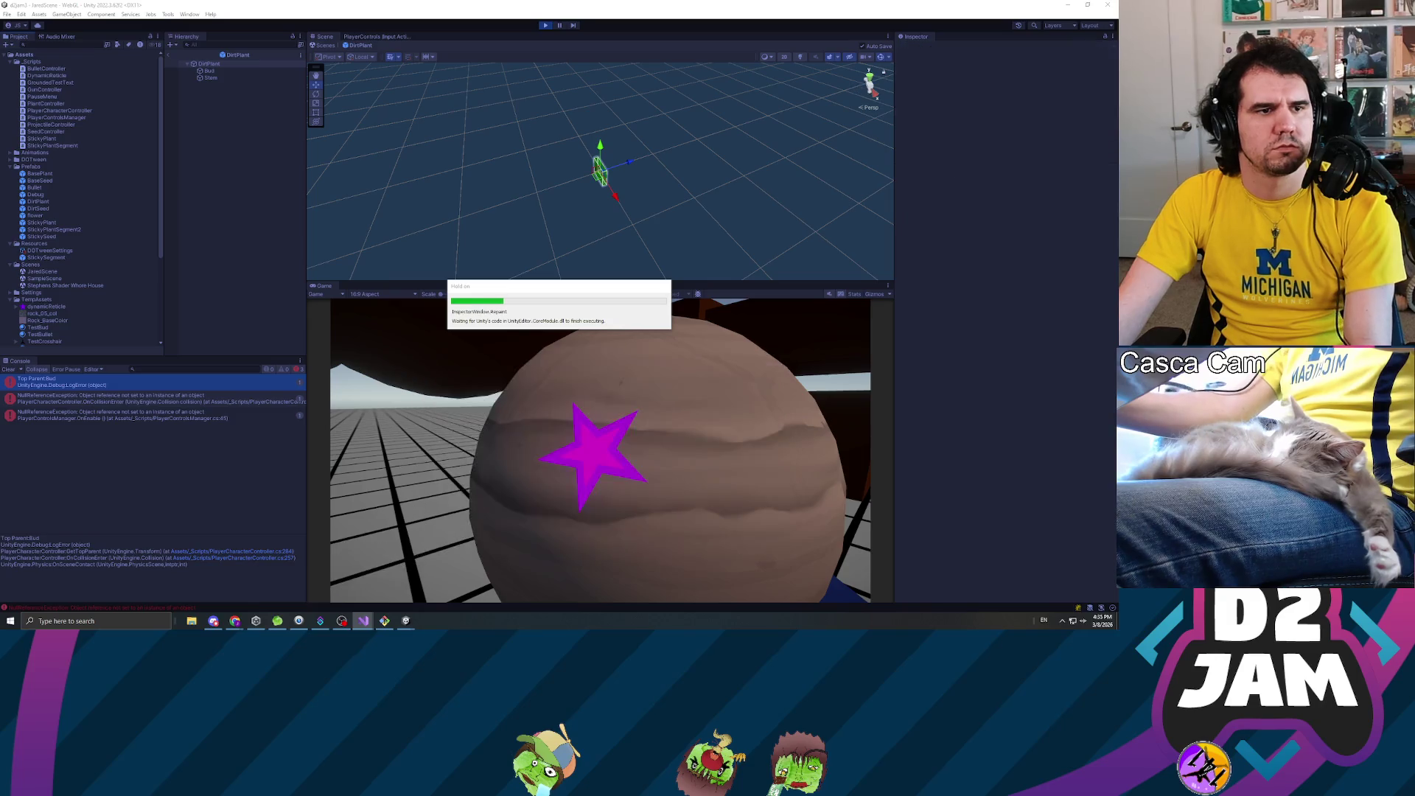
click(545, 25)
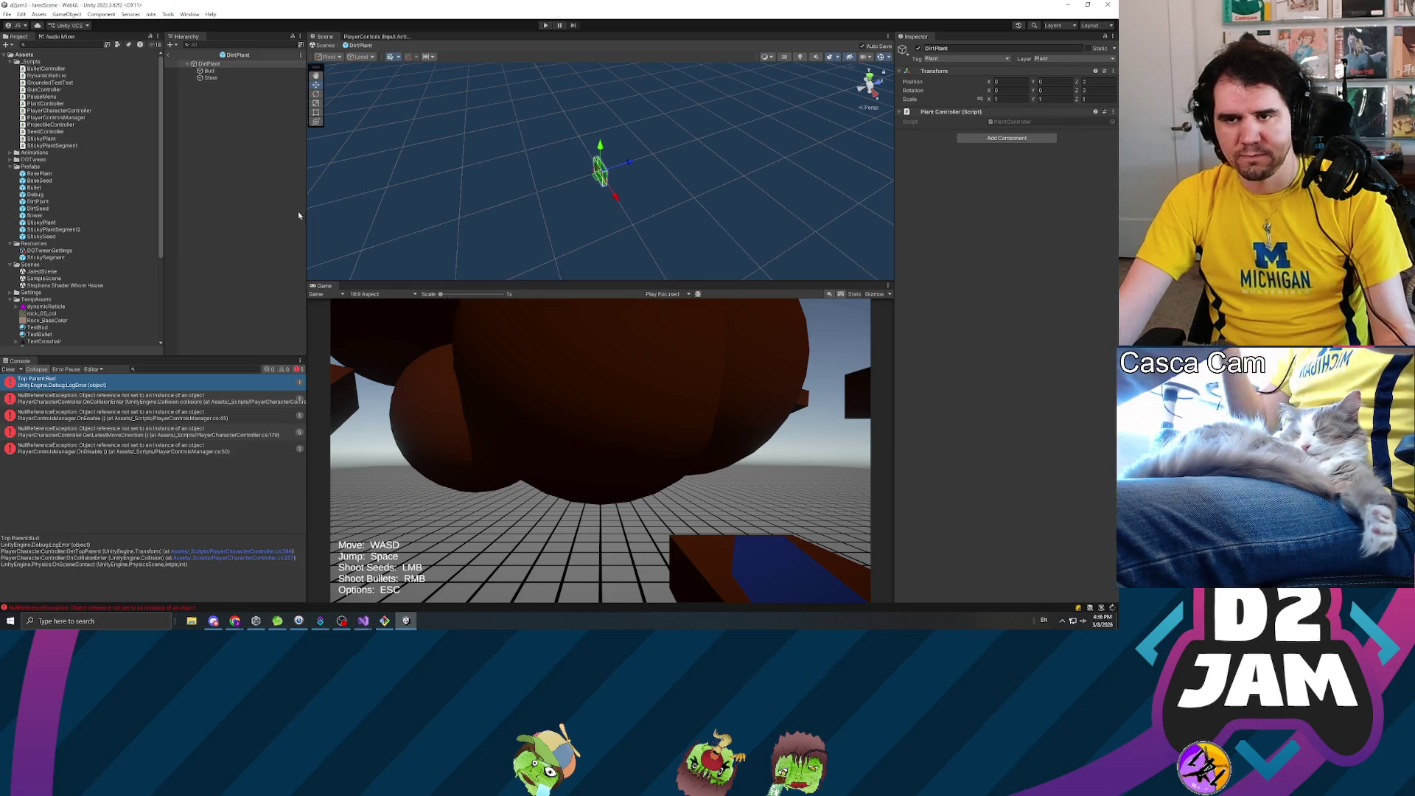
click(545, 25)
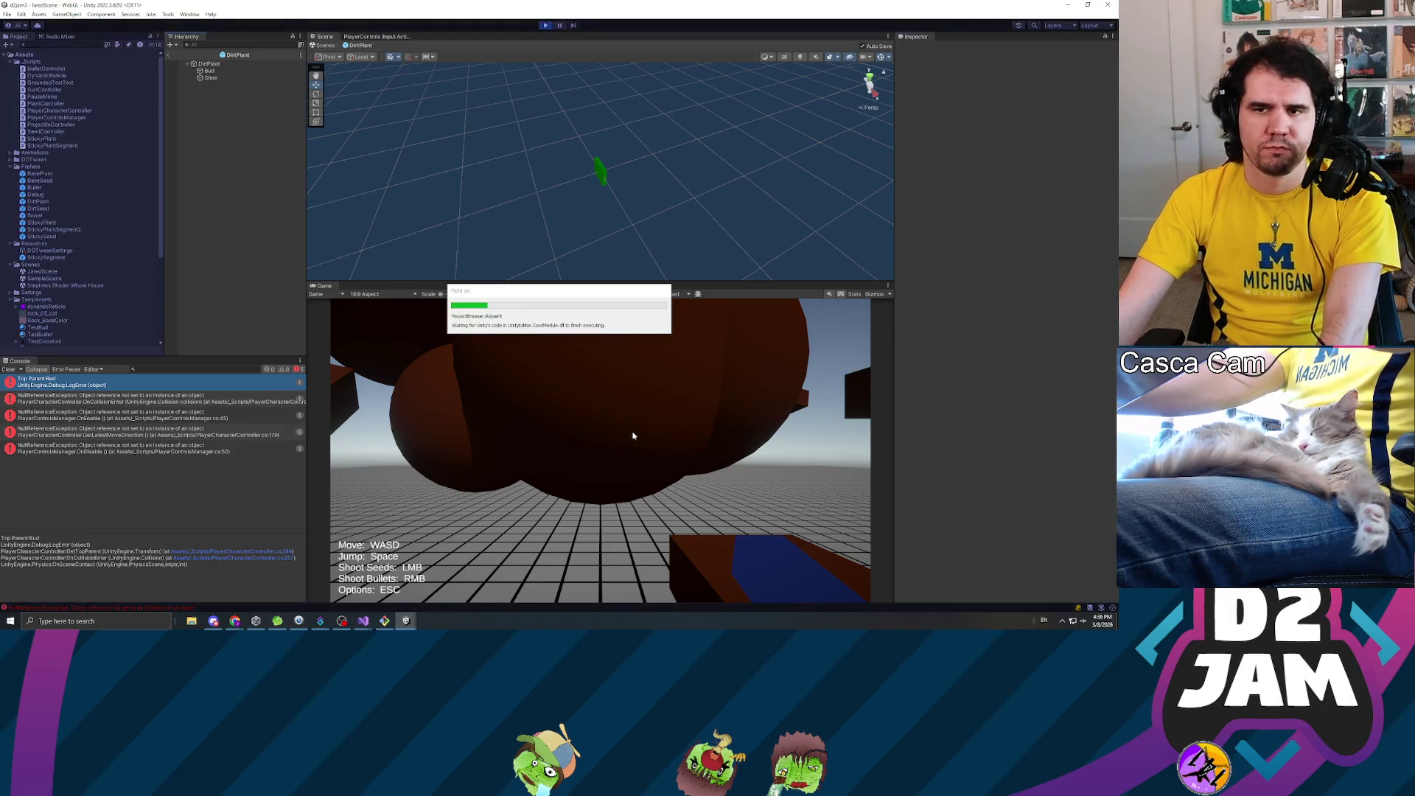
- Shoot two seeds to grow plants while walking toward the wall and back, then pause
click(621, 458)
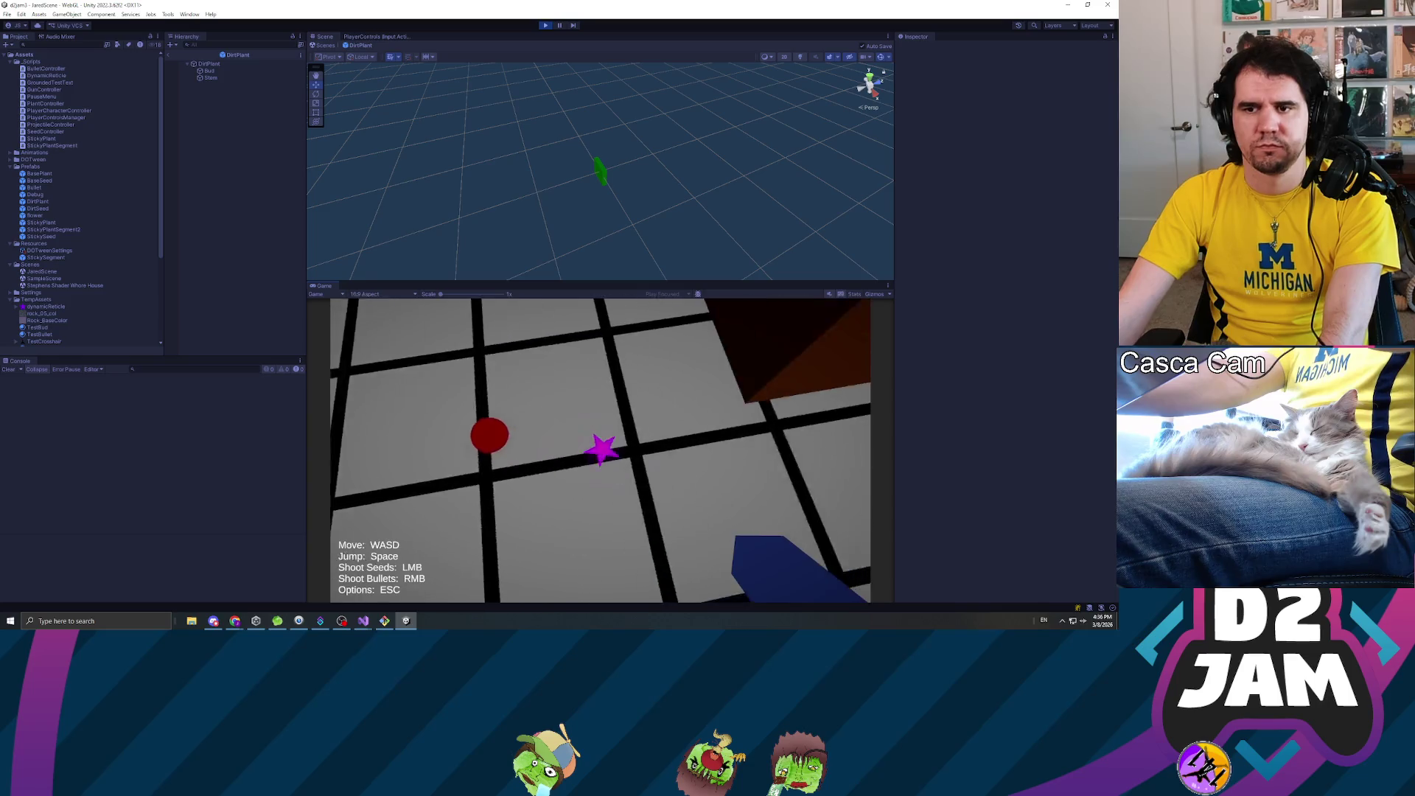
key(w)
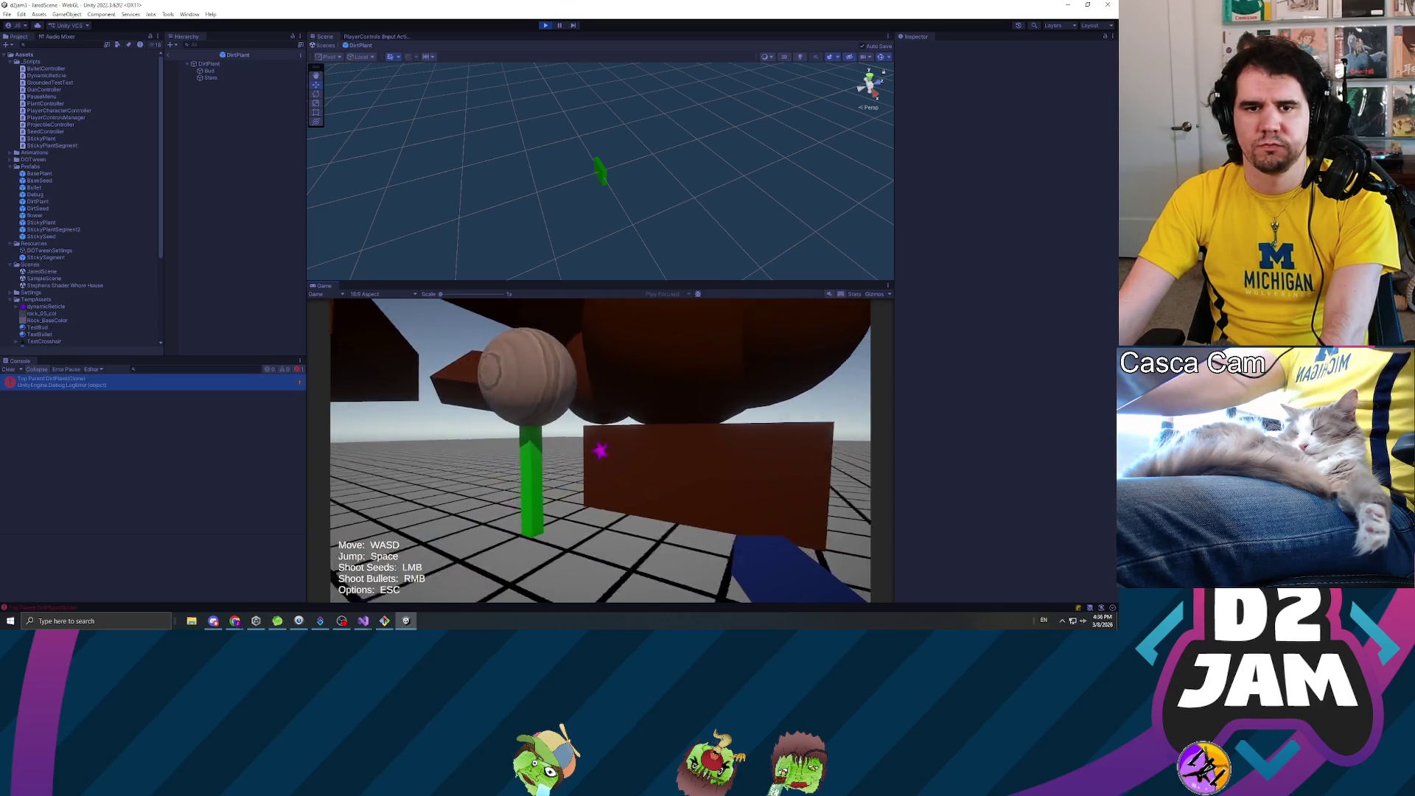
key(w)
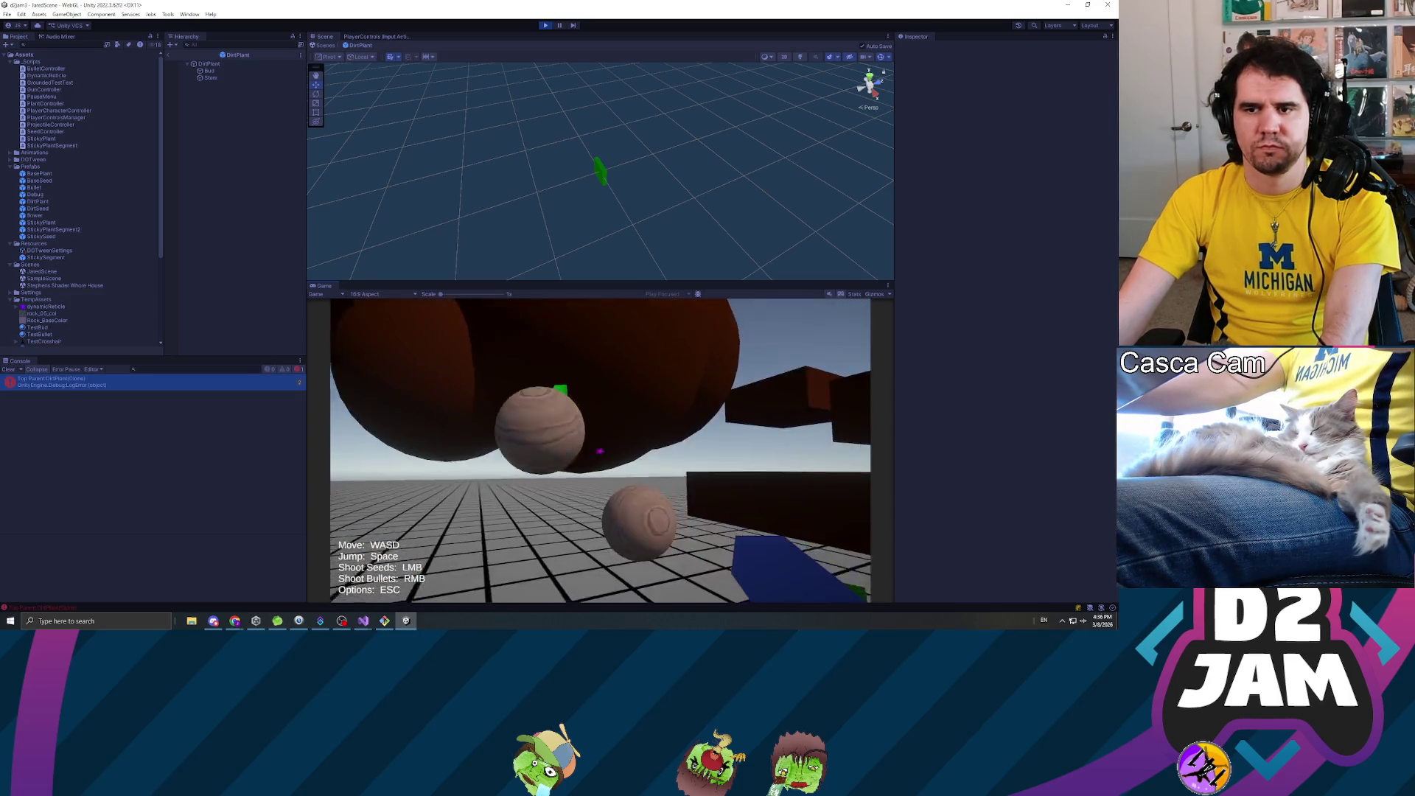
key(w)
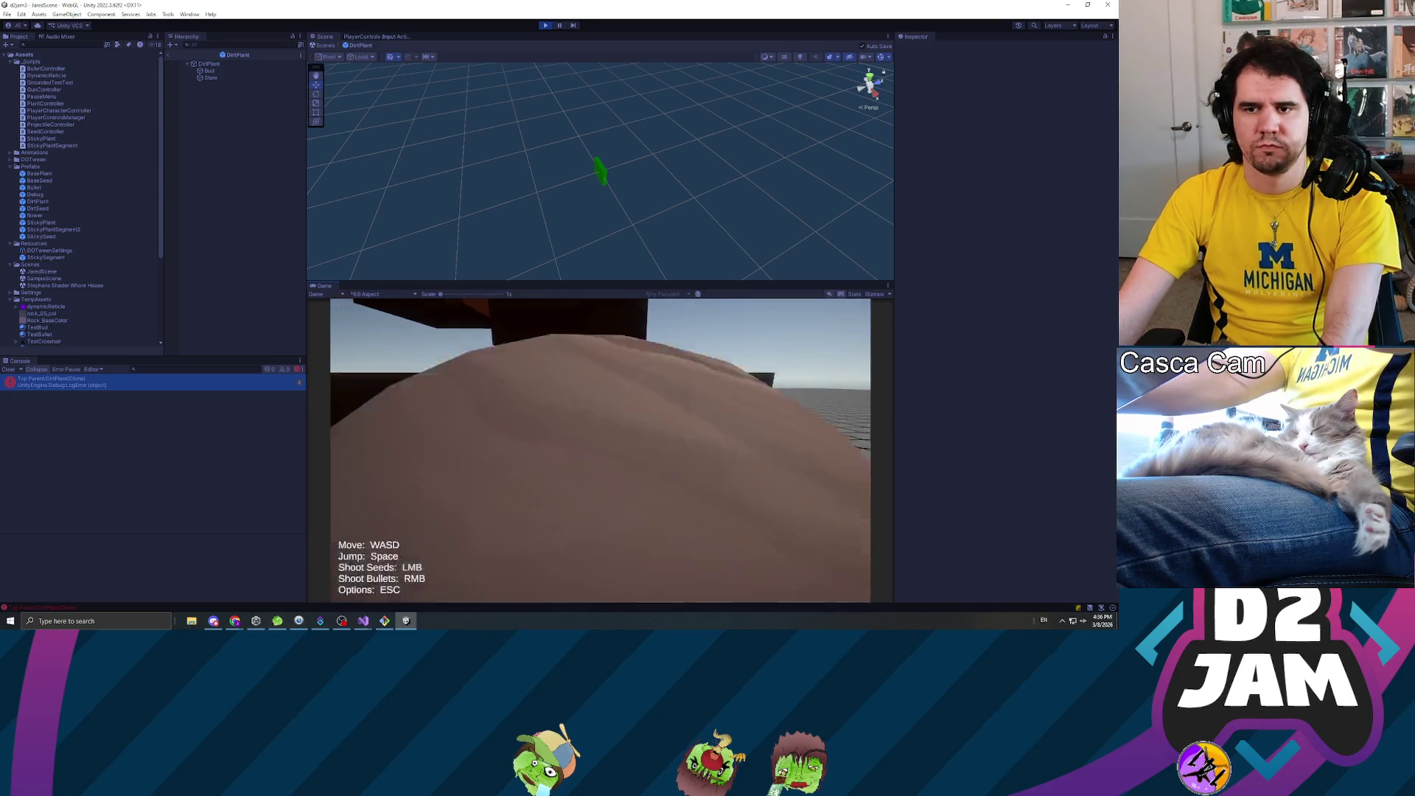
key(s)
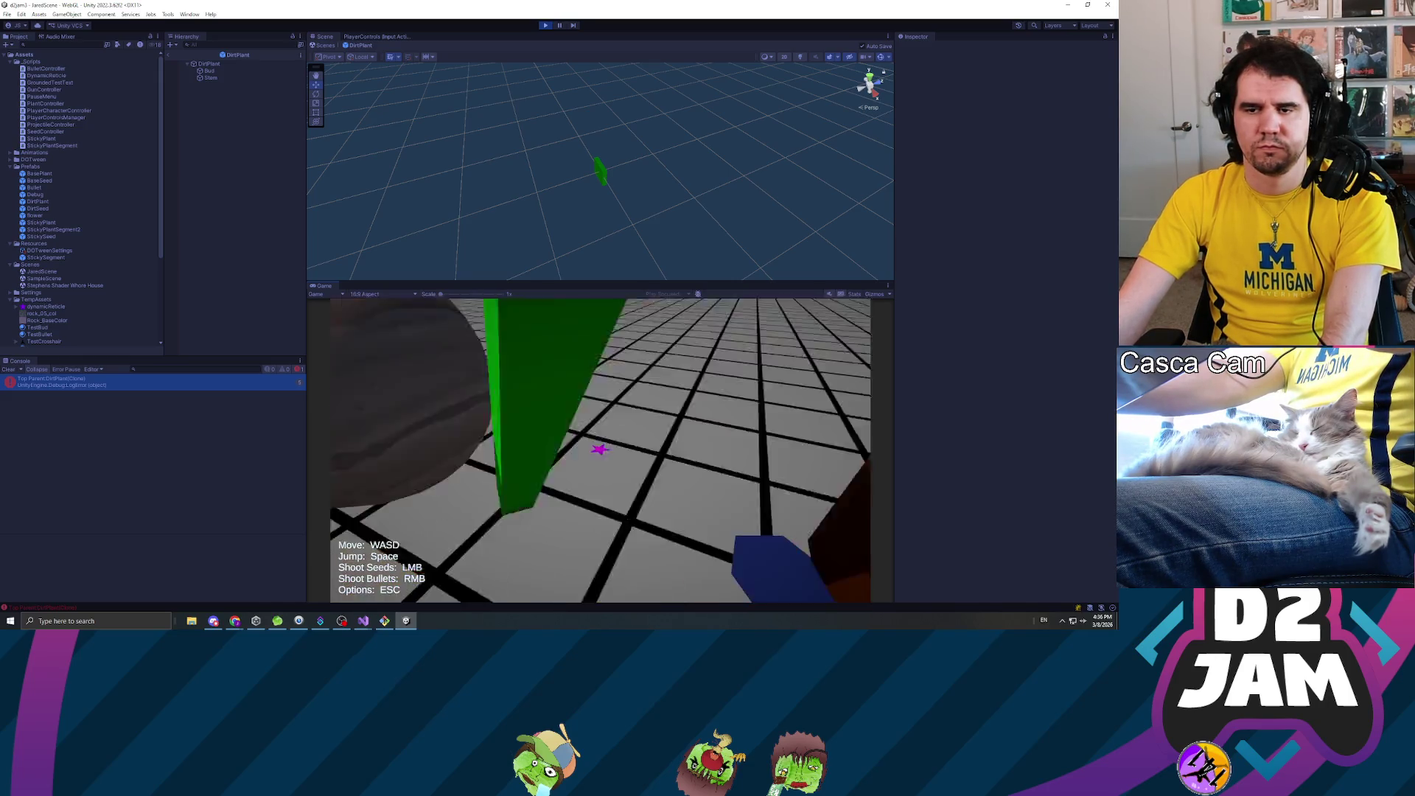
click(602, 449)
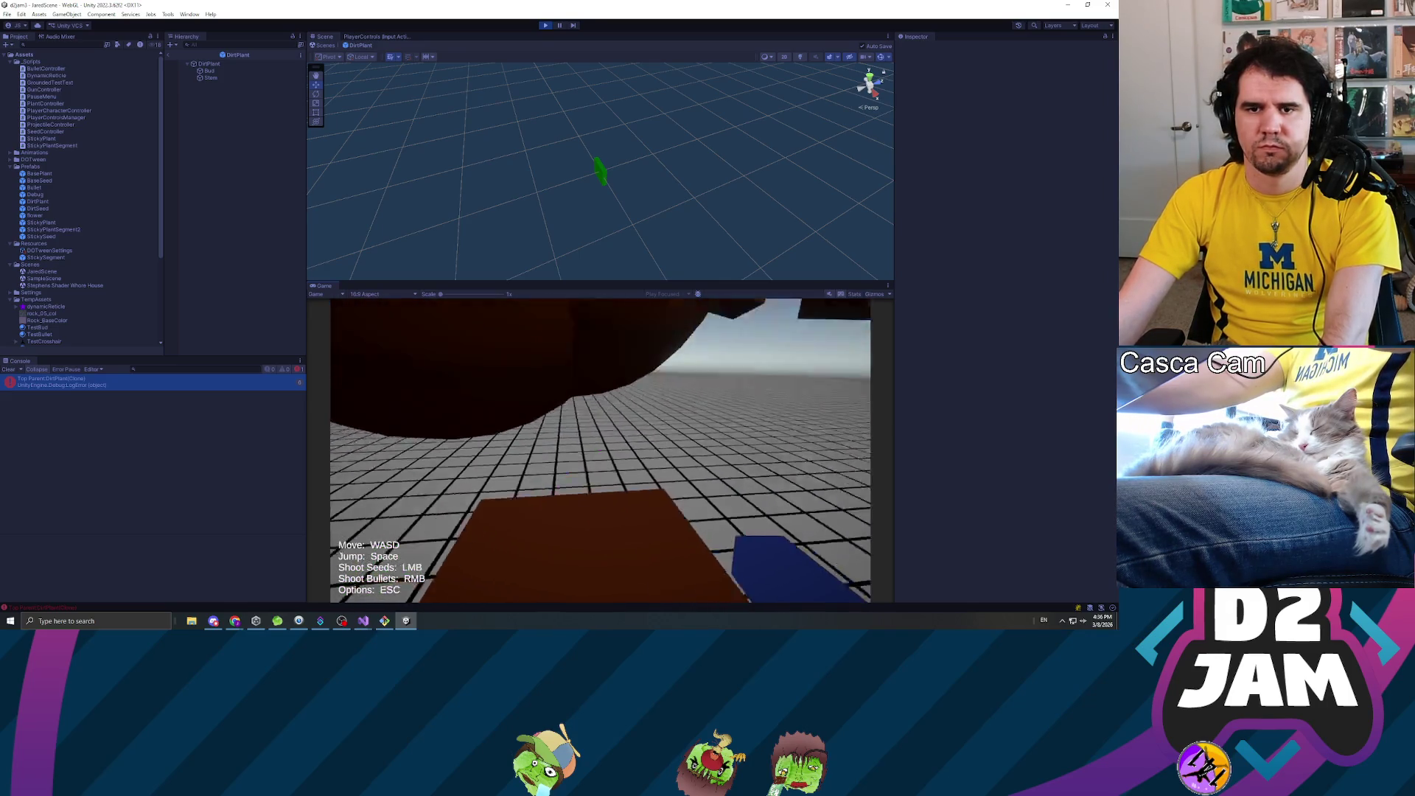
key(Escape)
- Restart the game, shoot a seed at the brown wall, and show the null-instantiate ArgumentException stack trace
click(546, 25)
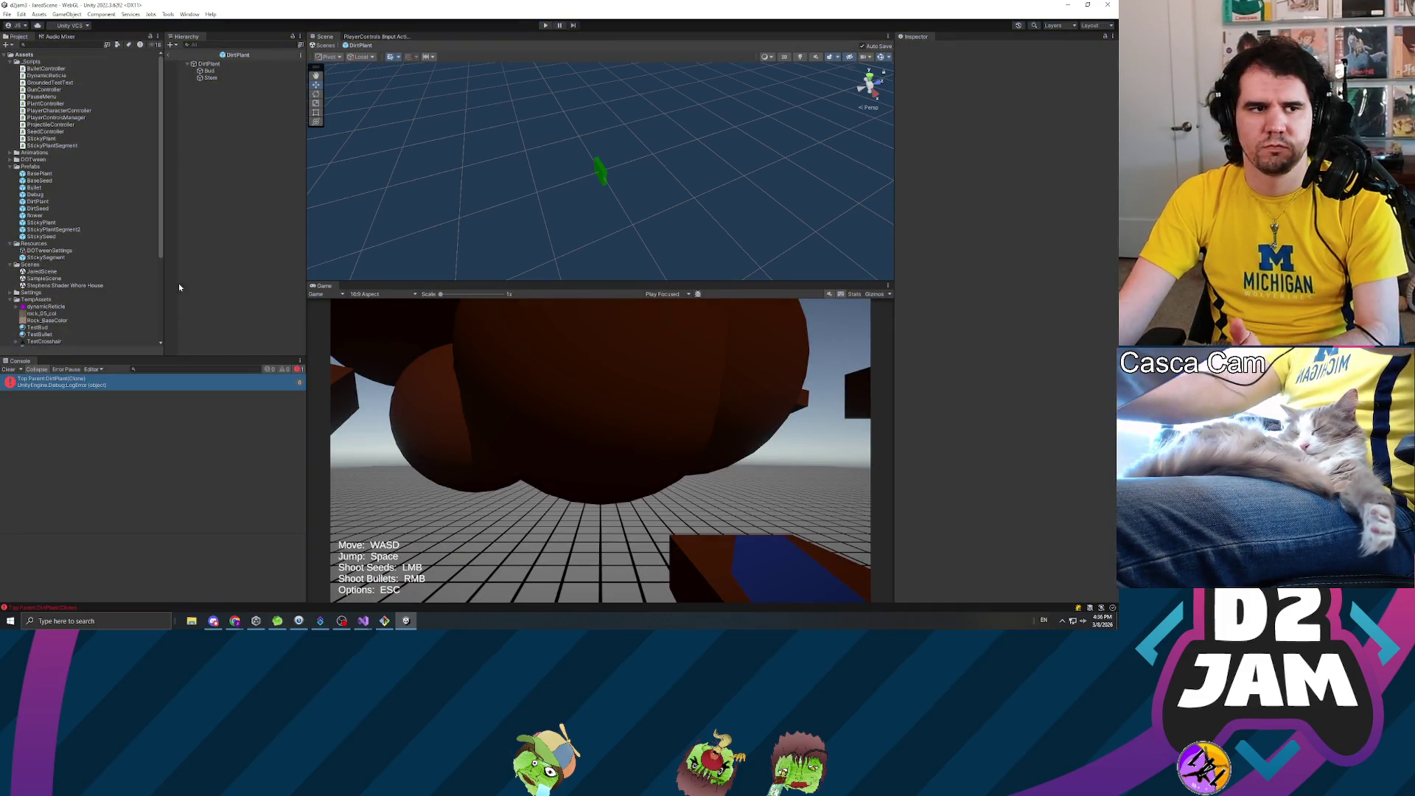
click(546, 25)
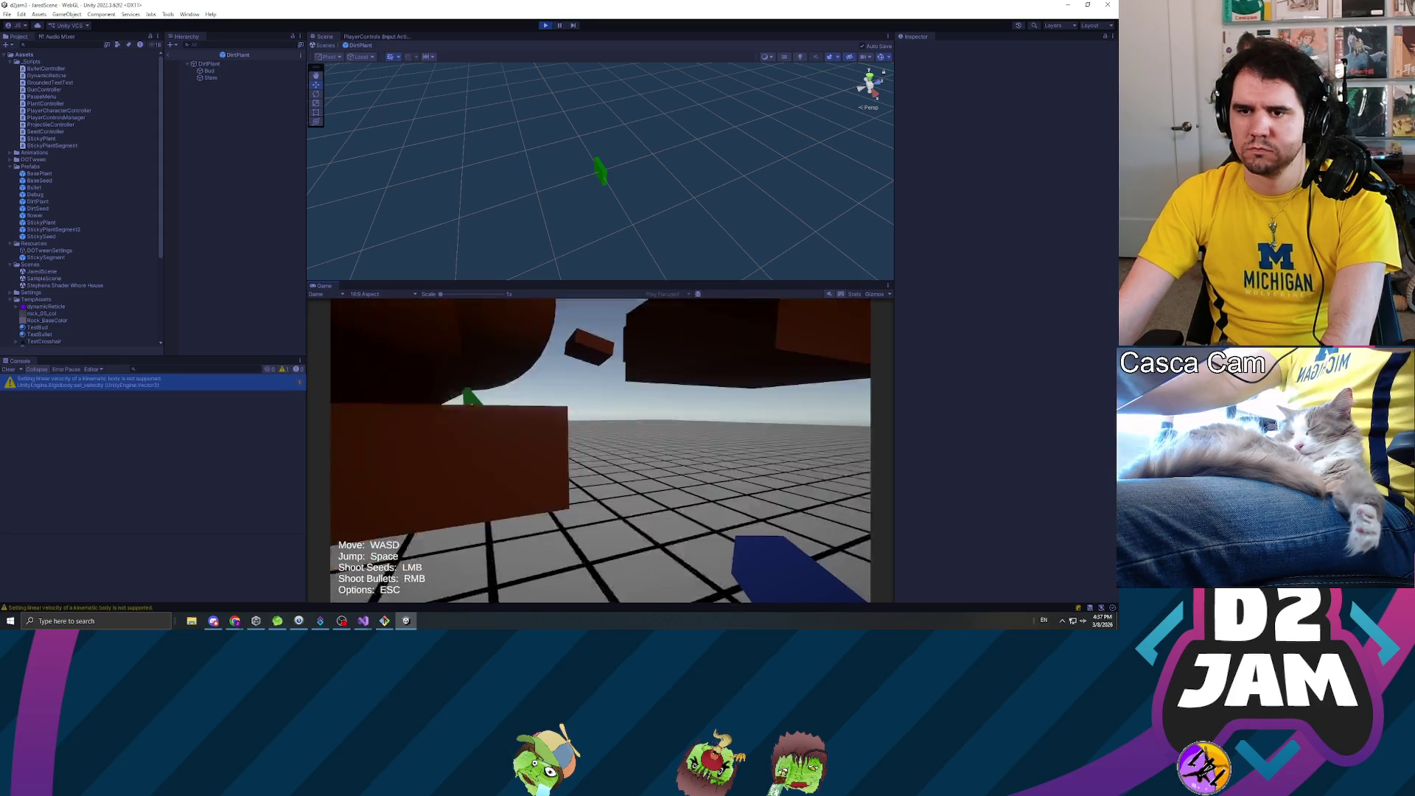
click(600, 451)
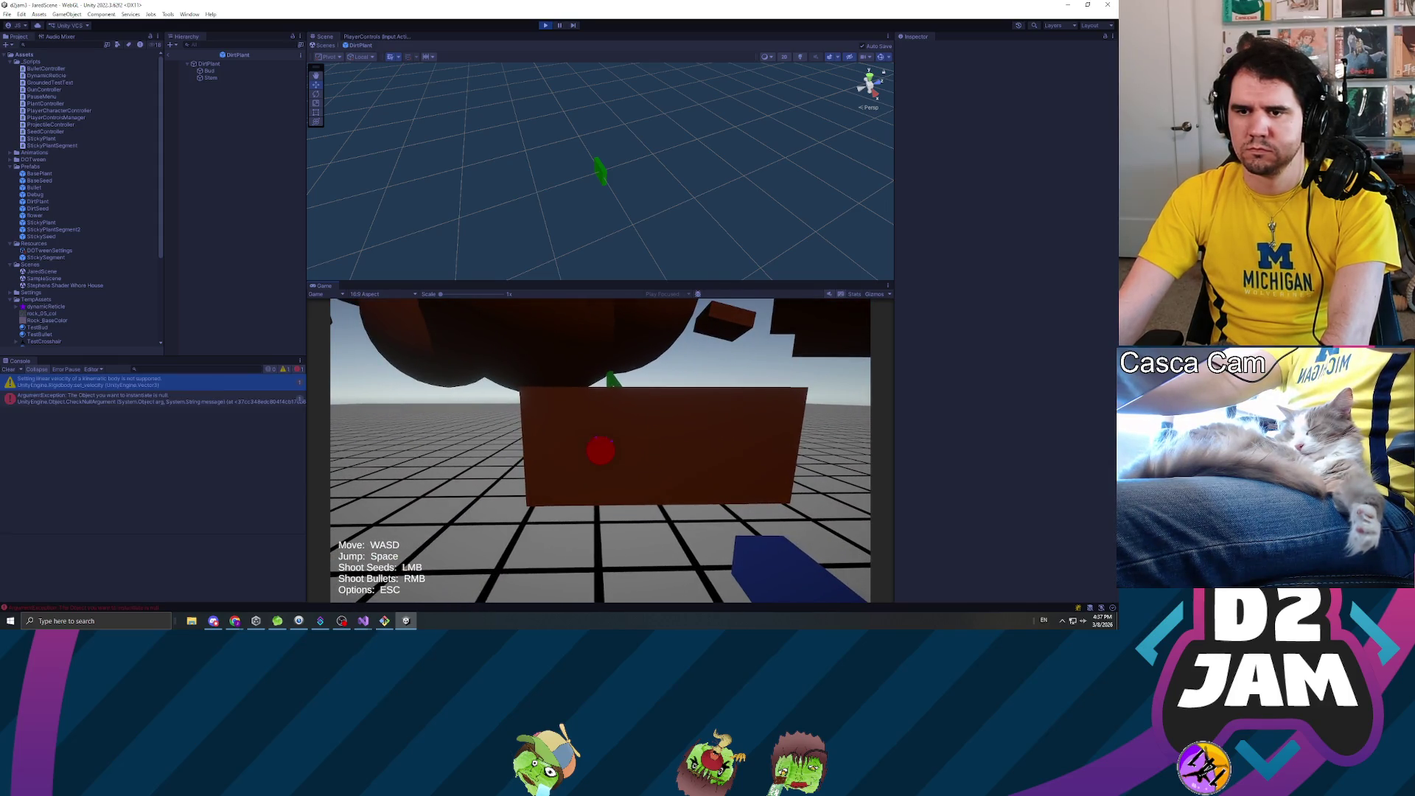
key(Escape)
click(182, 400)
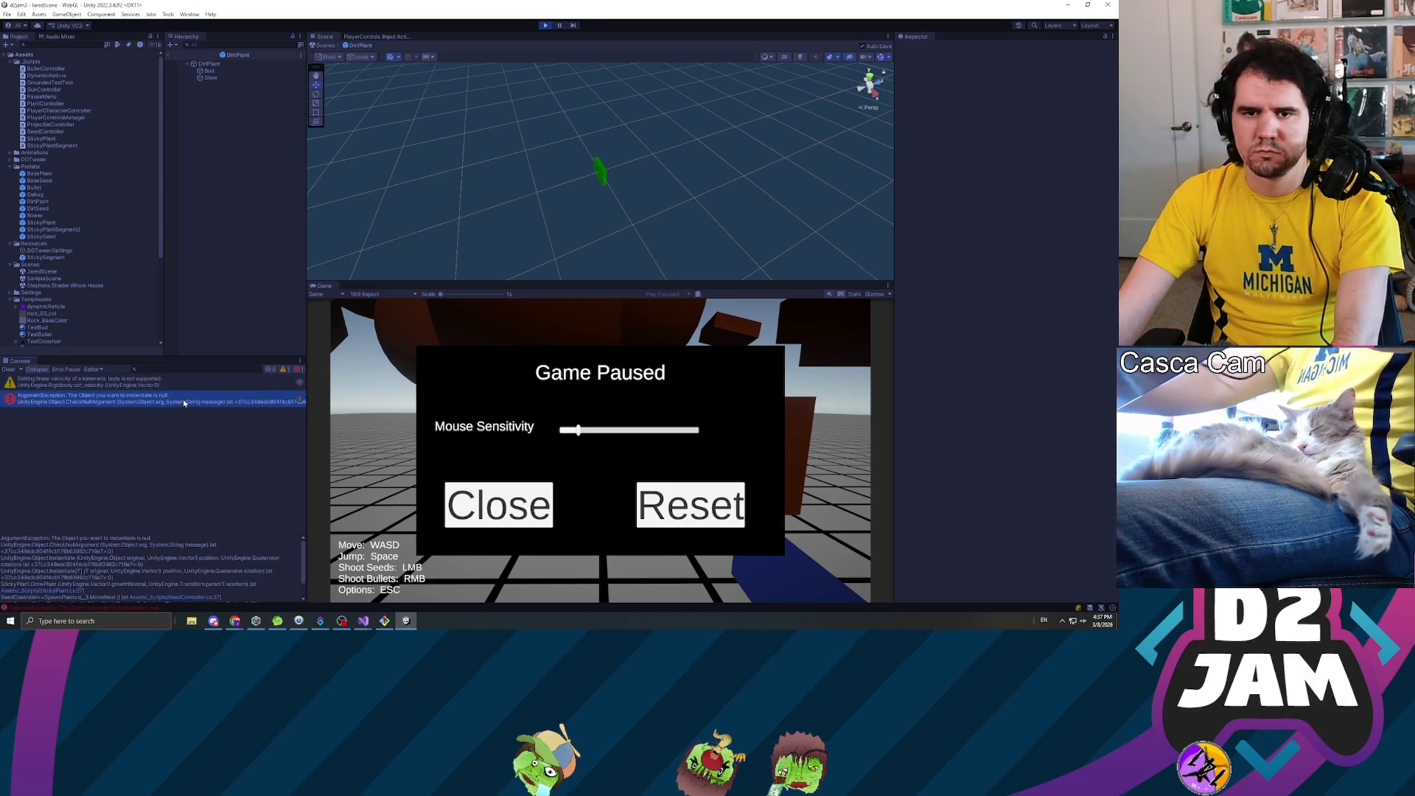
- Open the failing script line from the null-instantiate error in Visual Studio
double_click(73, 397)
scroll(147, 564, down, 1)
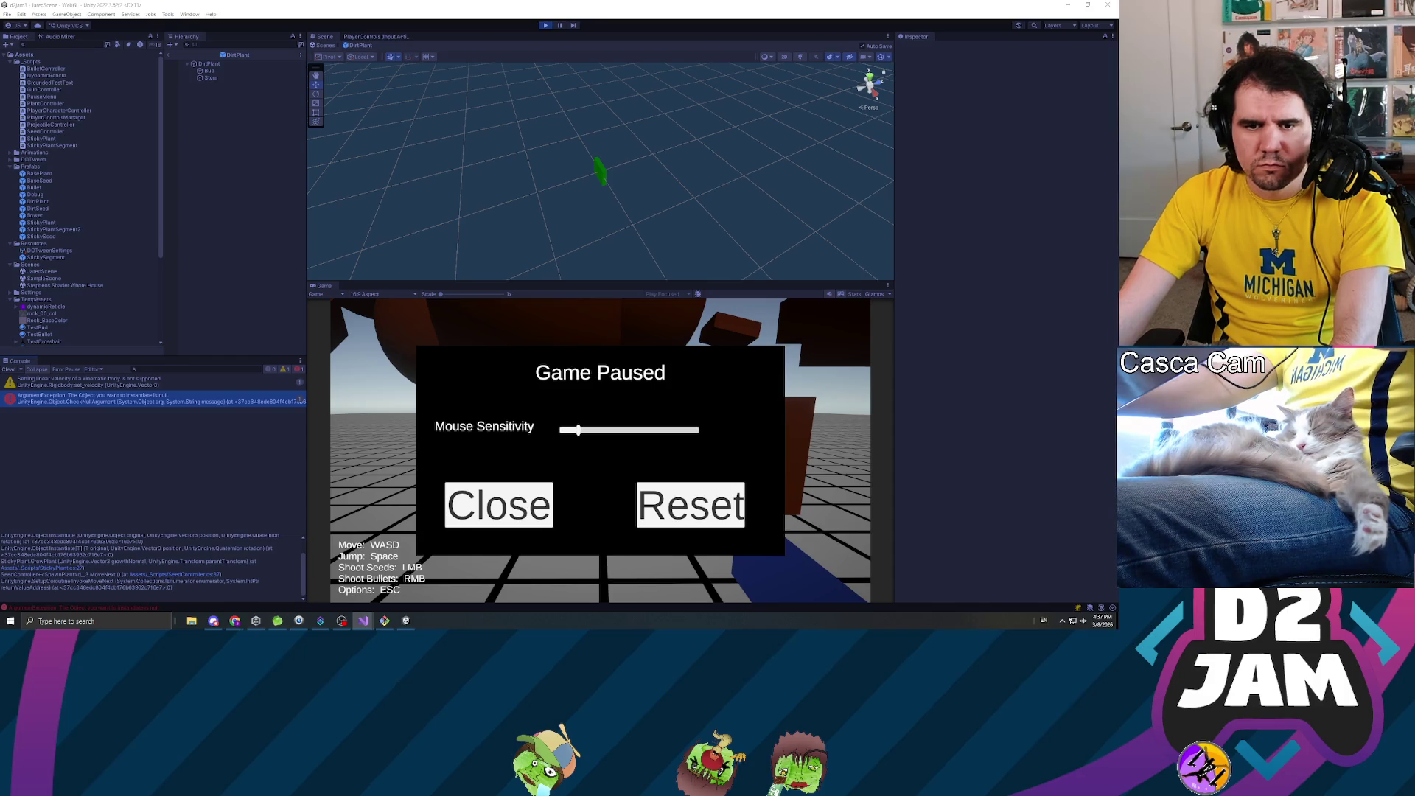
scroll(148, 564, up, 1)
- Inspect the StickyPlant, StickyPlantSegment2, StickySeed and StickySegment prefabs, then let scripts recompile and stop the game
click(56, 221)
click(67, 230)
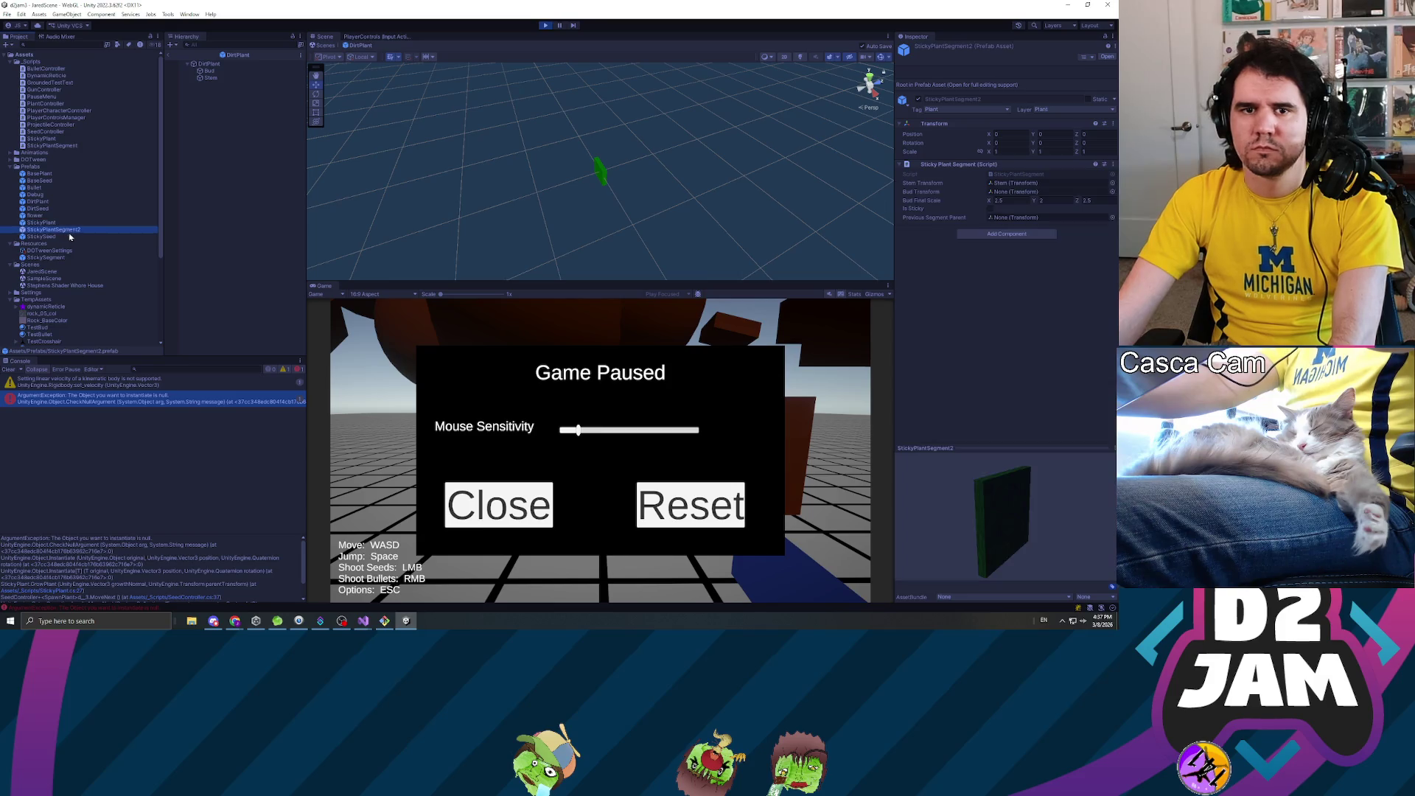
click(44, 237)
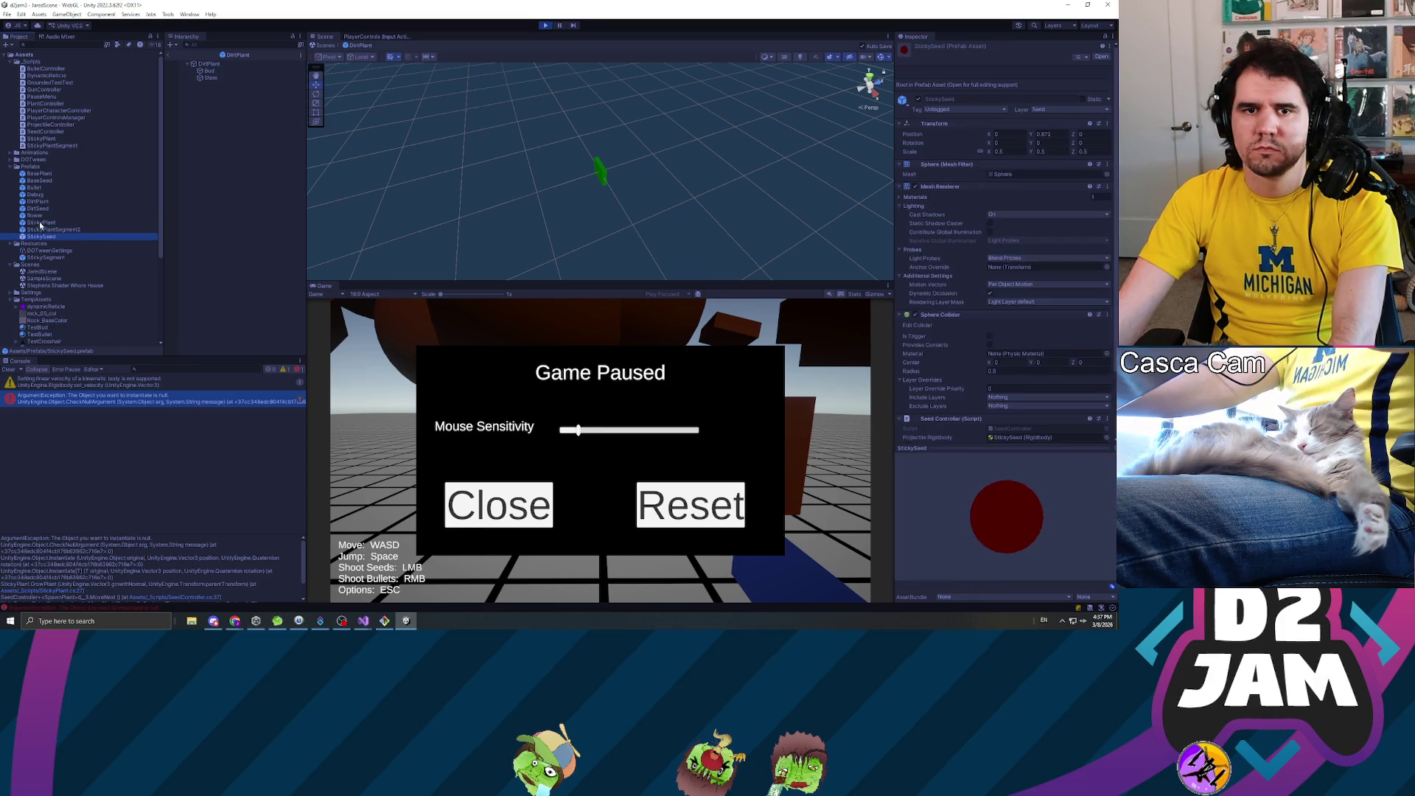
click(48, 258)
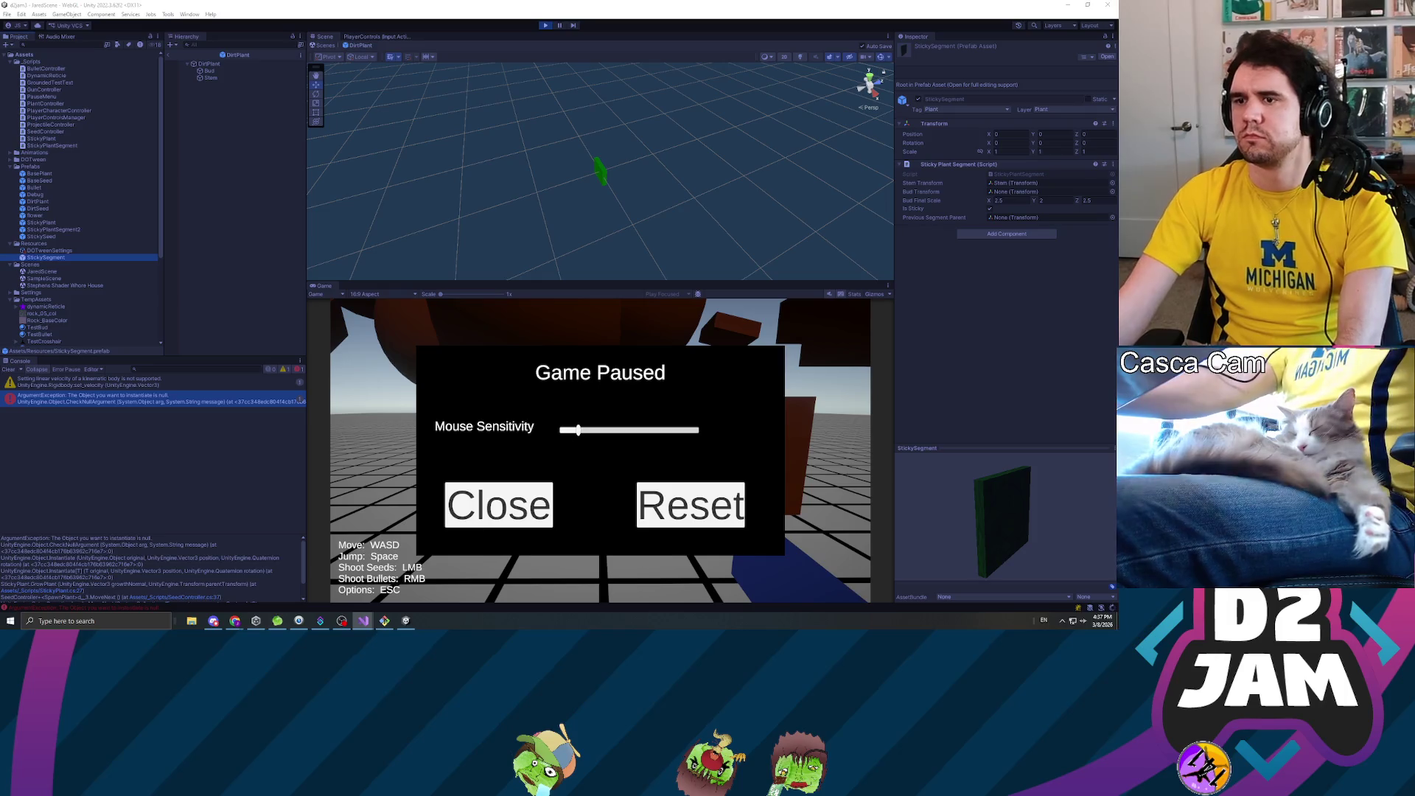
click(961, 359)
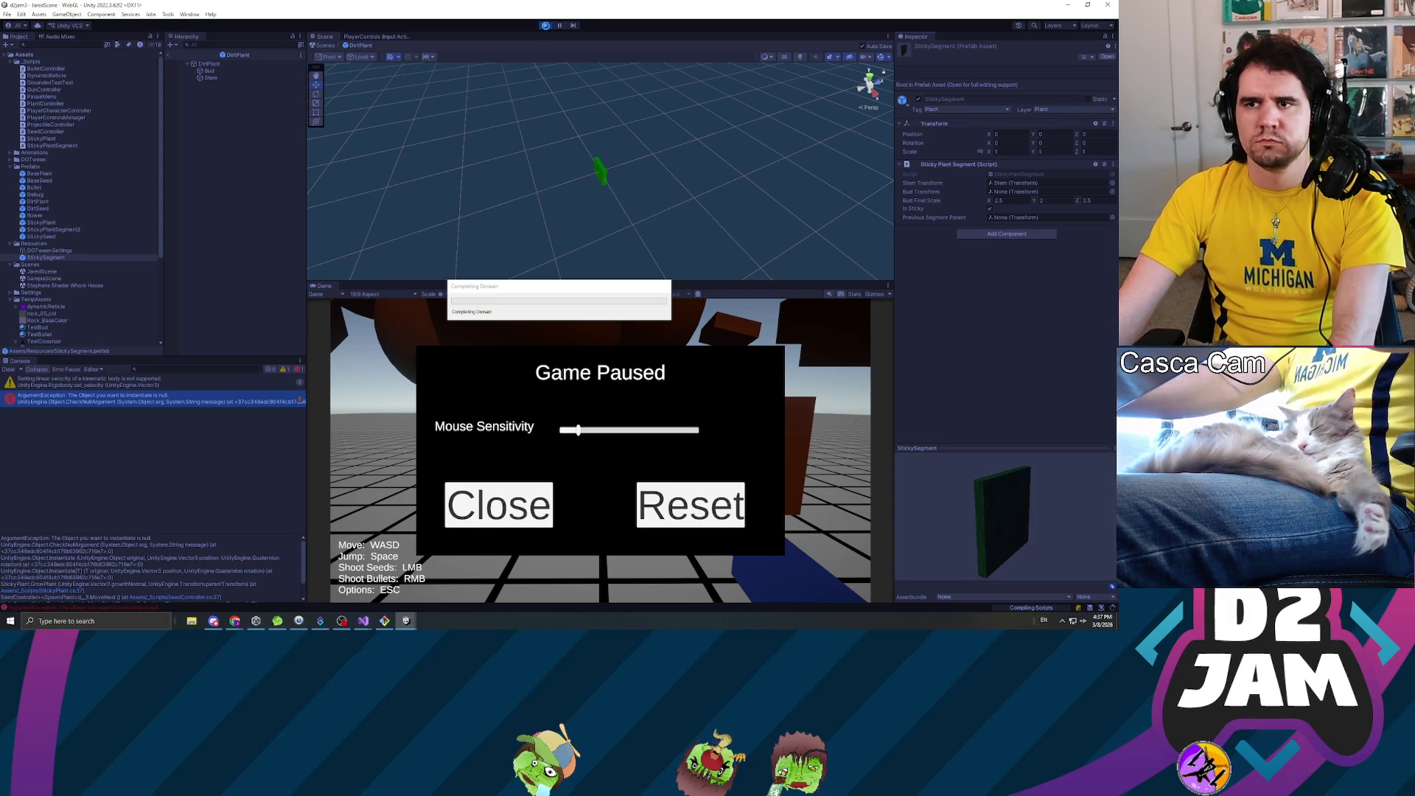
click(545, 26)
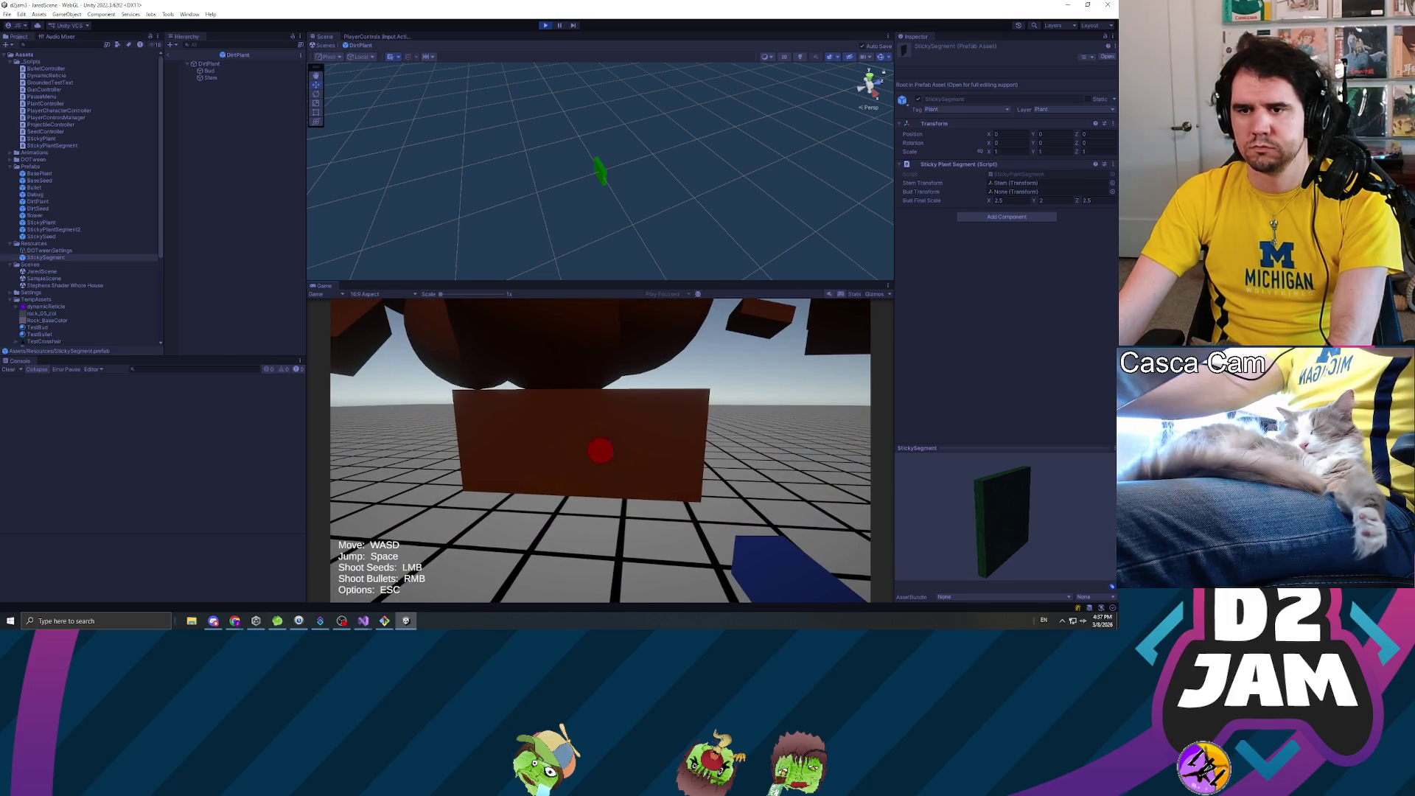
- Grow a green sticky block by shooting the brown wall, then pause and inspect the DOTween warning
click(600, 451)
key(w)
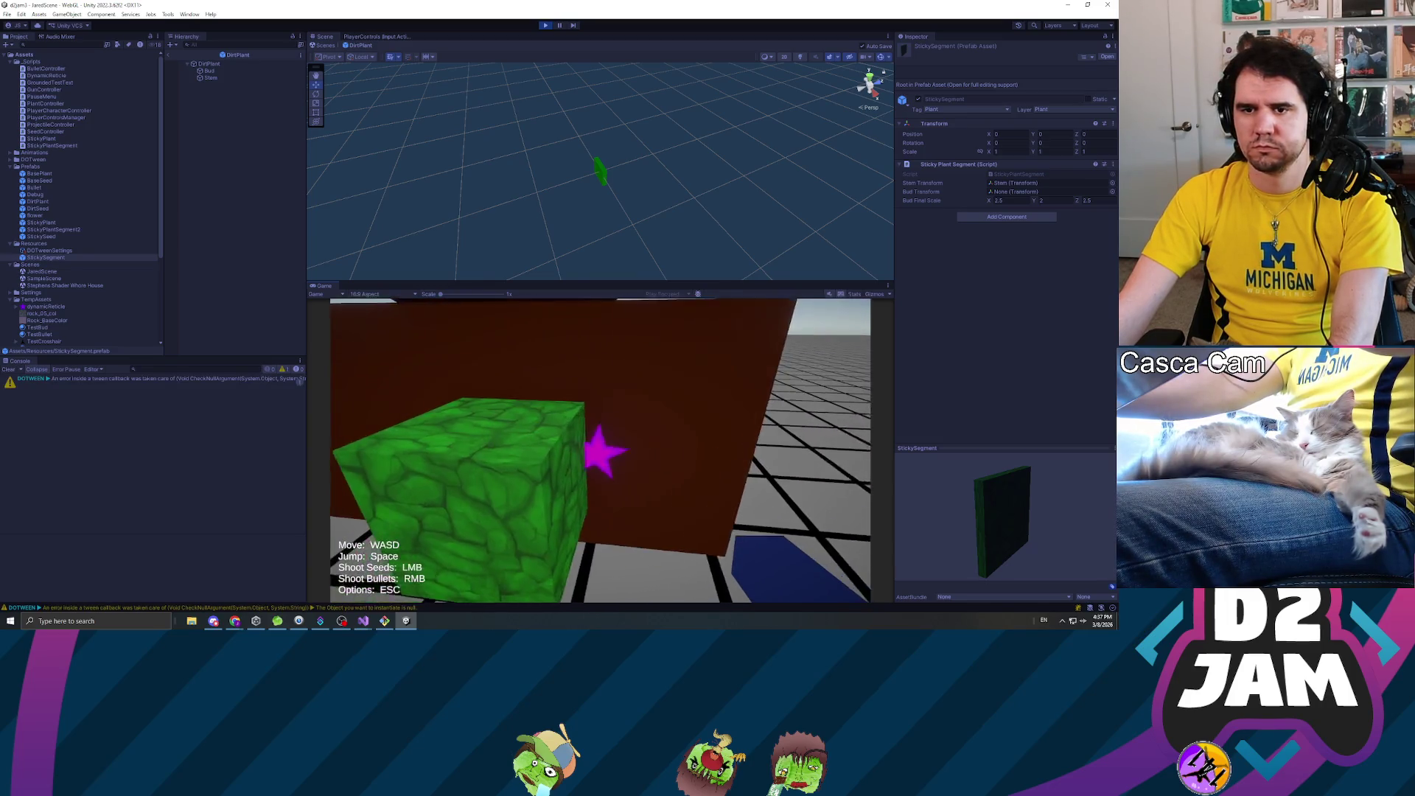
key(s)
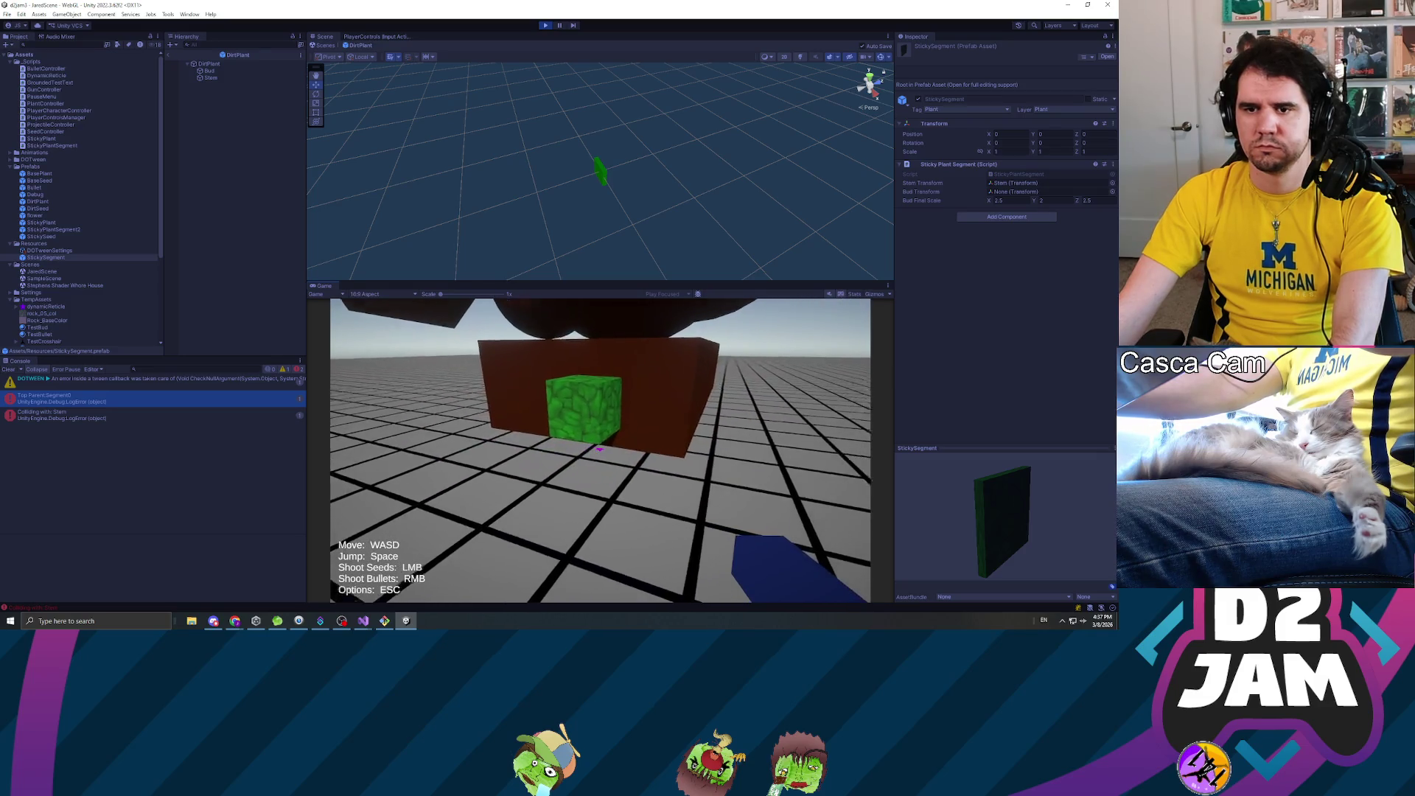
key(Escape)
click(155, 385)
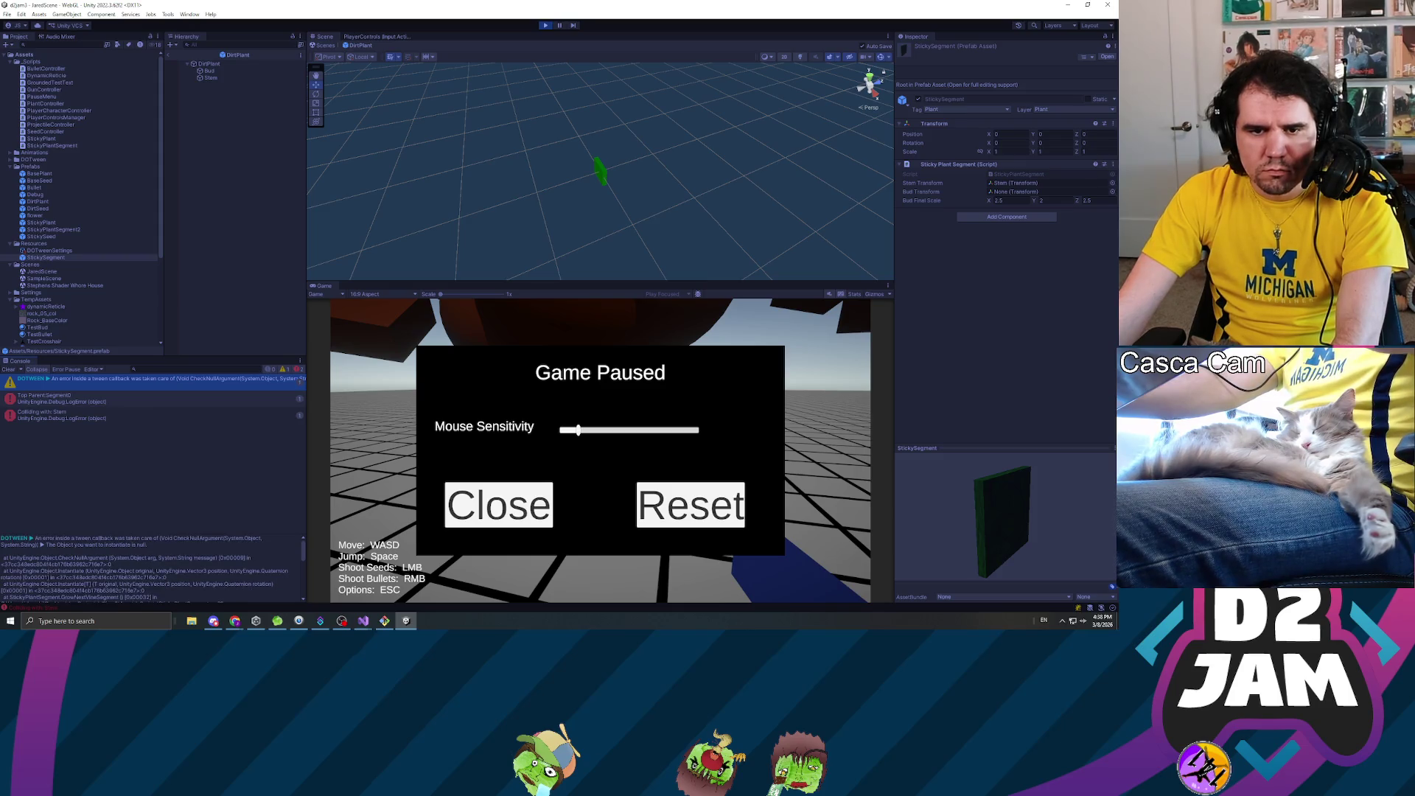
key(alt+Tab)
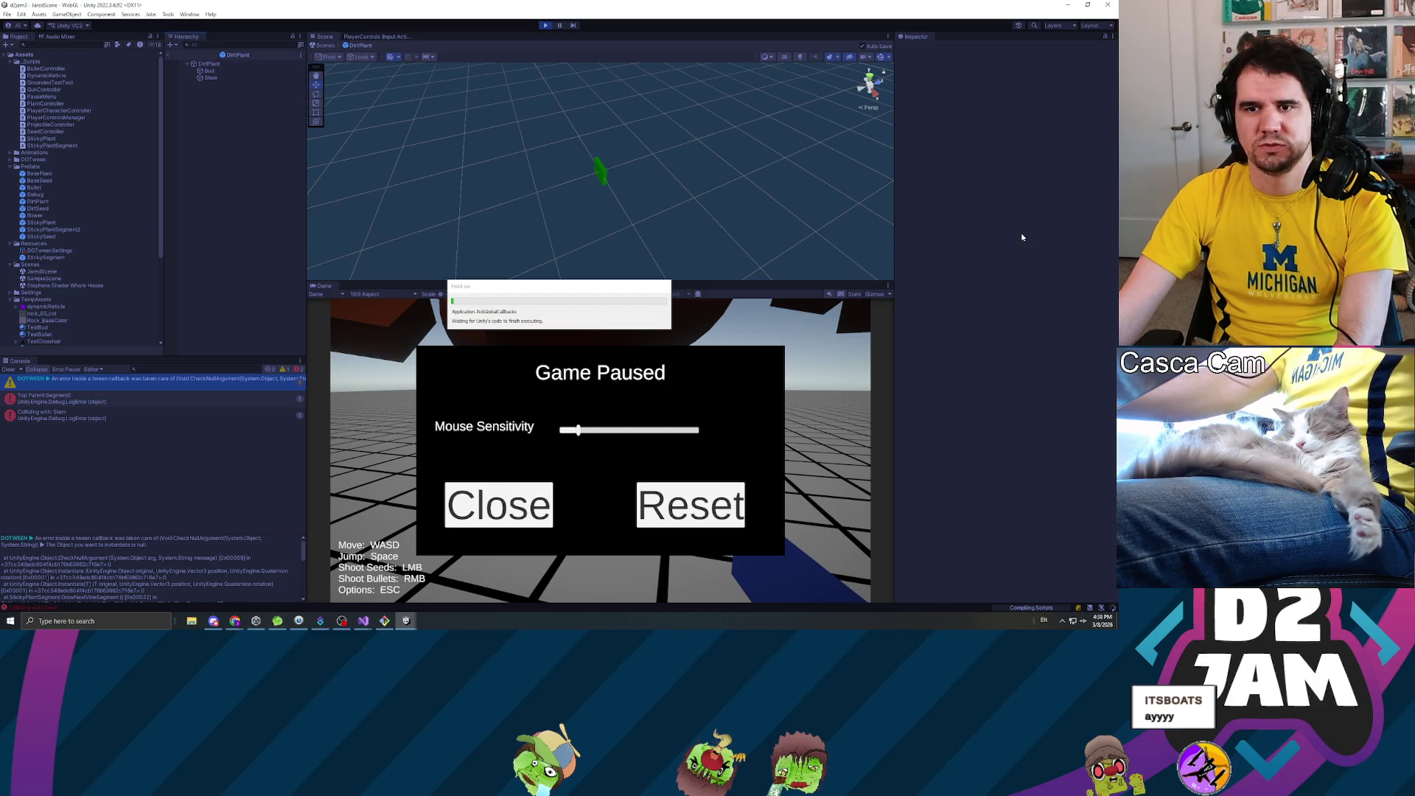
- Restart the game, fire a seed to grow a plant, stop with Ctrl+P, and play again
click(545, 25)
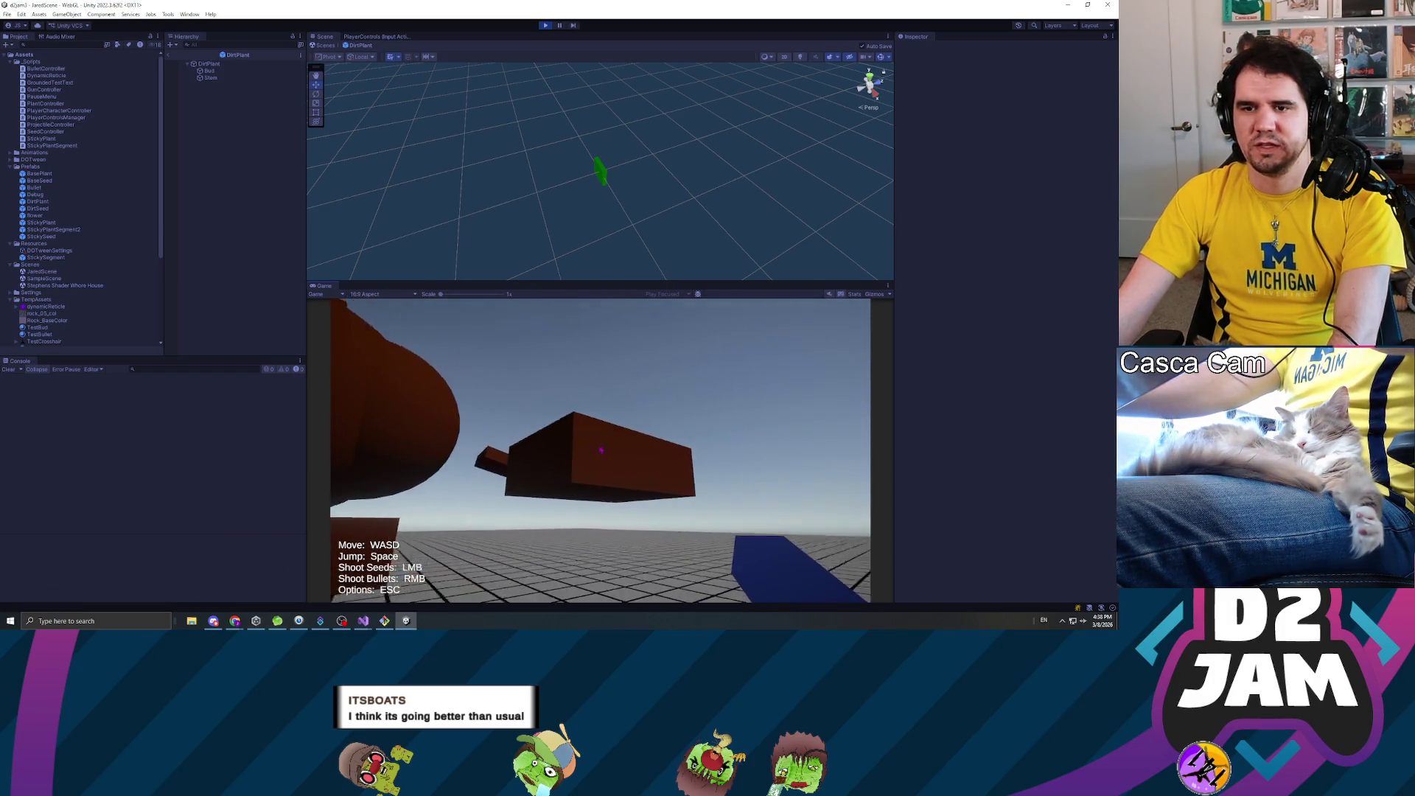
click(601, 449)
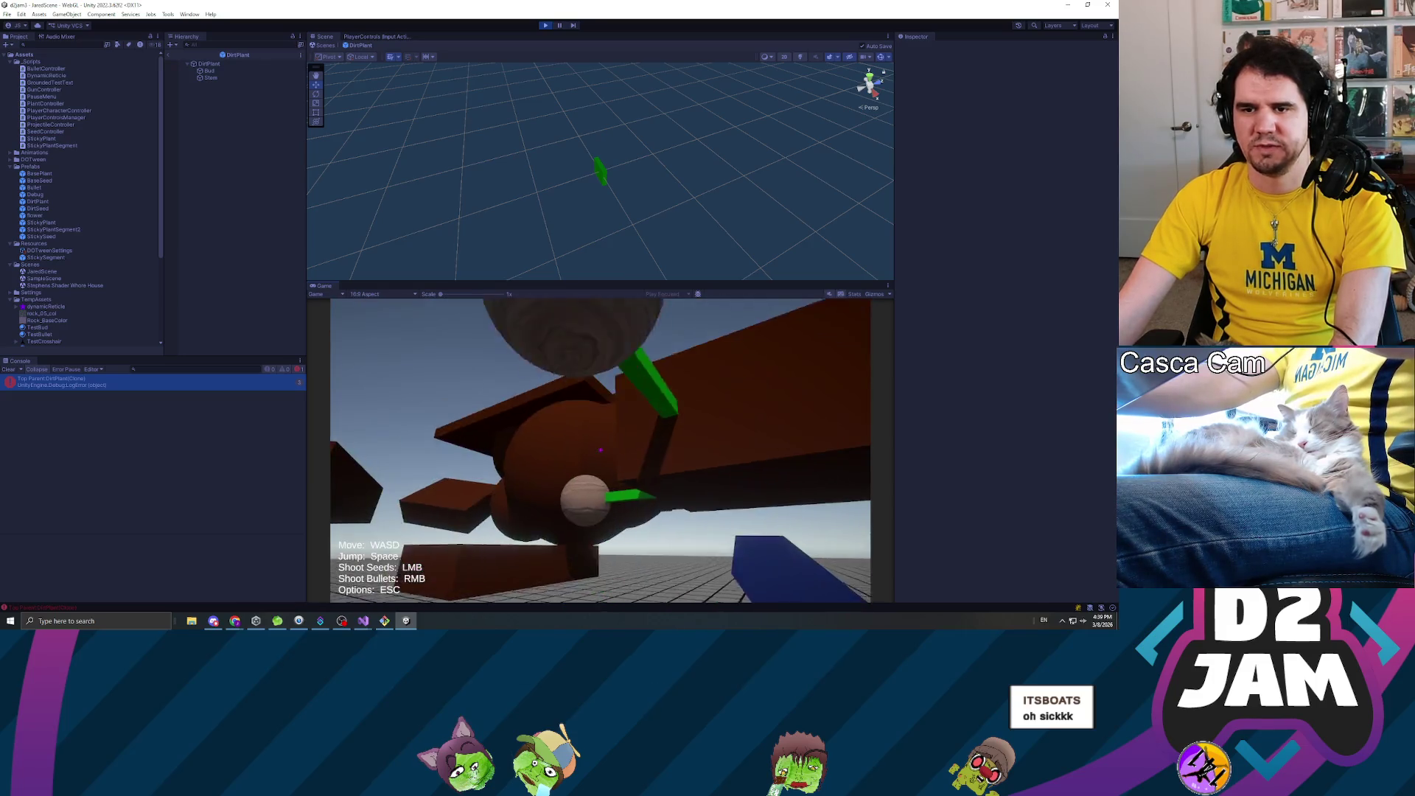
key(Escape)
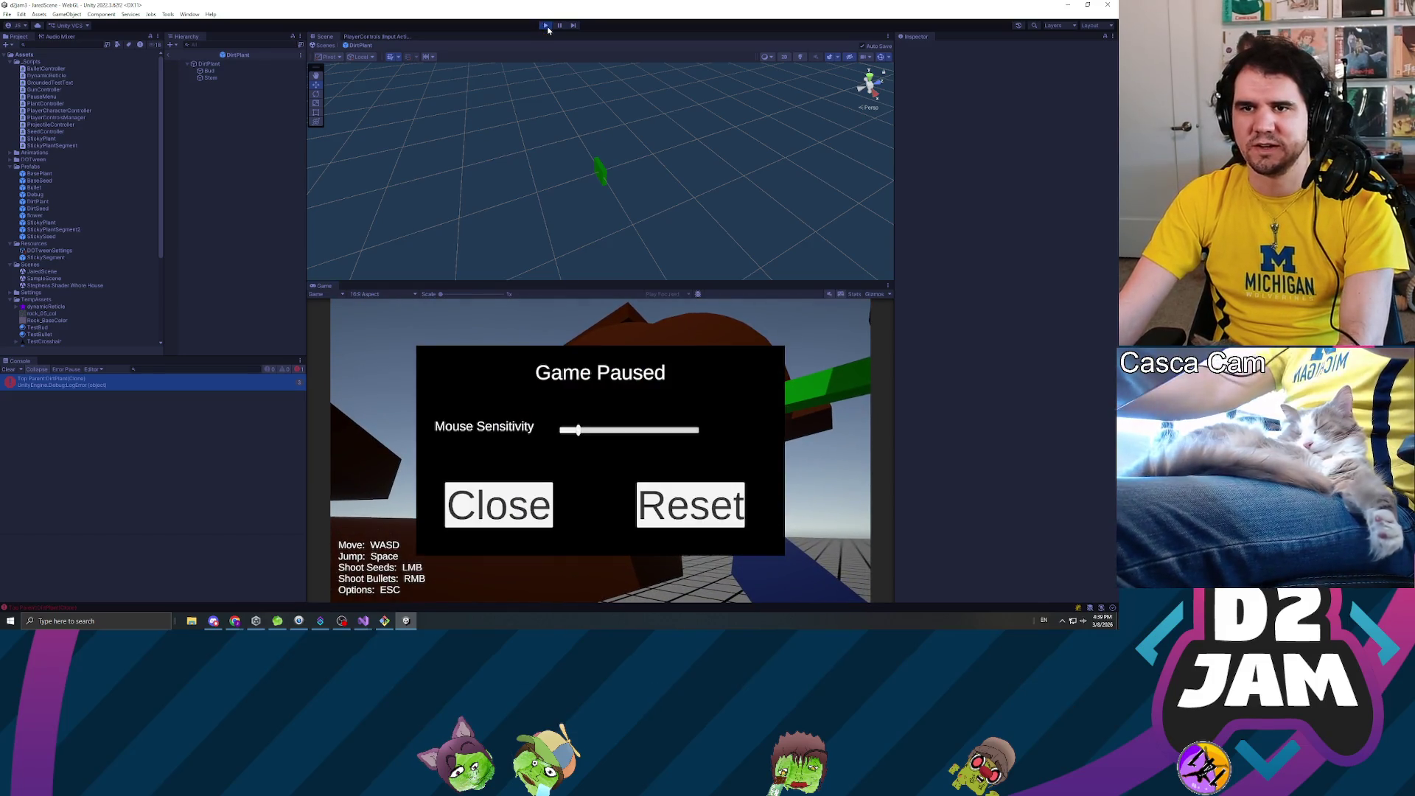
key(ctrl+p)
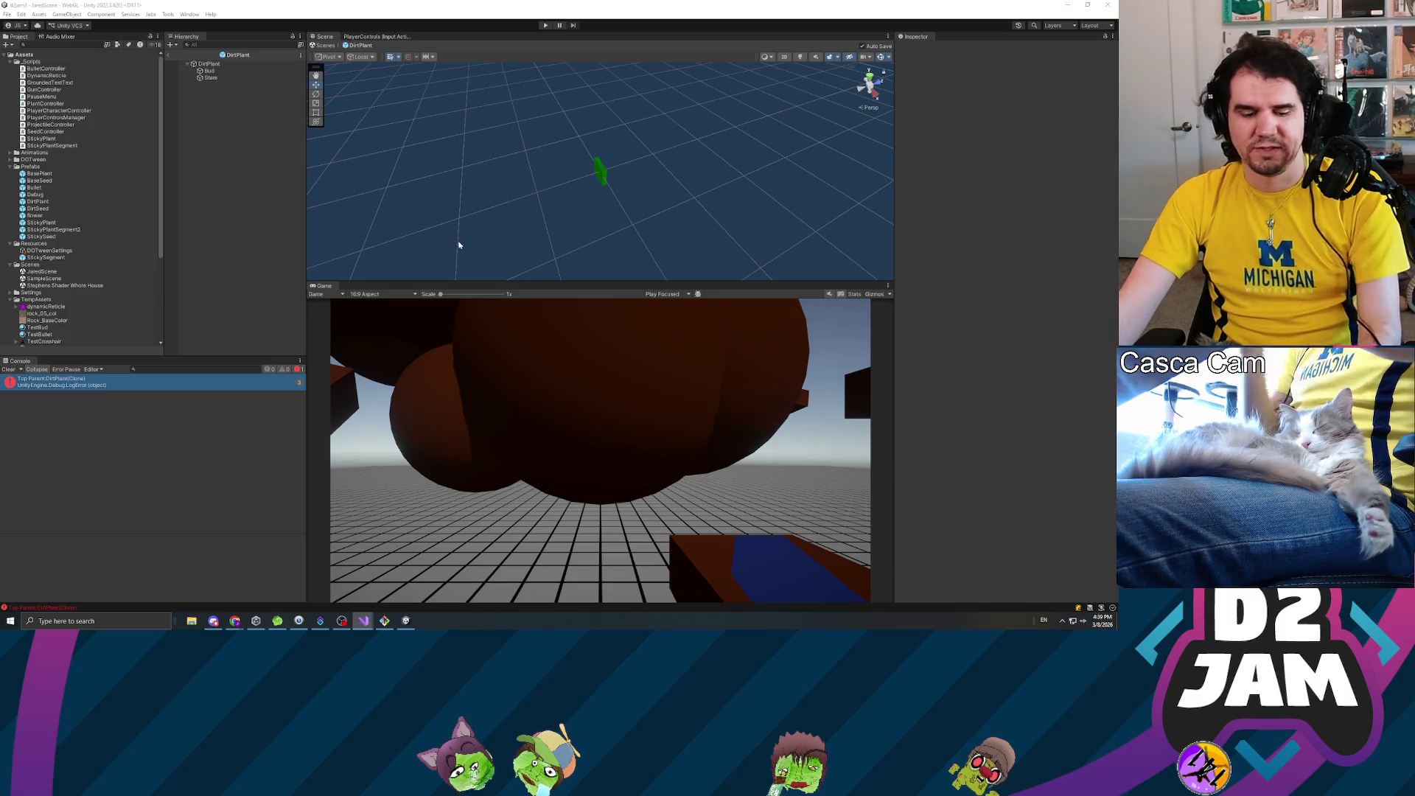
click(546, 26)
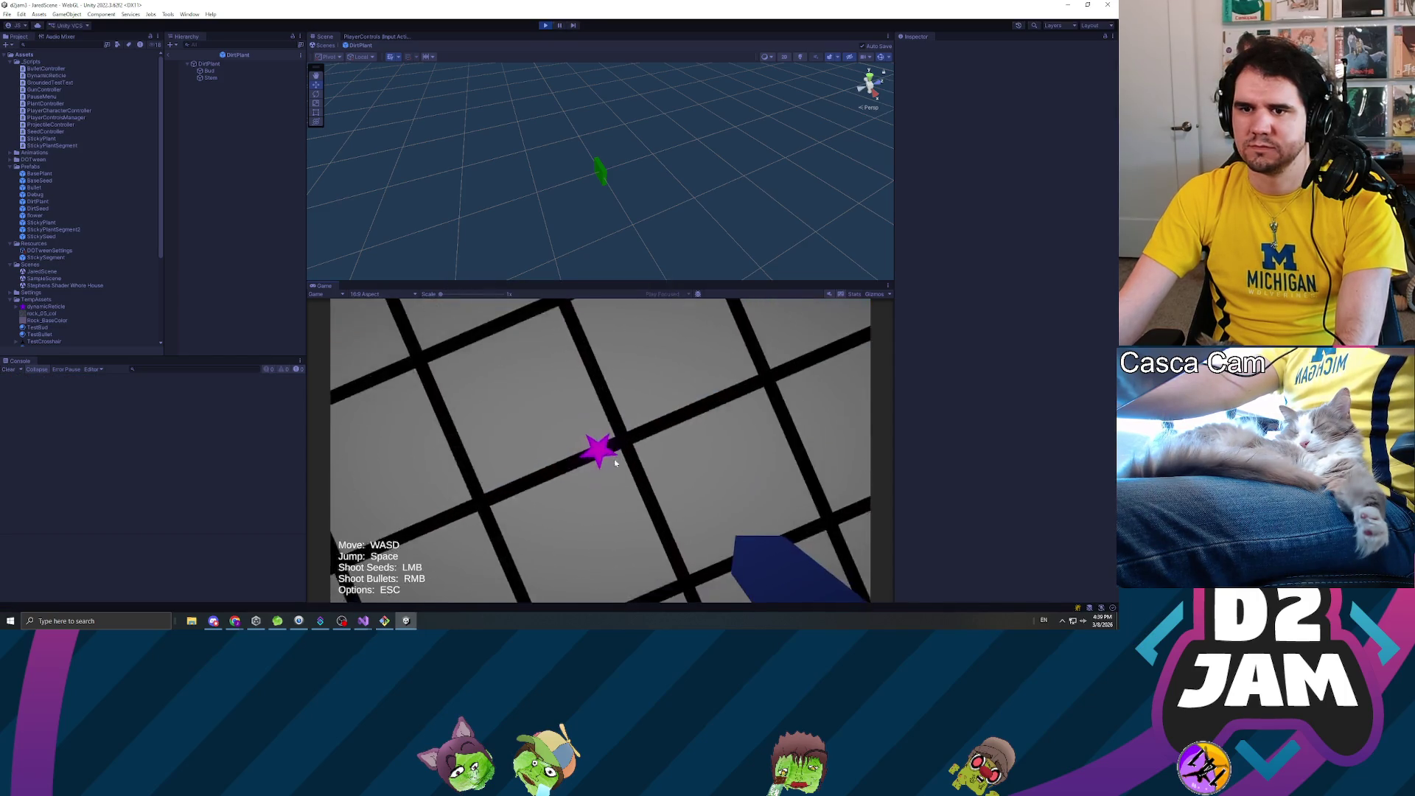
- Grow two plants from shot seeds while walking back, then pause, stop playing and view PlayerCharacterController
click(600, 445)
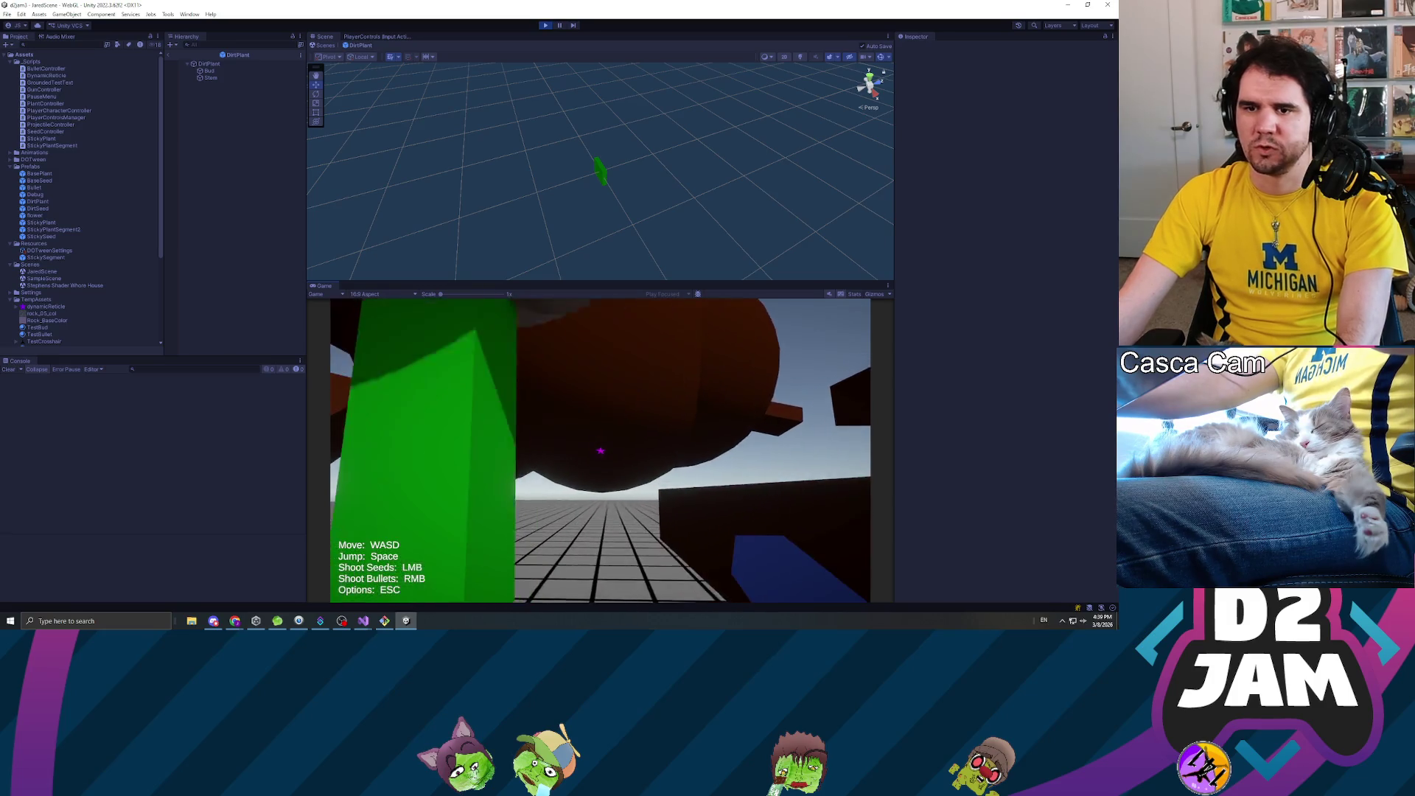
key(s)
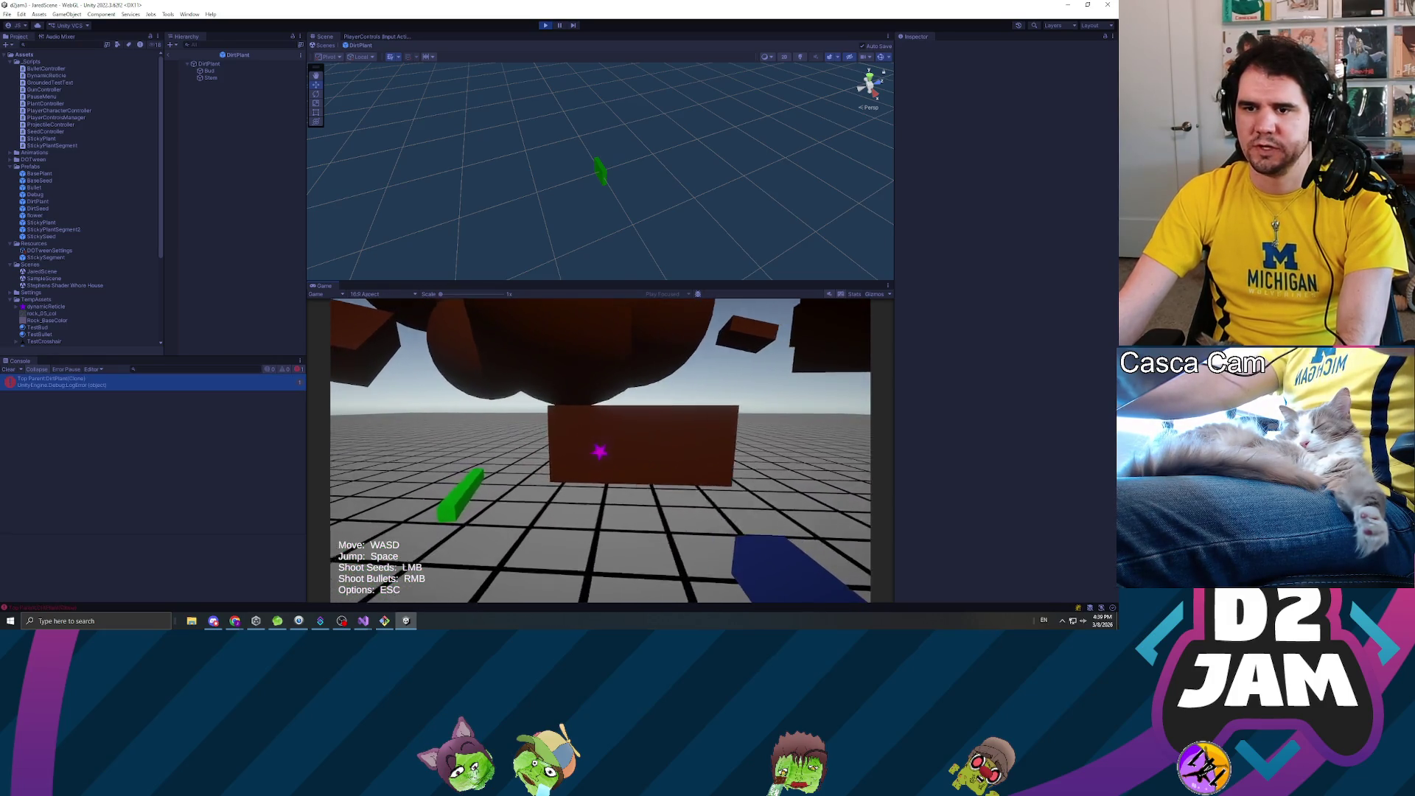
click(599, 450)
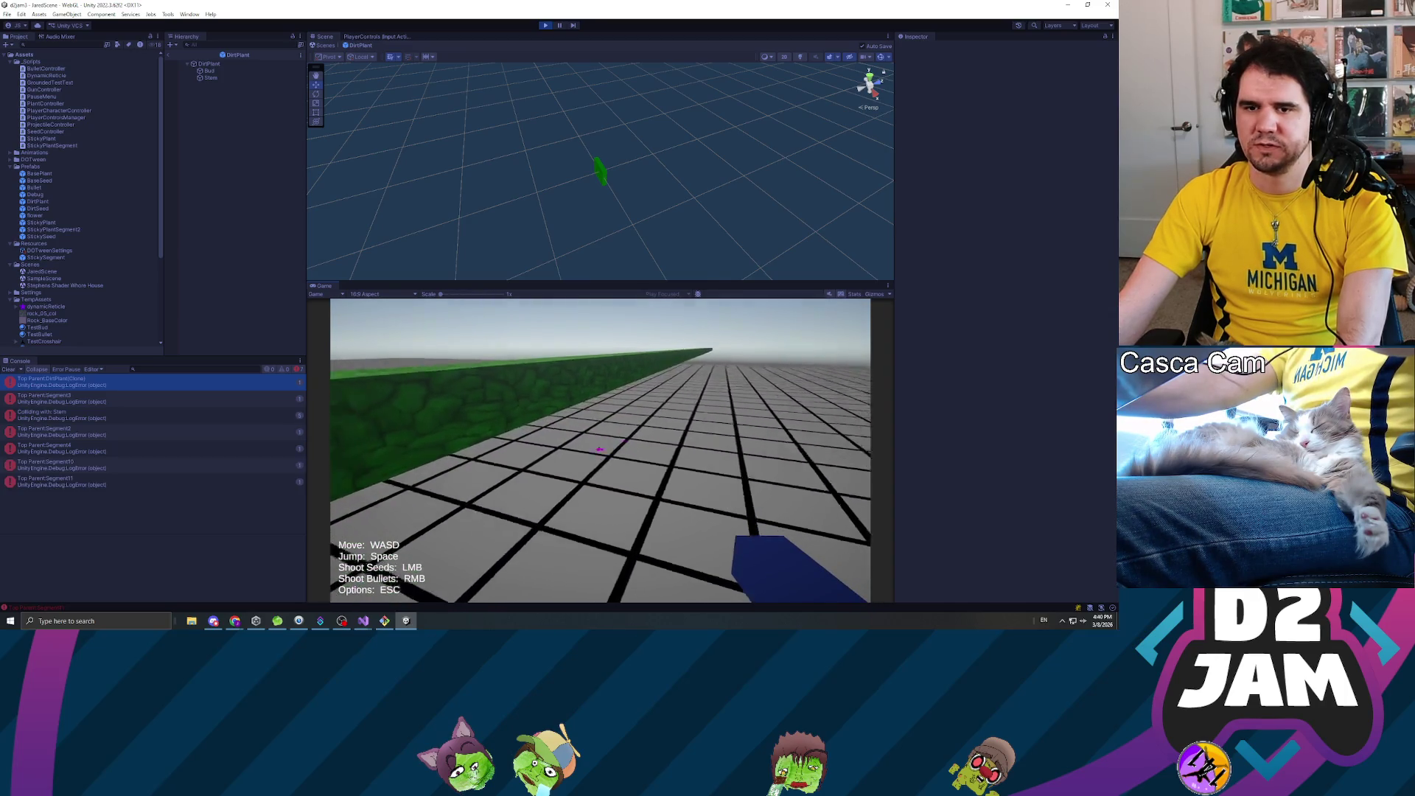
key(Escape)
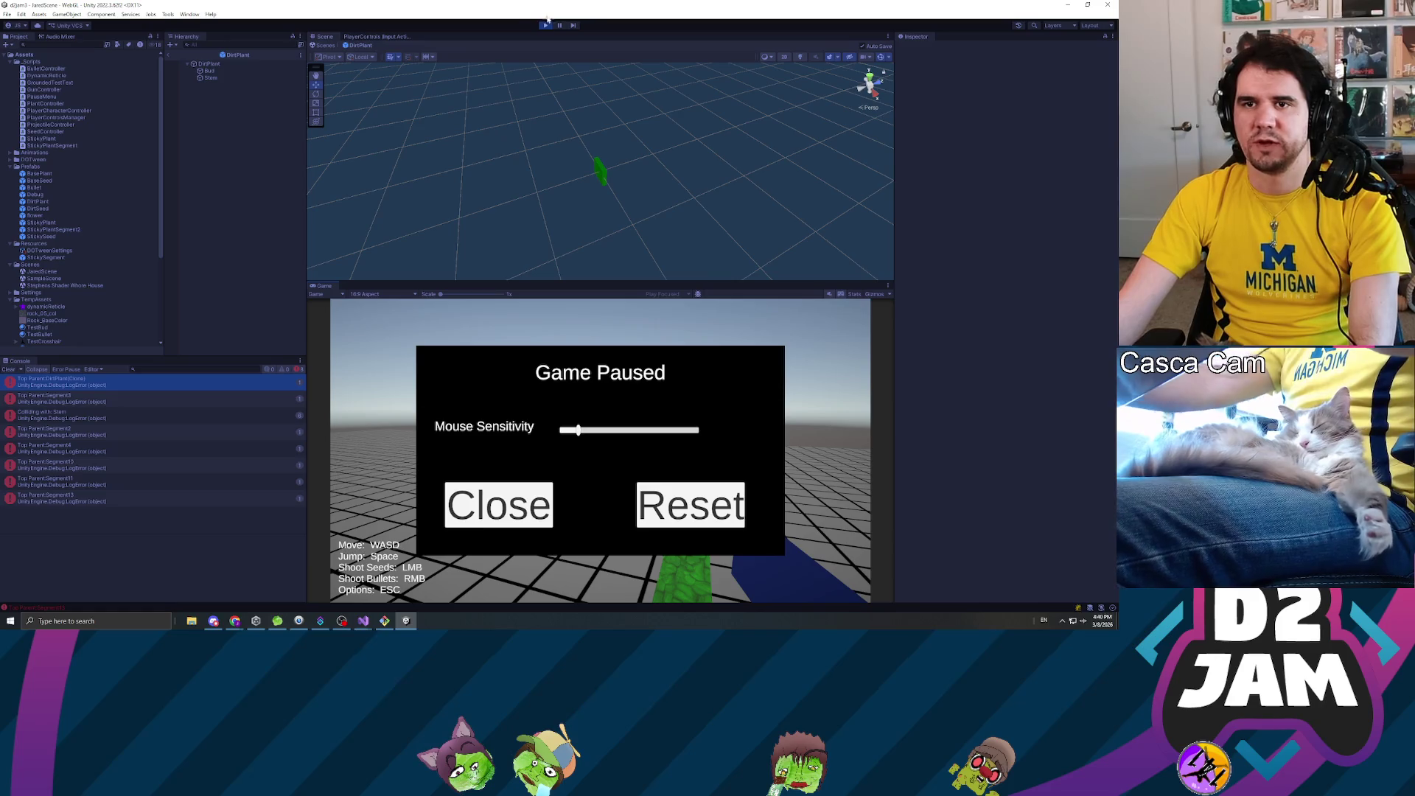
click(545, 26)
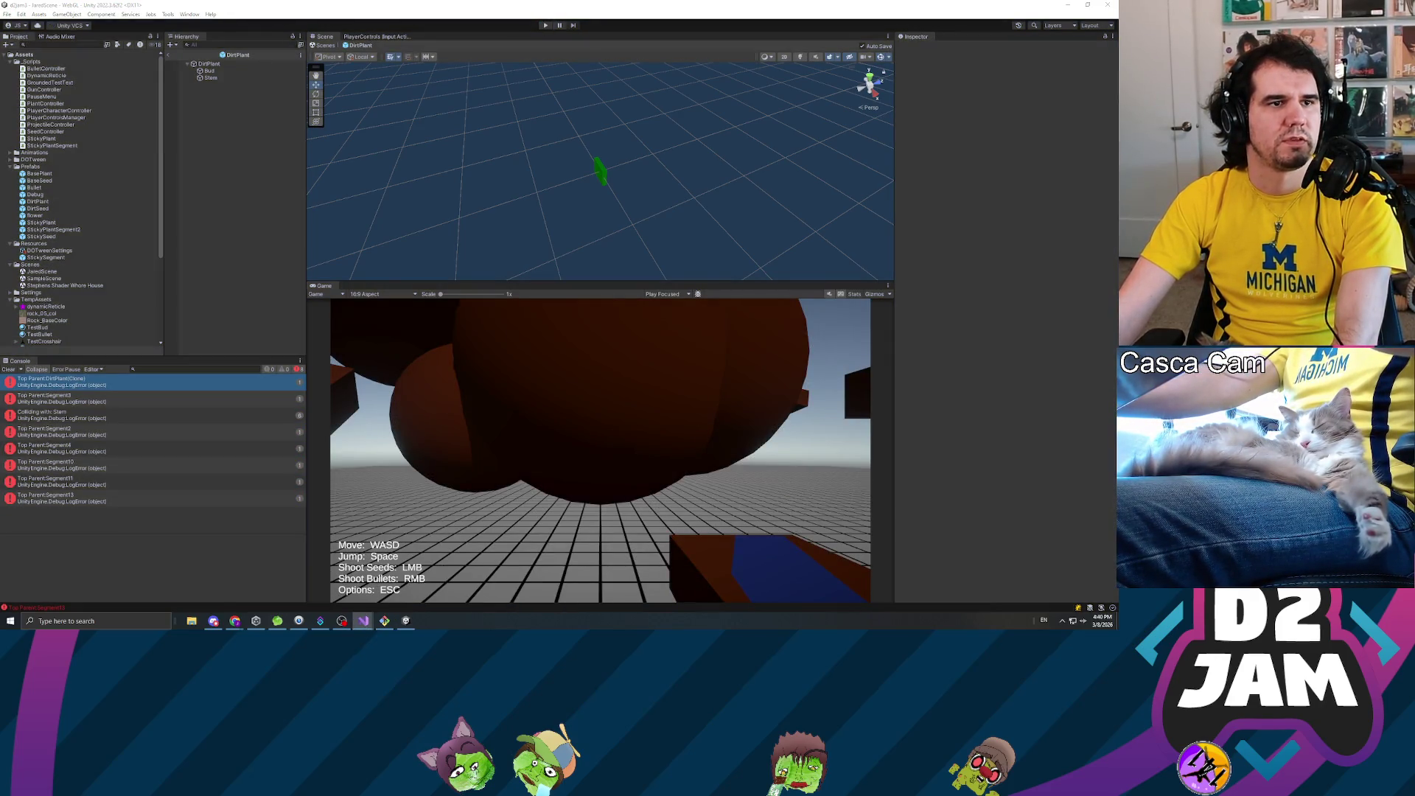
key(alt+Tab)
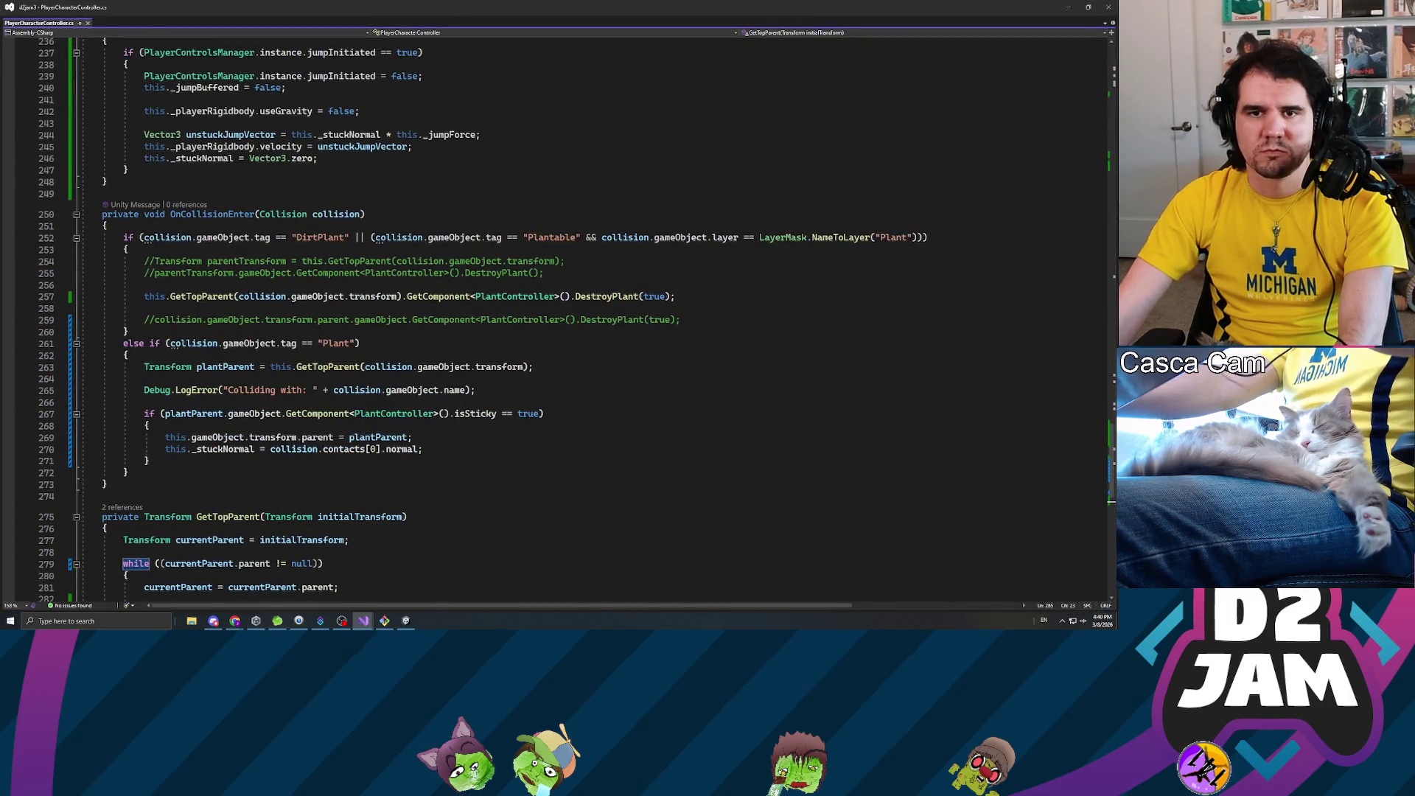
- Locate the stuck-normal assignment in OnCollisionEnter's sticky-plant branch
scroll(553, 317, up, 8)
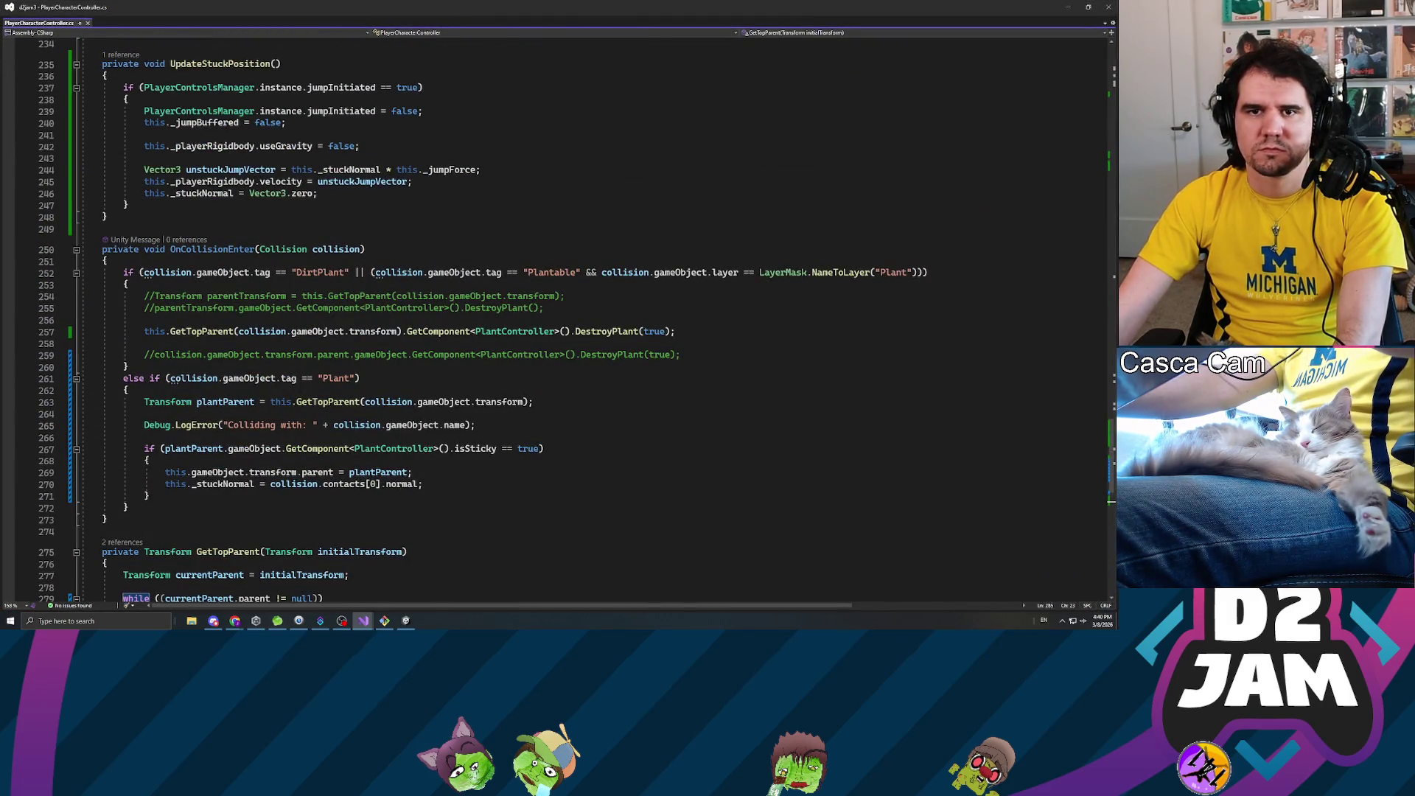
scroll(552, 316, up, 20)
scroll(552, 317, up, 20)
scroll(553, 317, down, 20)
scroll(553, 317, down, 19)
scroll(553, 317, down, 14)
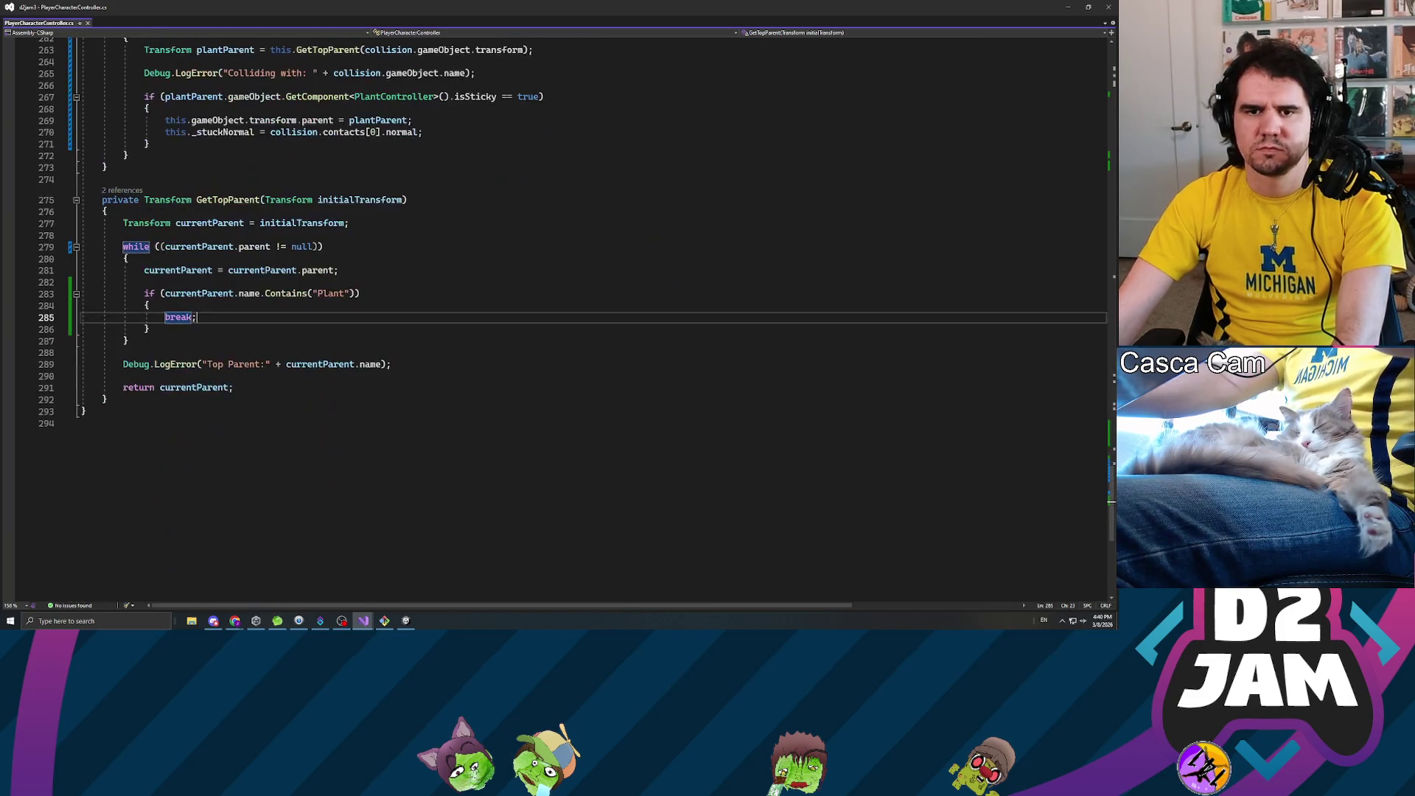
scroll(553, 316, up, 8)
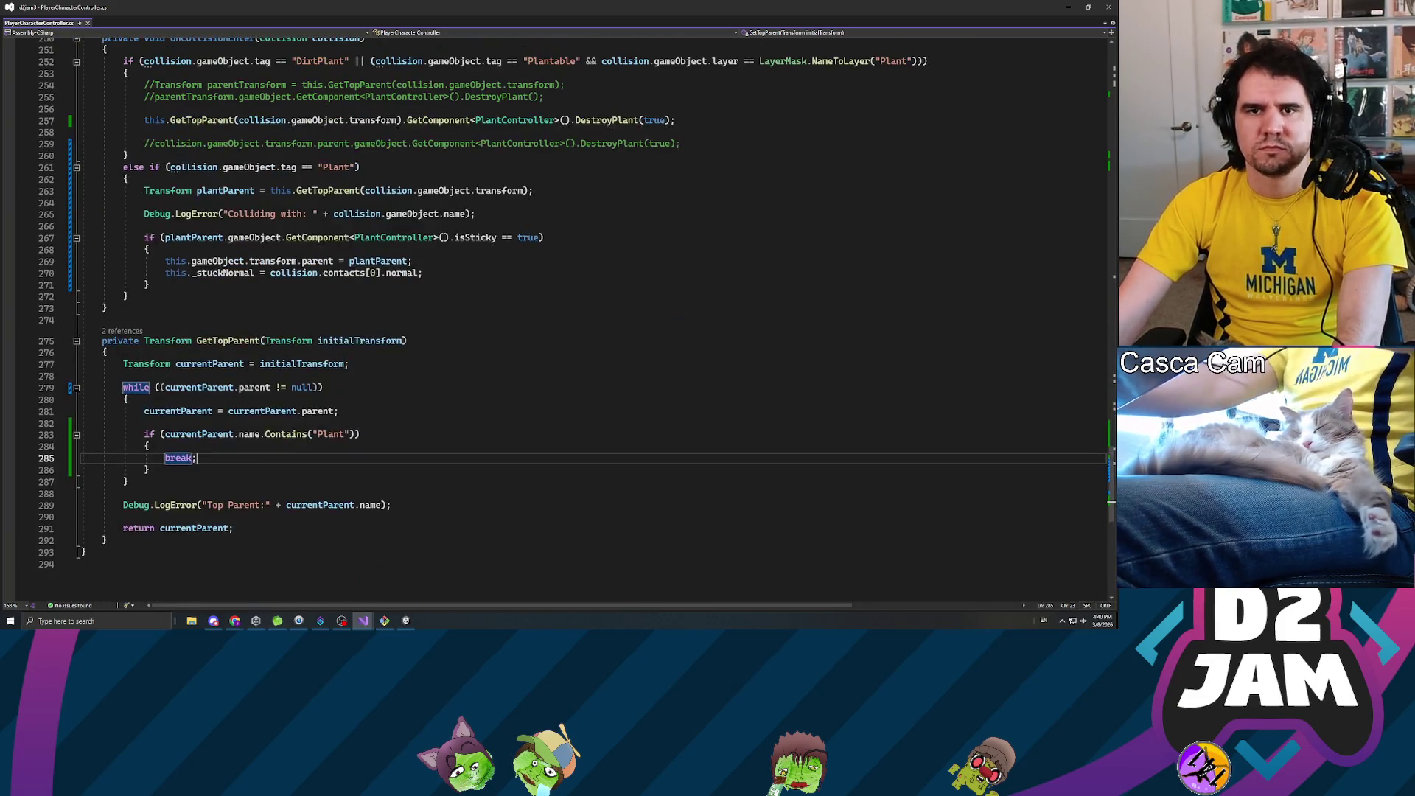
click(247, 178)
click(422, 413)
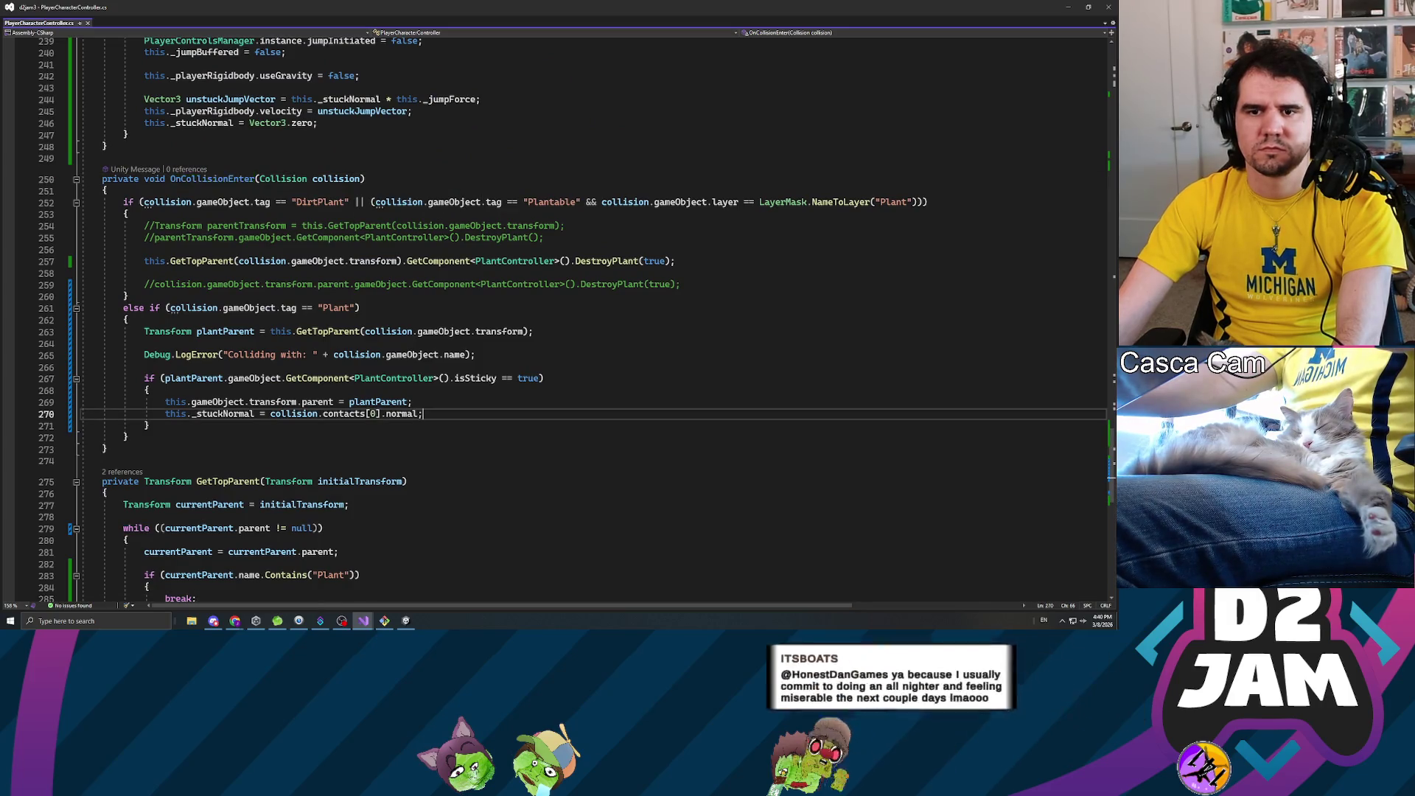
- Add this._playerRigidbody.useGravity = false on a new line after the stuck-normal assignment
key(Return)
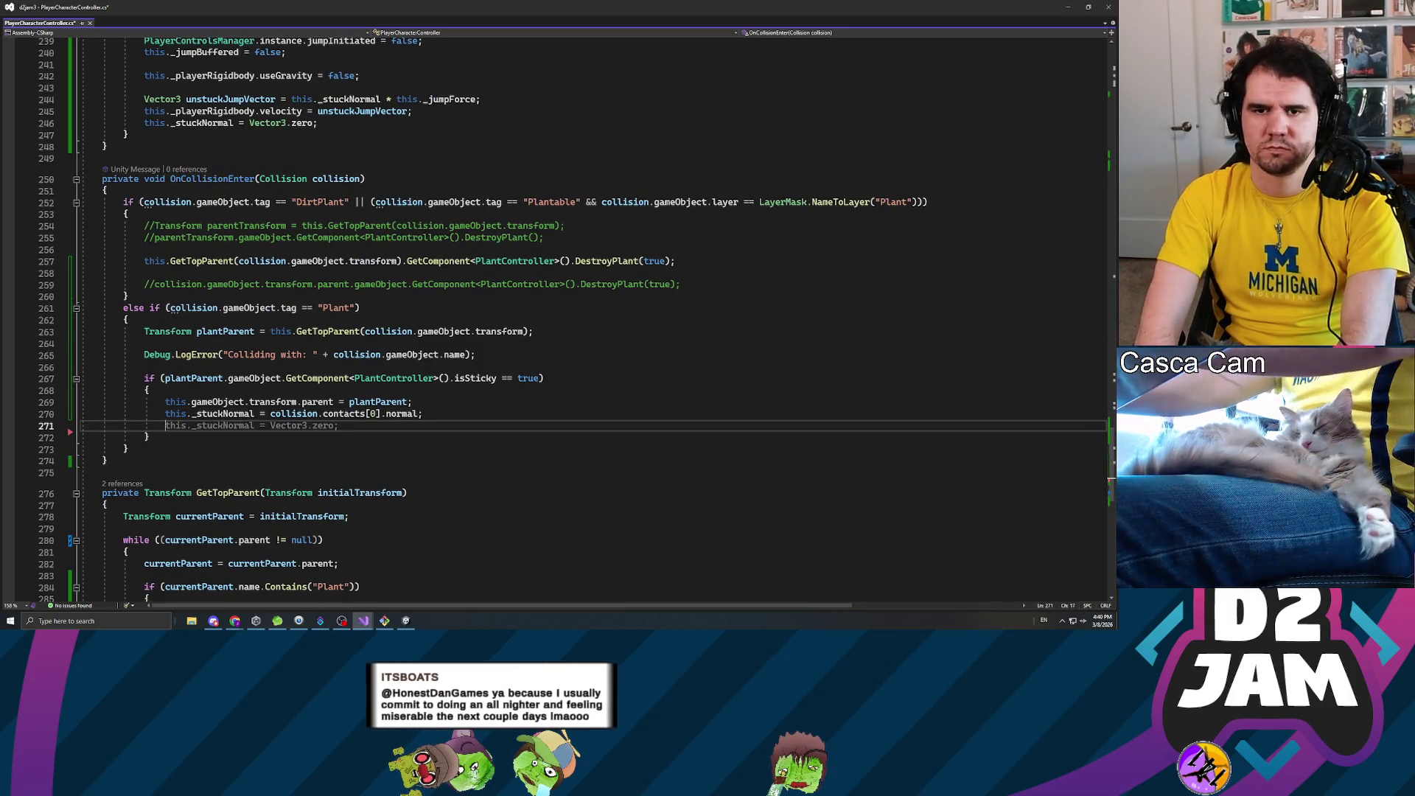
text(this._pla)
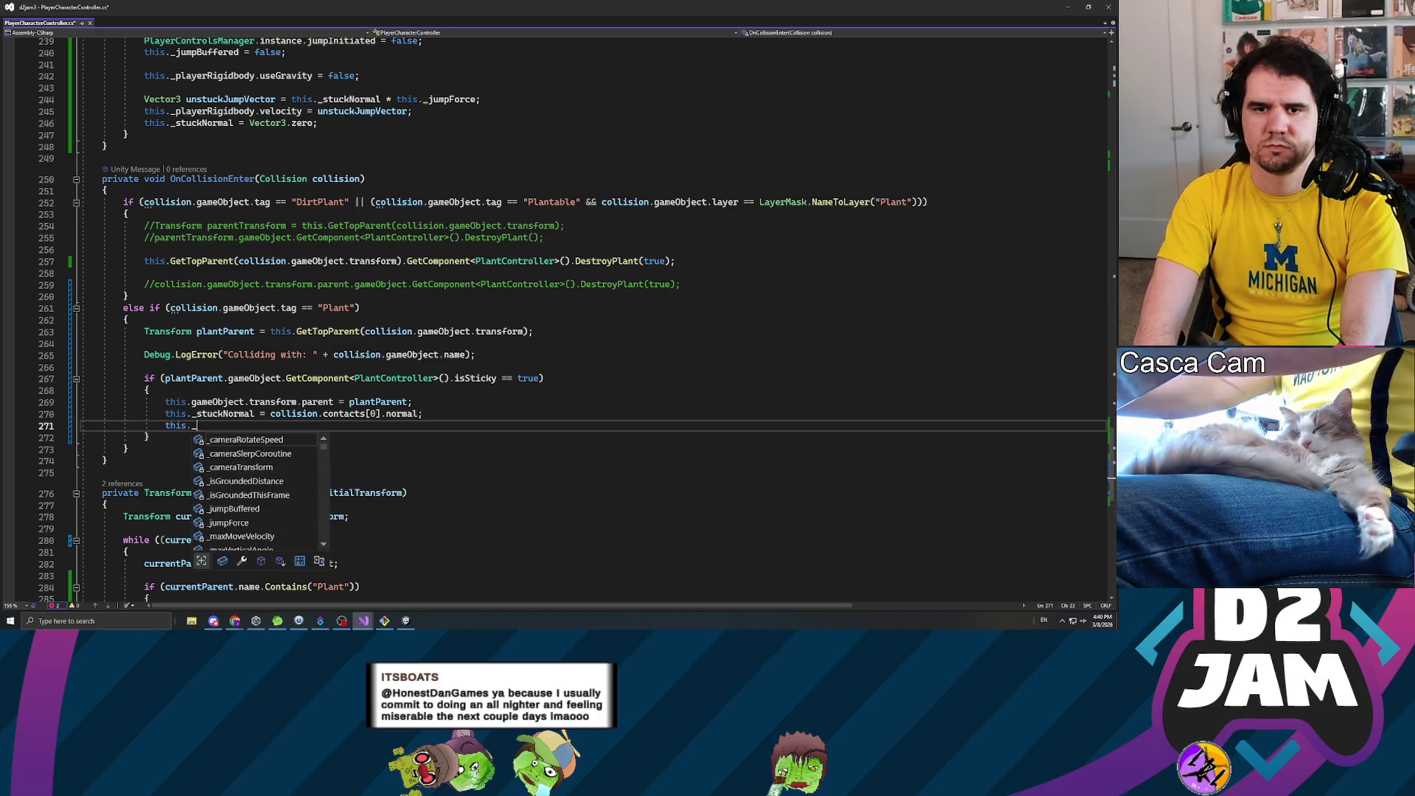
key(Down)
key(Tab)
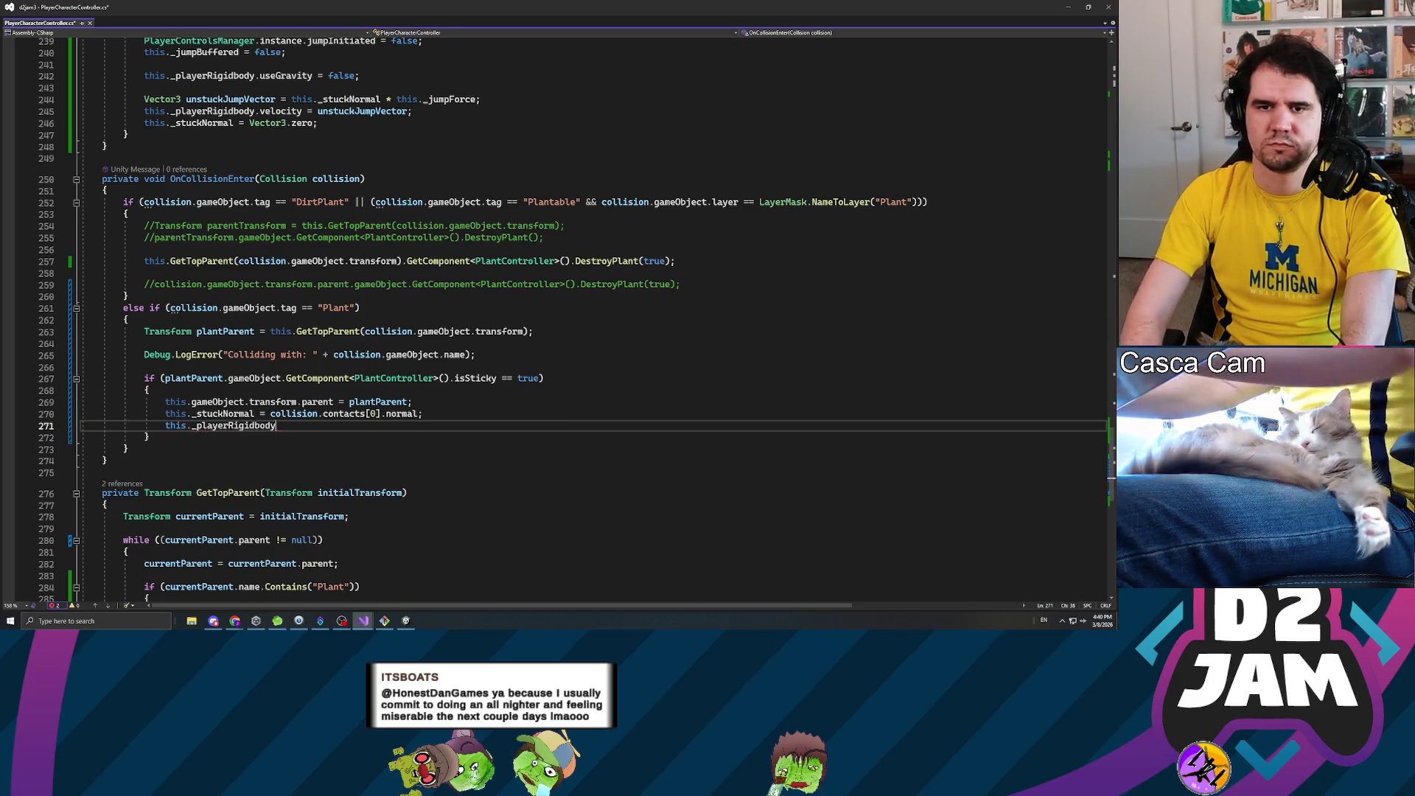
text(.us)
text(eGravity = false;)
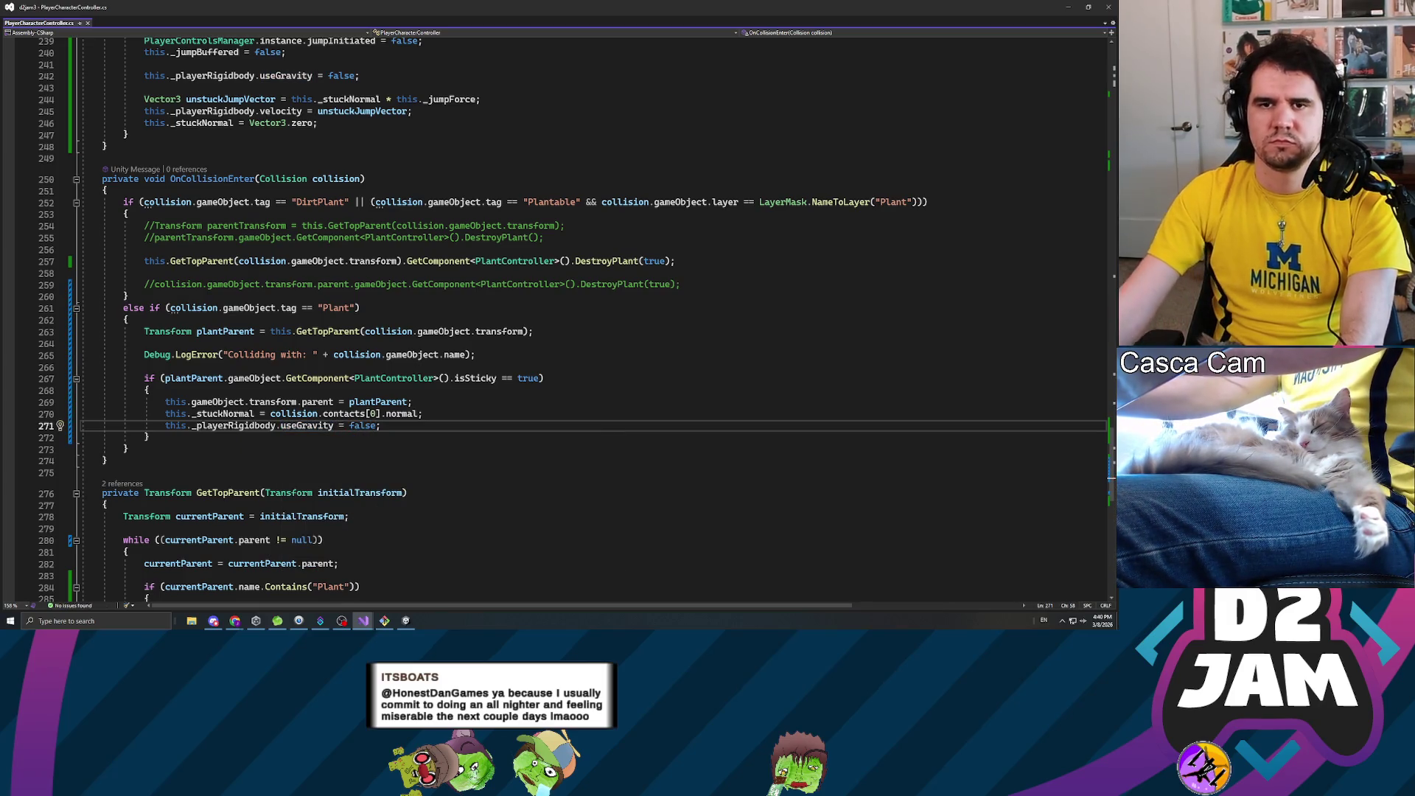
scroll(560, 317, up, 15)
scroll(201, 328, up, 5)
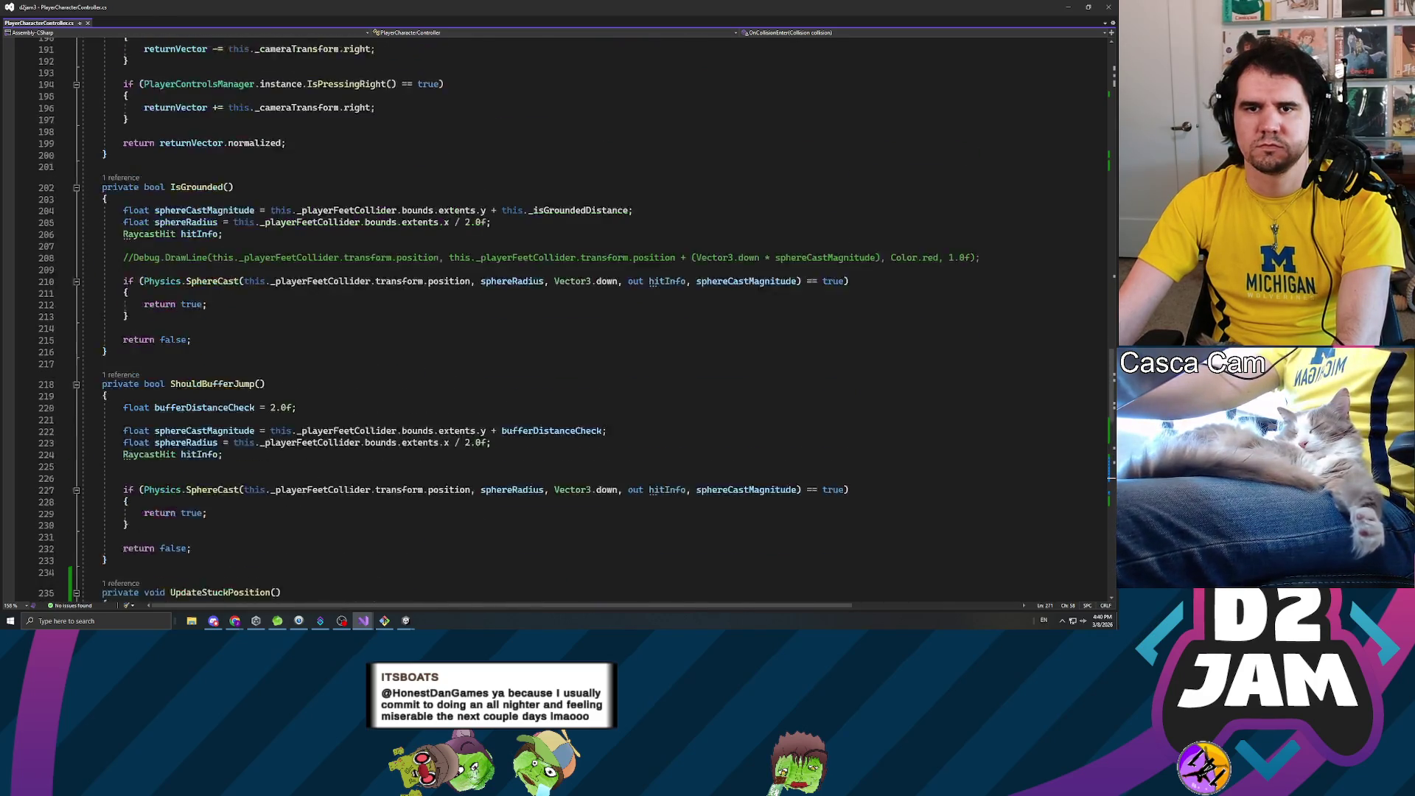
- Find where IsGrounded and _isGroundedThisFrame are used in the controller's Update
click(201, 328)
right_click(201, 328)
click(236, 424)
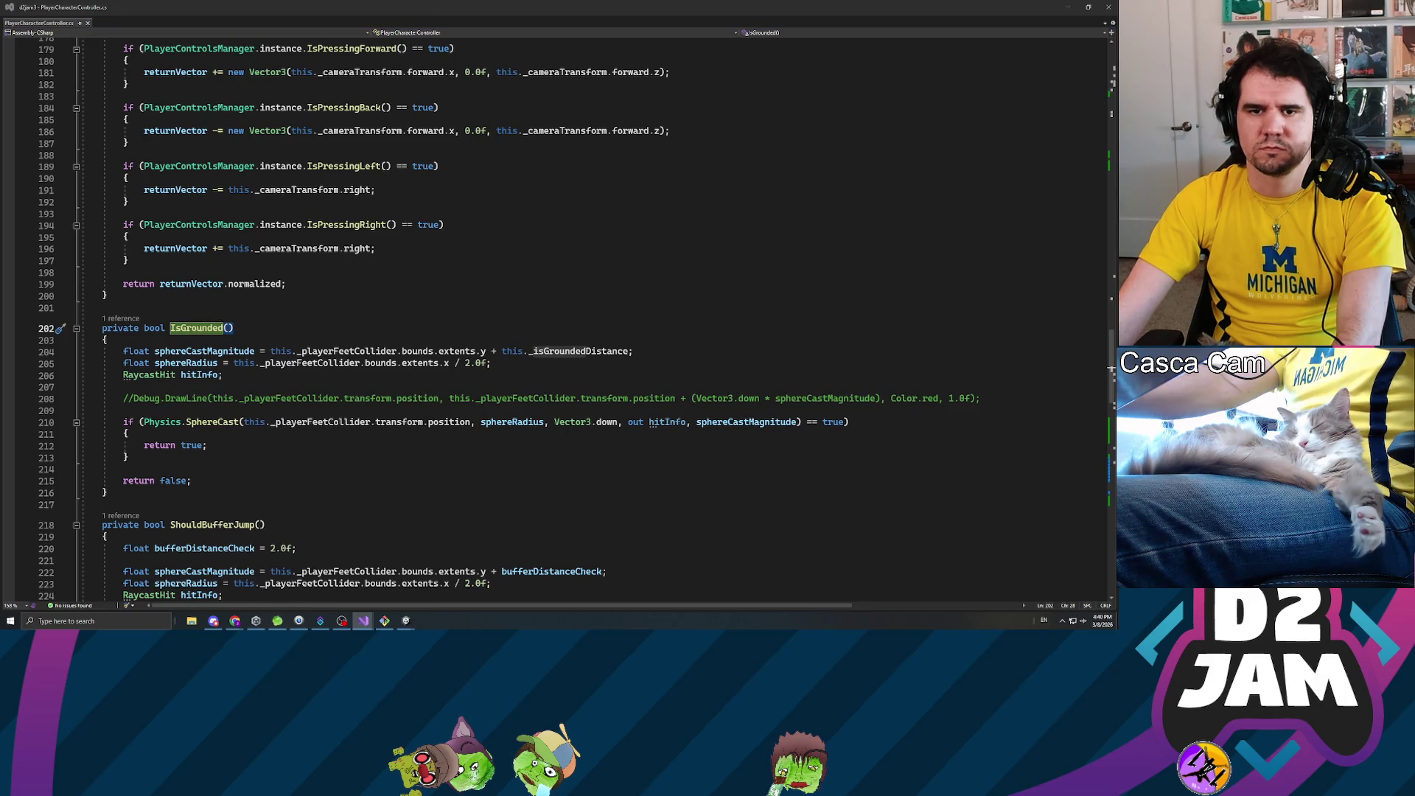
key(shift+F12)
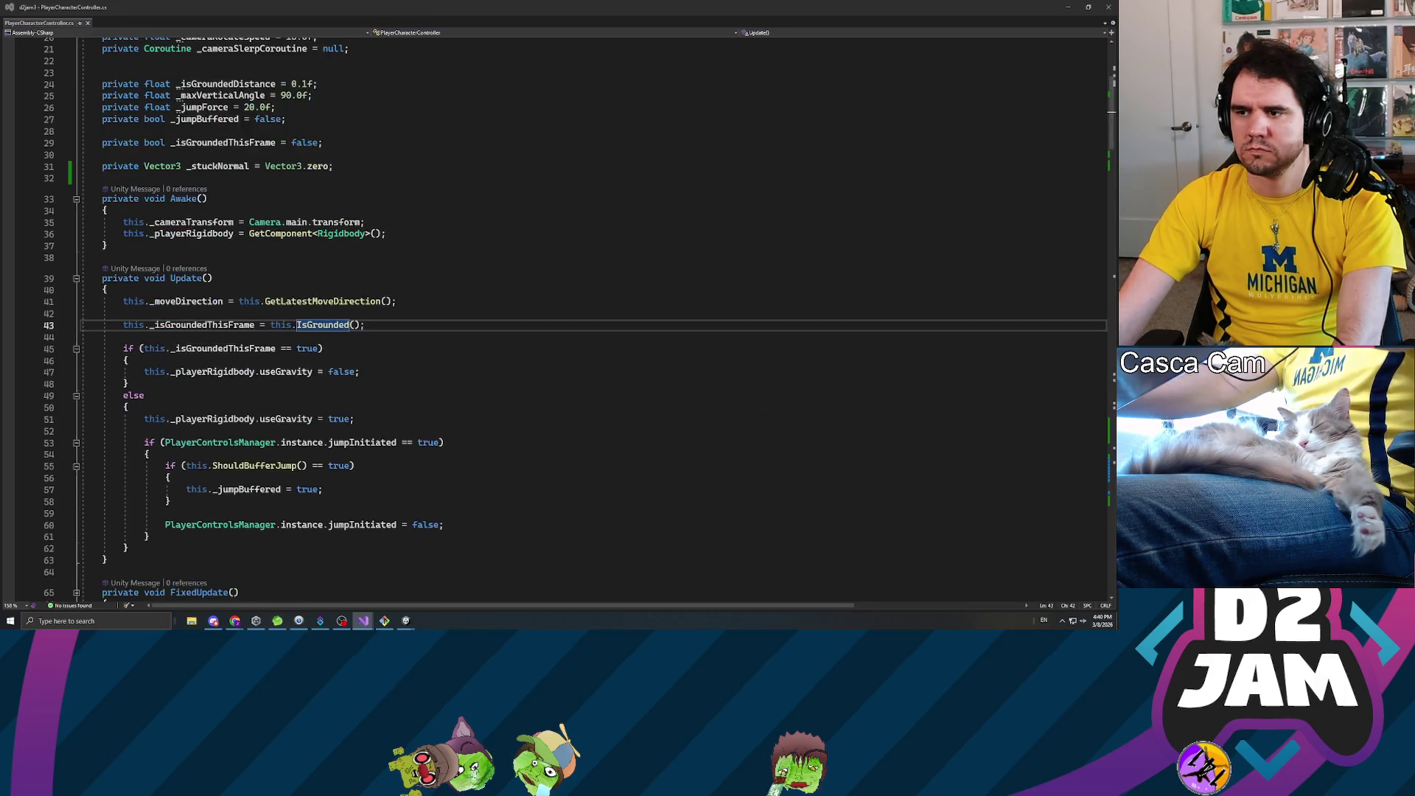
click(129, 360)
double_click(222, 348)
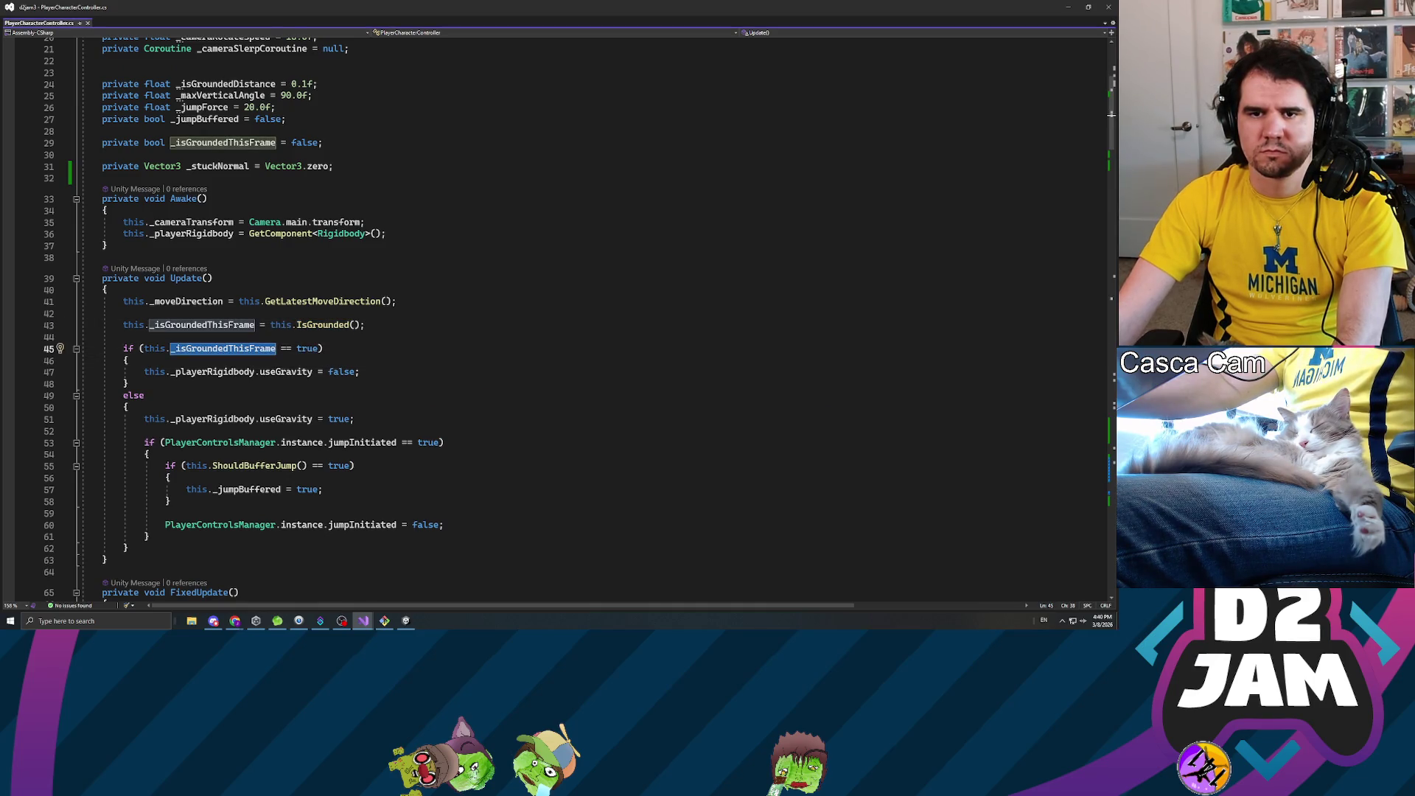
- Make the else branch restore gravity only when this._stuckNormal == Vector3.zero, then return to Unity
click(317, 348)
key(Left)
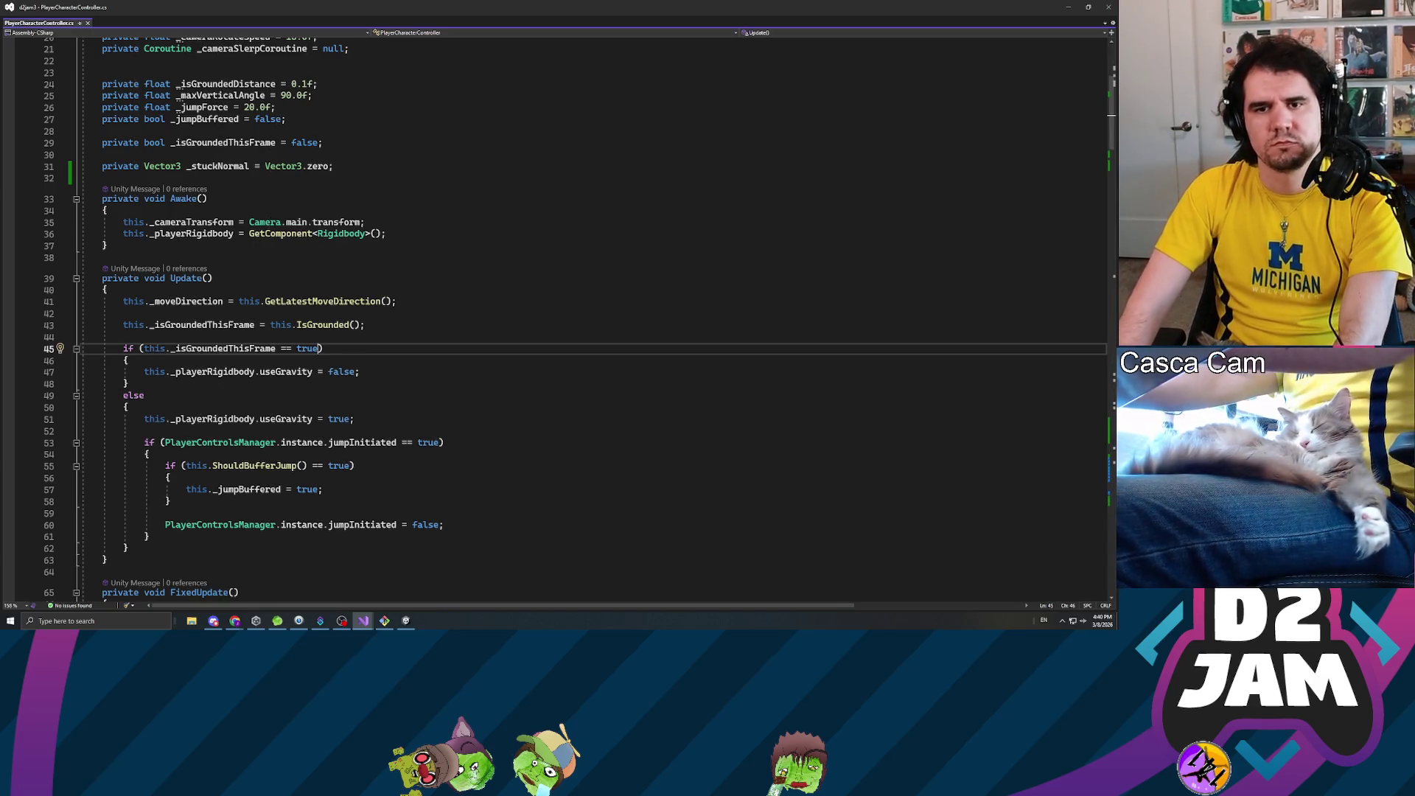
key(Down)
key(Down)
key(Down)
key(Down)
key(Down)
key(Down)
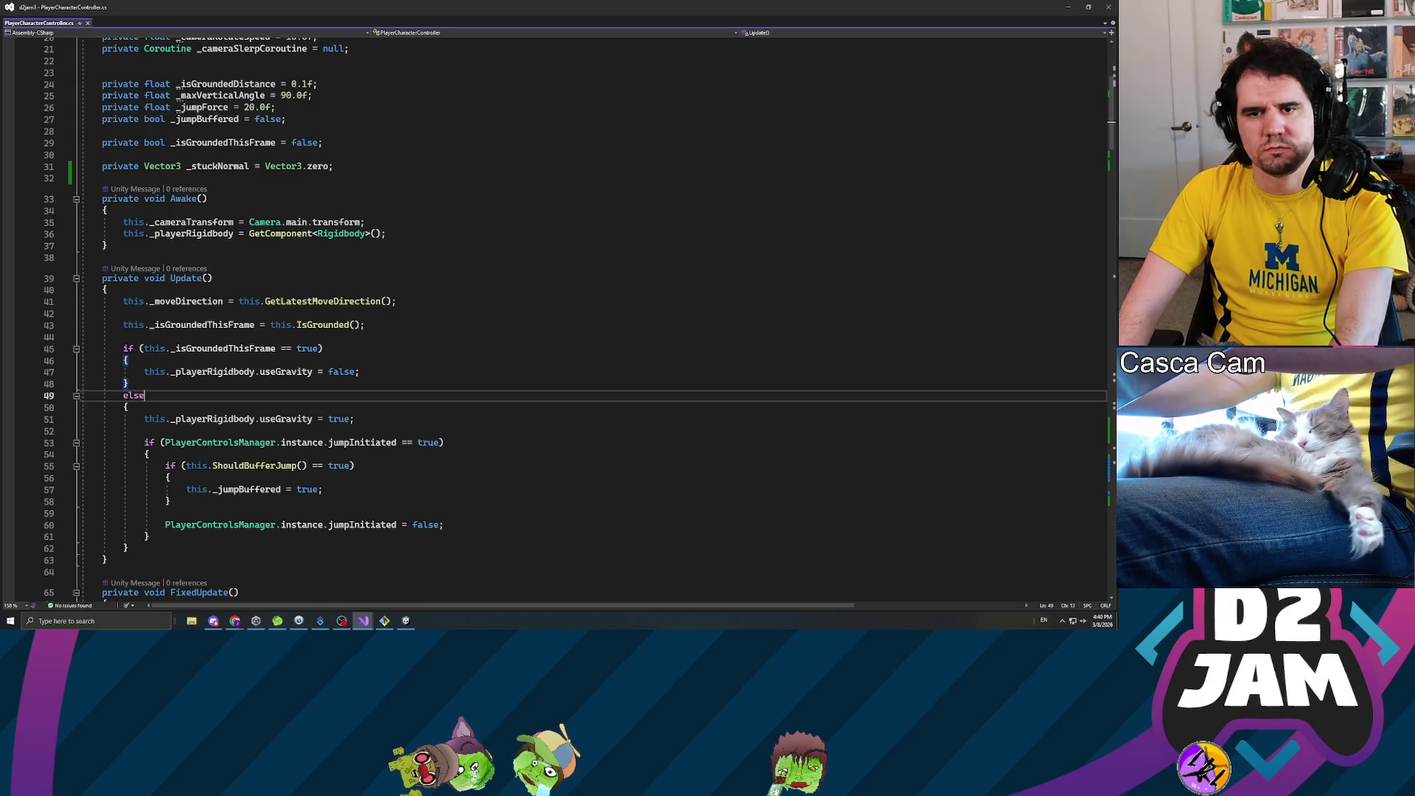
key(End)
key(Up)
key(Up)
key(Up)
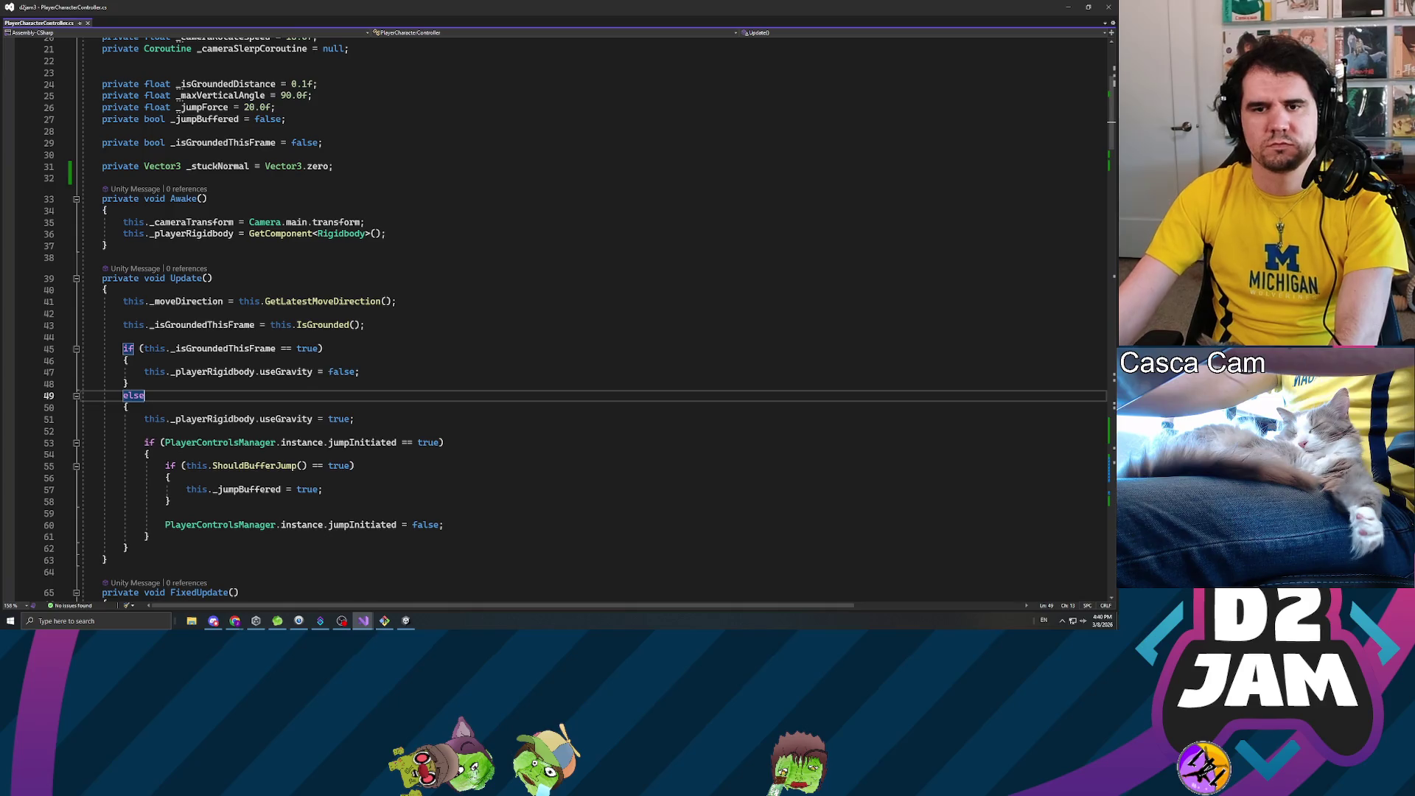
scroll(560, 317, down, 2)
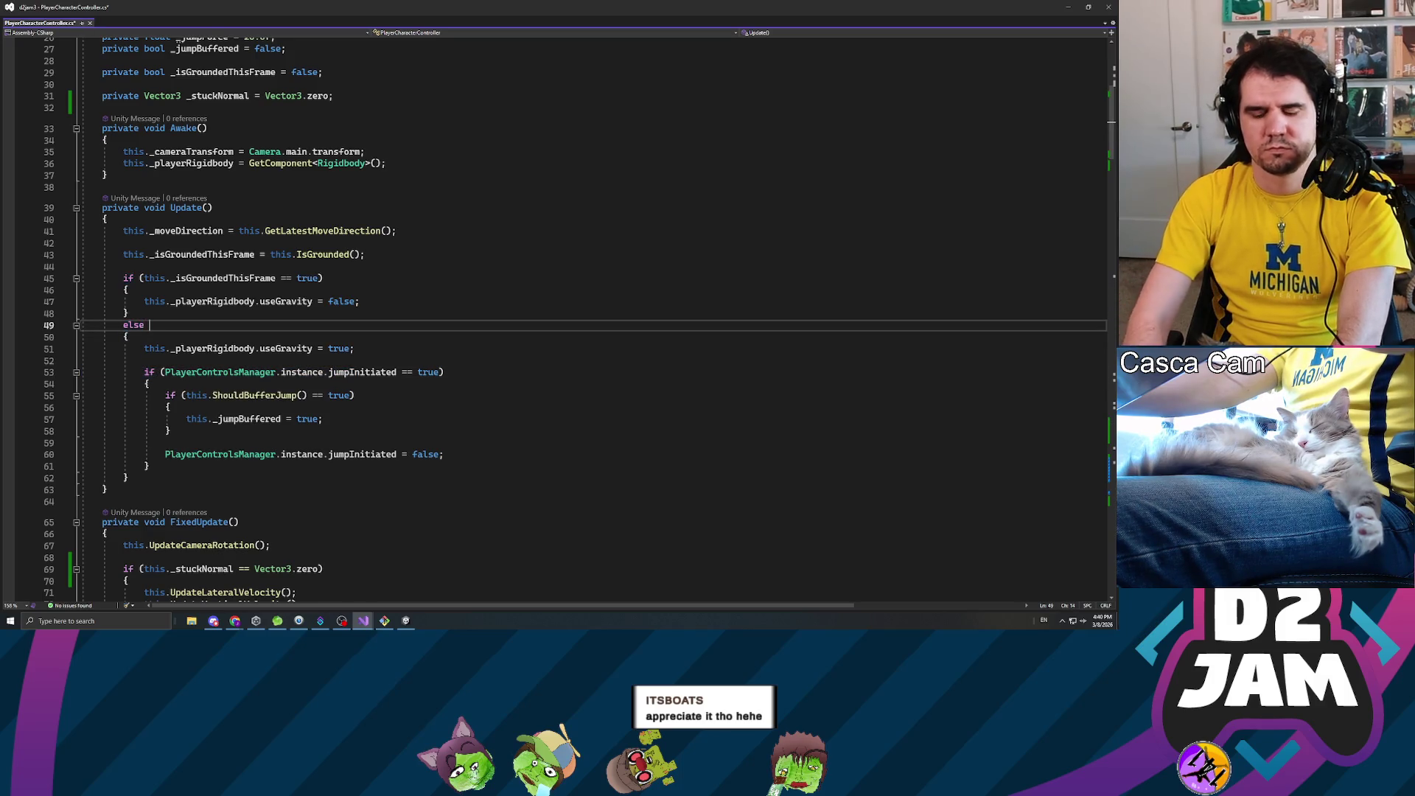
text(if ()this._stuck)
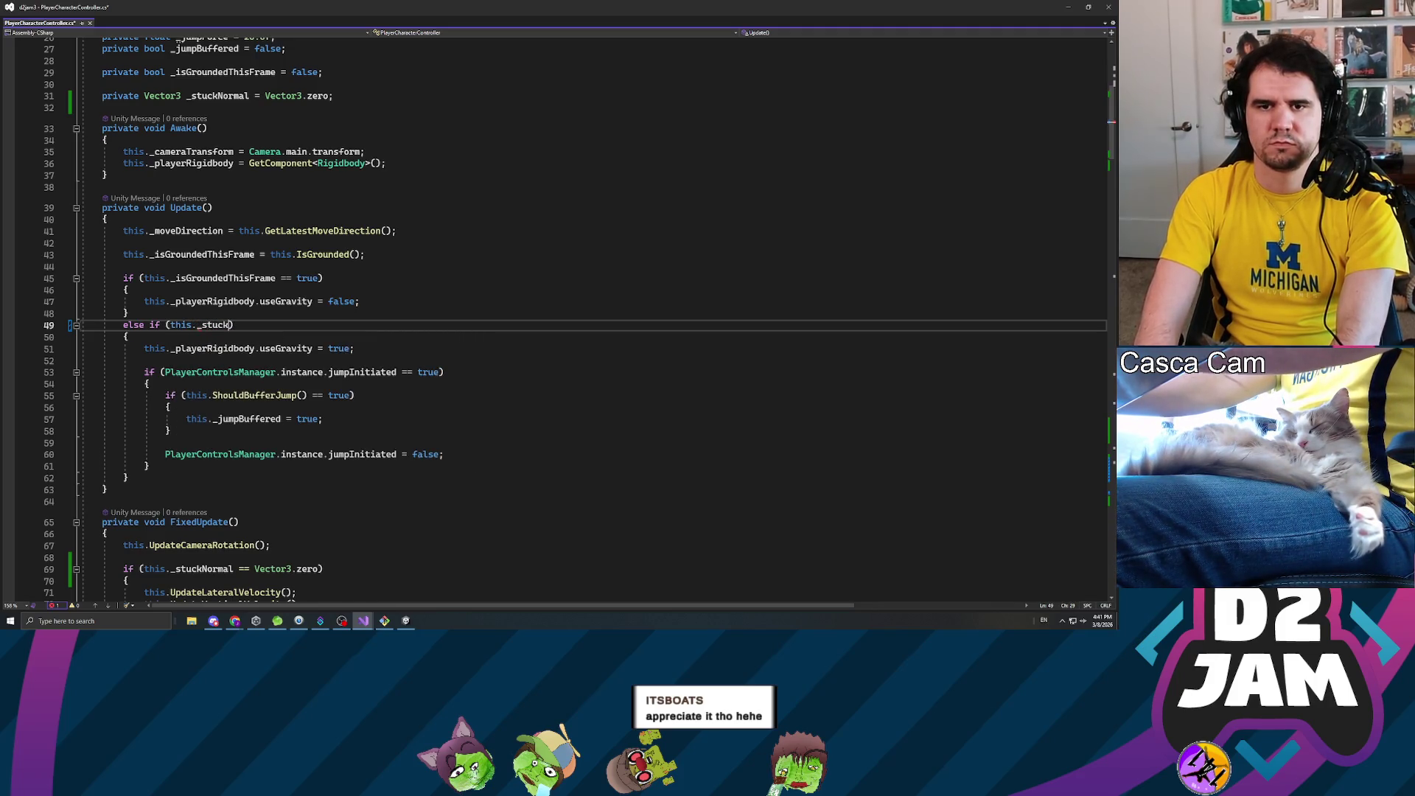
text(_stuckNormal ==)
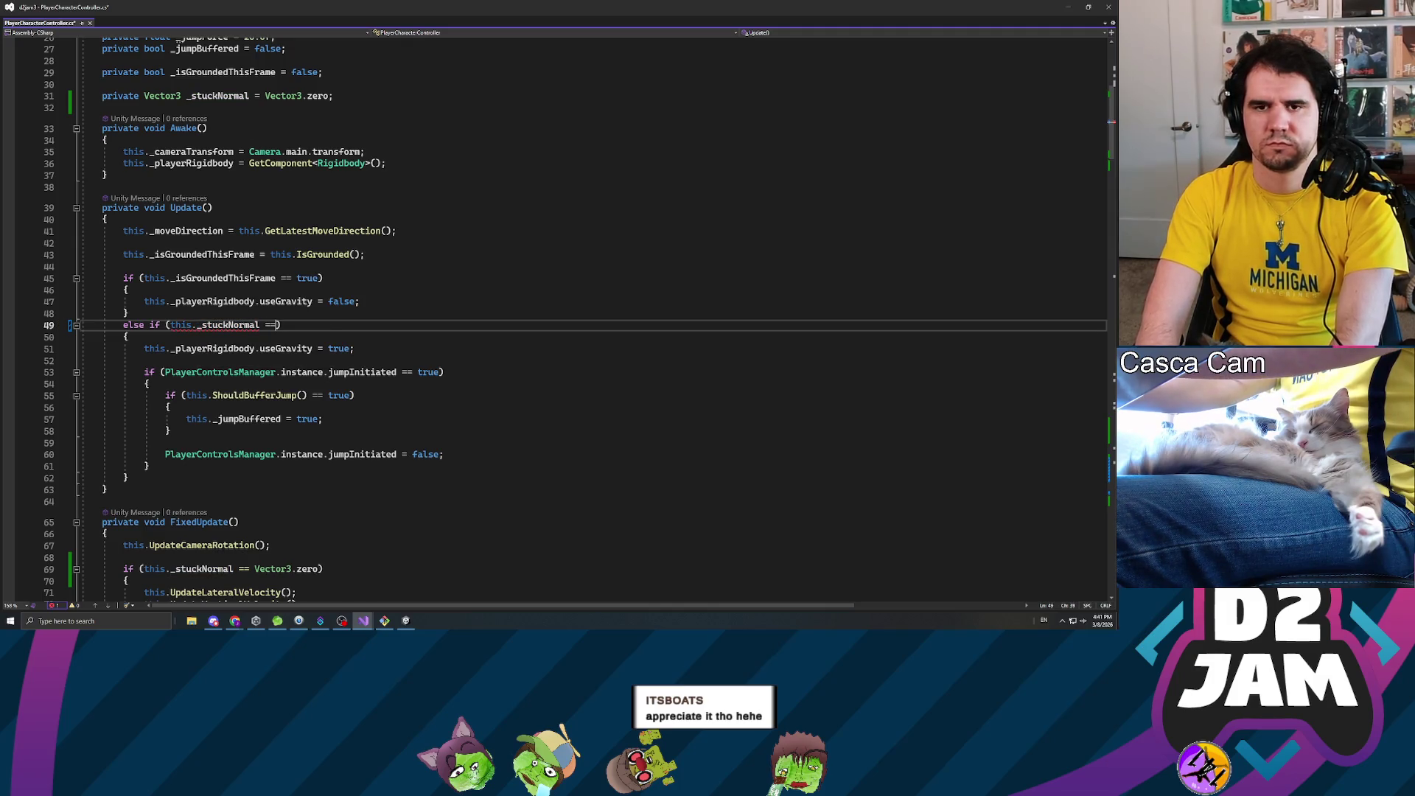
text(ec)
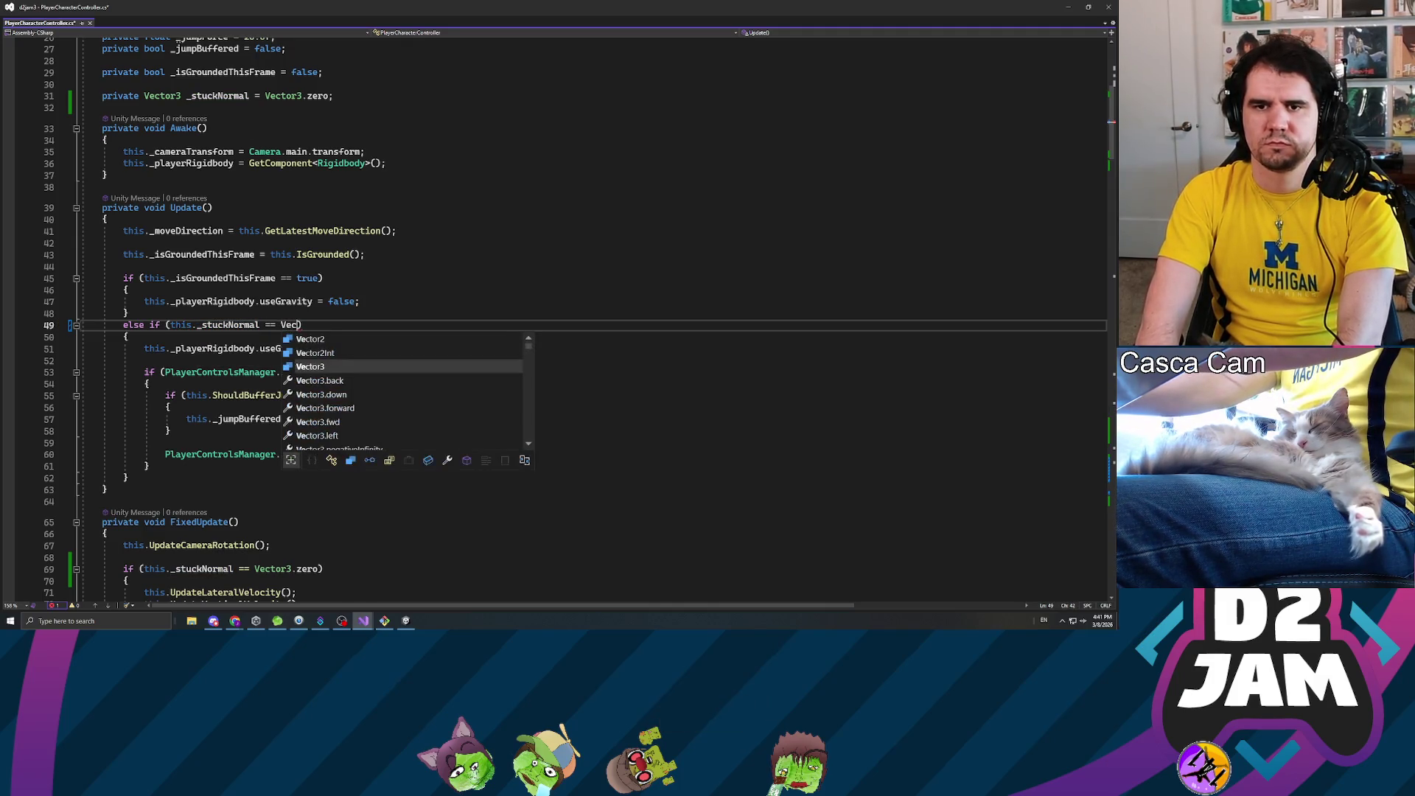
text(.zero;)
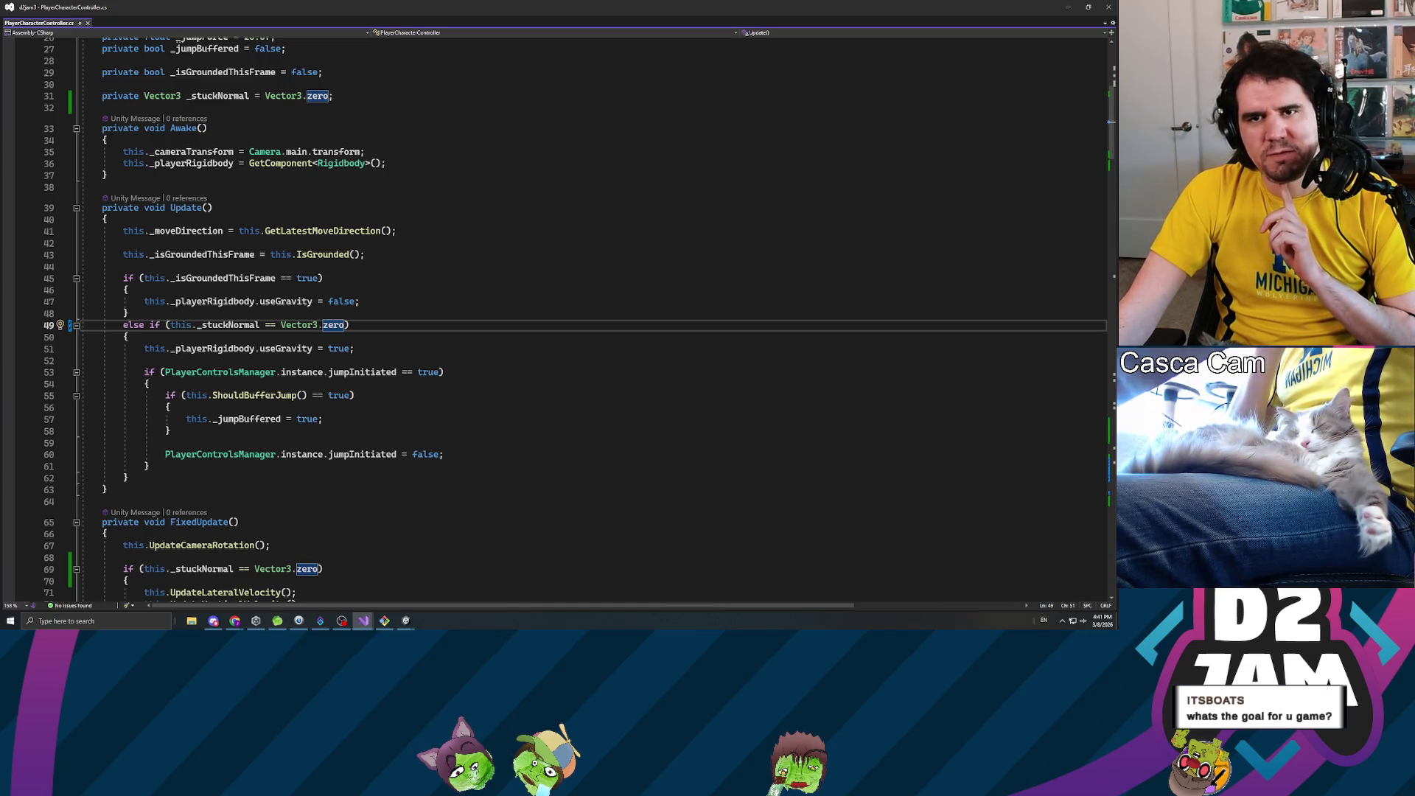
key(alt+Tab)
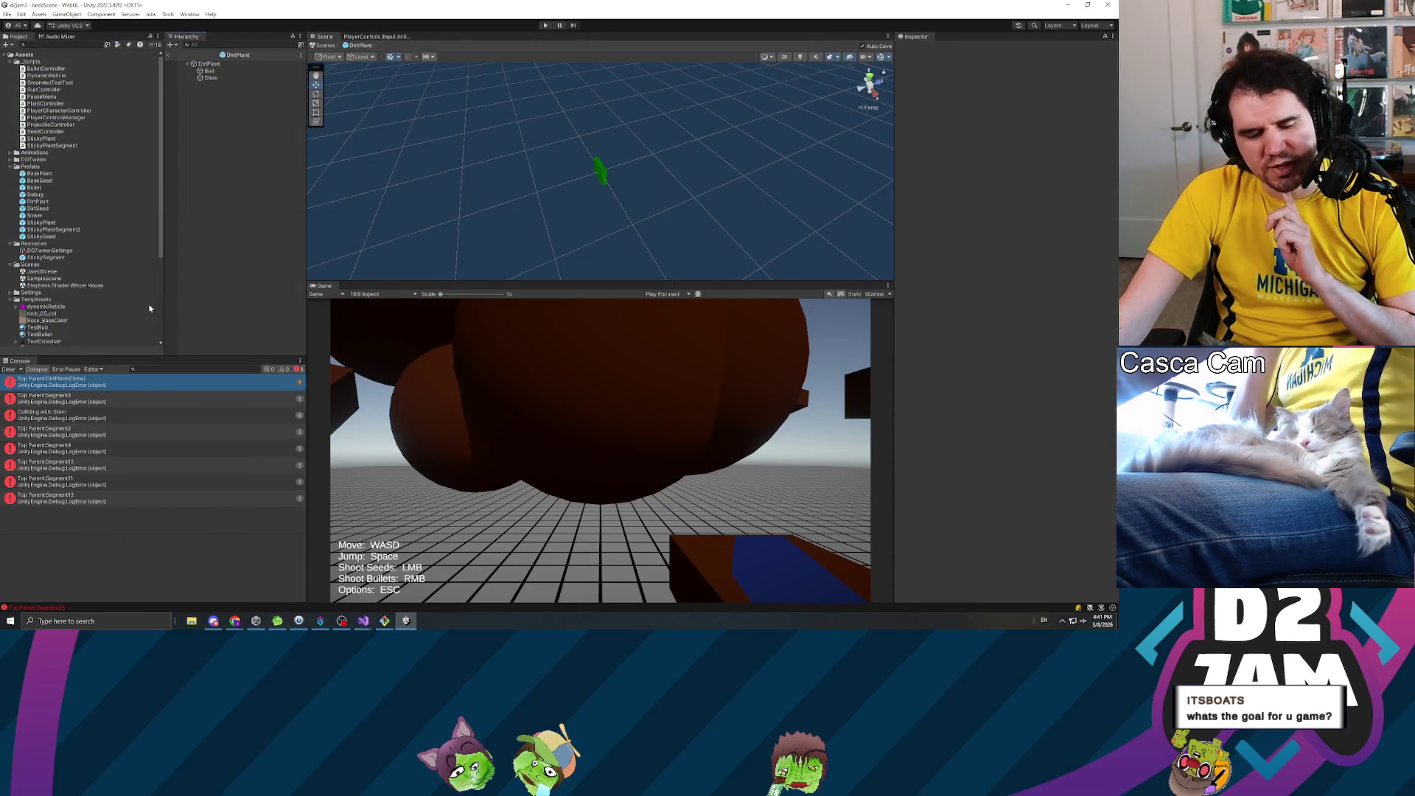
- Clear the console, start playing, and grow a plant toward the dark wall from a shot seed
click(6, 369)
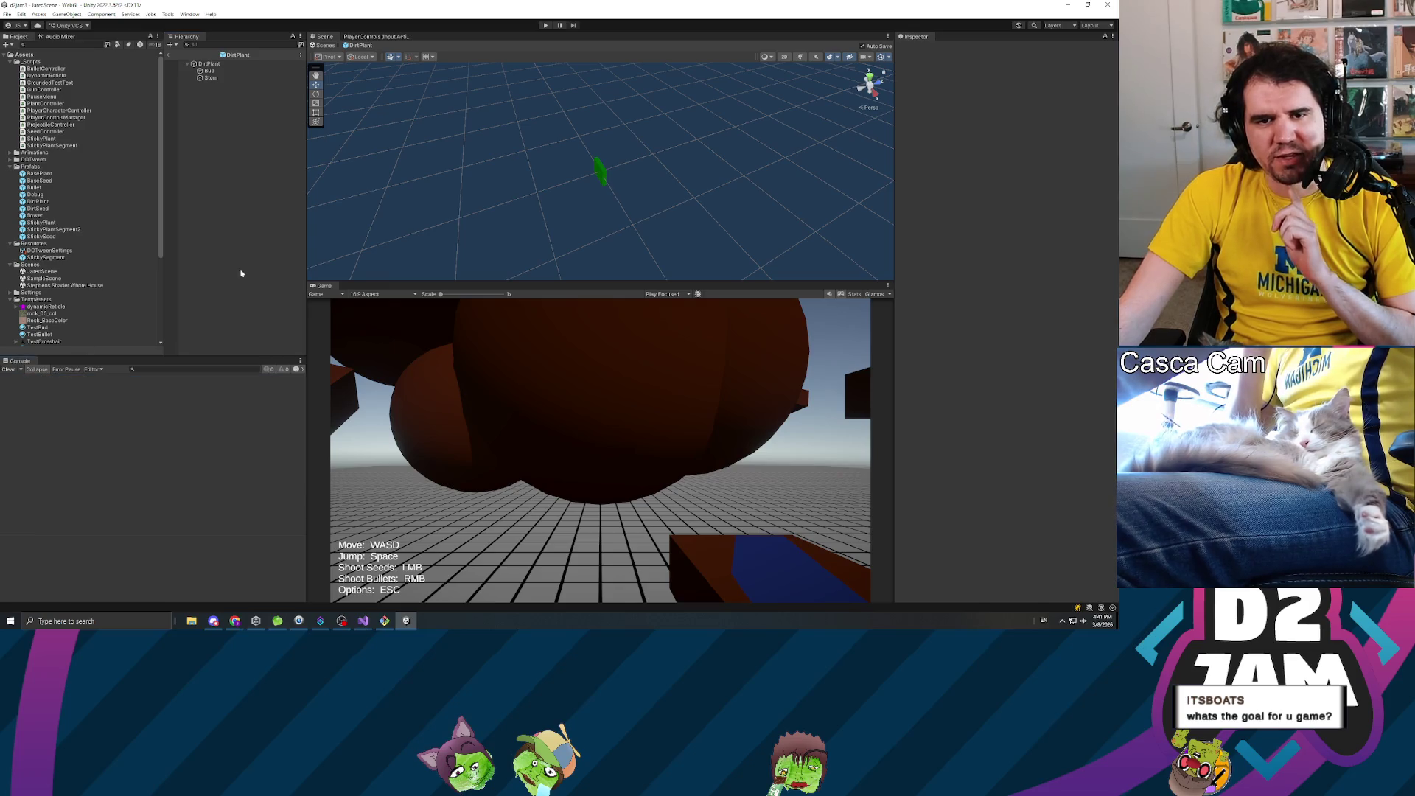
click(544, 27)
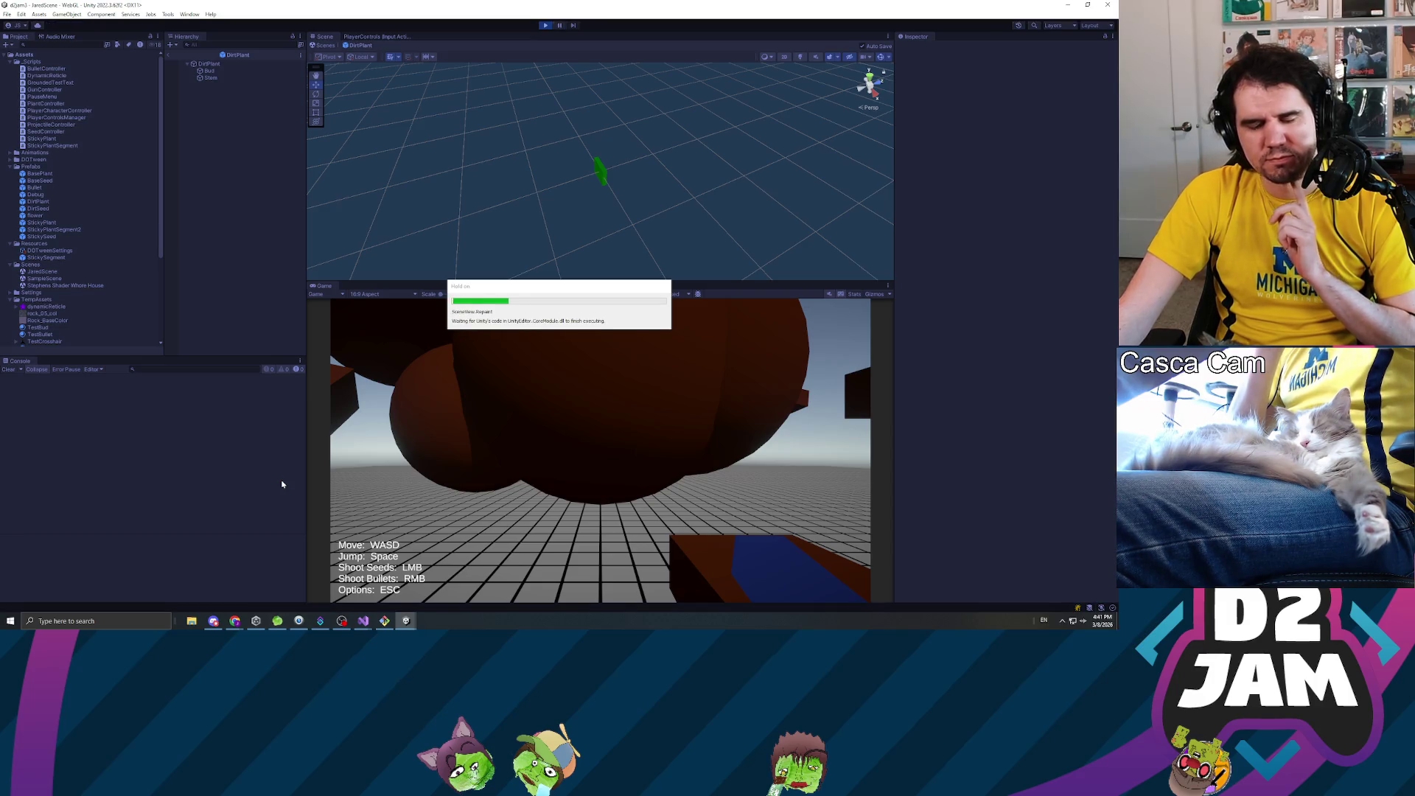
key(s)
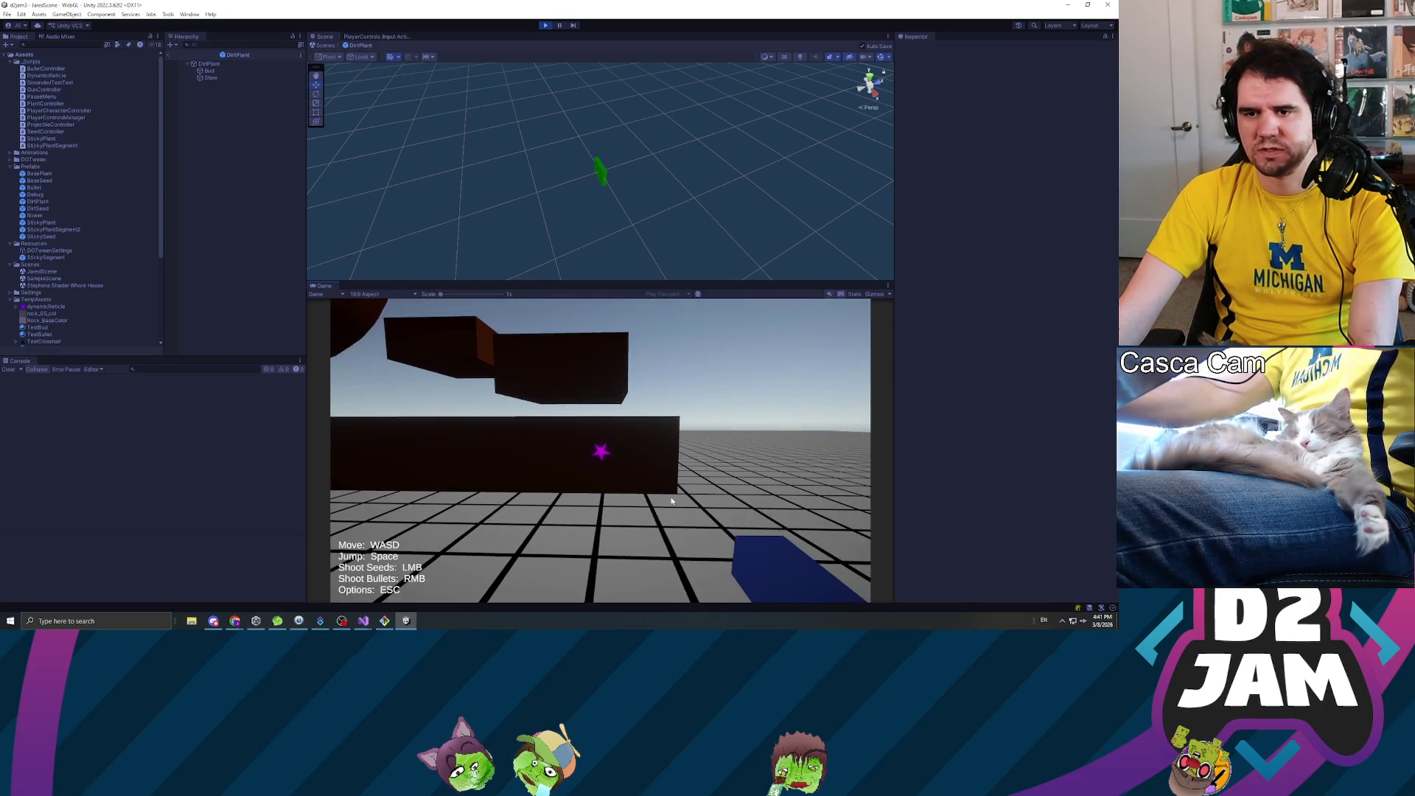
click(671, 500)
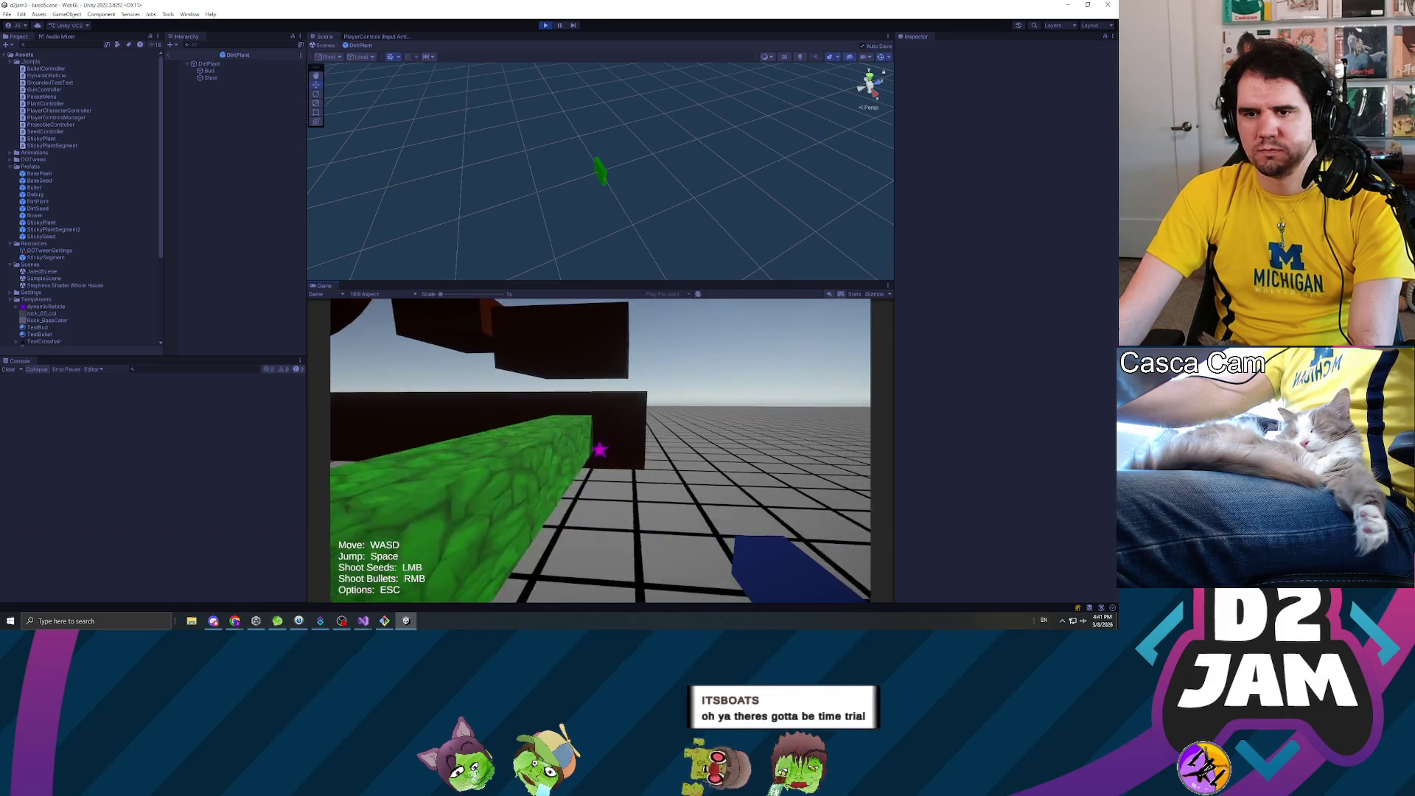
key(s)
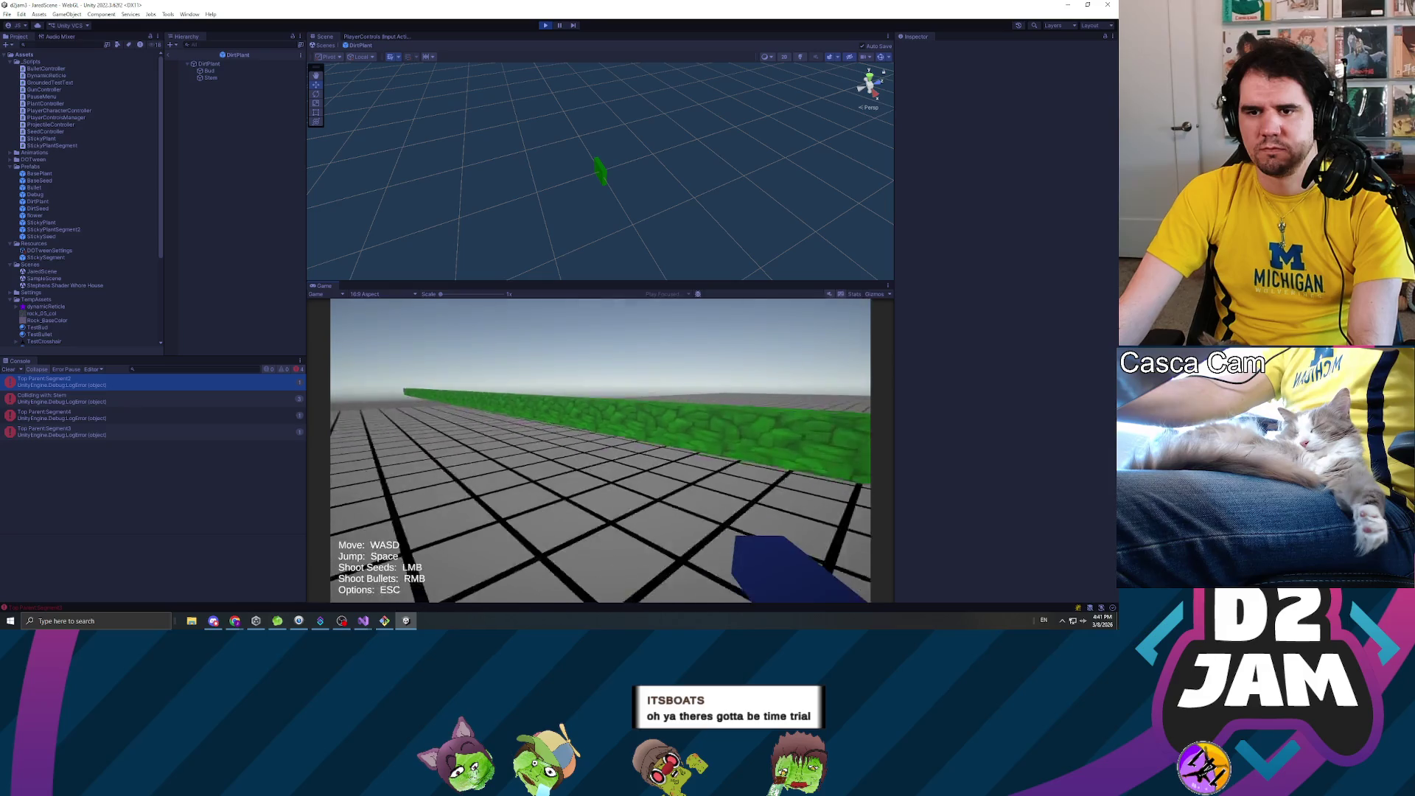
- Grow several more green plant strips, walk into the plant wall, then pause and stop playing
click(601, 450)
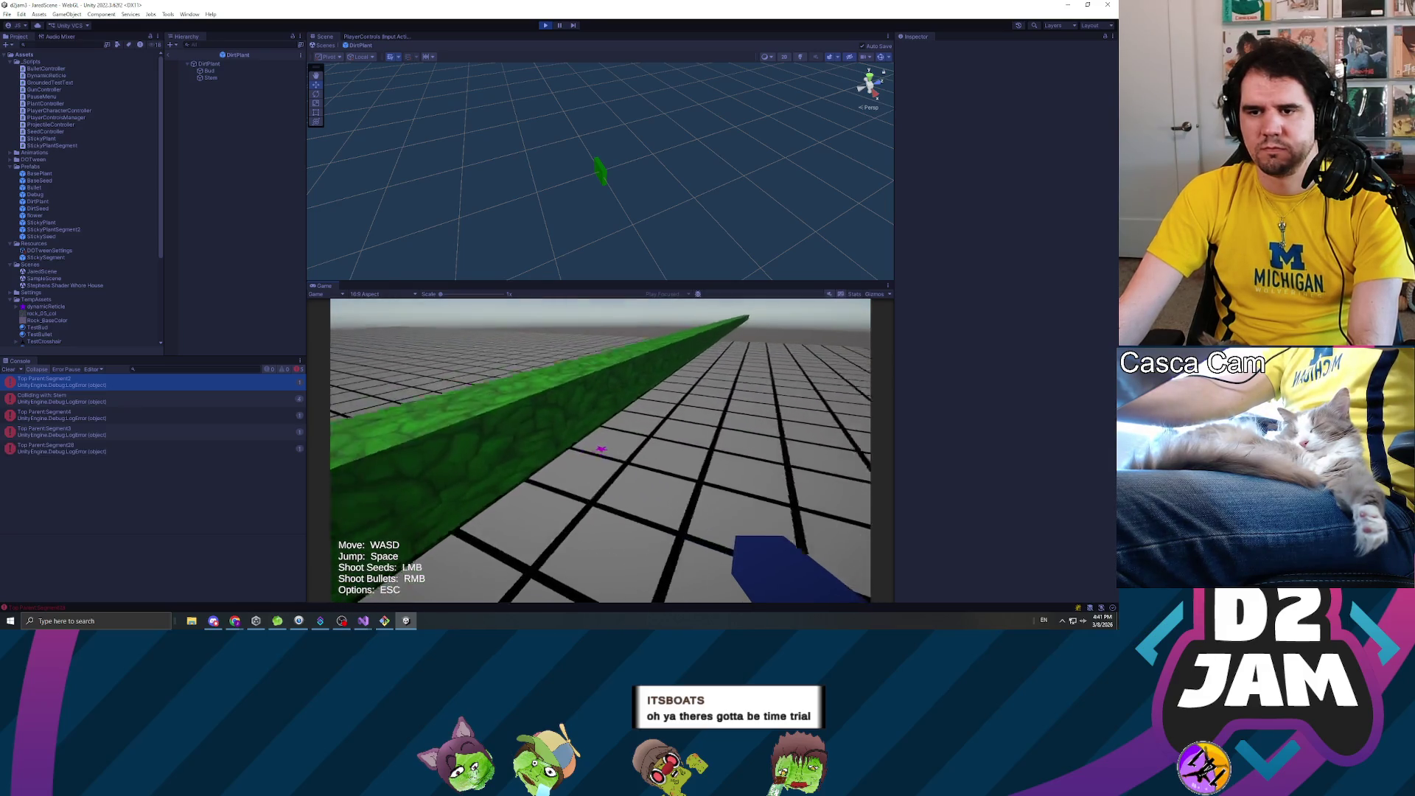
click(601, 450)
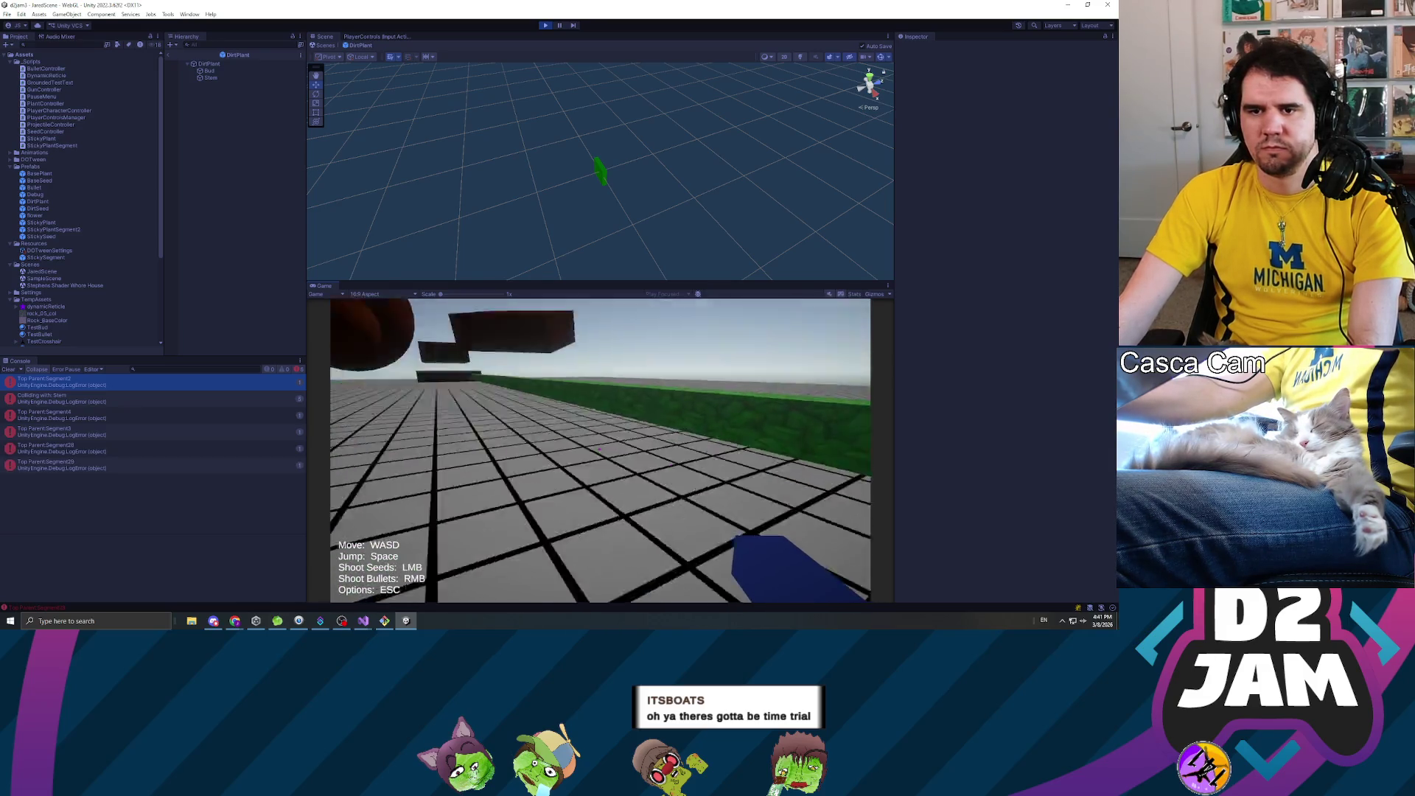
click(600, 449)
click(601, 450)
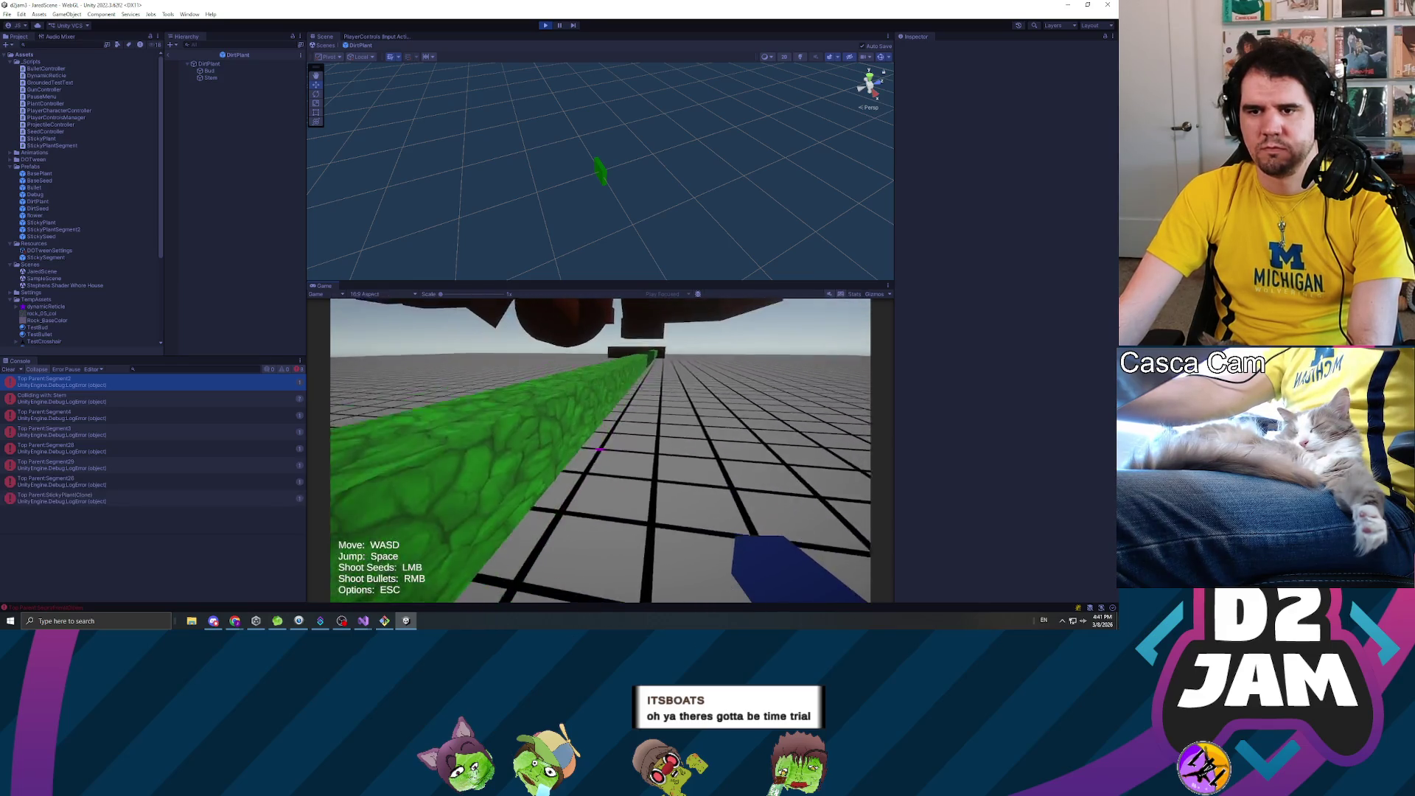
click(601, 450)
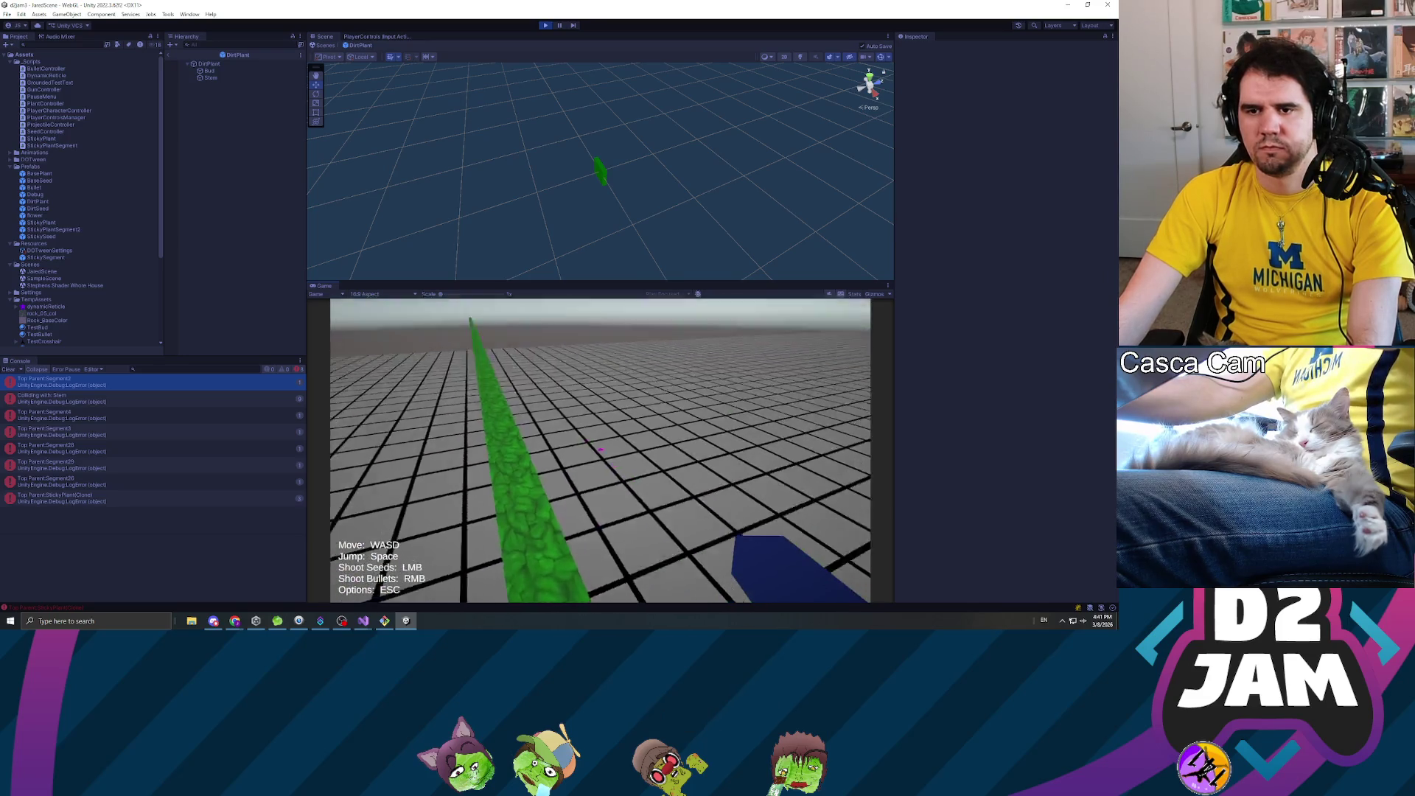
key(w)
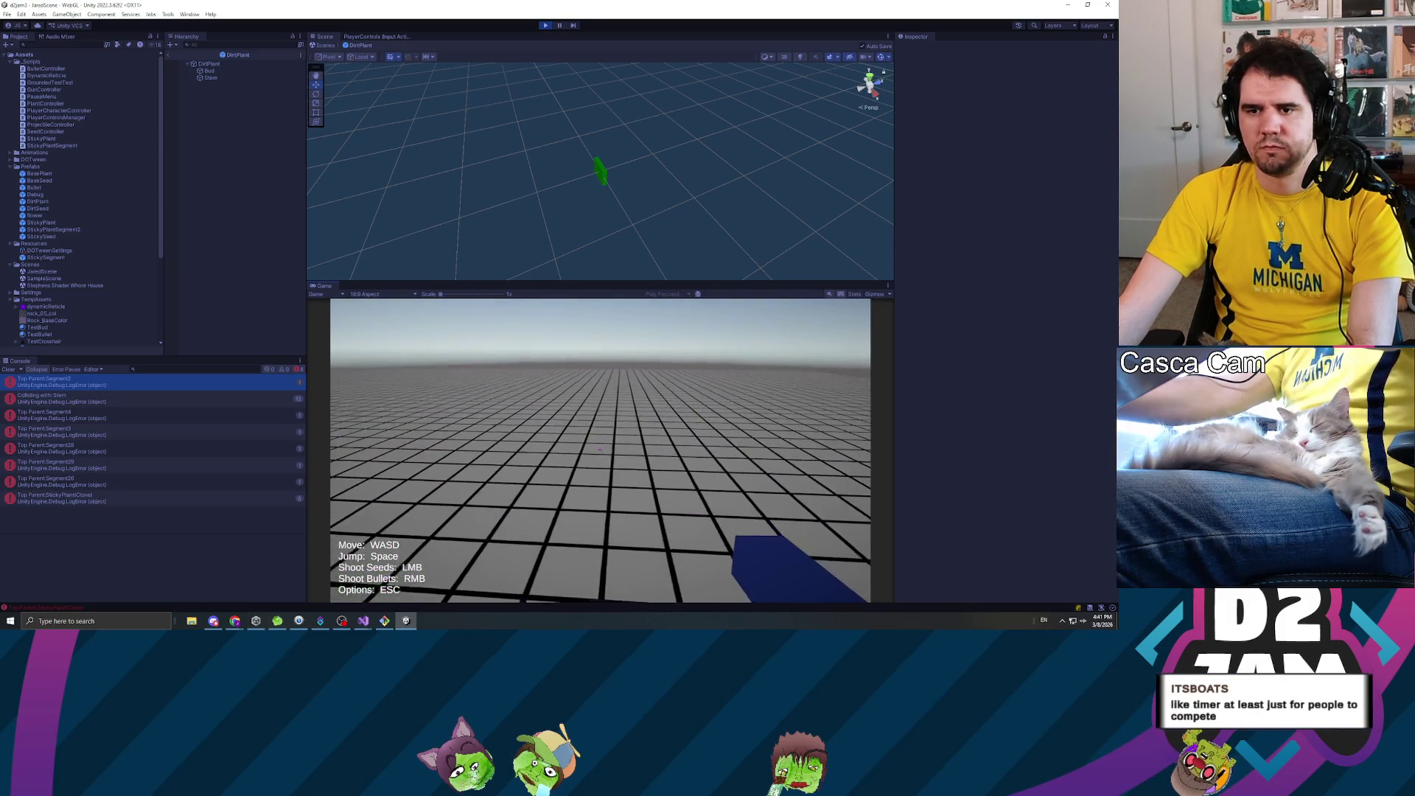
click(600, 450)
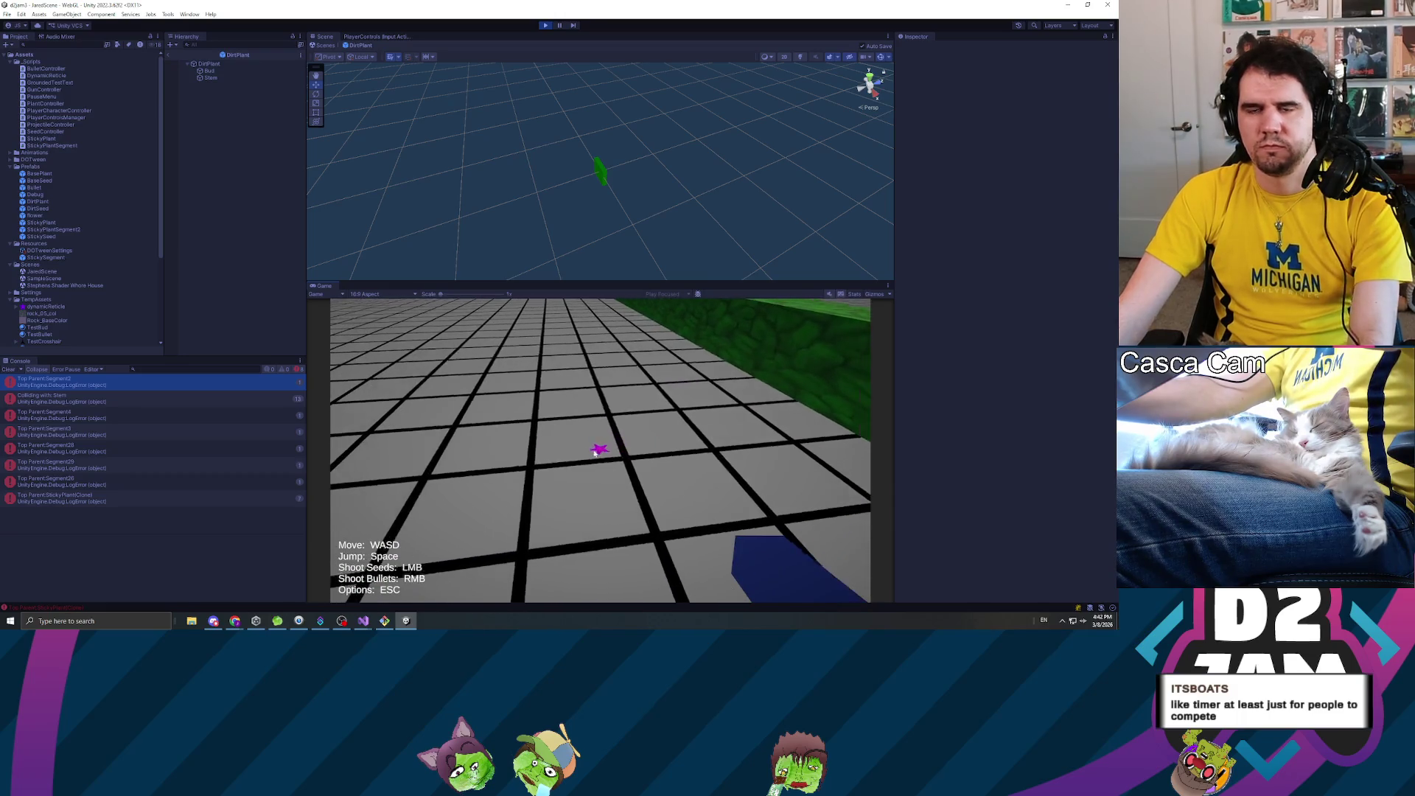
key(Escape)
click(545, 25)
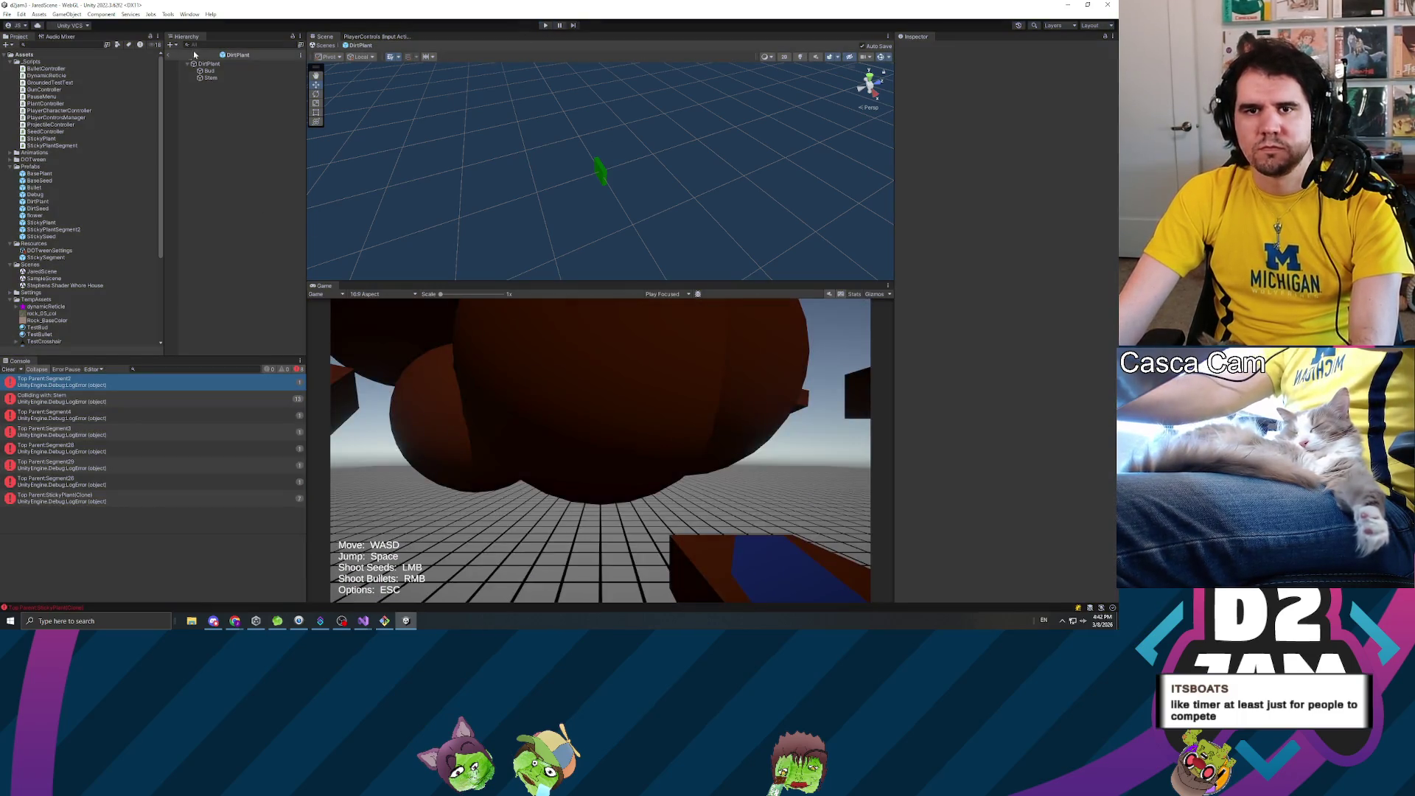
- Return from the DirtPlant prefab to JaredScene, start play mode and fire a dirt-plant seed
click(168, 56)
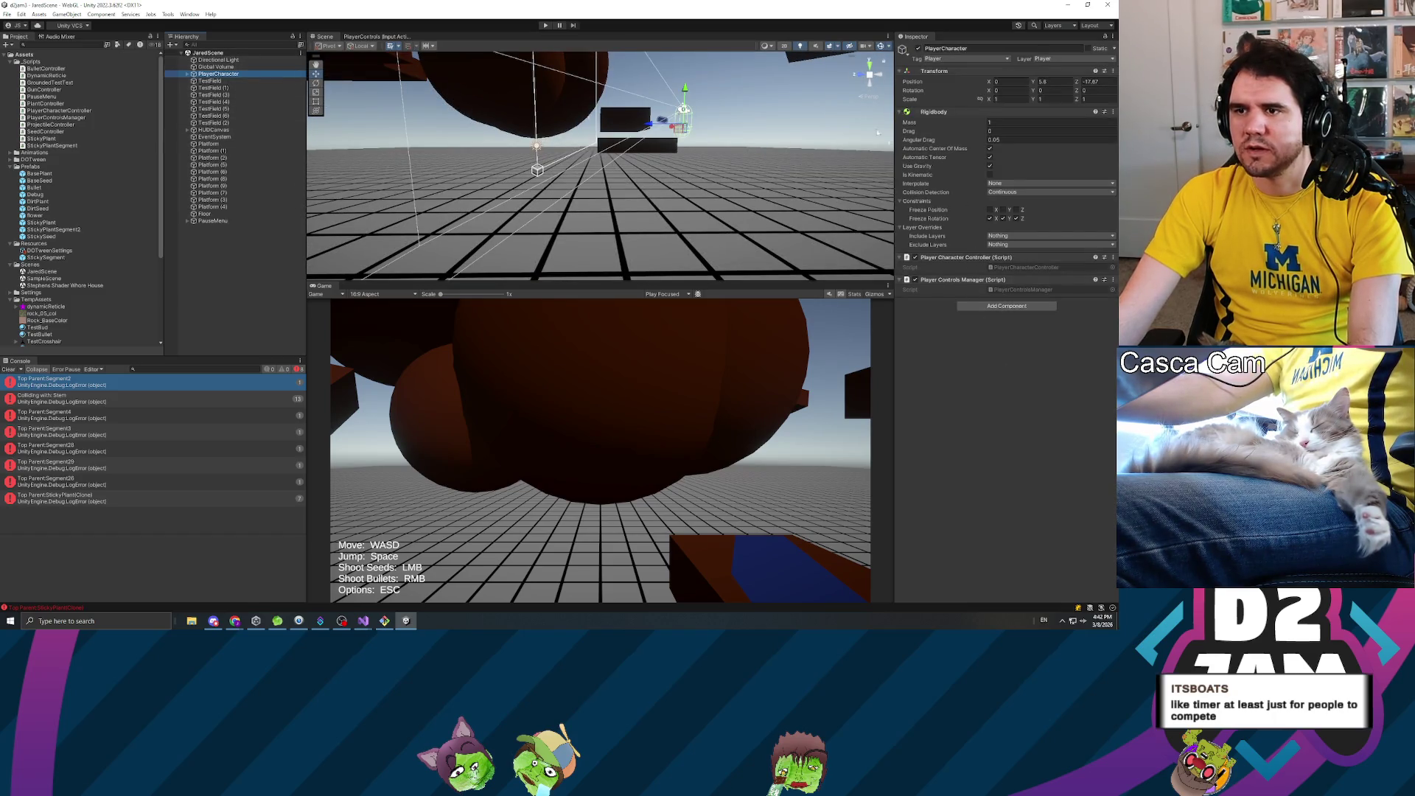
click(546, 26)
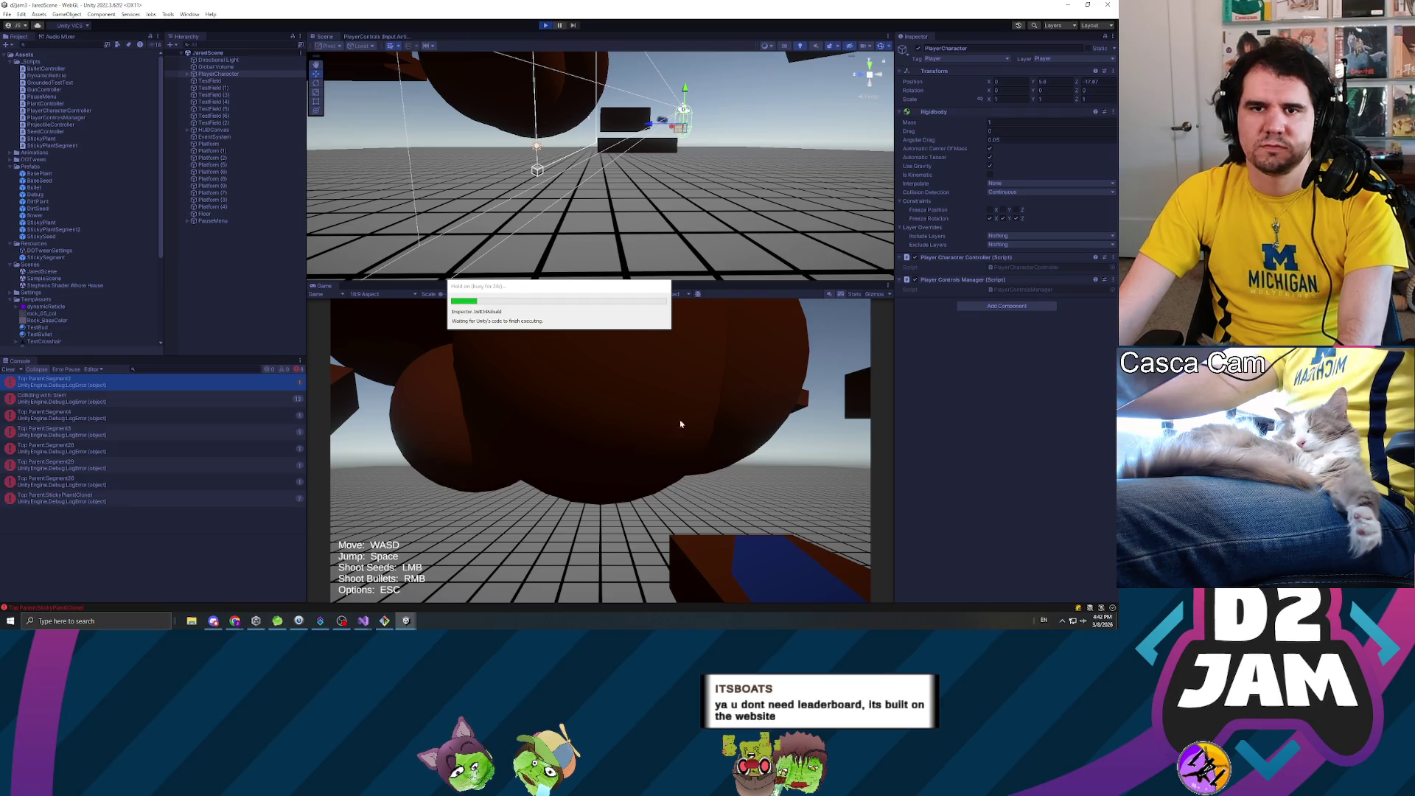
click(641, 437)
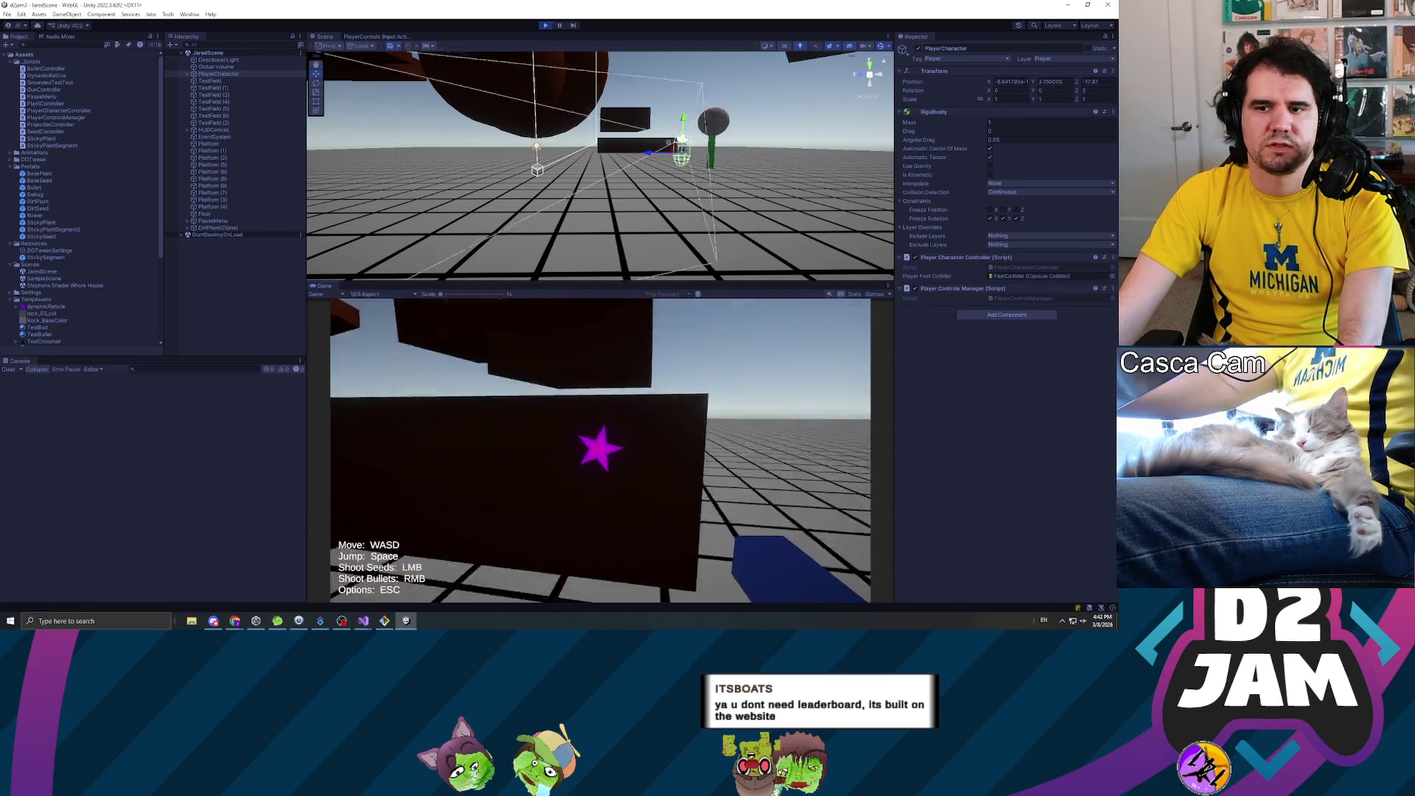
key(w)
key(w)
- Fire a sticky seed and walk the player alongside the grown green plant strip
click(601, 452)
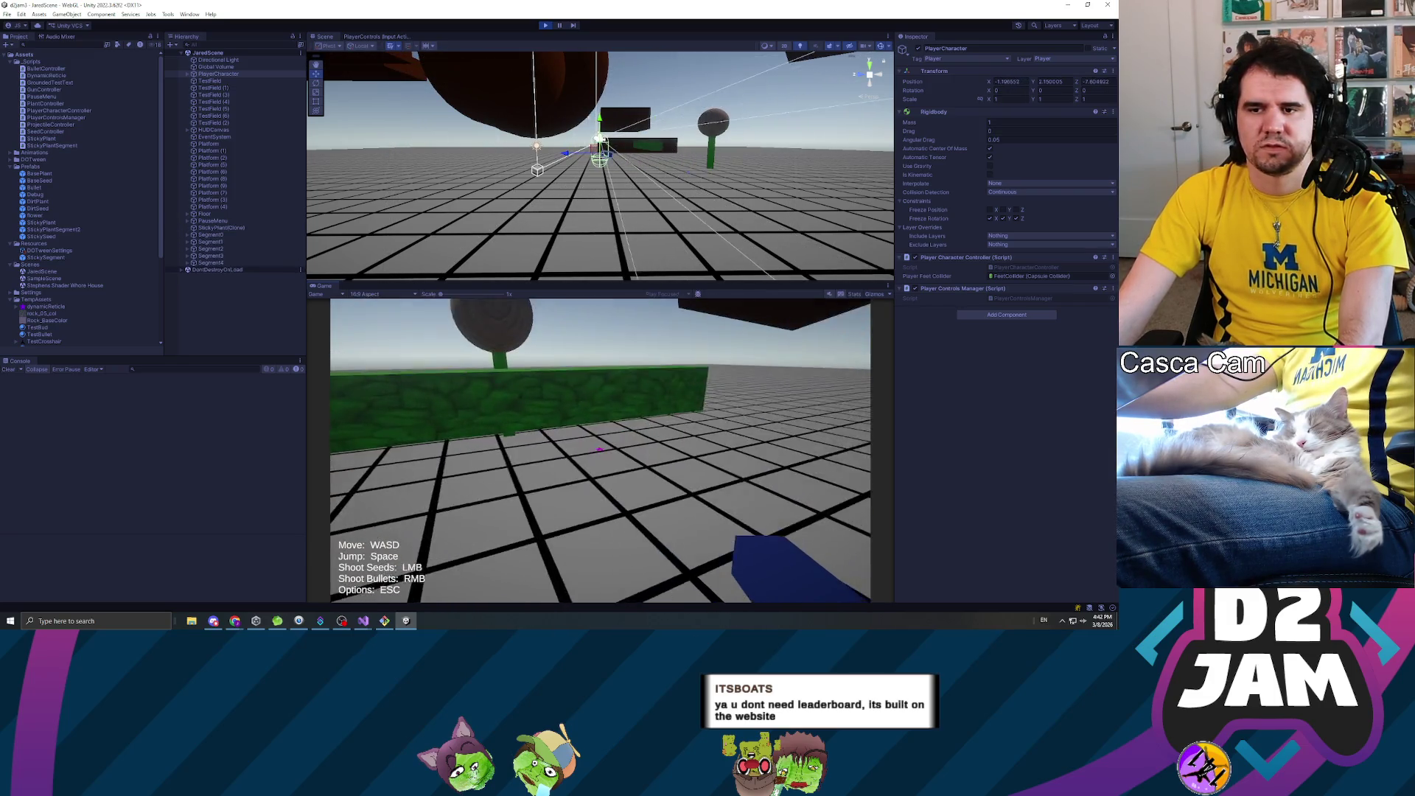
key(w)
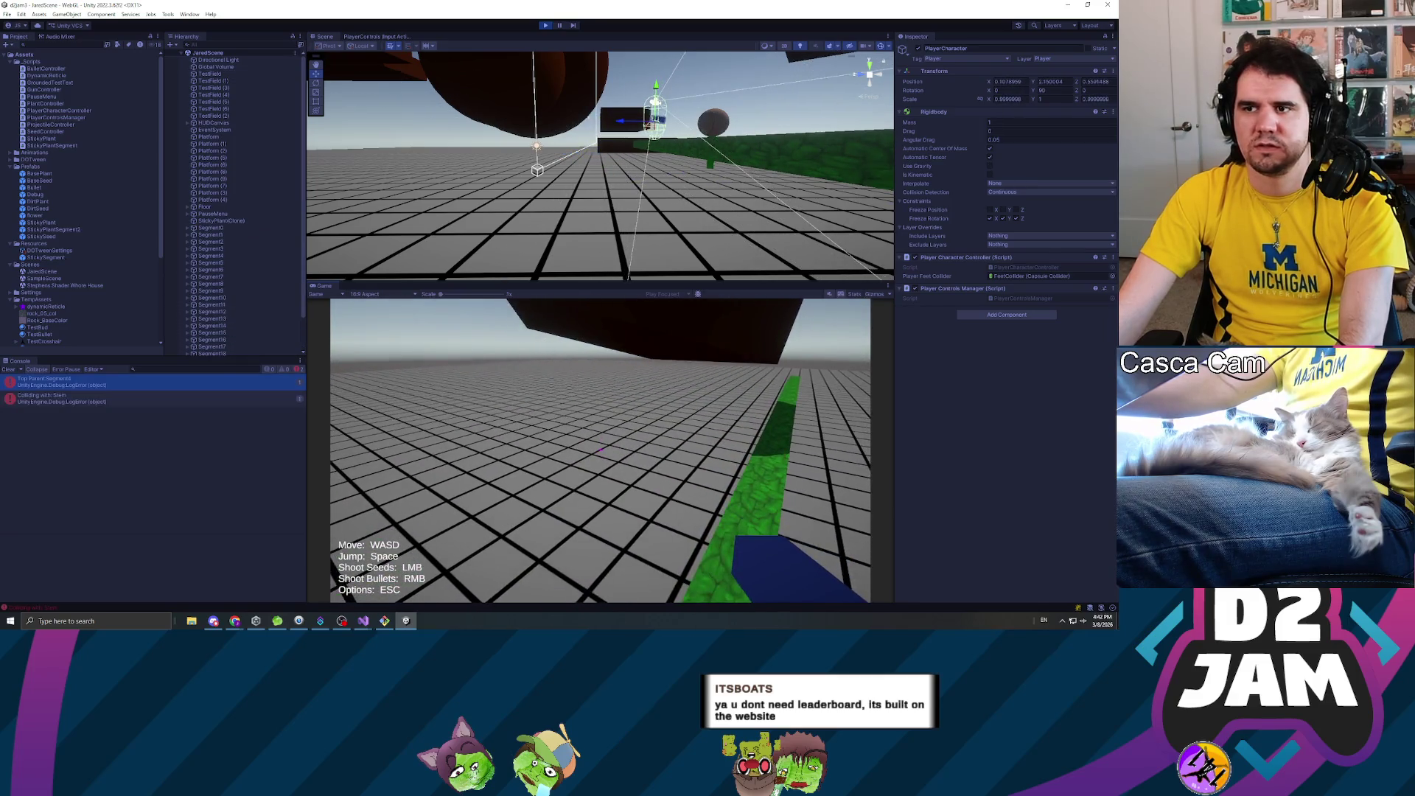
key(w)
key(w)
key(d)
key(w)
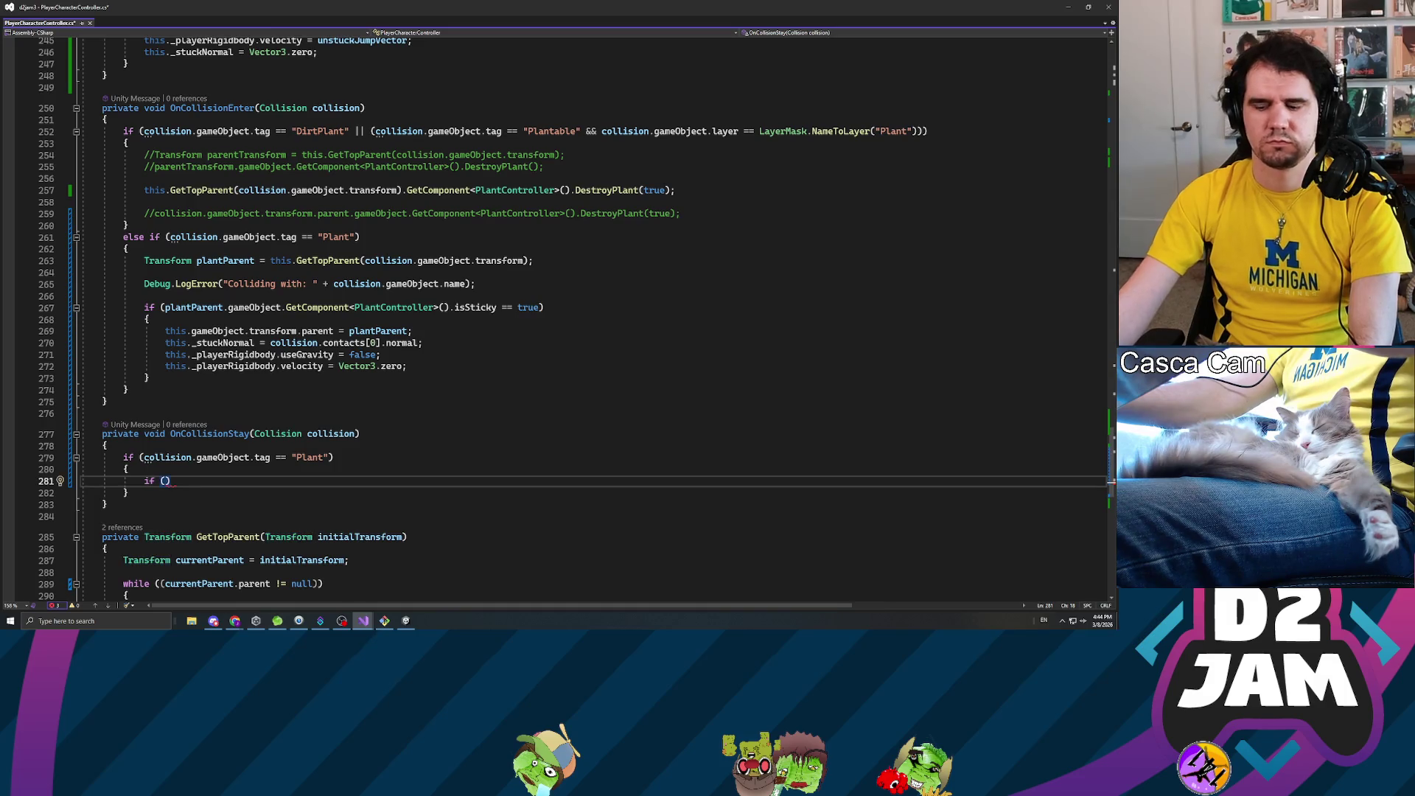
- Copy the isSticky block into OnCollisionStay, with collision replacing plantParent in its condition
key(BackSpace)
key(BackSpace)
key(BackSpace)
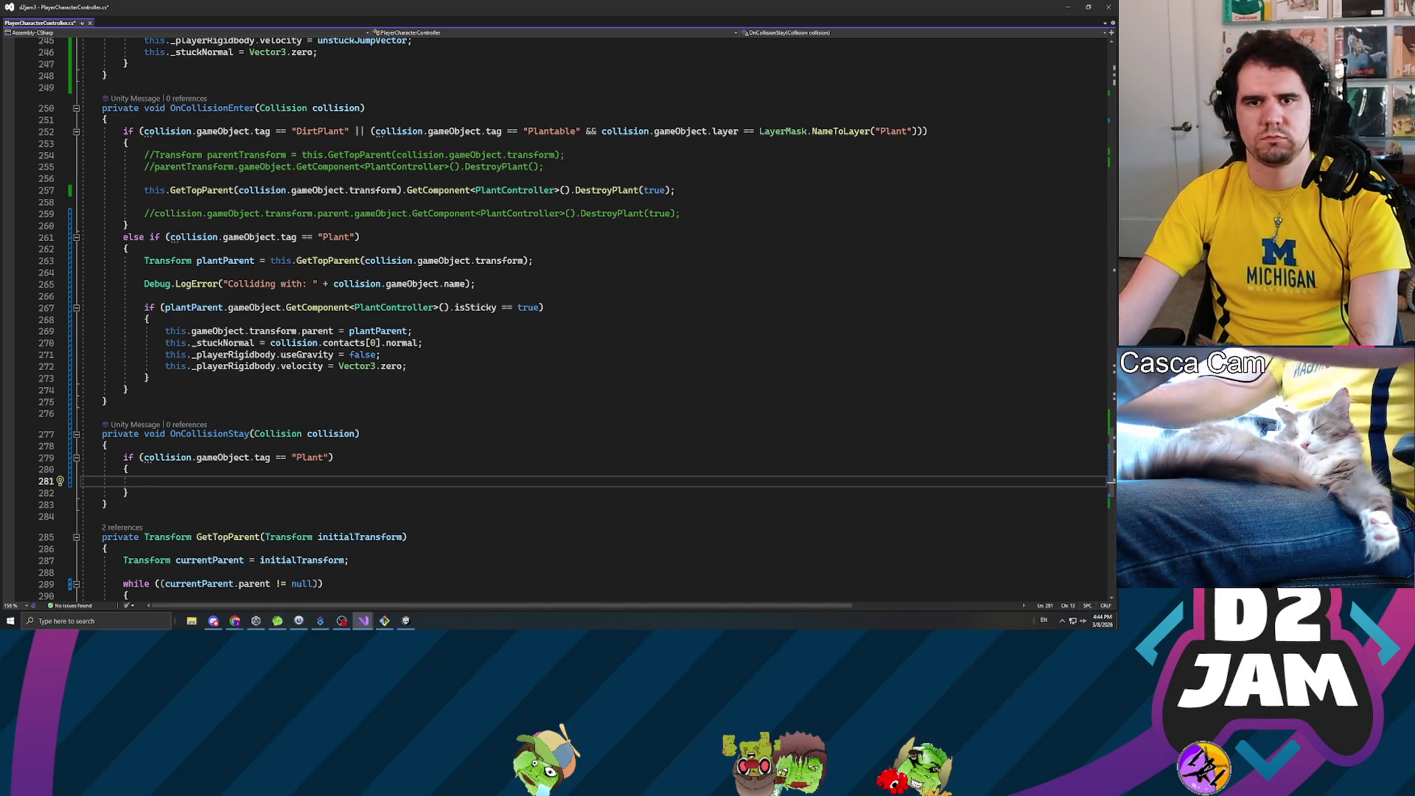
drag(149, 378, 145, 307)
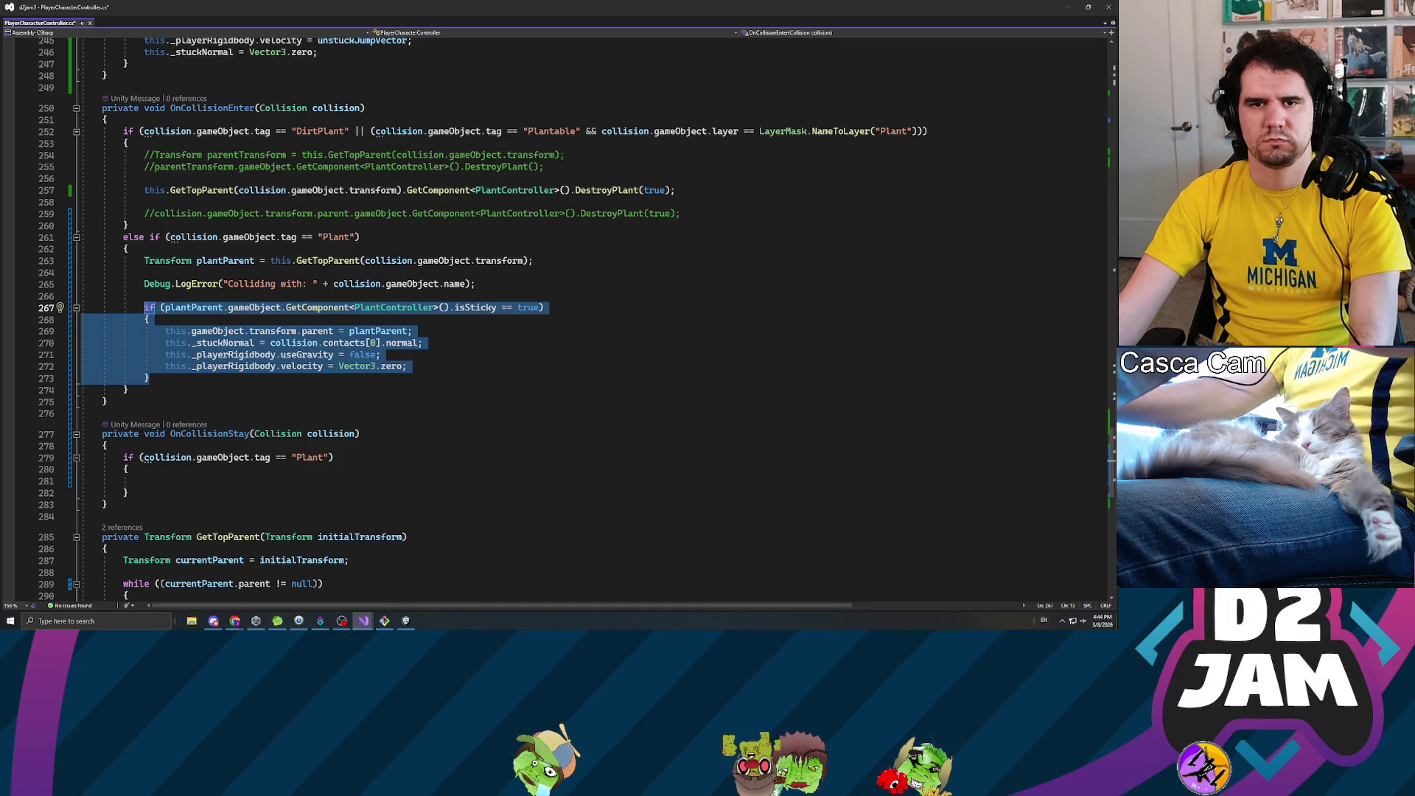
key(ctrl+c)
click(144, 481)
key(ctrl+v)
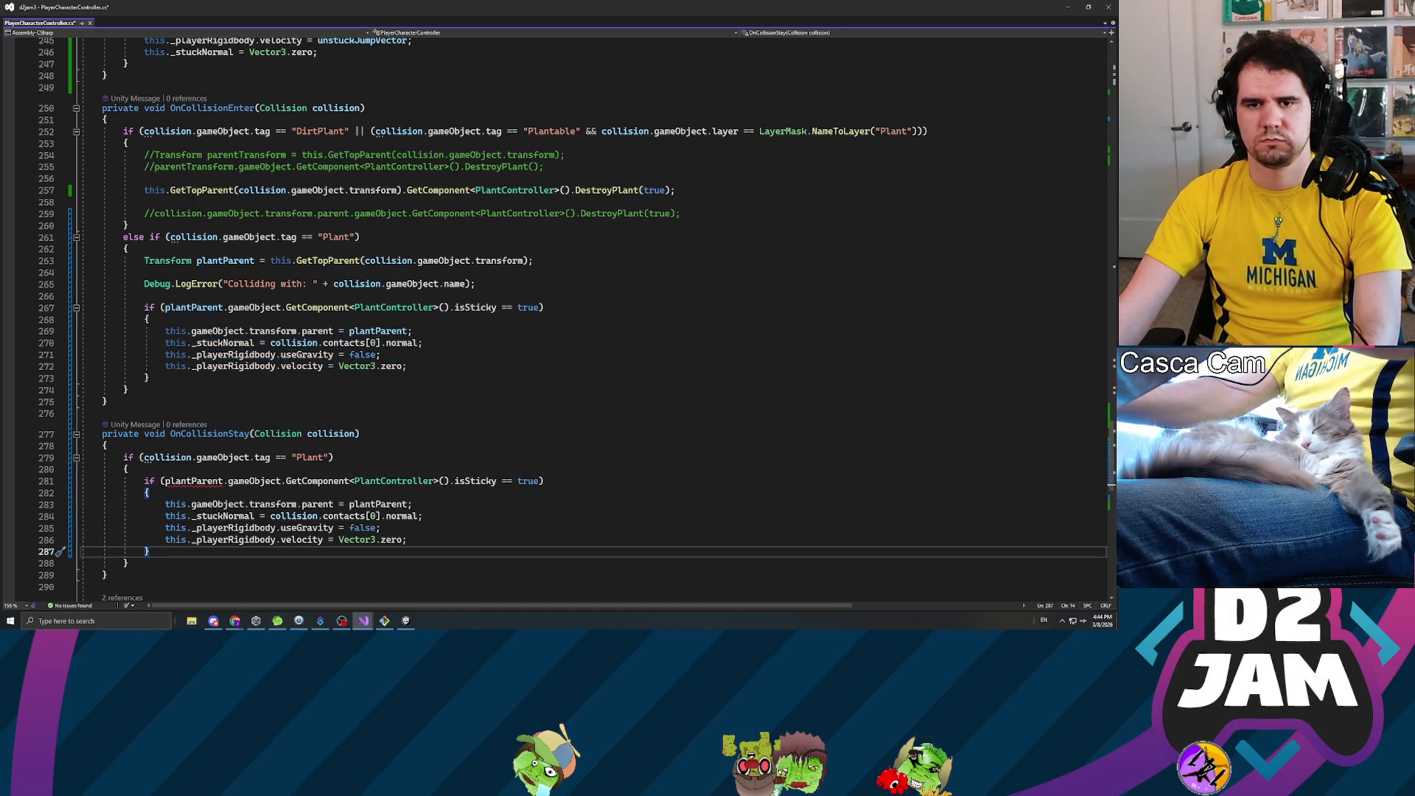
click(223, 480)
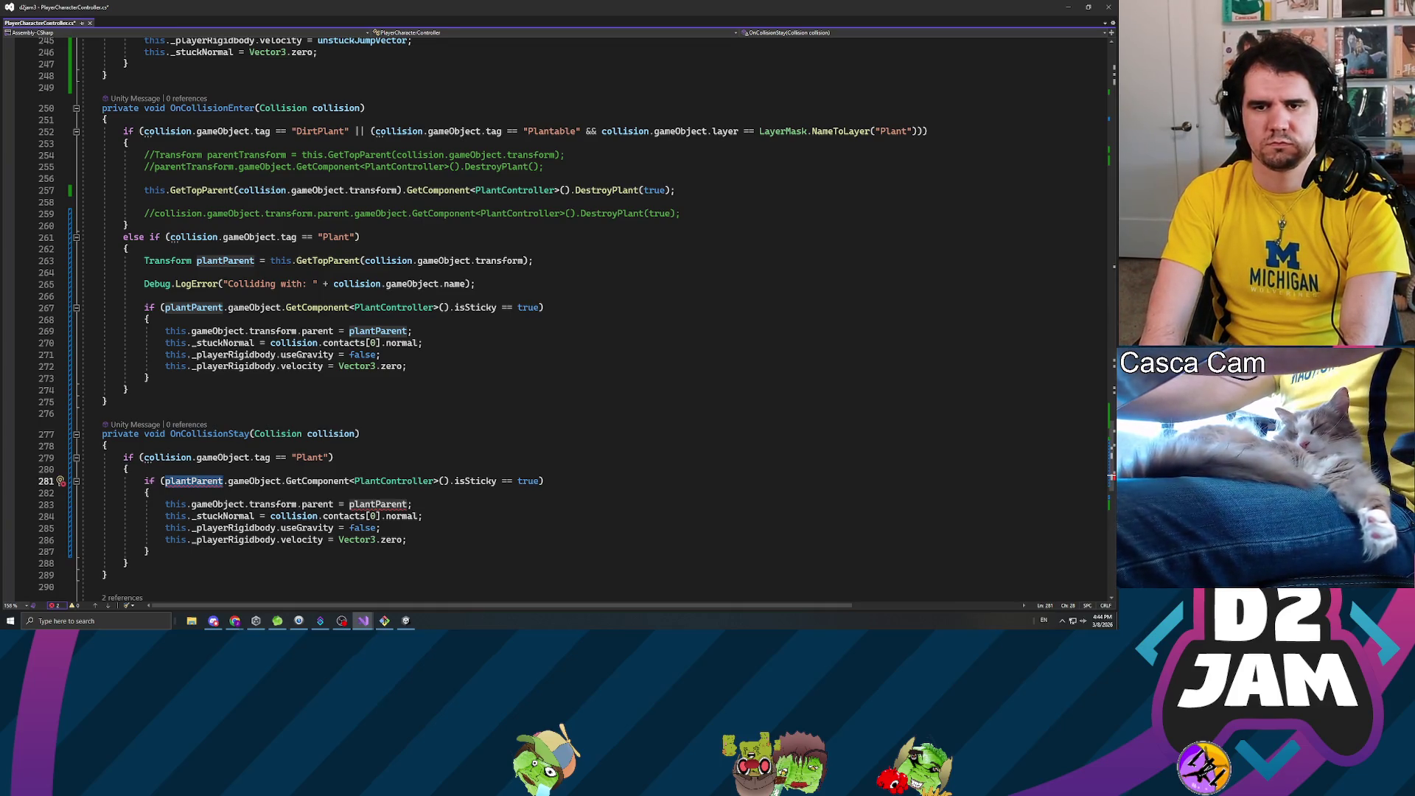
key(ctrl+BackSpace)
text(collision)
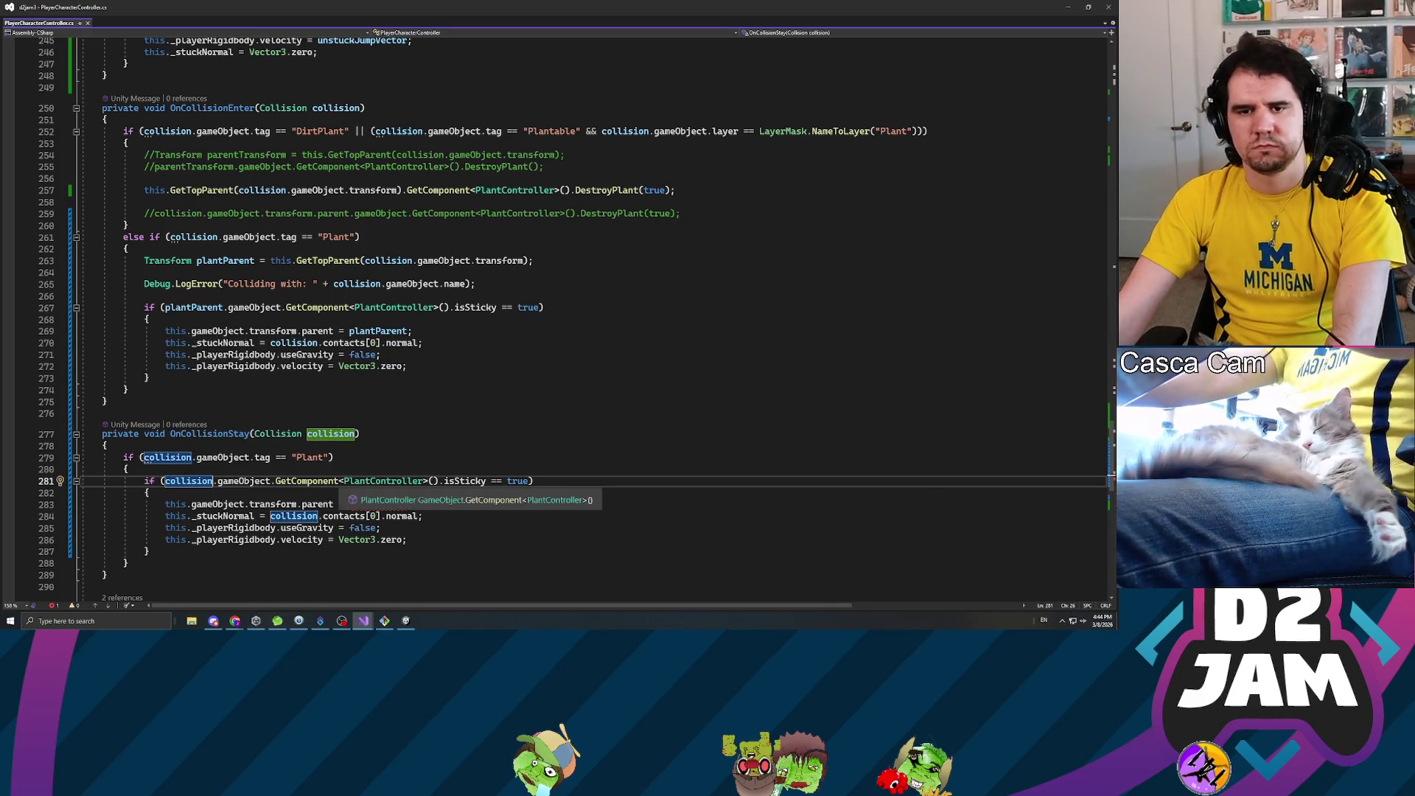
- Change the pasted parent assignment to use collision.gameObject.transform
click(258, 504)
click(407, 504)
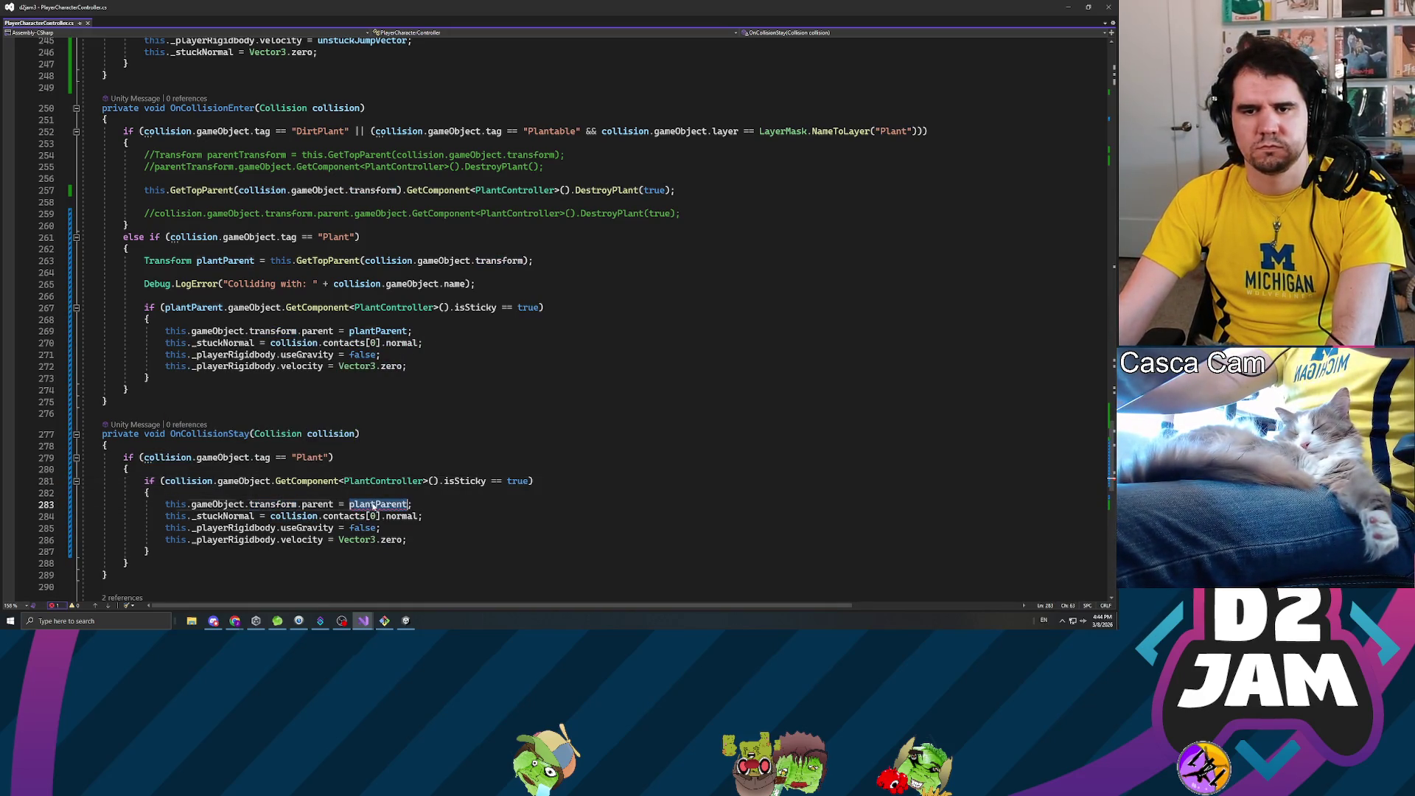
key(ctrl+BackSpace)
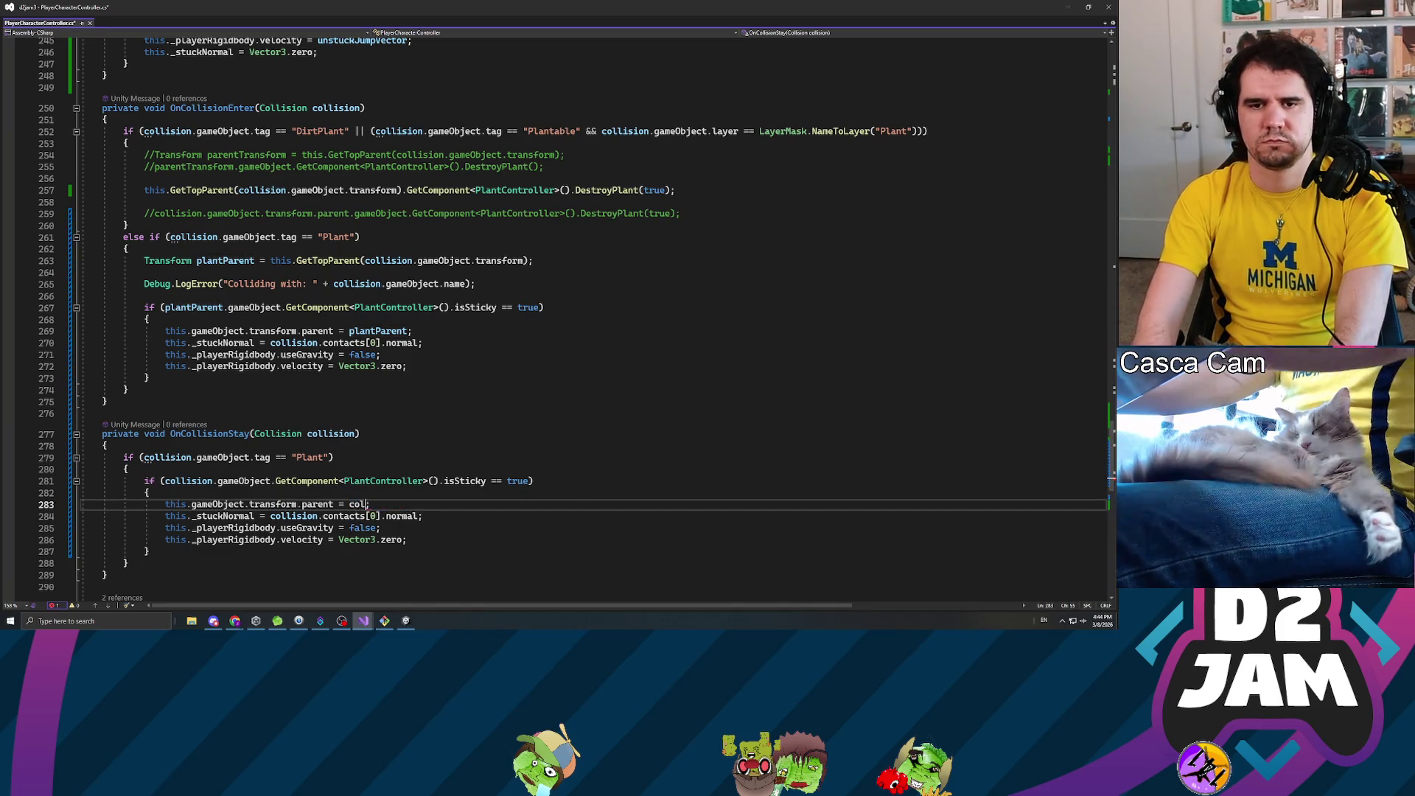
text(collision.gameObjec)
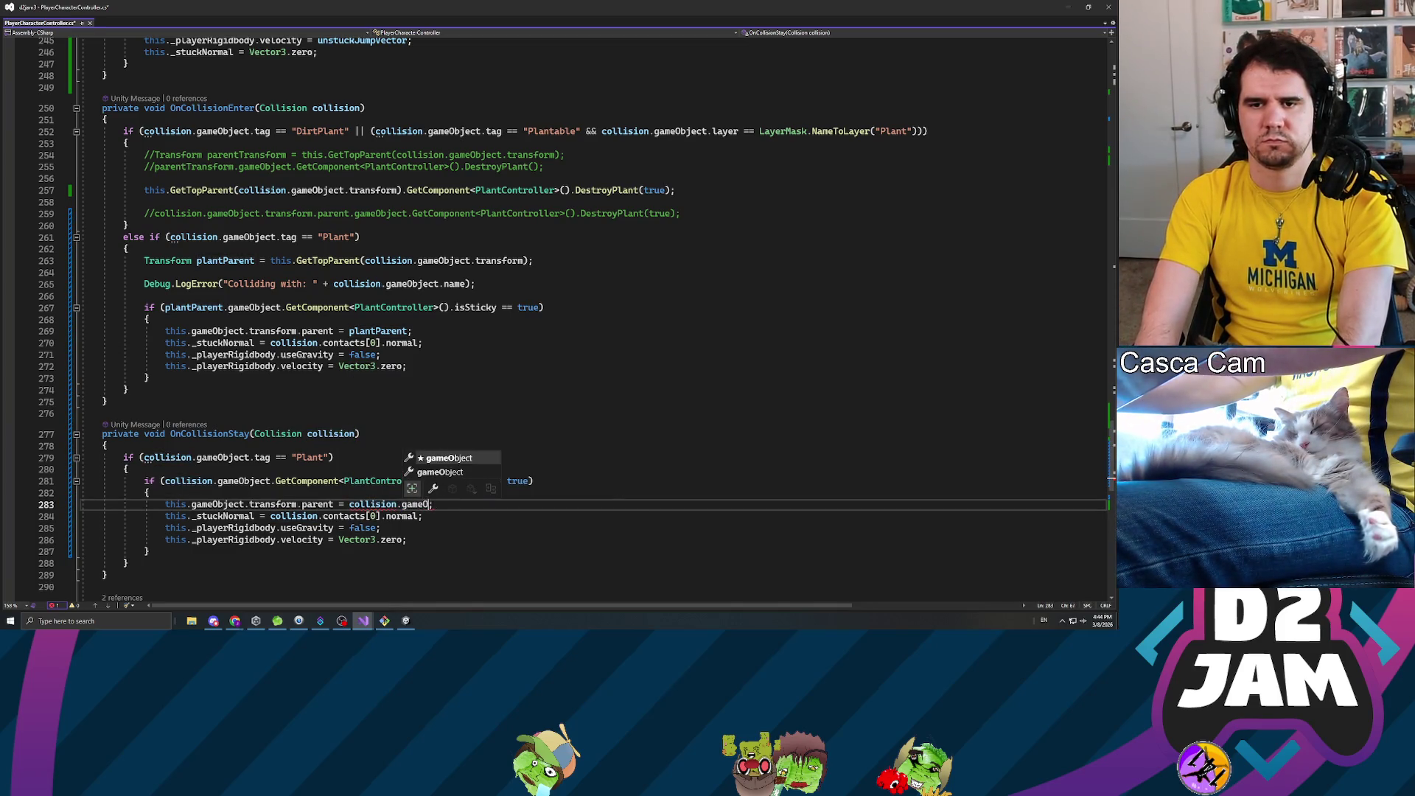
text(t)
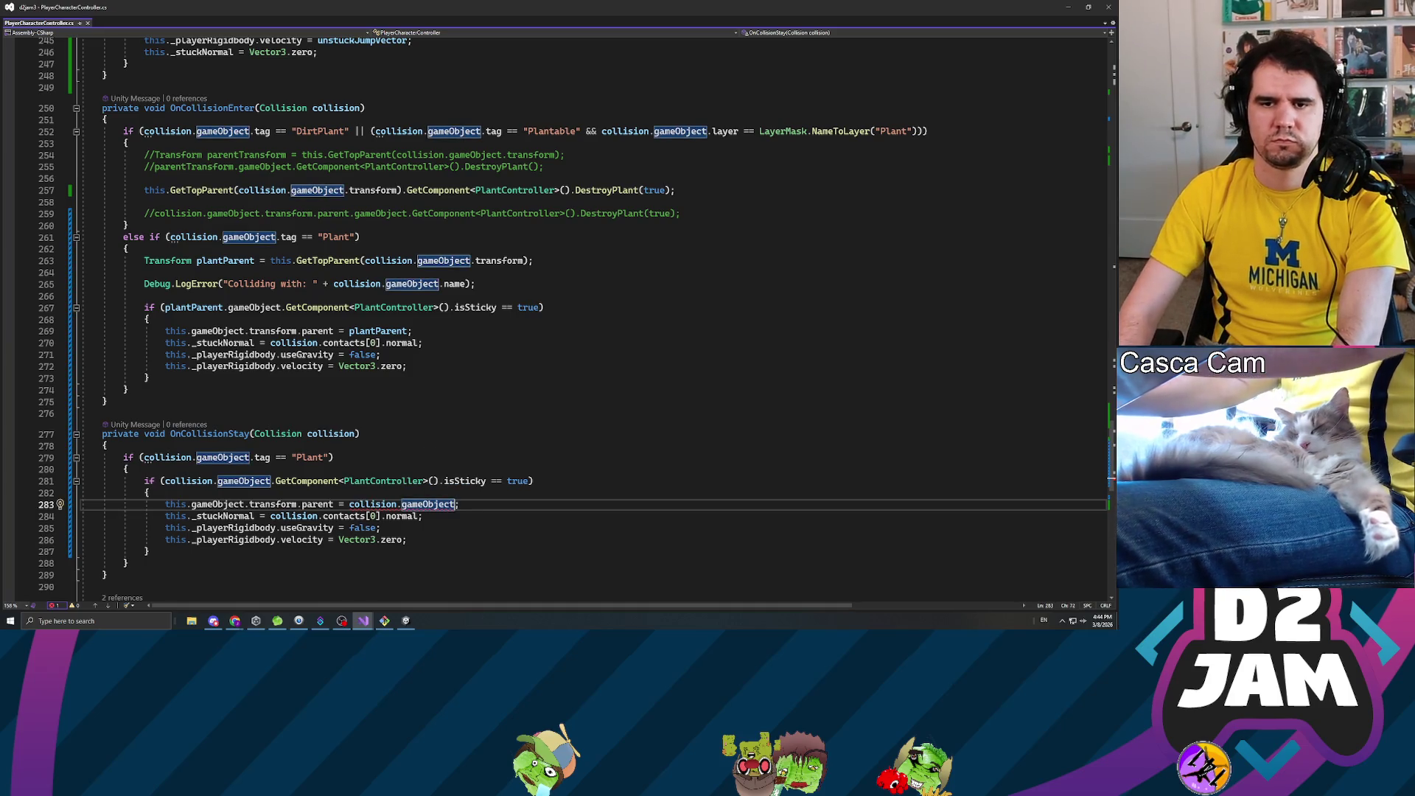
text(.transform)
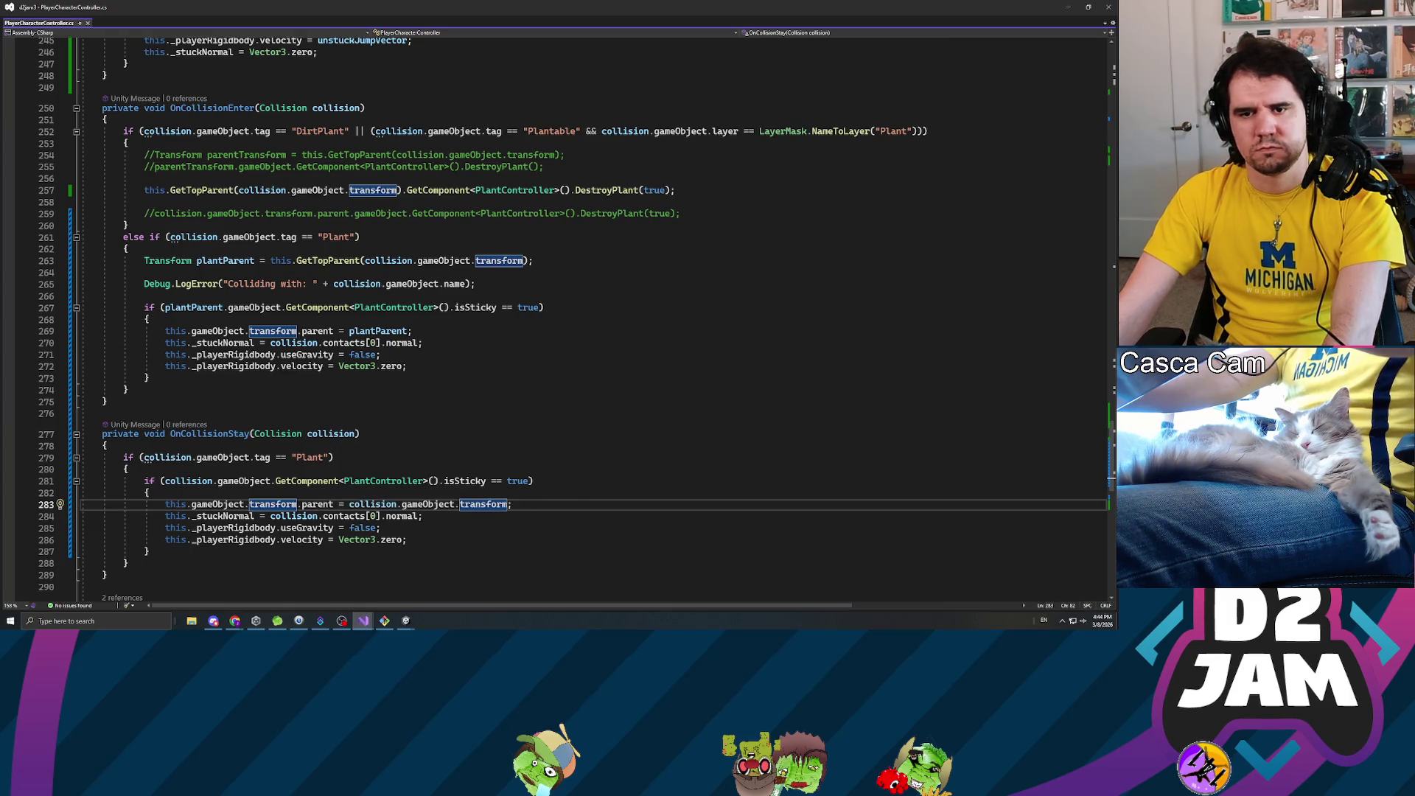
- Delete the whole OnCollisionStay method
click(381, 527)
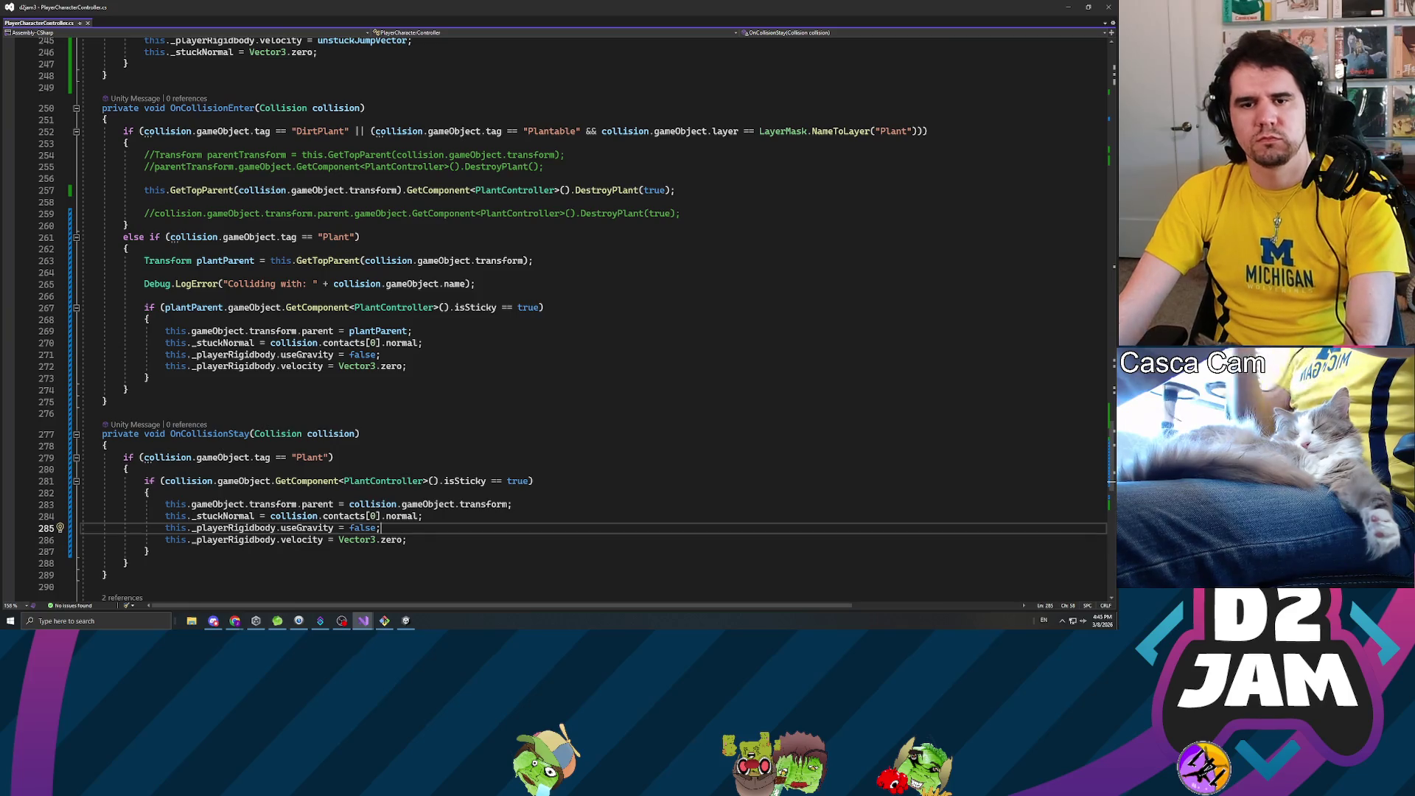
key(Down)
key(Down)
key(Down)
key(End)
key(shift+Up)
key(shift+Up)
key(shift+Up)
key(shift+Home)
key(shift+Home)
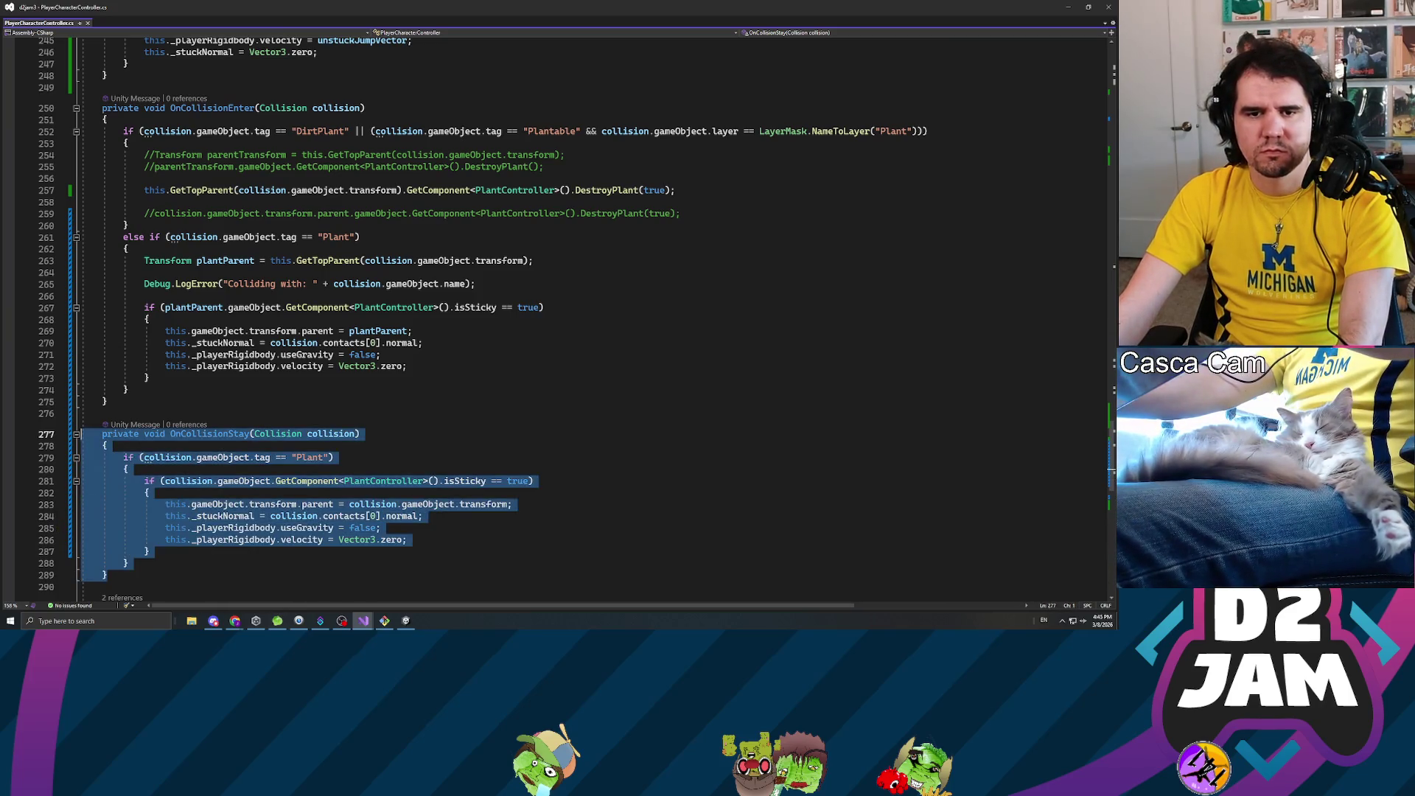
key(BackSpace)
key(BackSpace)
key(BackSpace)
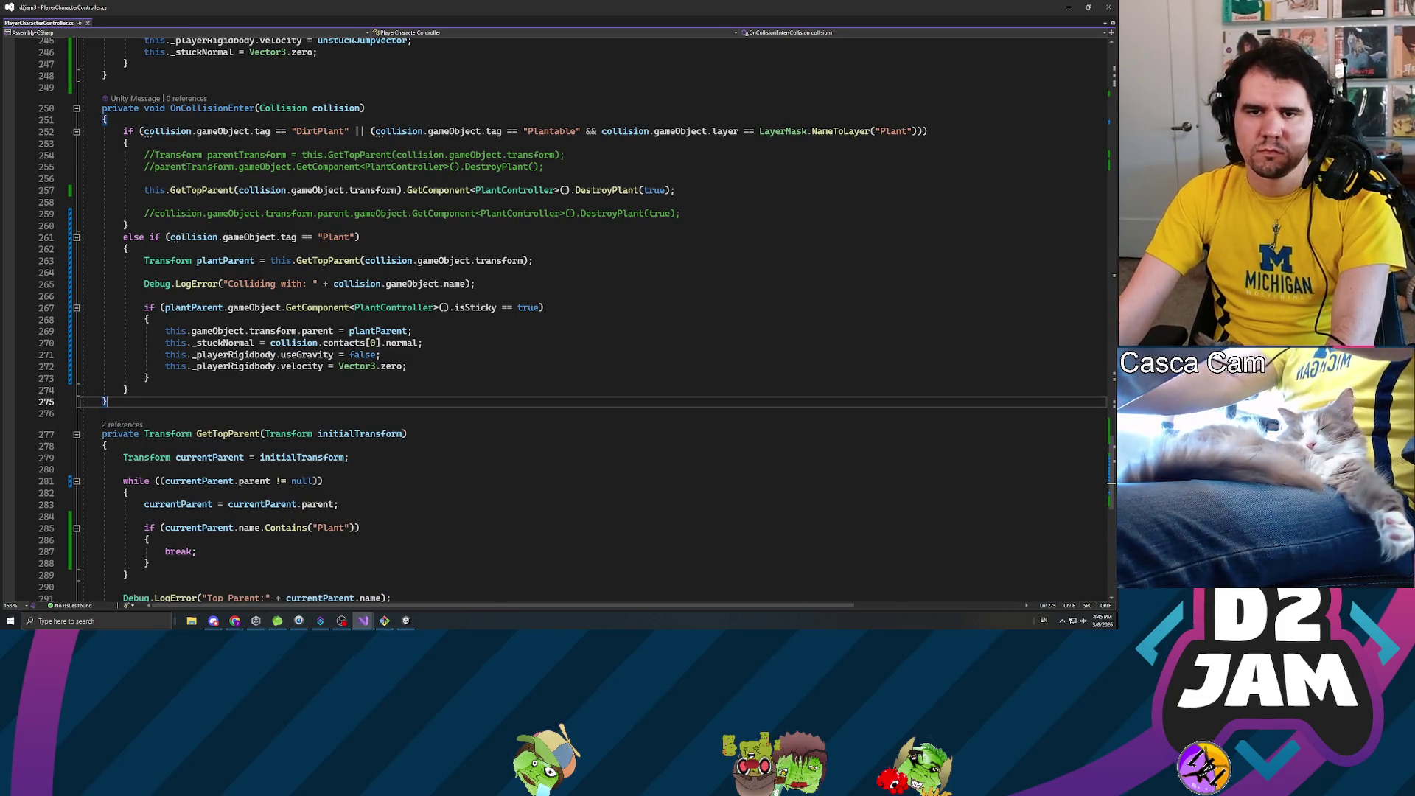
- In OnCollisionEnter's isSticky check, replace plantParent with collision.gameObject
click(286, 307)
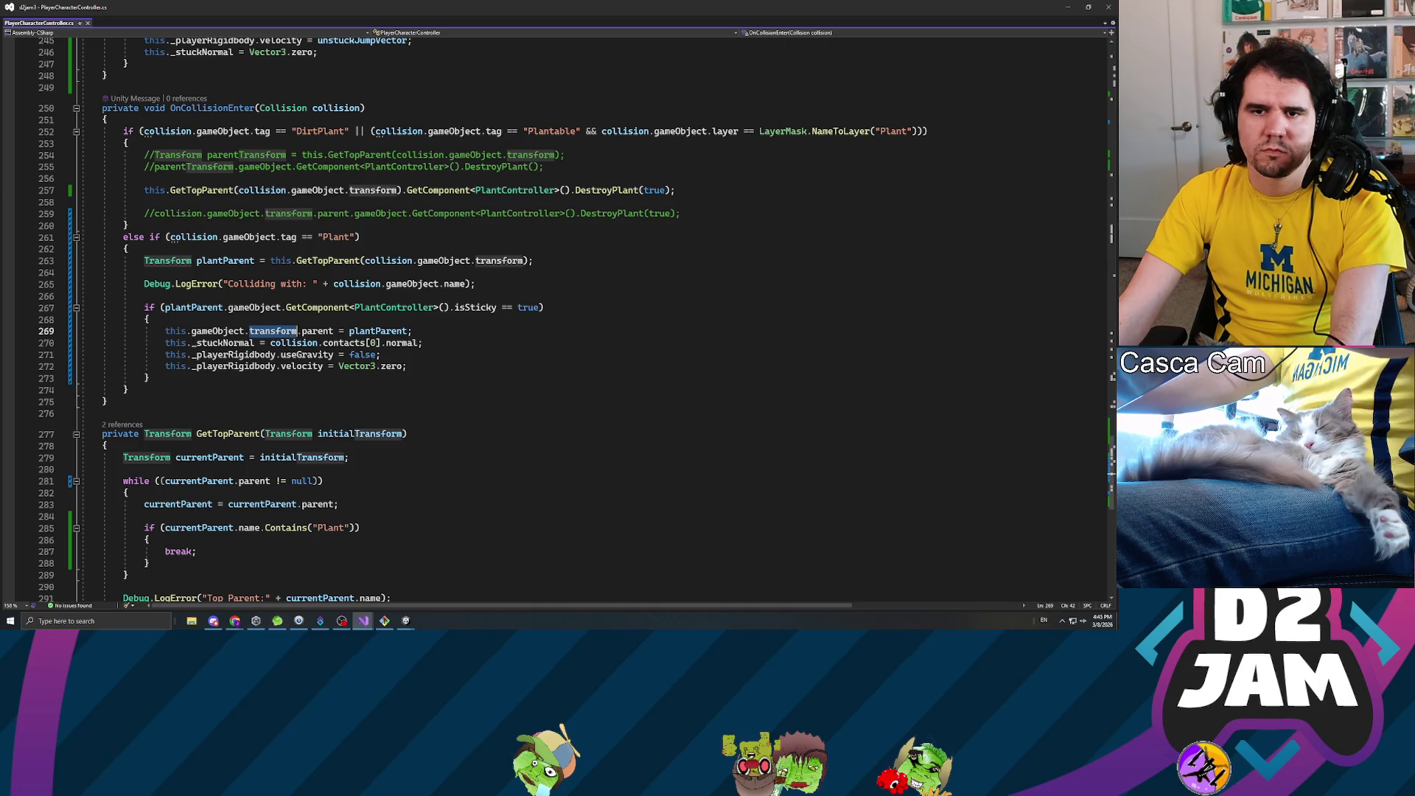
double_click(401, 343)
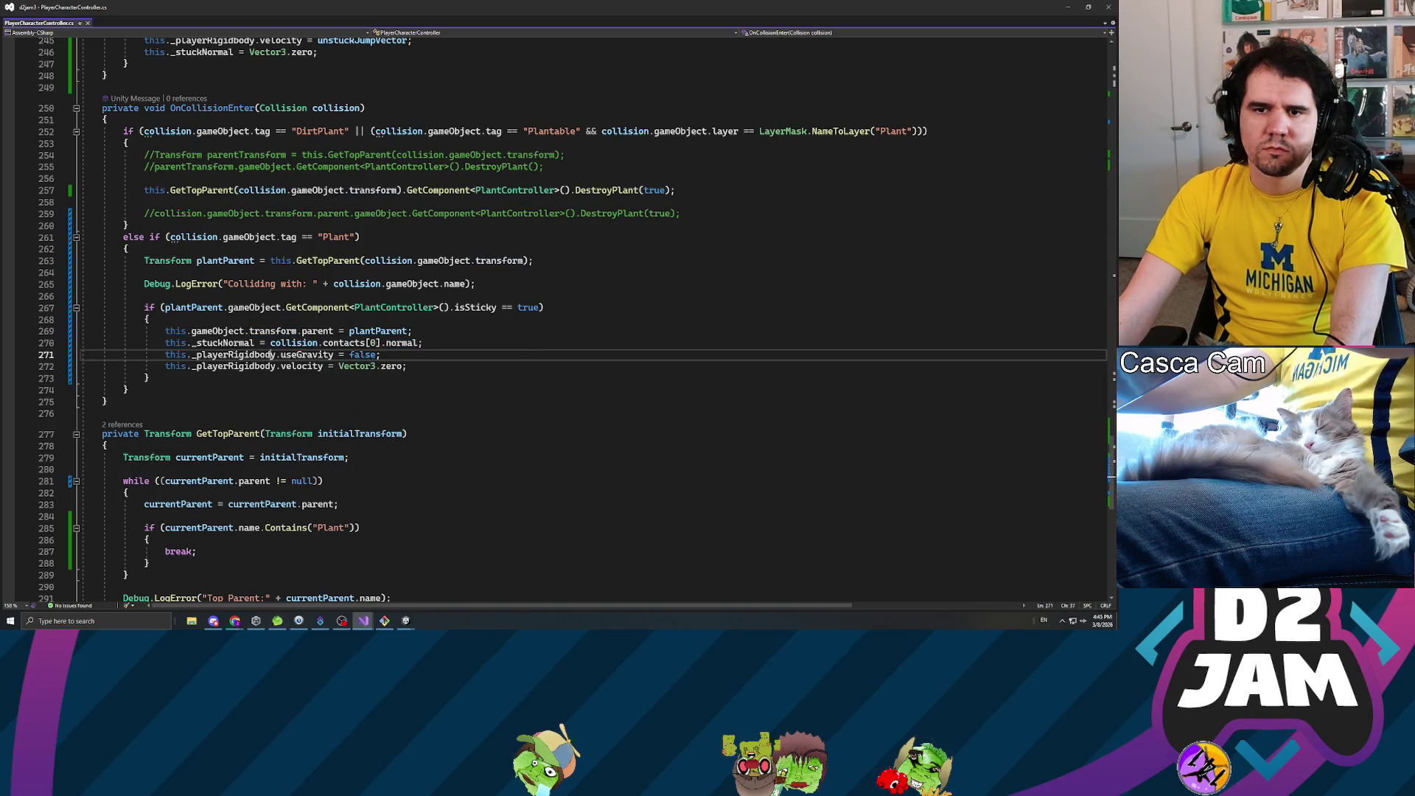
double_click(306, 355)
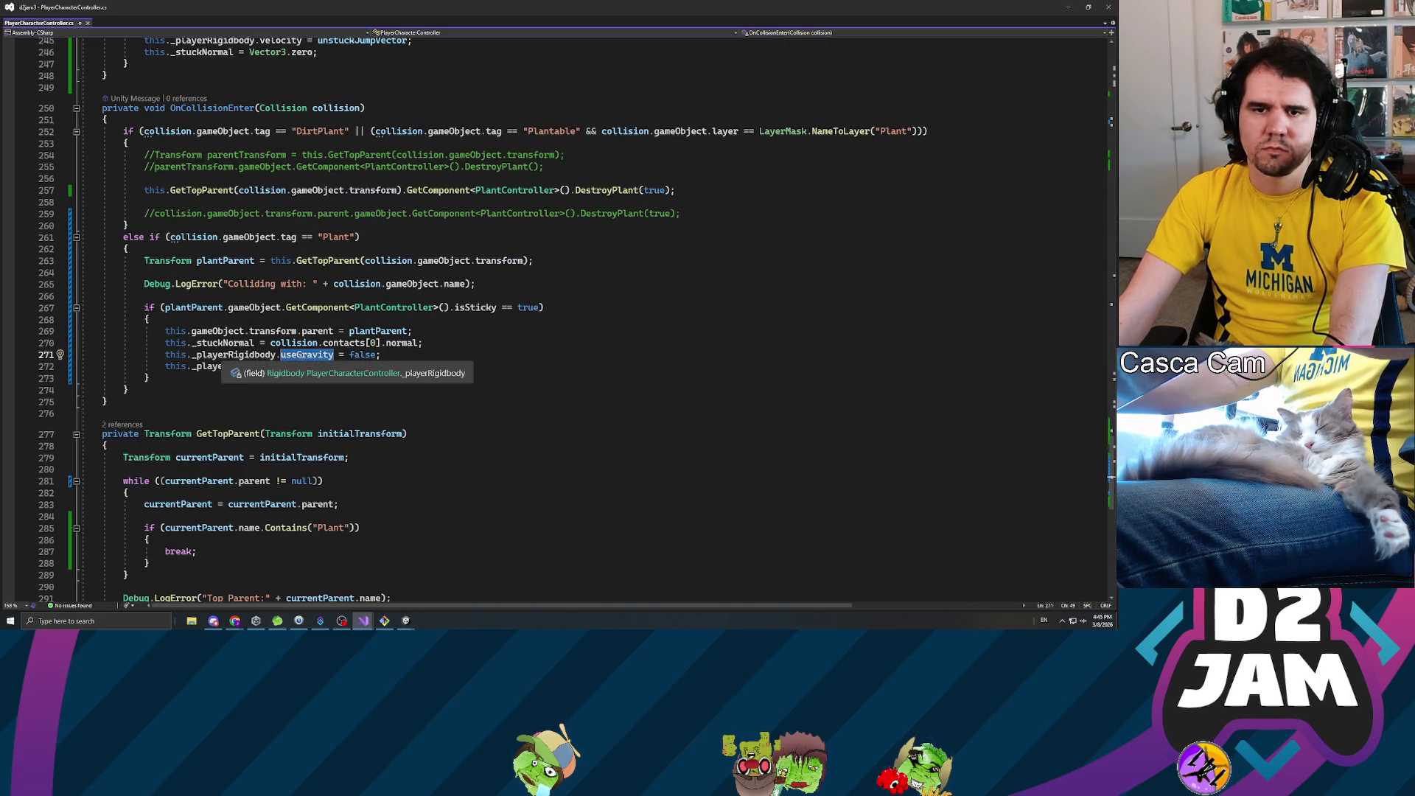
double_click(234, 355)
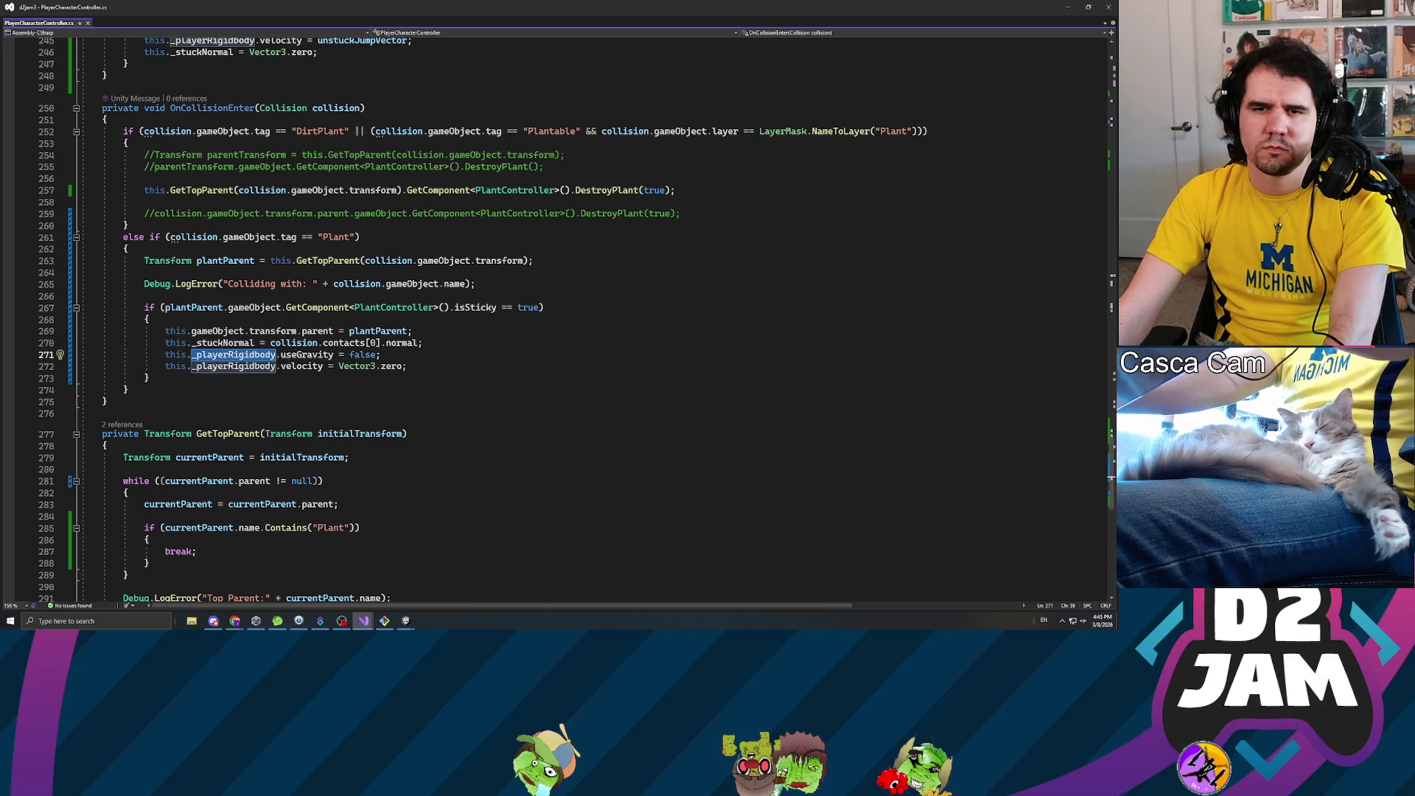
click(407, 367)
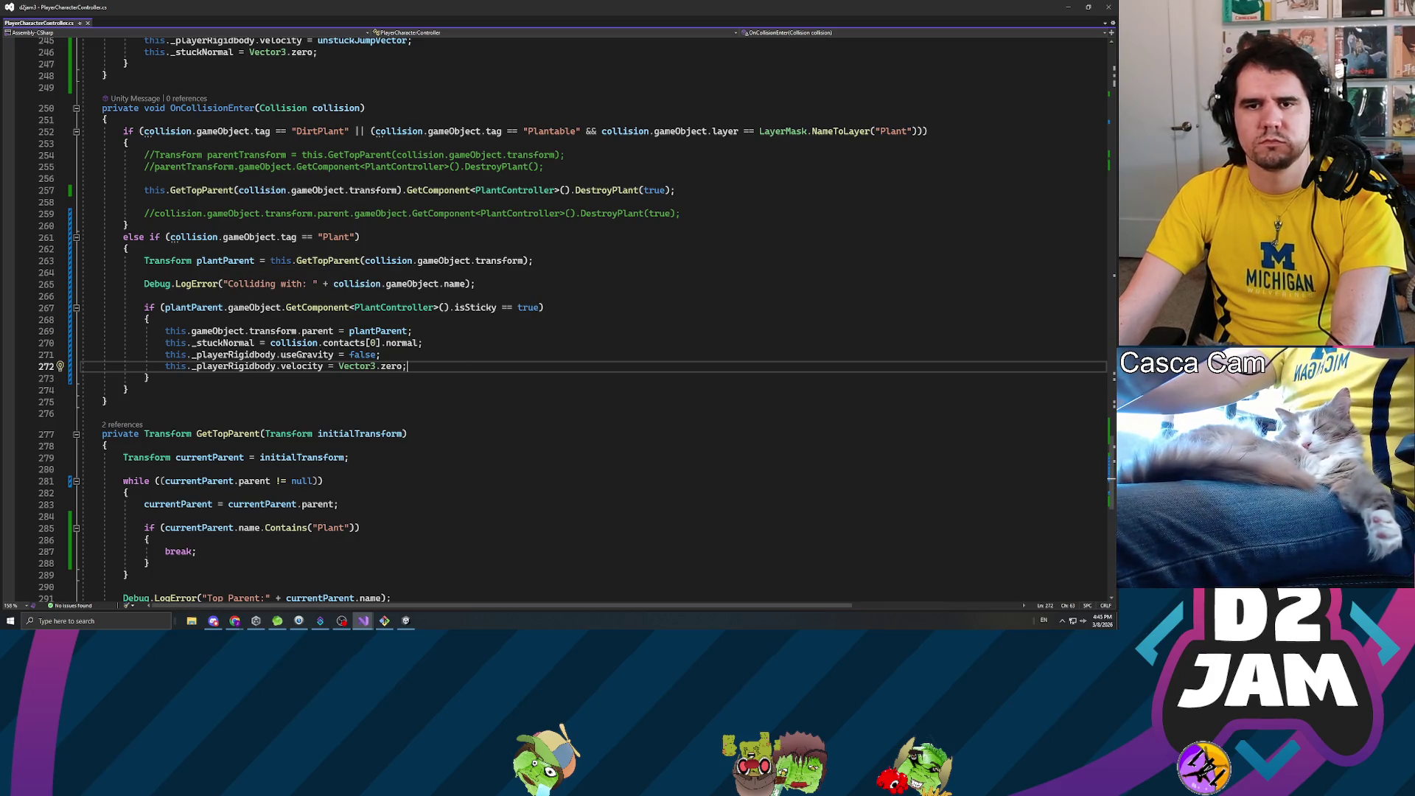
double_click(168, 308)
text(collision.gameOb)
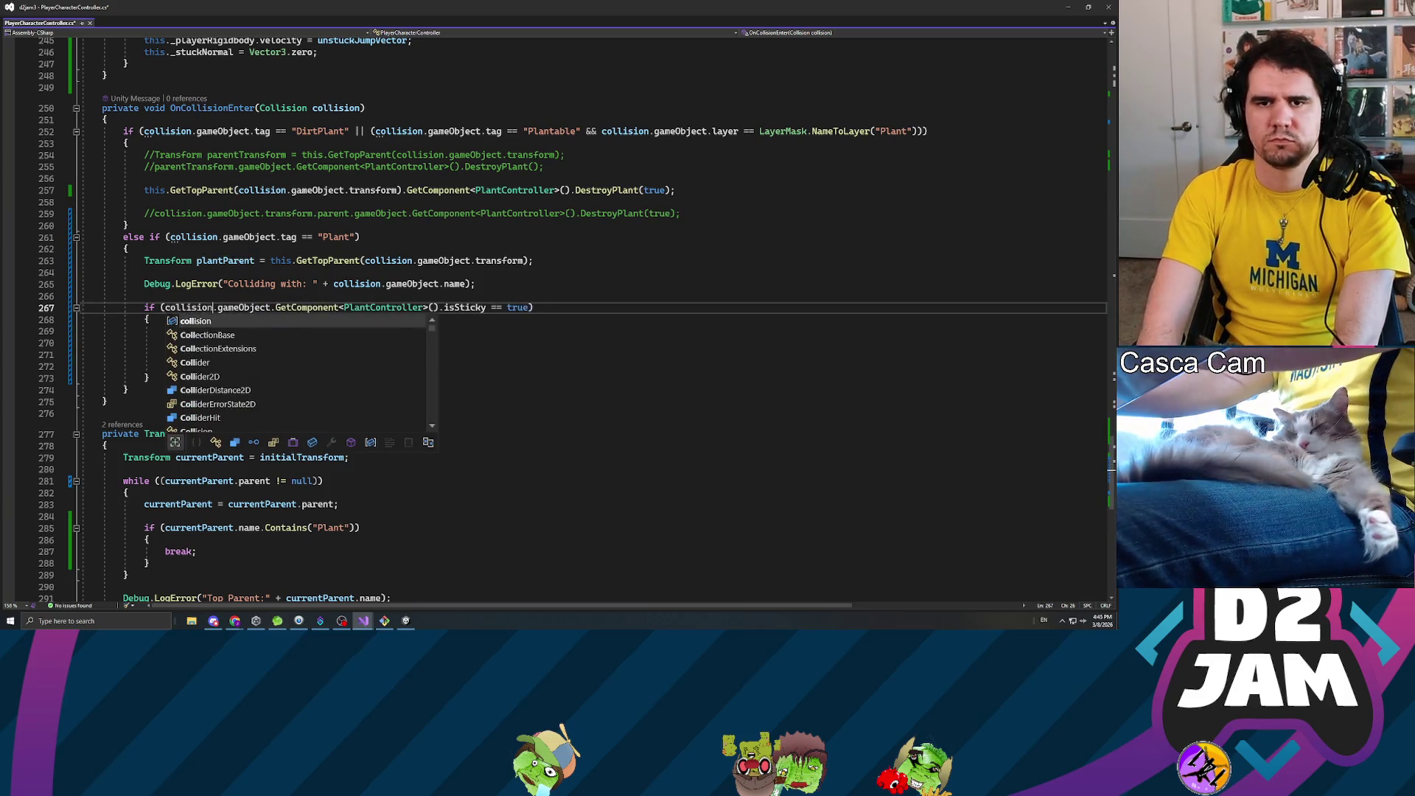
key(Tab)
key(BackSpace)
key(BackSpace)
key(BackSpace)
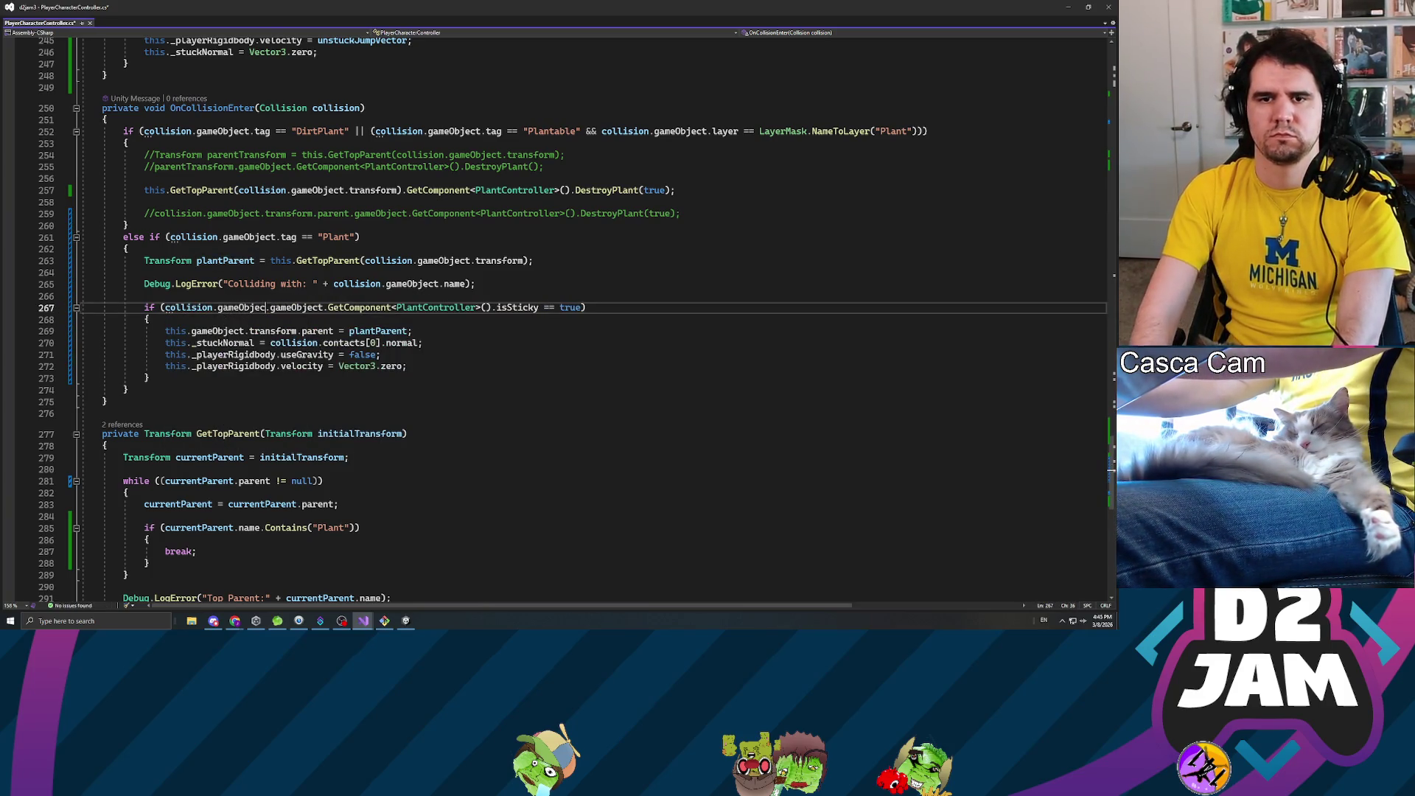
key(BackSpace)
- Comment out the GetTopParent plantParent line and the Debug.LogError line
key(Up)
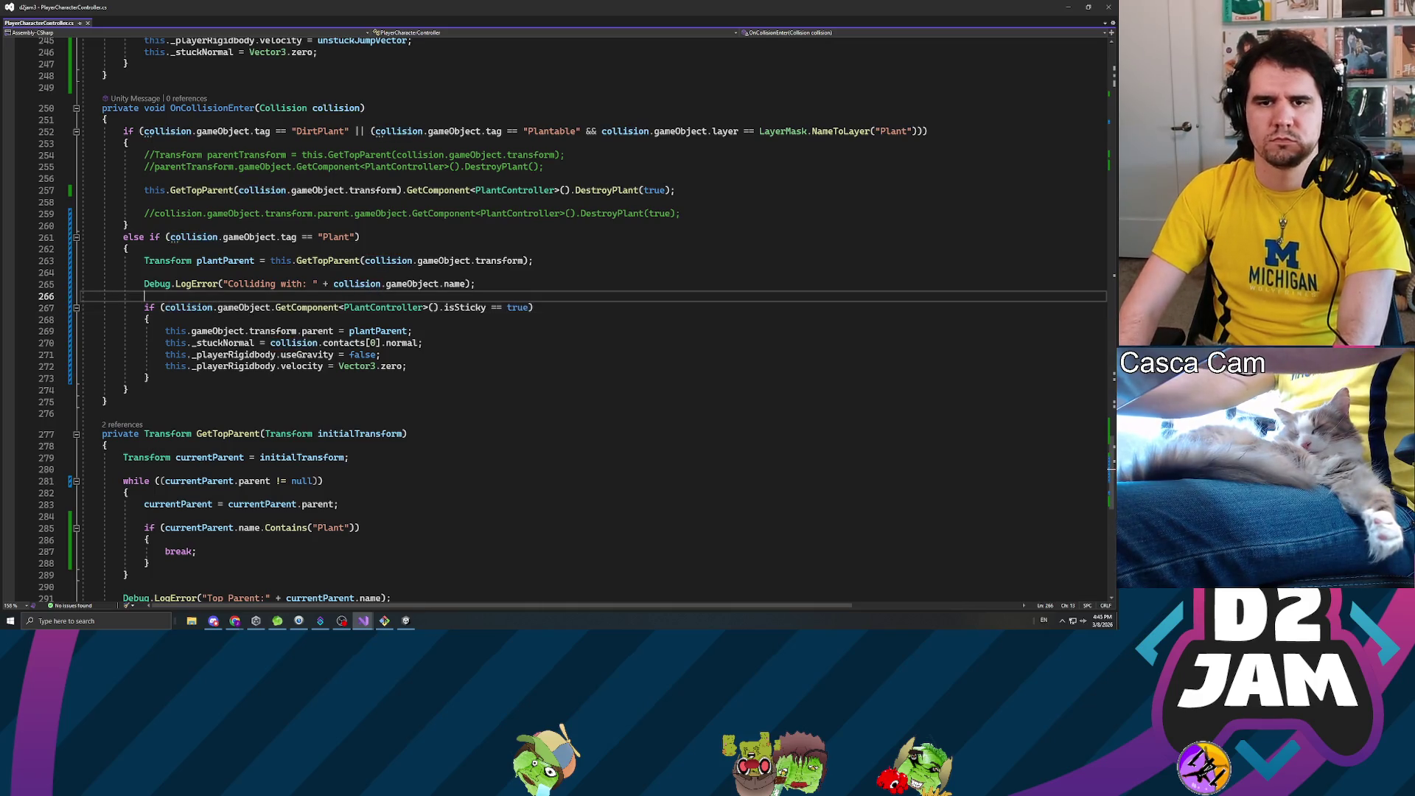
key(Up)
key(Up)
key(Up)
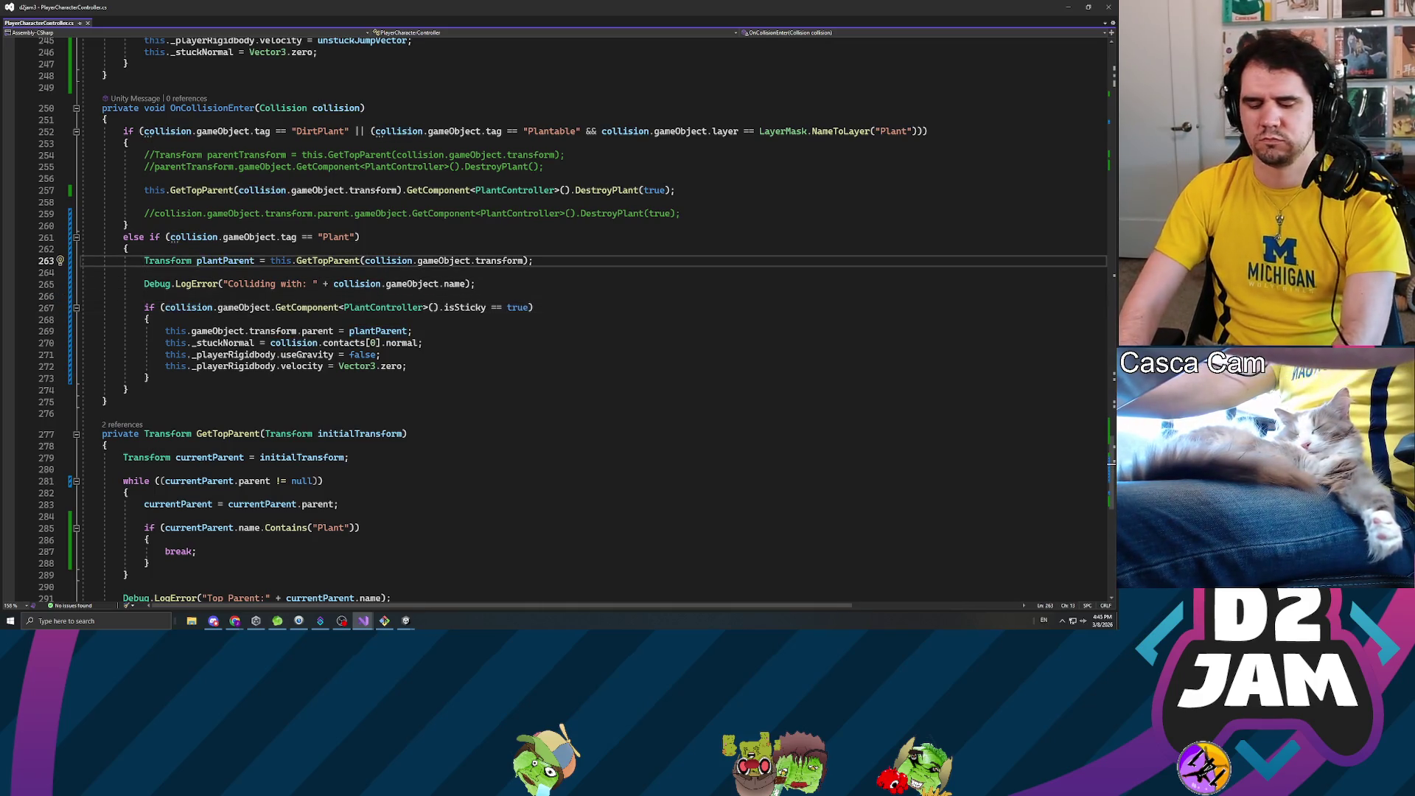
text(//)
key(Down)
key(Down)
text(//)
- Parent the player to collision.gameObject.transform on line 269 and save the script
click(407, 330)
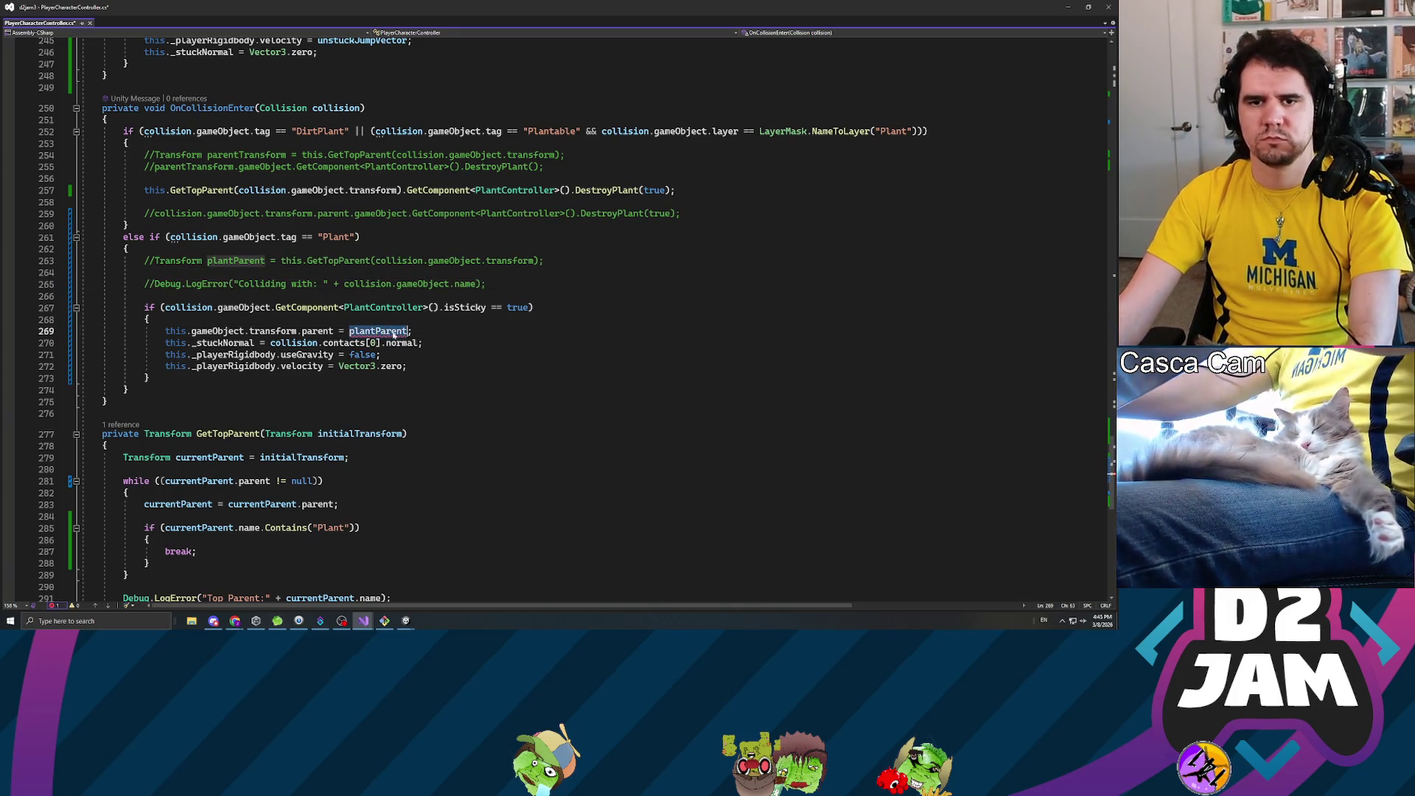
key(ctrl+BackSpace)
text(collision.gam)
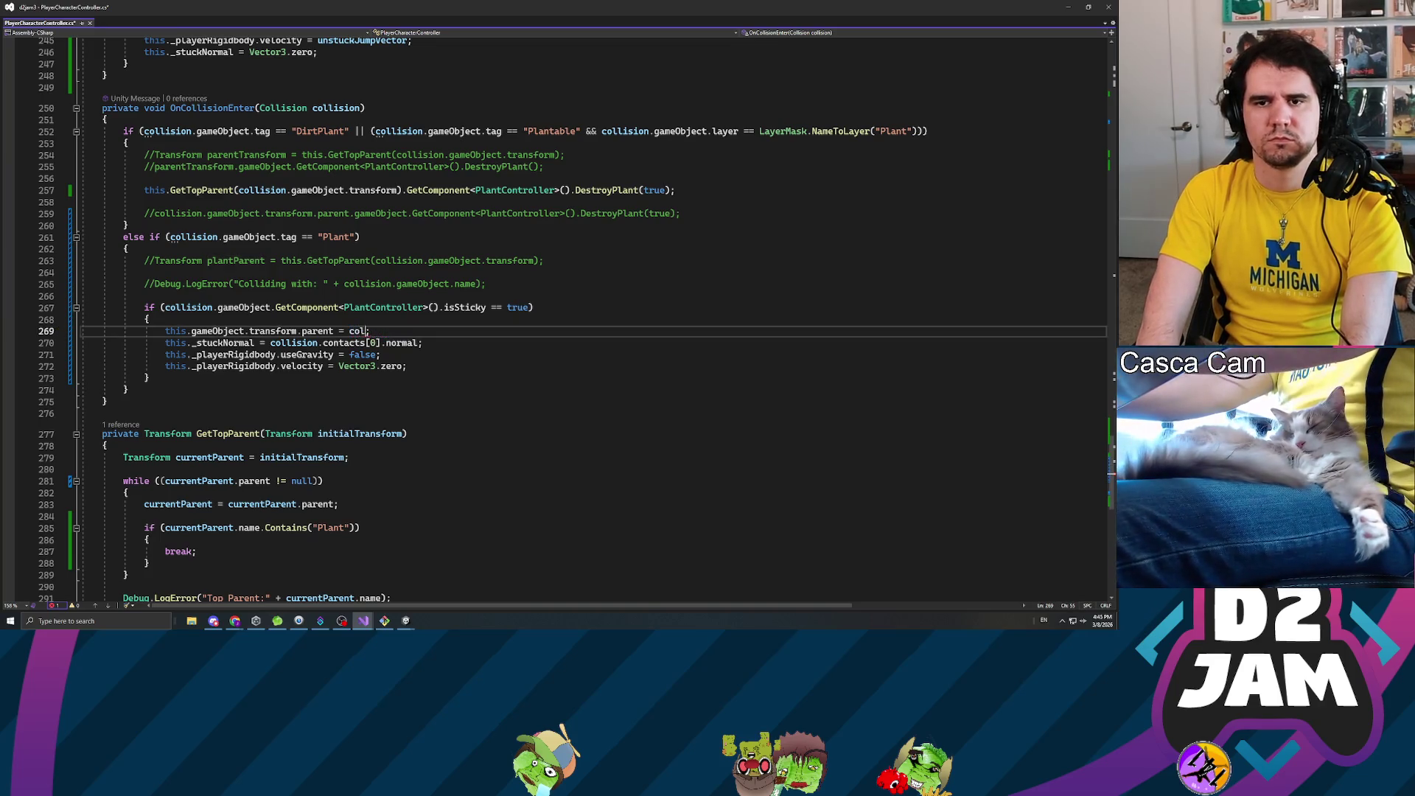
text(eObject.transform)
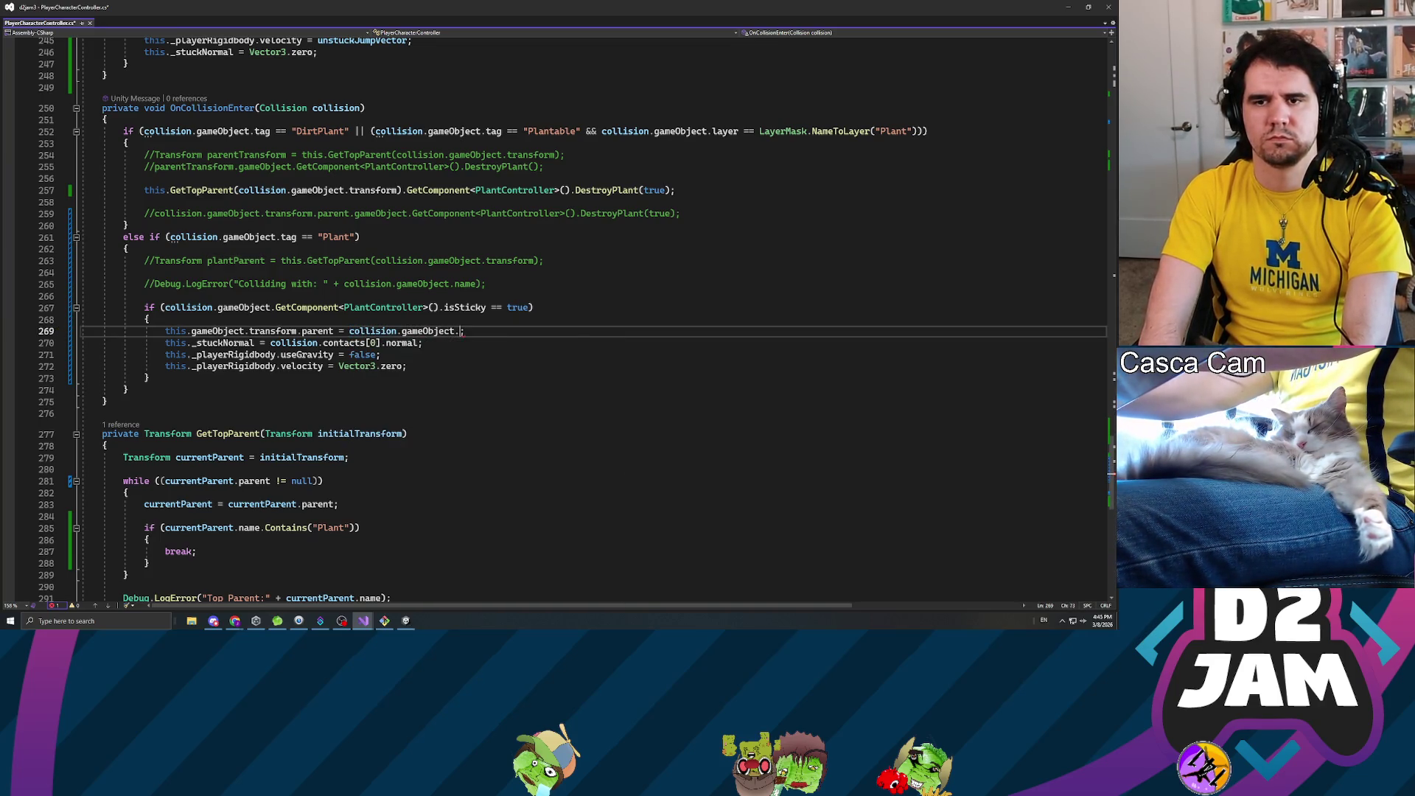
key(ctrl+s)
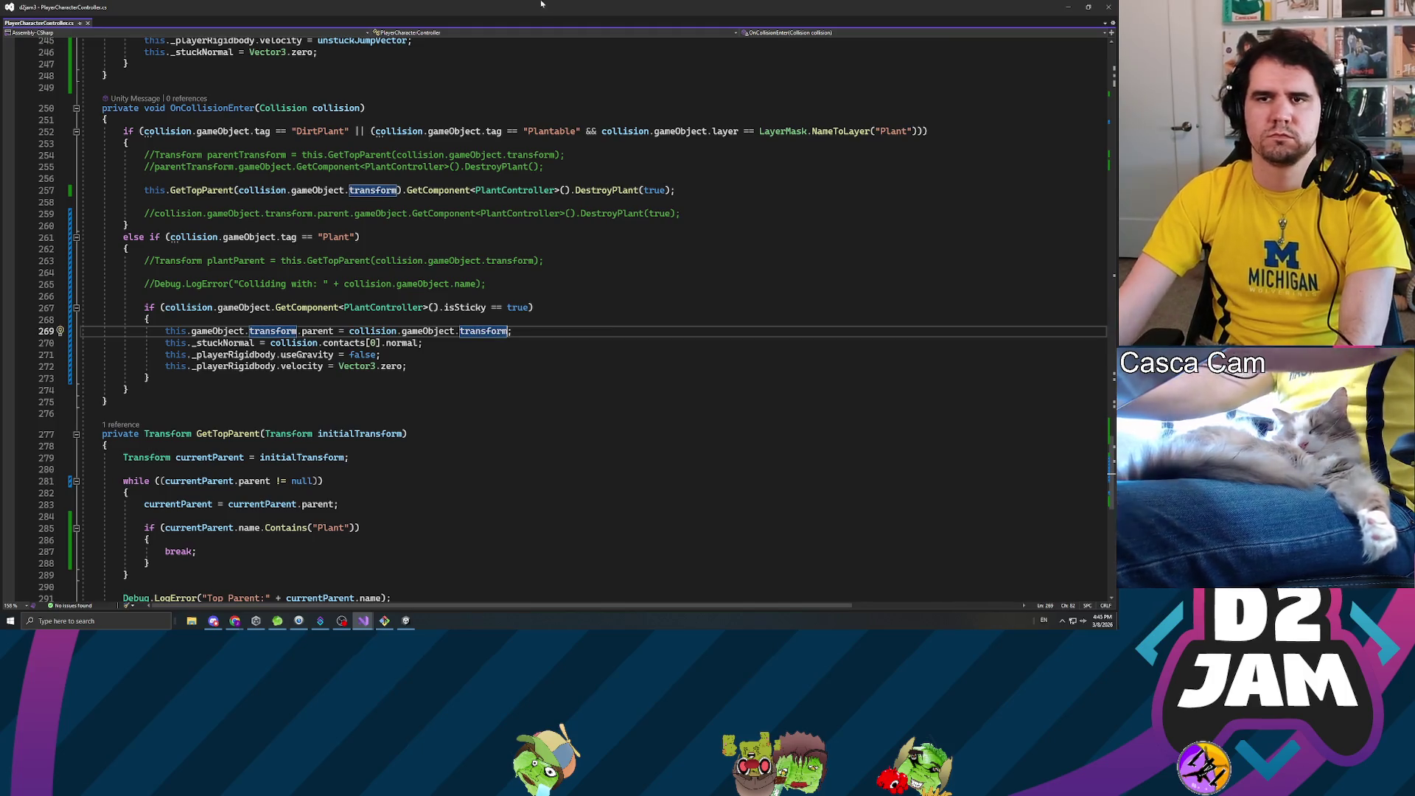
key(alt+Tab)
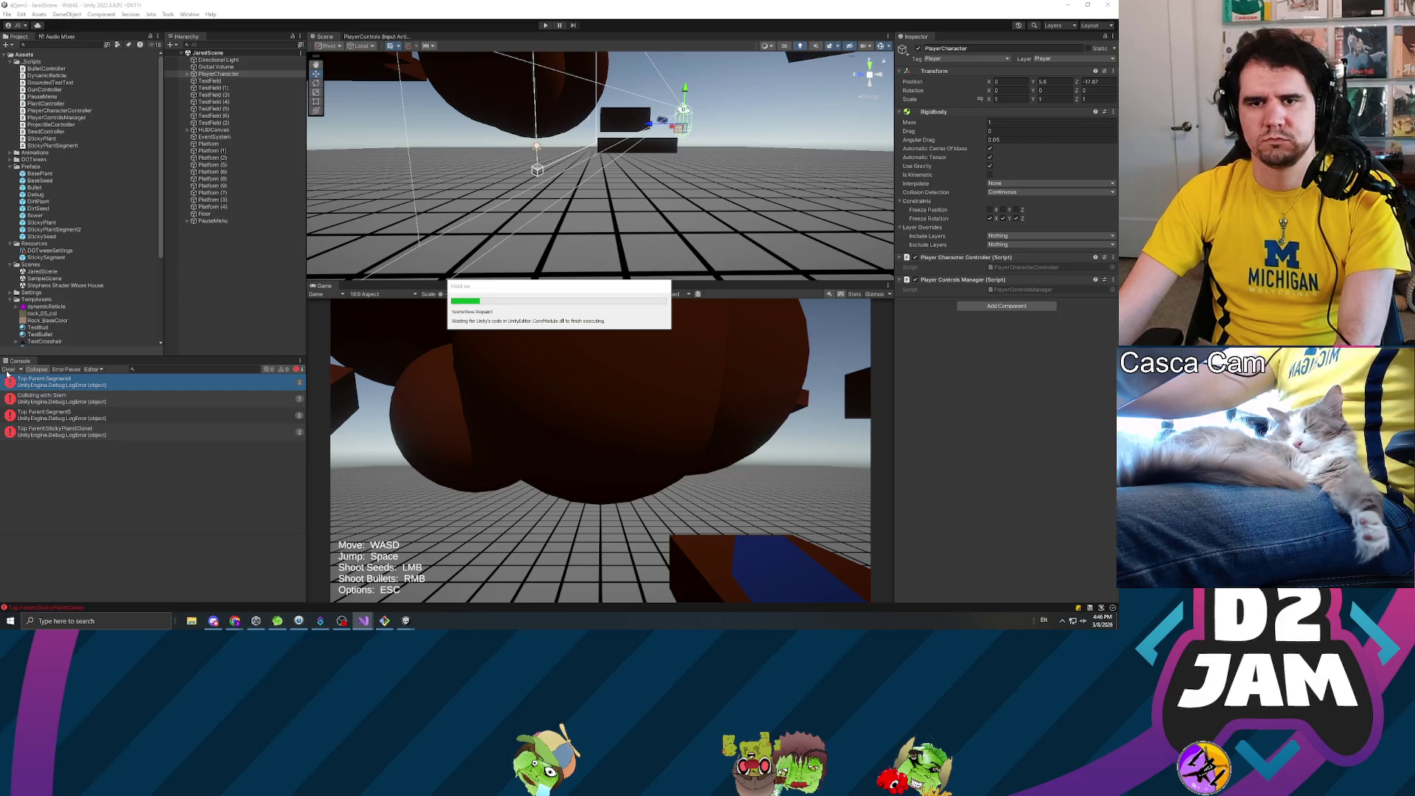
- Clear the Console, start play mode and shoot a seed that grows a dirt plant
click(8, 369)
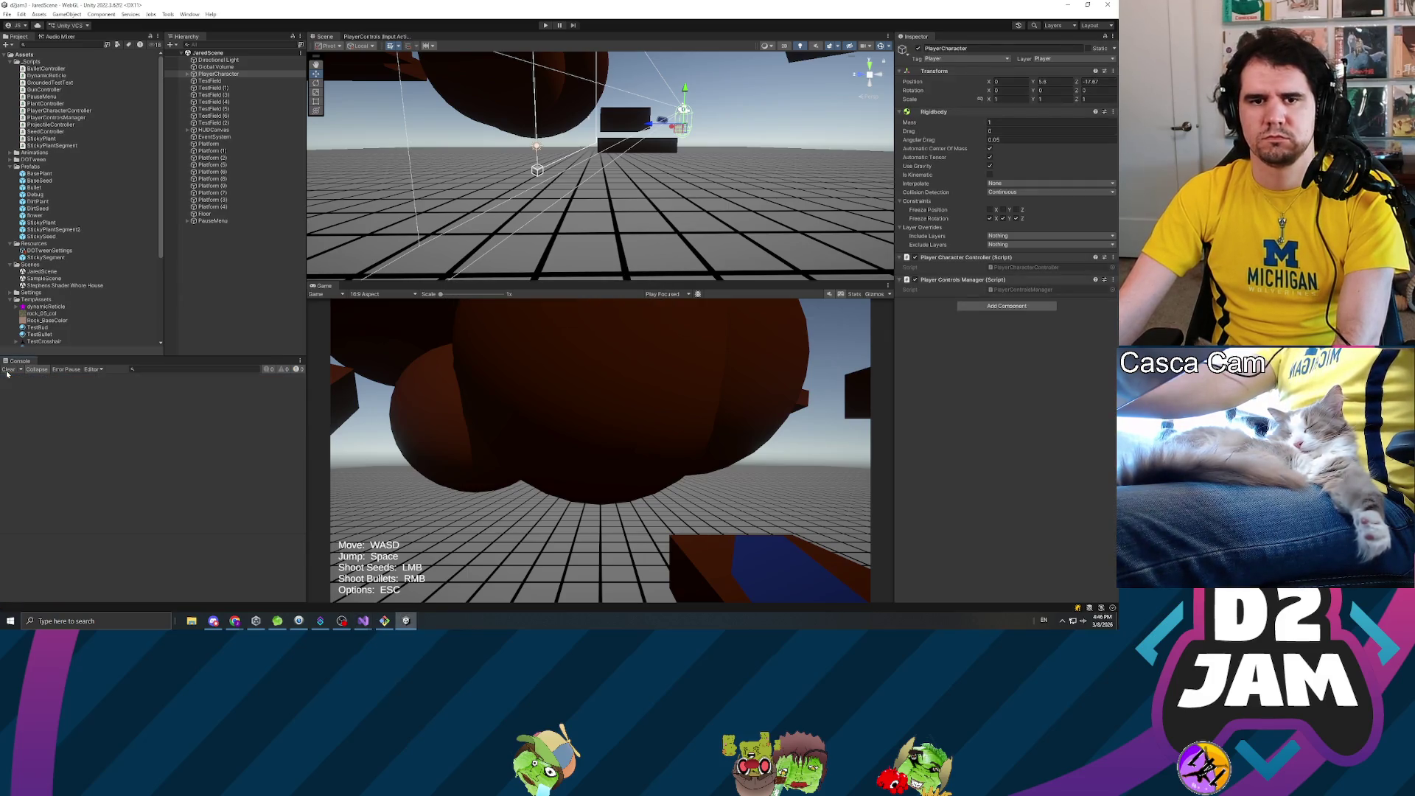
click(545, 26)
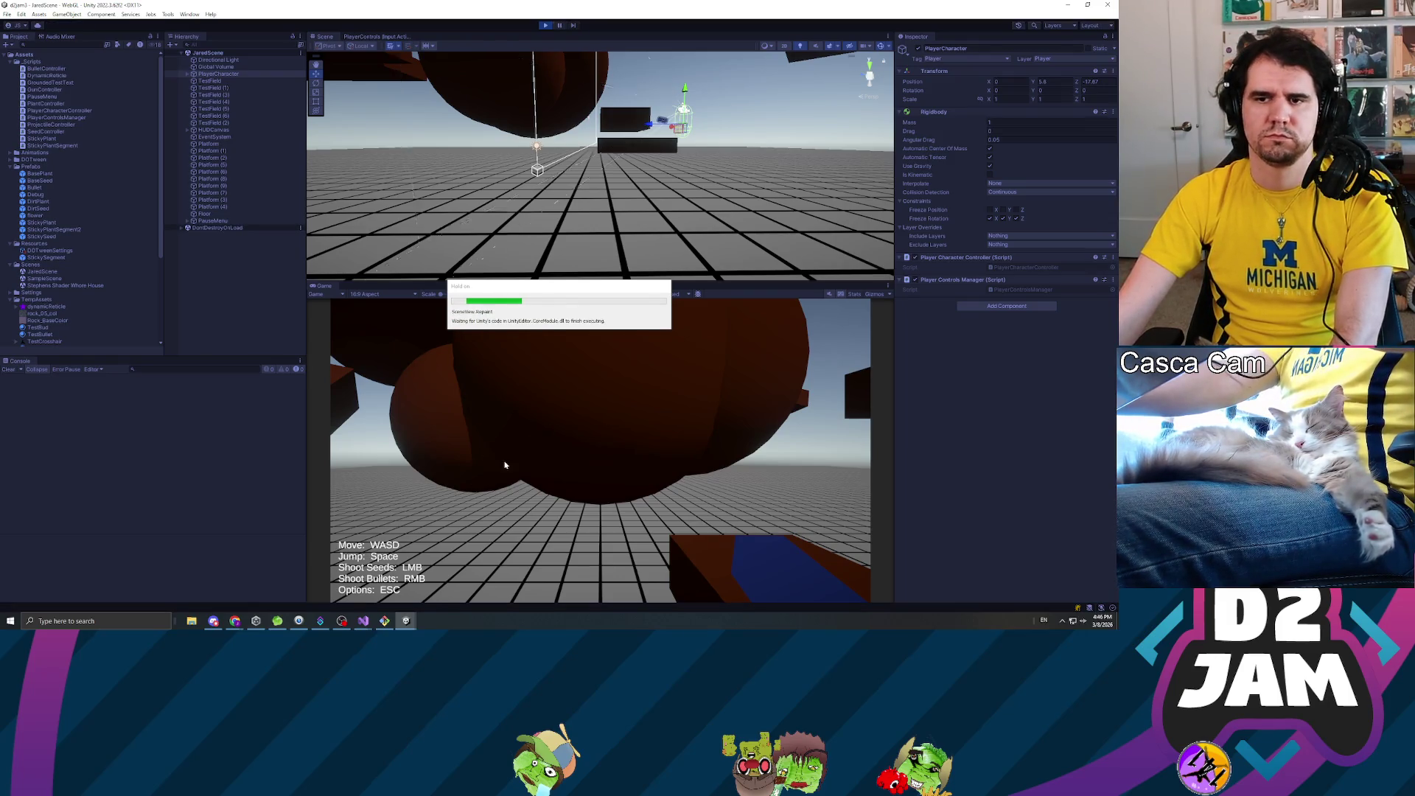
click(546, 454)
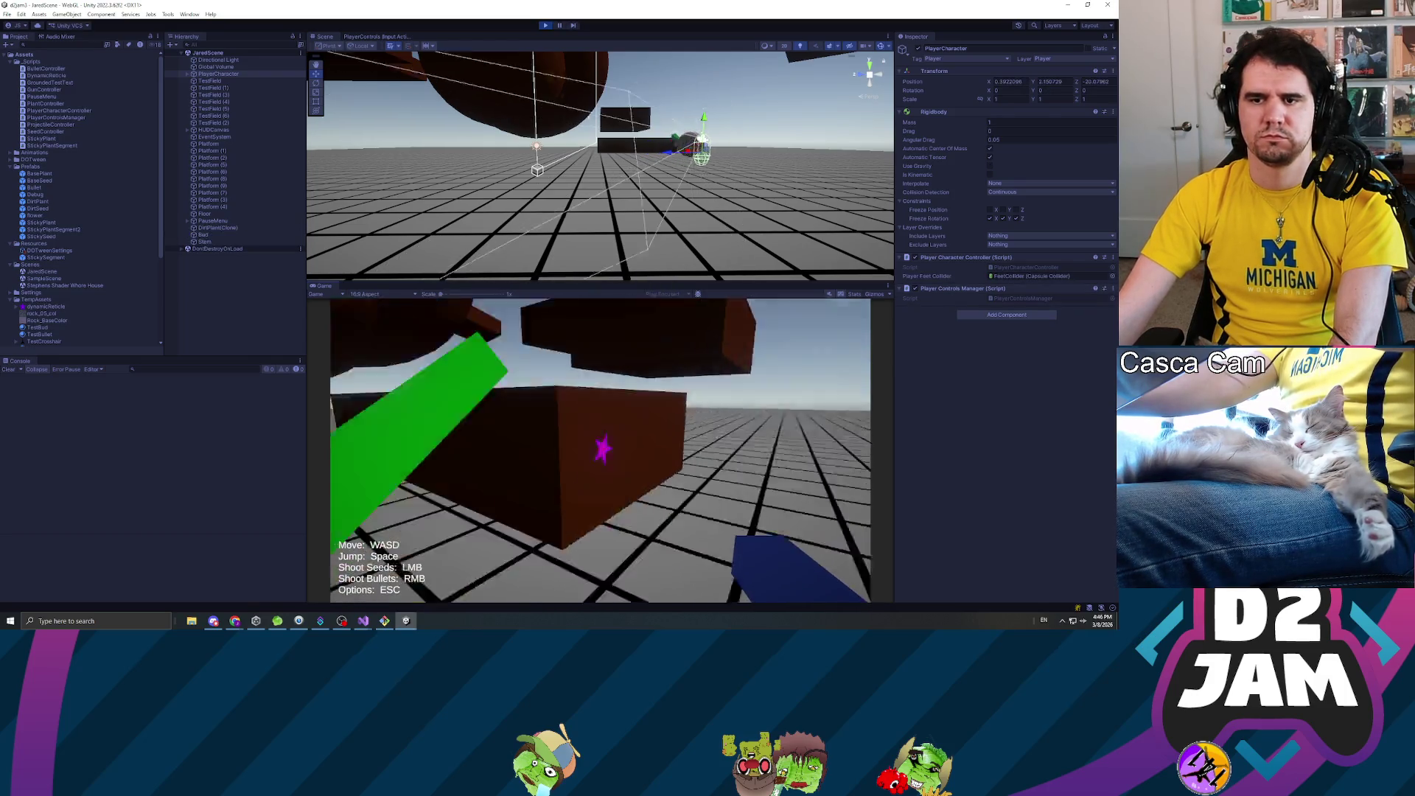
click(601, 446)
- Shoot a sticky seed, walk along the green plant strip, then pause with Esc
key(s)
click(601, 449)
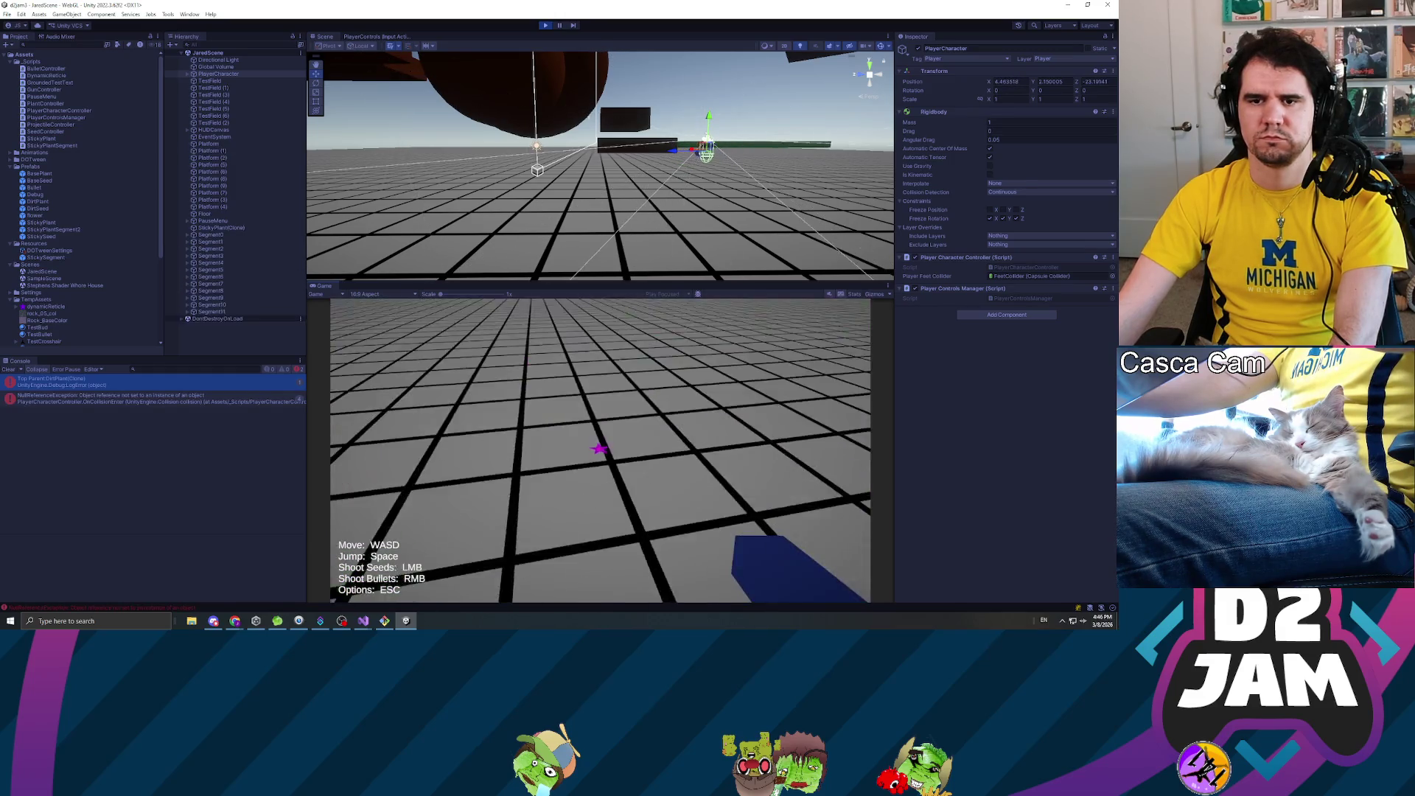
key(s)
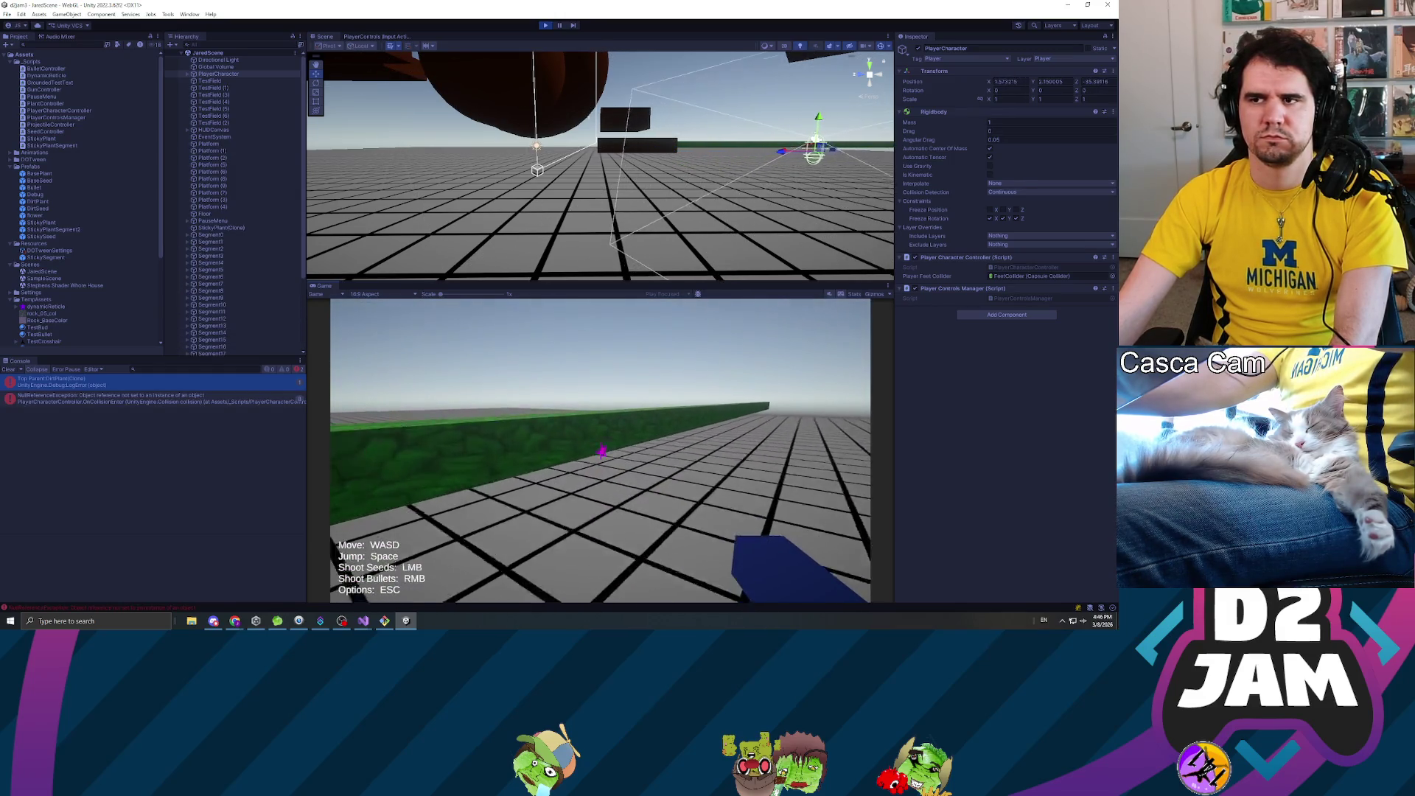
key(s)
key(w)
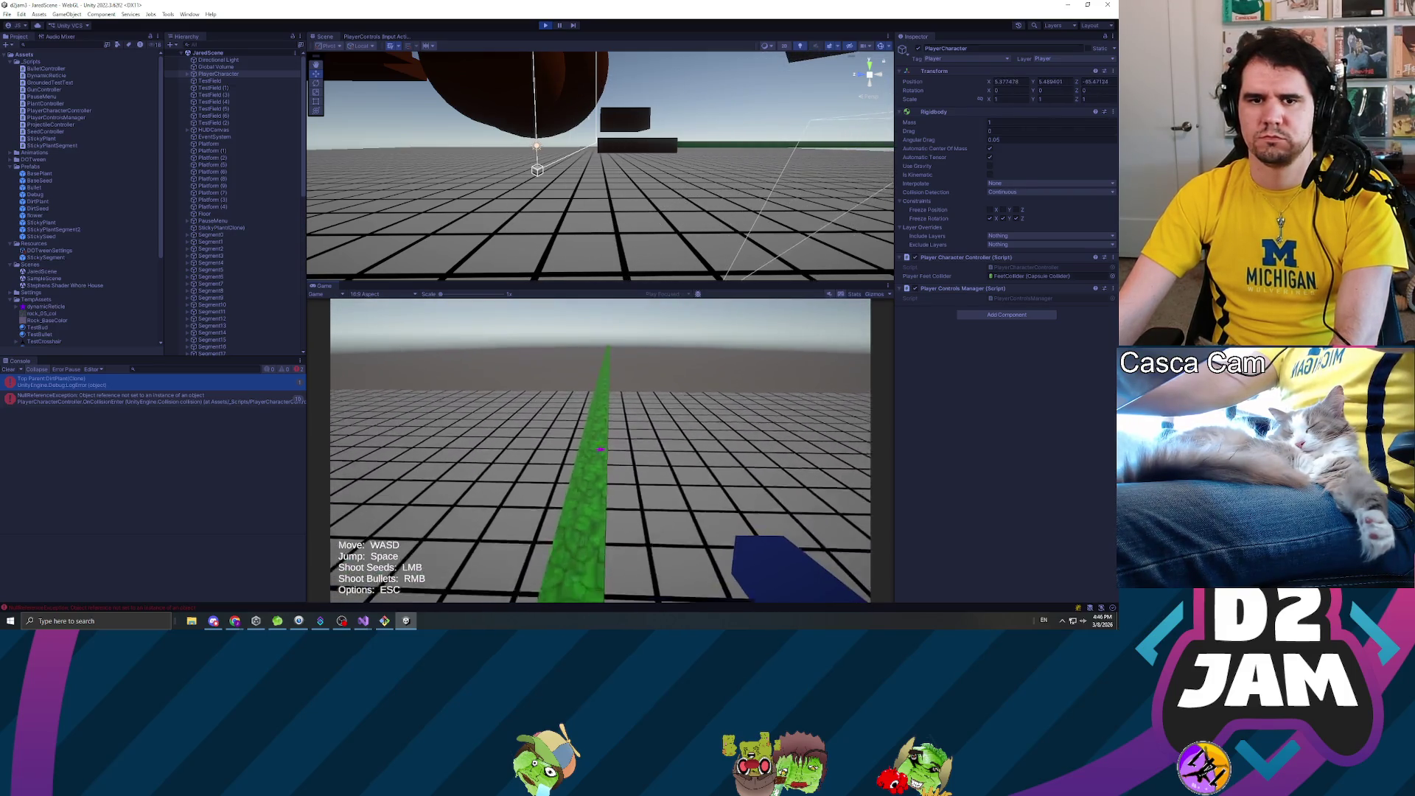
key(Escape)
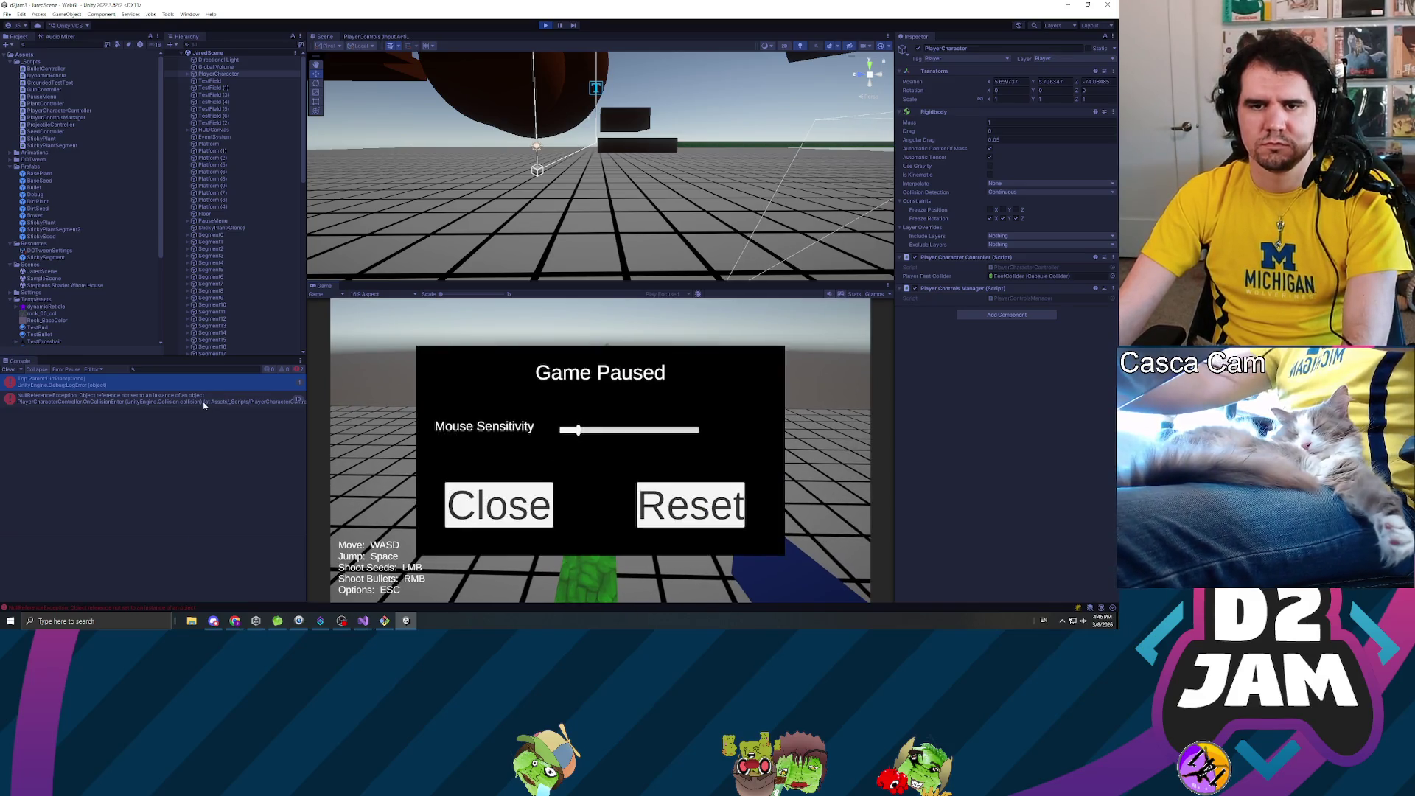
- Open the NullReferenceException's stack trace, then view the StickySegment prefab in the Inspector
double_click(148, 398)
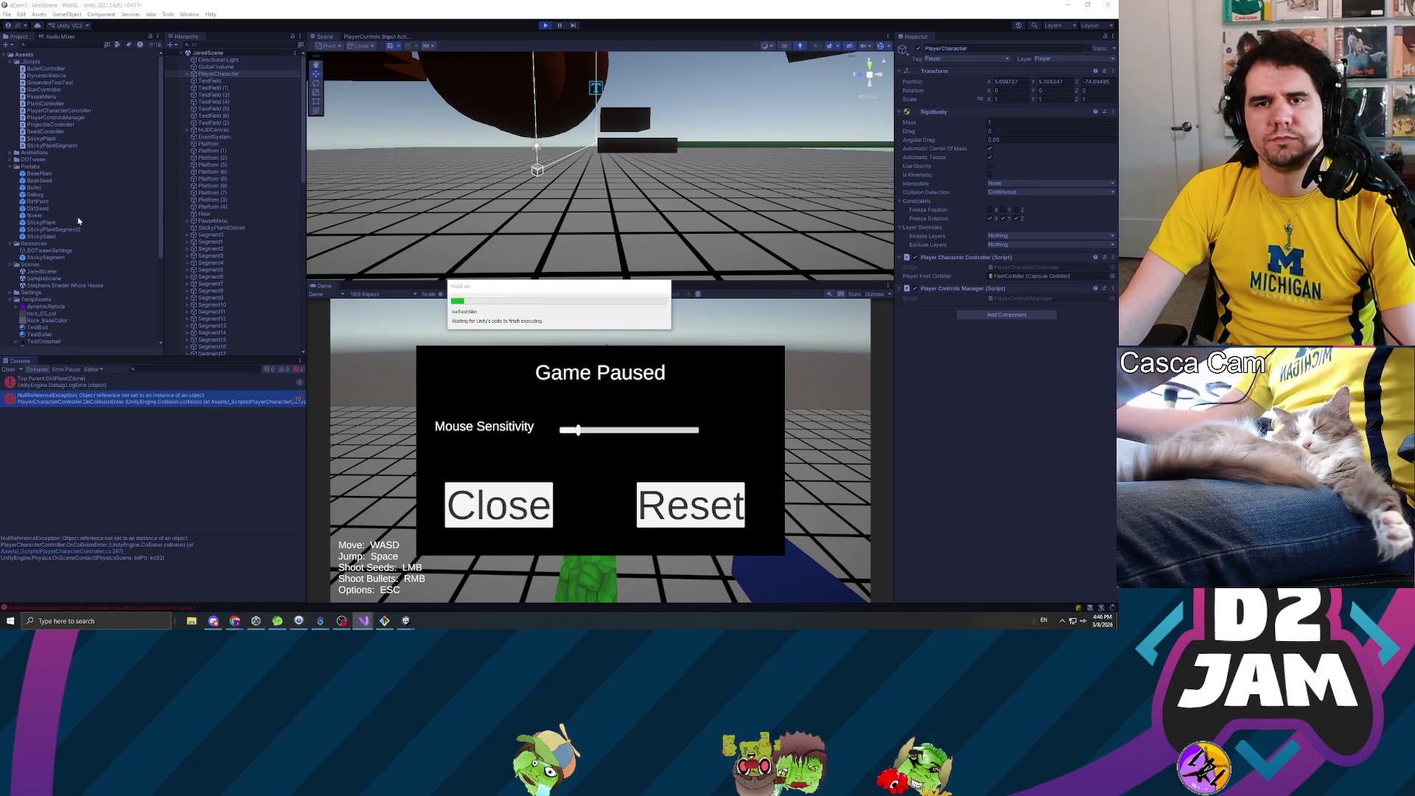
click(47, 258)
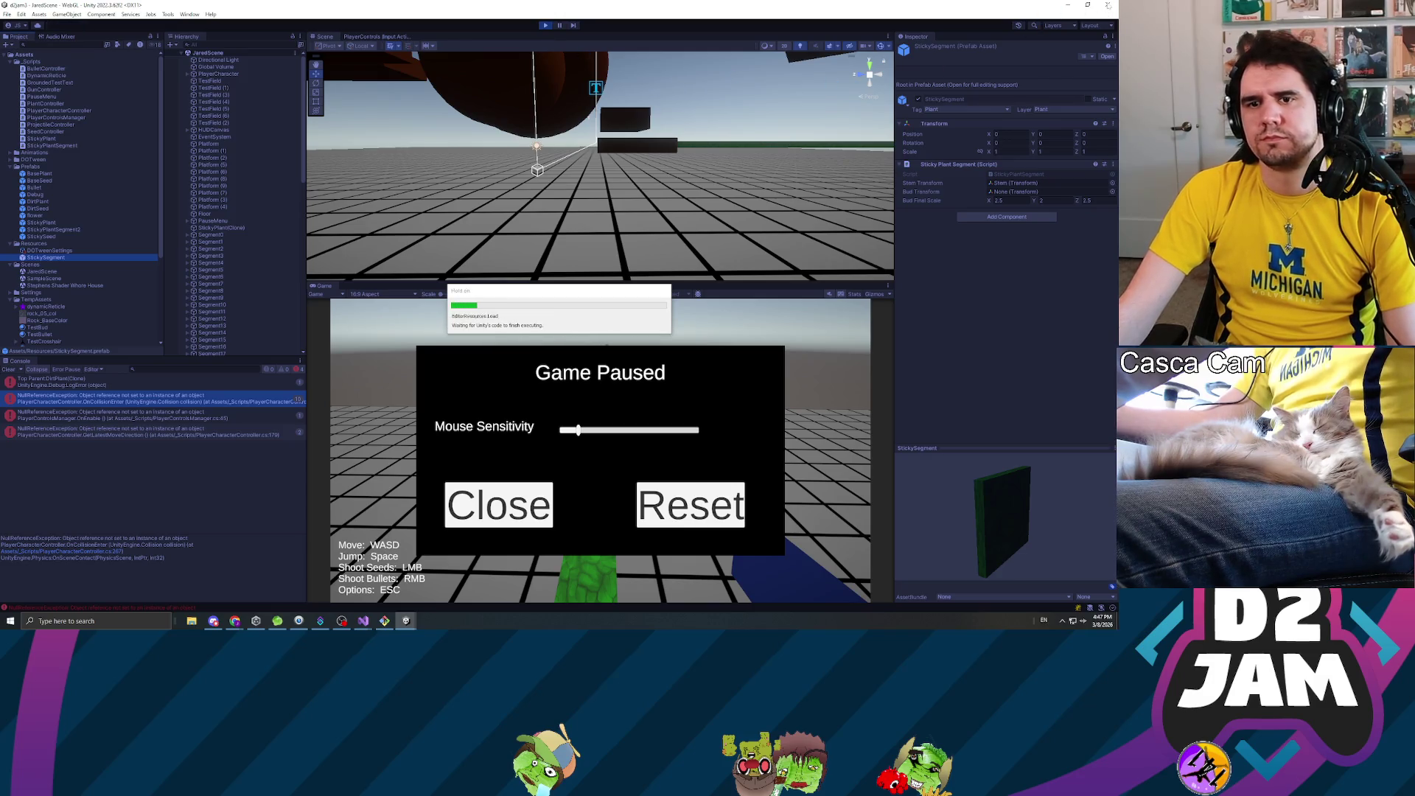
- Restart play mode, shoot seeds to grow a sticky stem, and pause the game
click(545, 26)
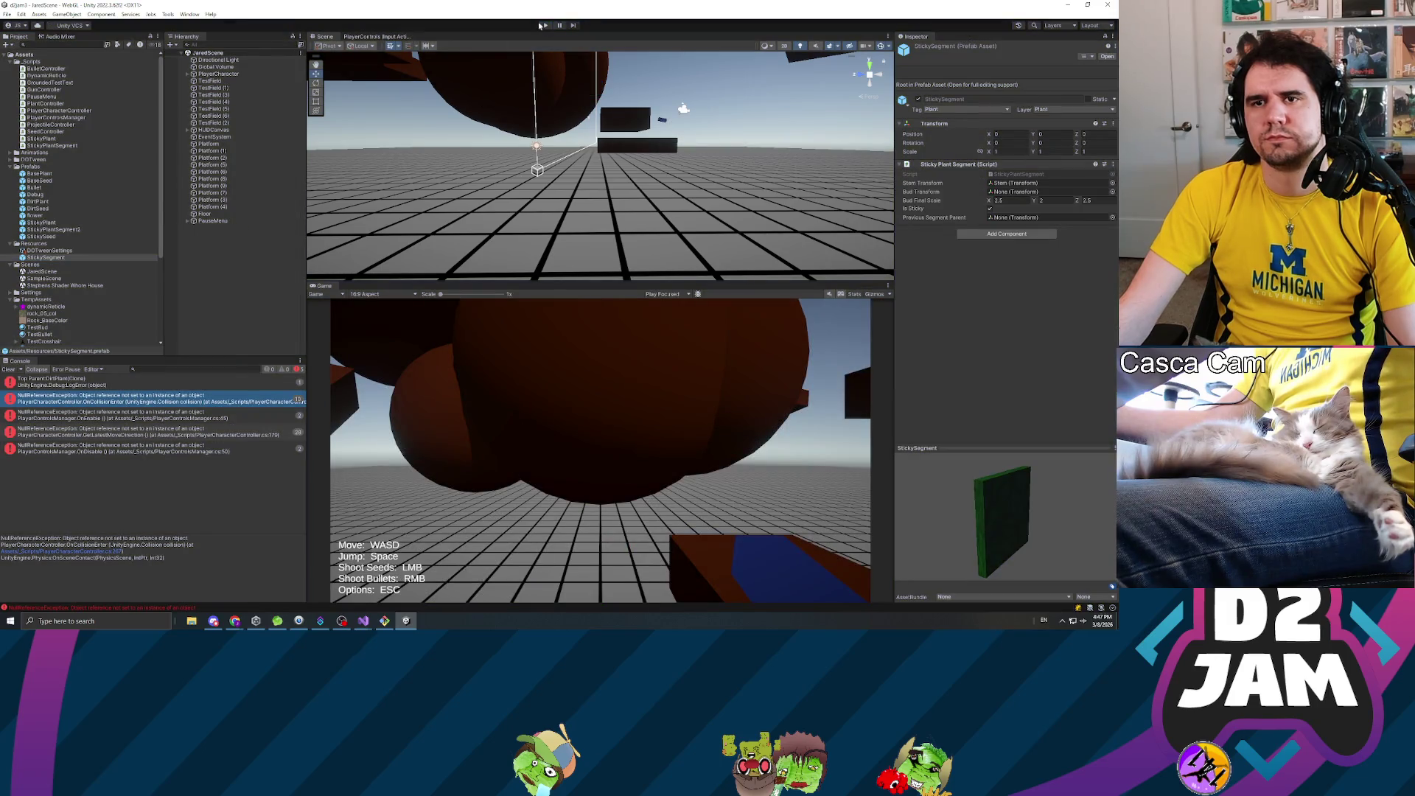
click(541, 25)
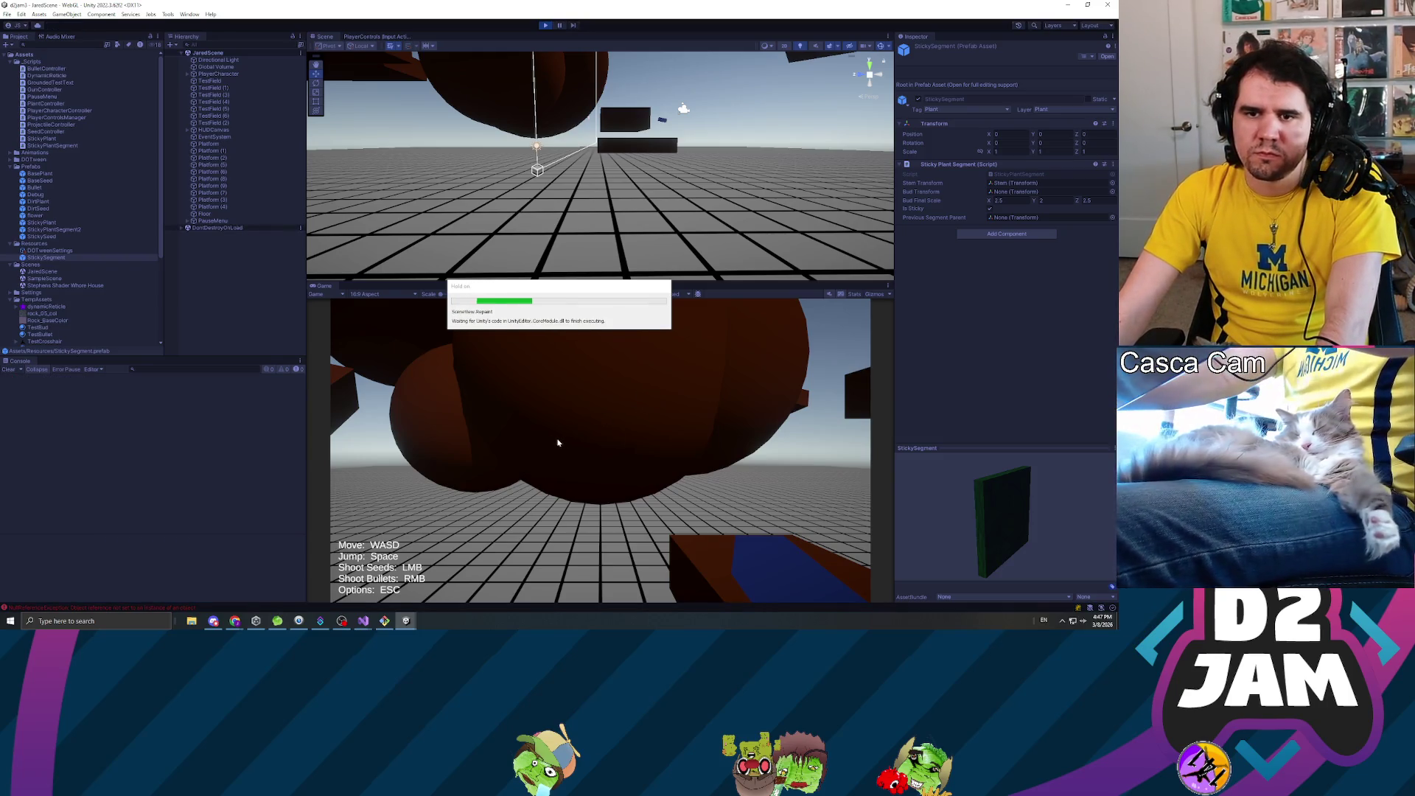
click(542, 379)
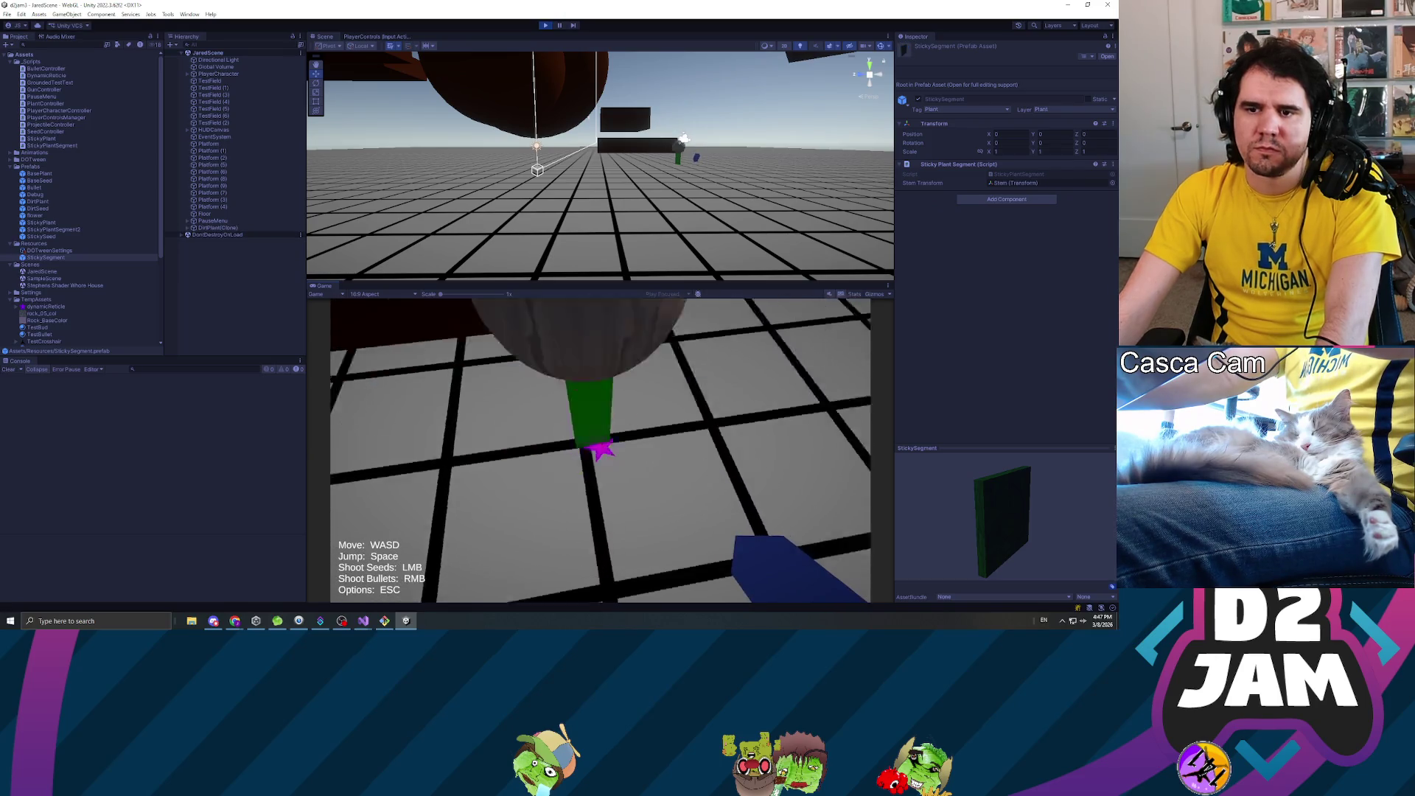
click(601, 450)
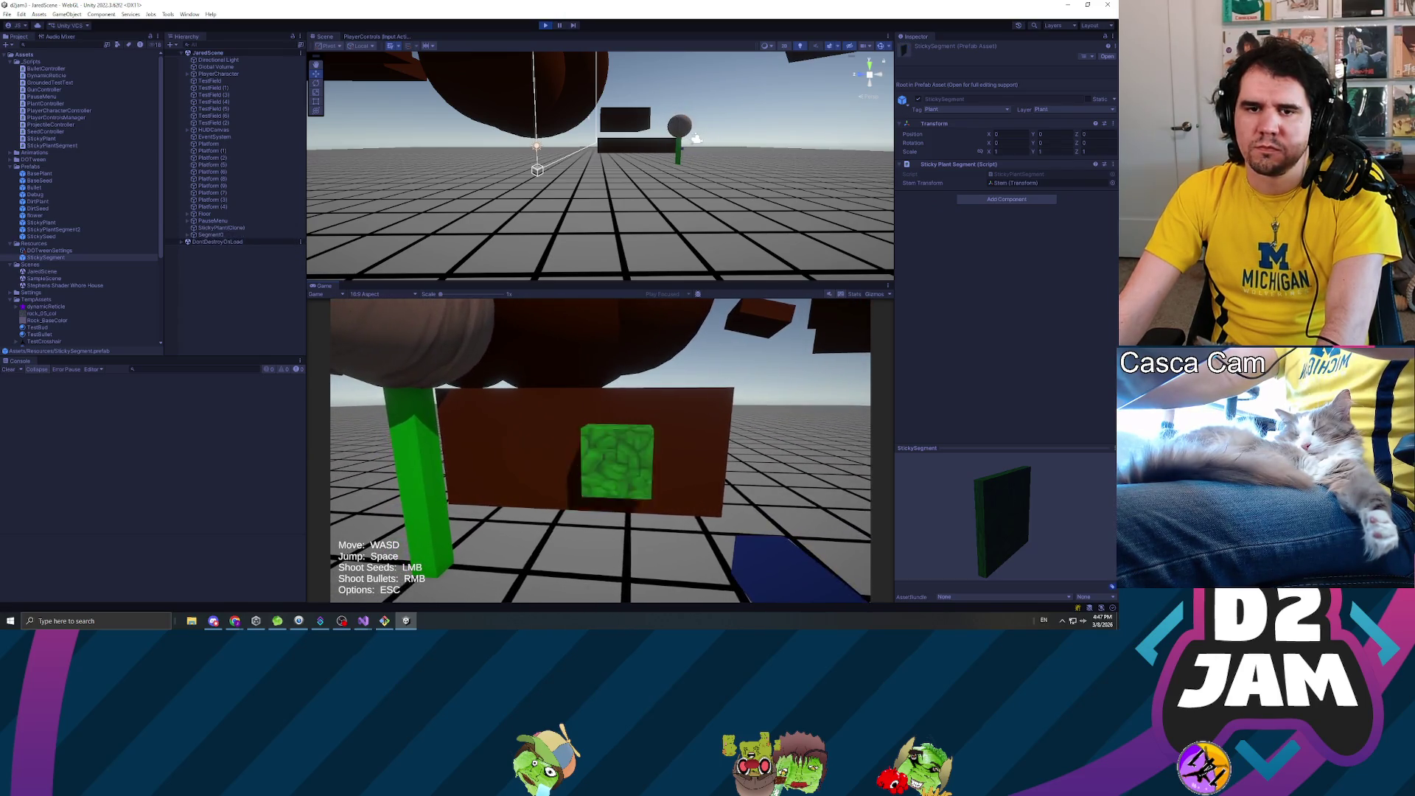
key(Escape)
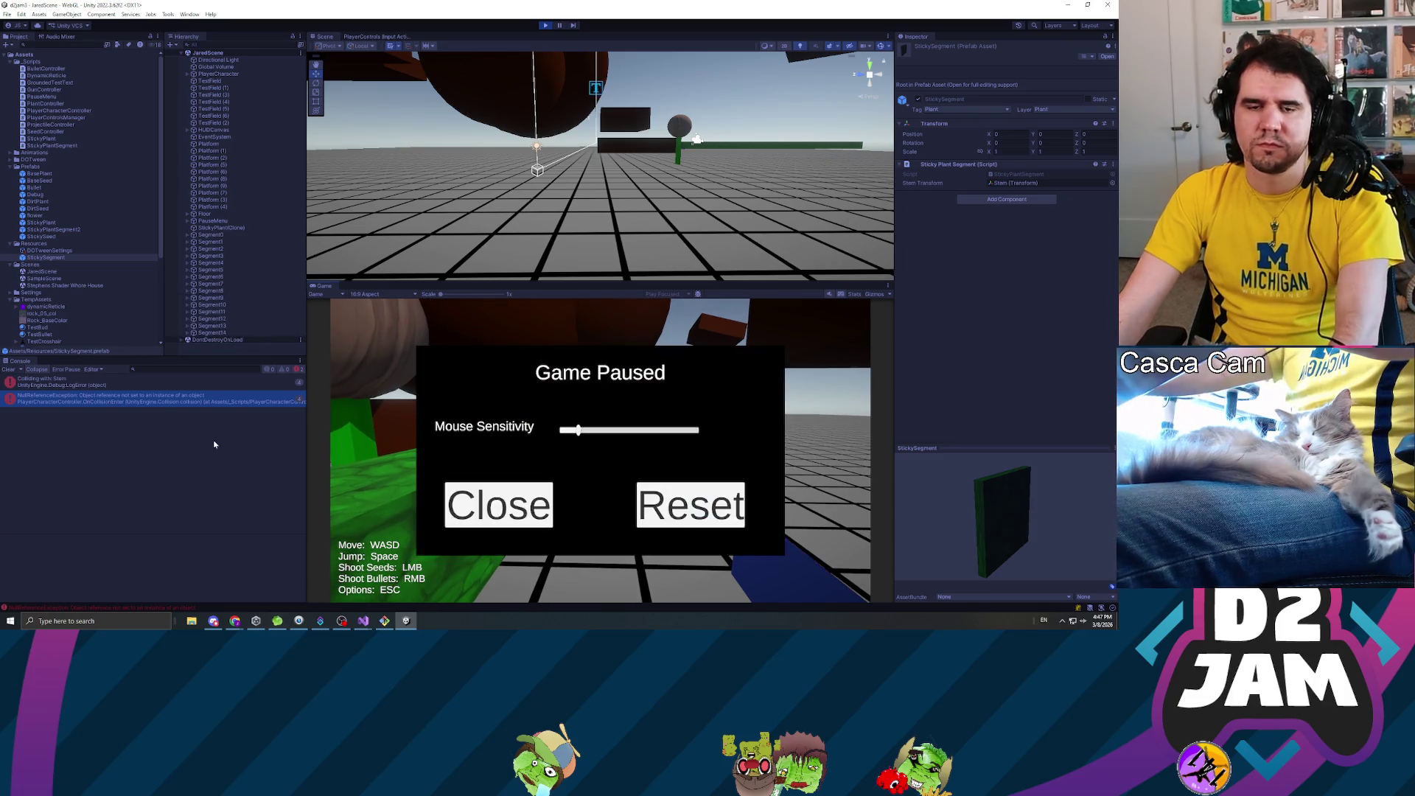
- Inspect the 'Colliding with Stem' log, then Segment10 and its Stem child in the Inspector
click(109, 384)
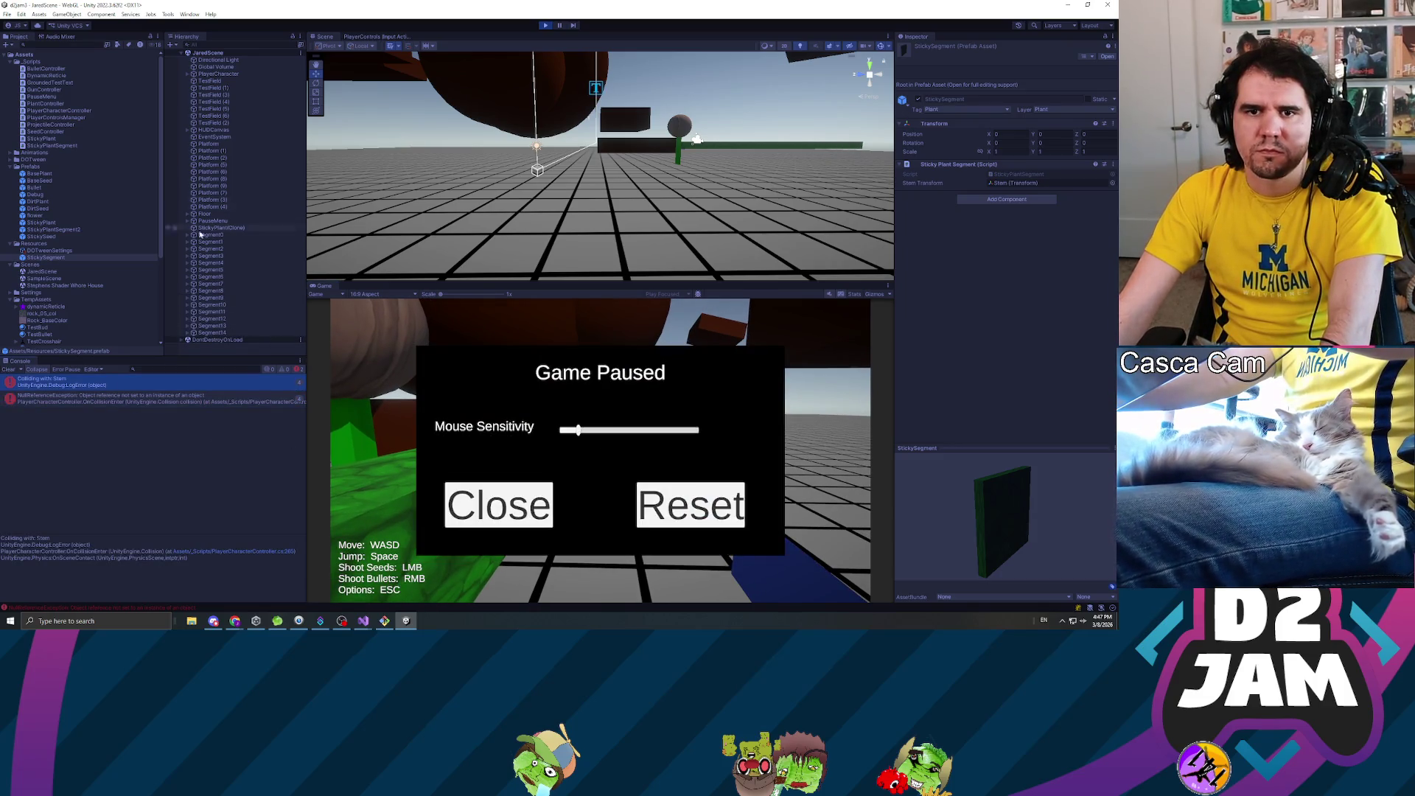
click(187, 305)
click(208, 312)
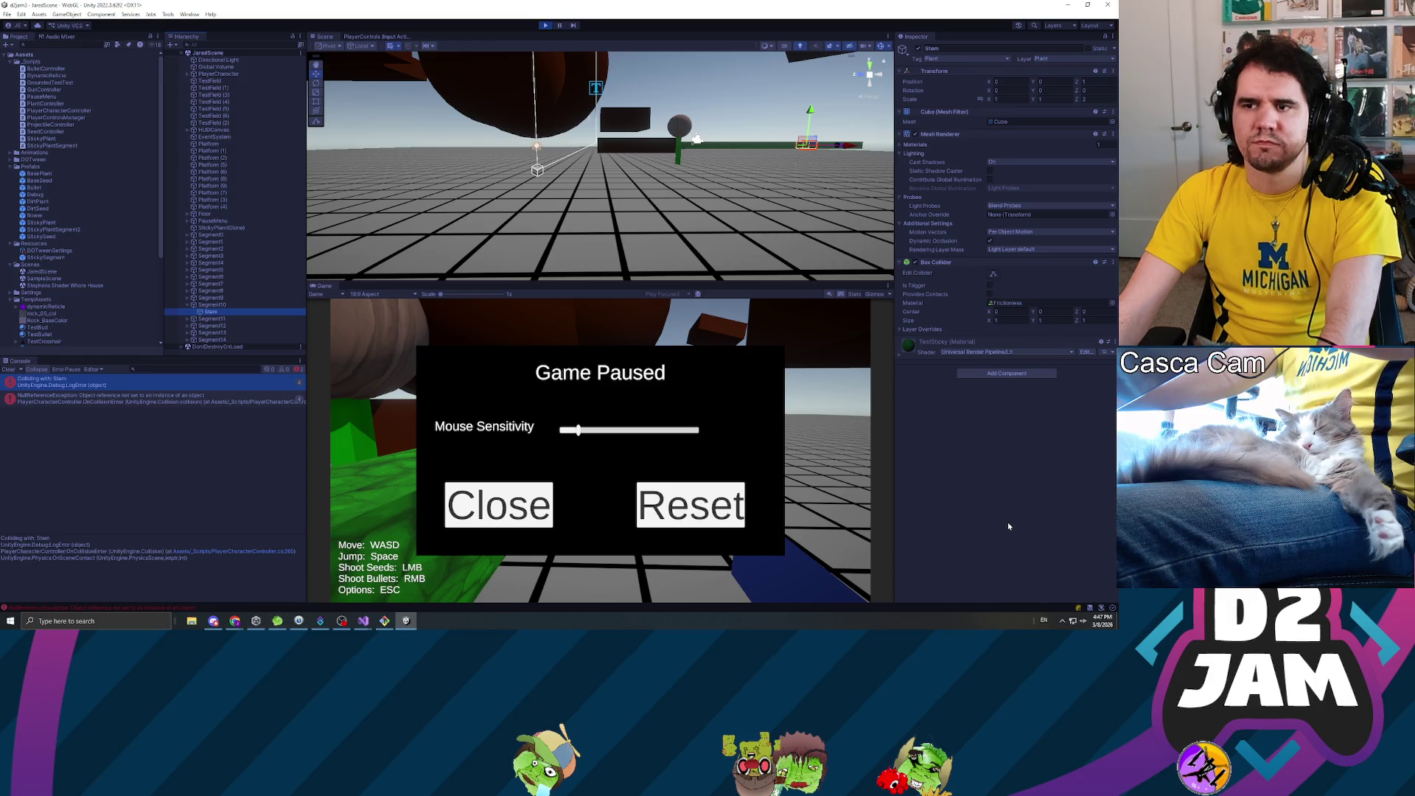
click(217, 305)
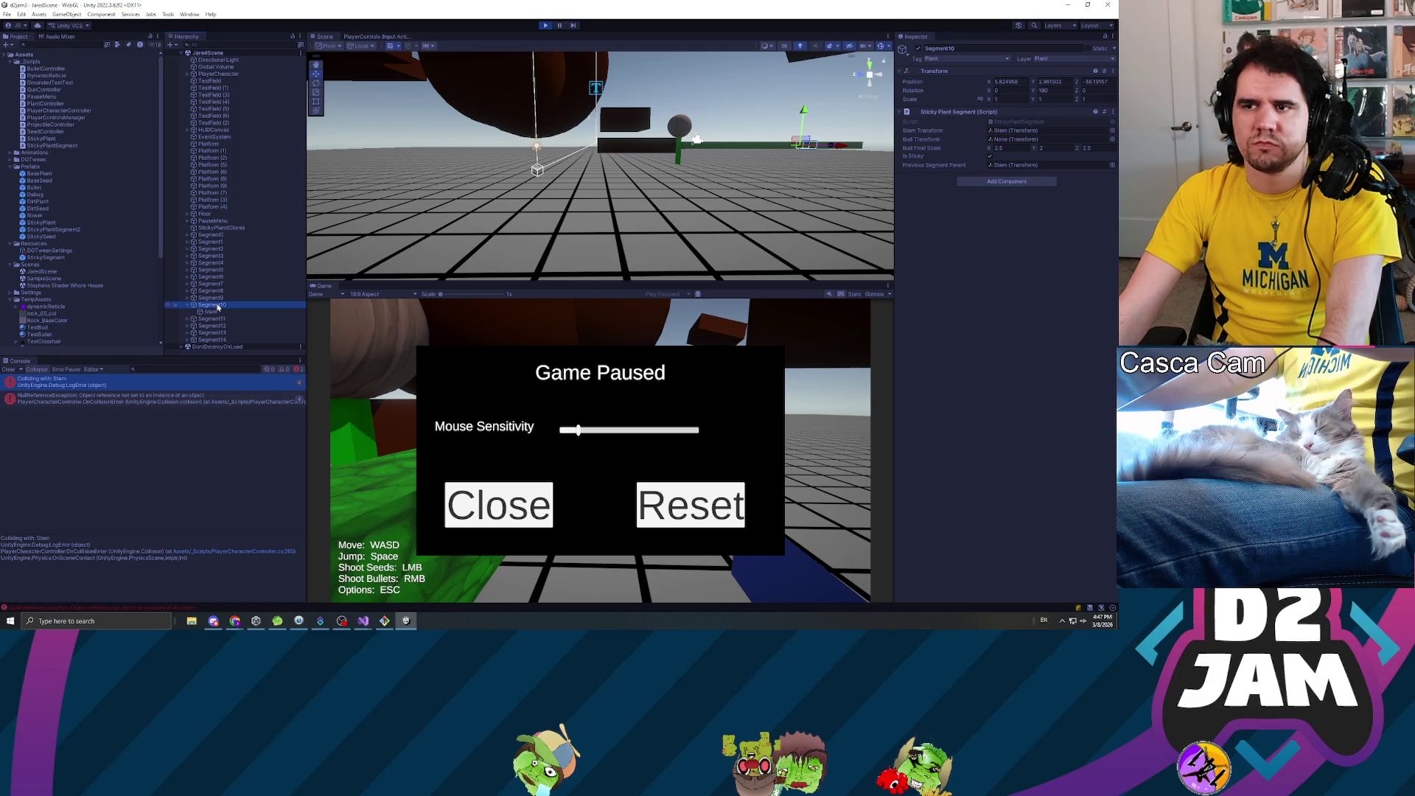
click(218, 313)
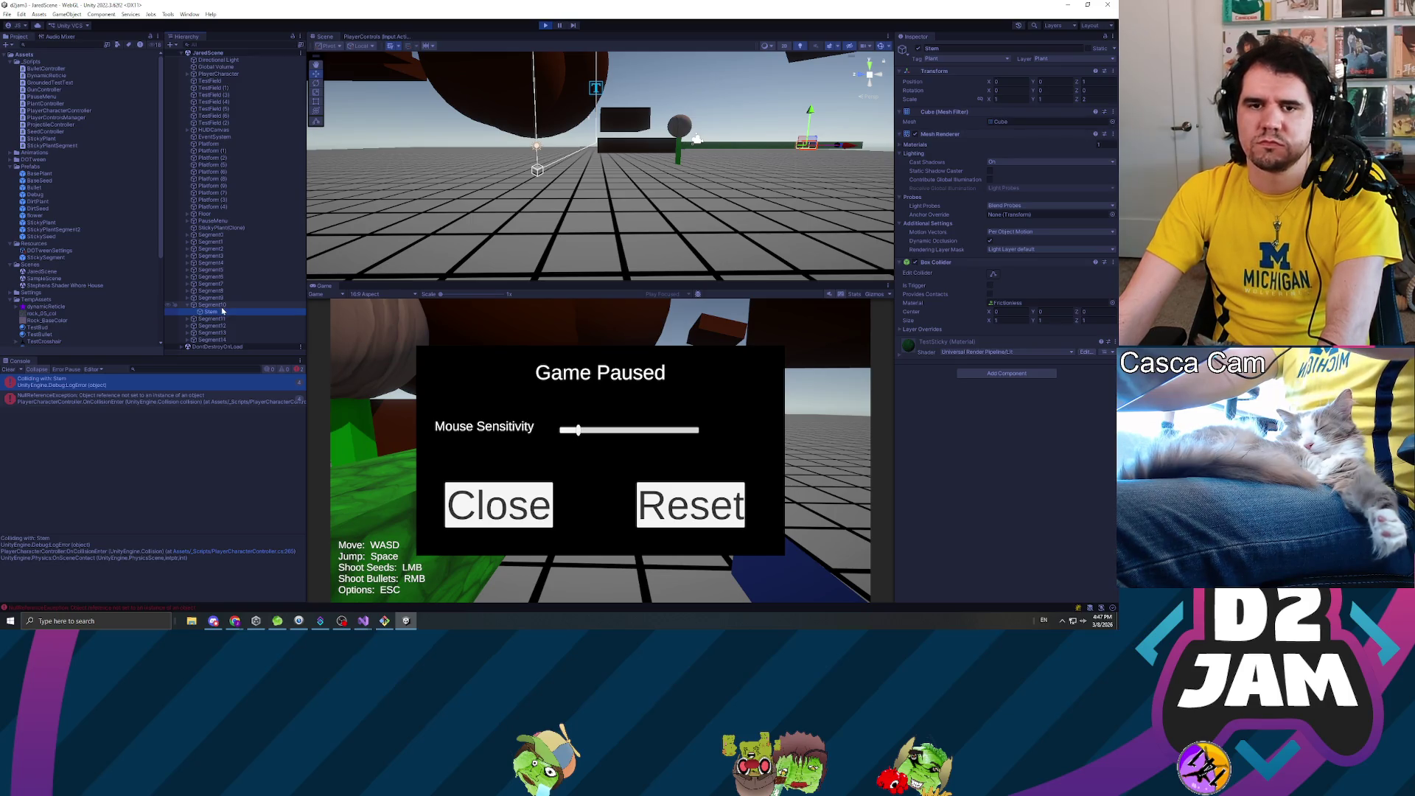
key(Up)
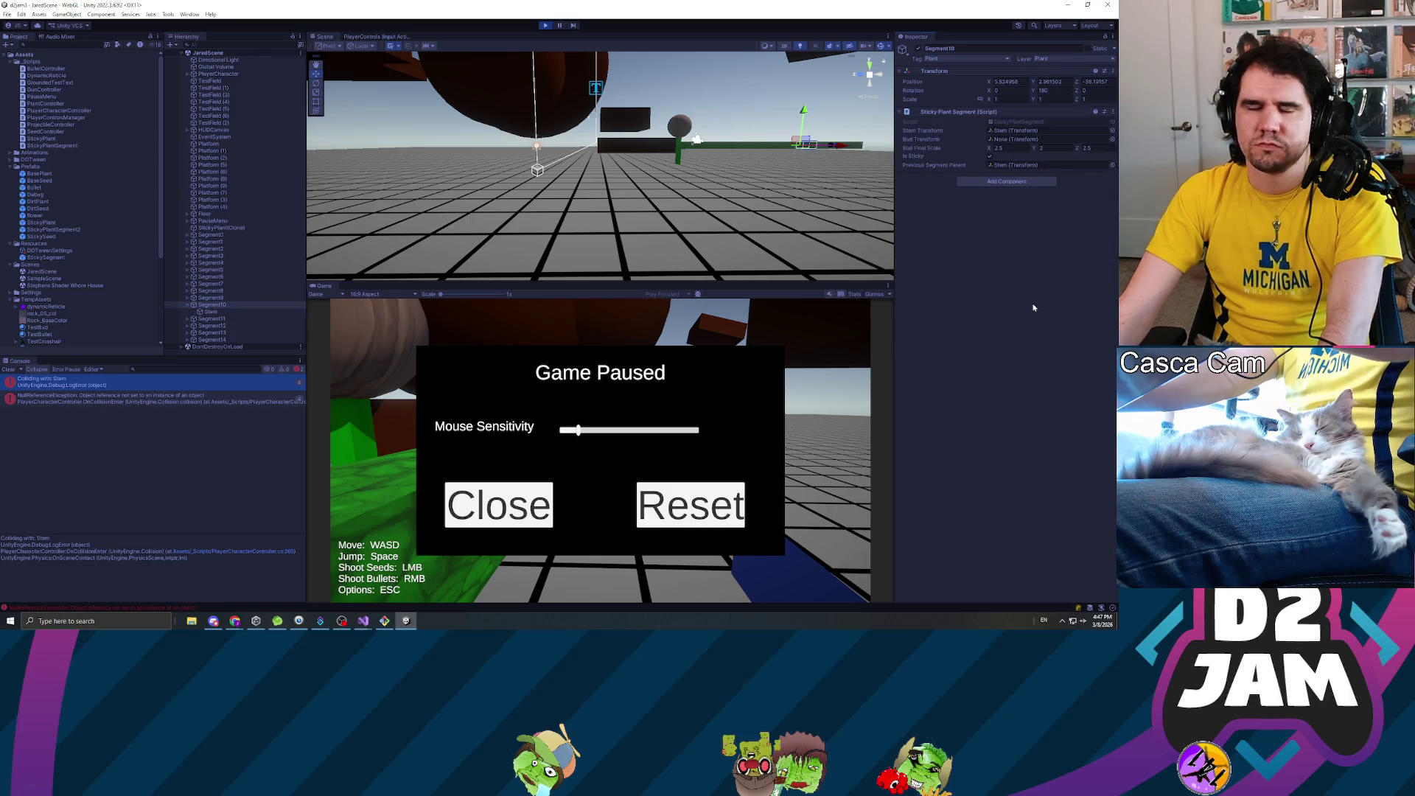
click(215, 307)
click(212, 313)
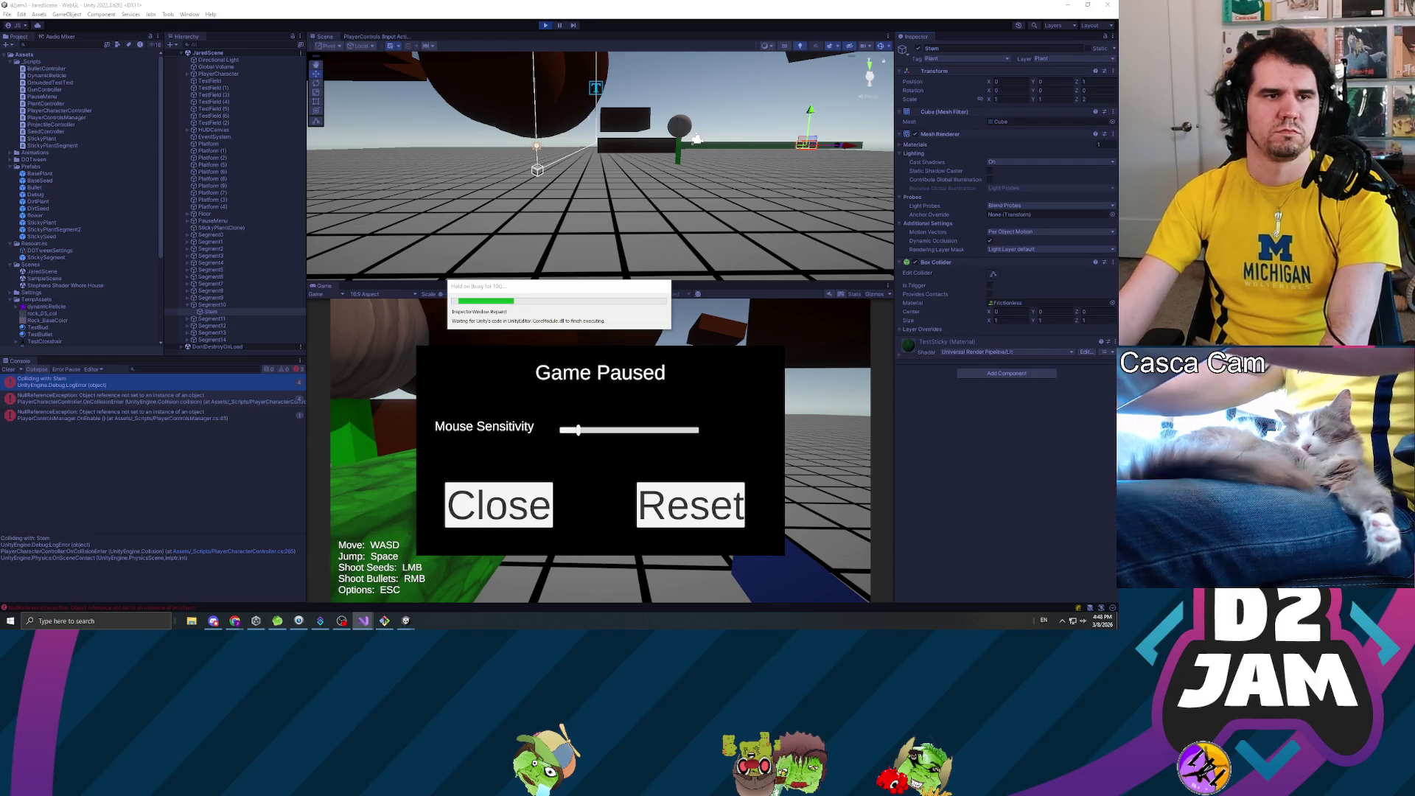
- Stop the paused game and relaunch play mode, waiting for the domain reload
click(546, 26)
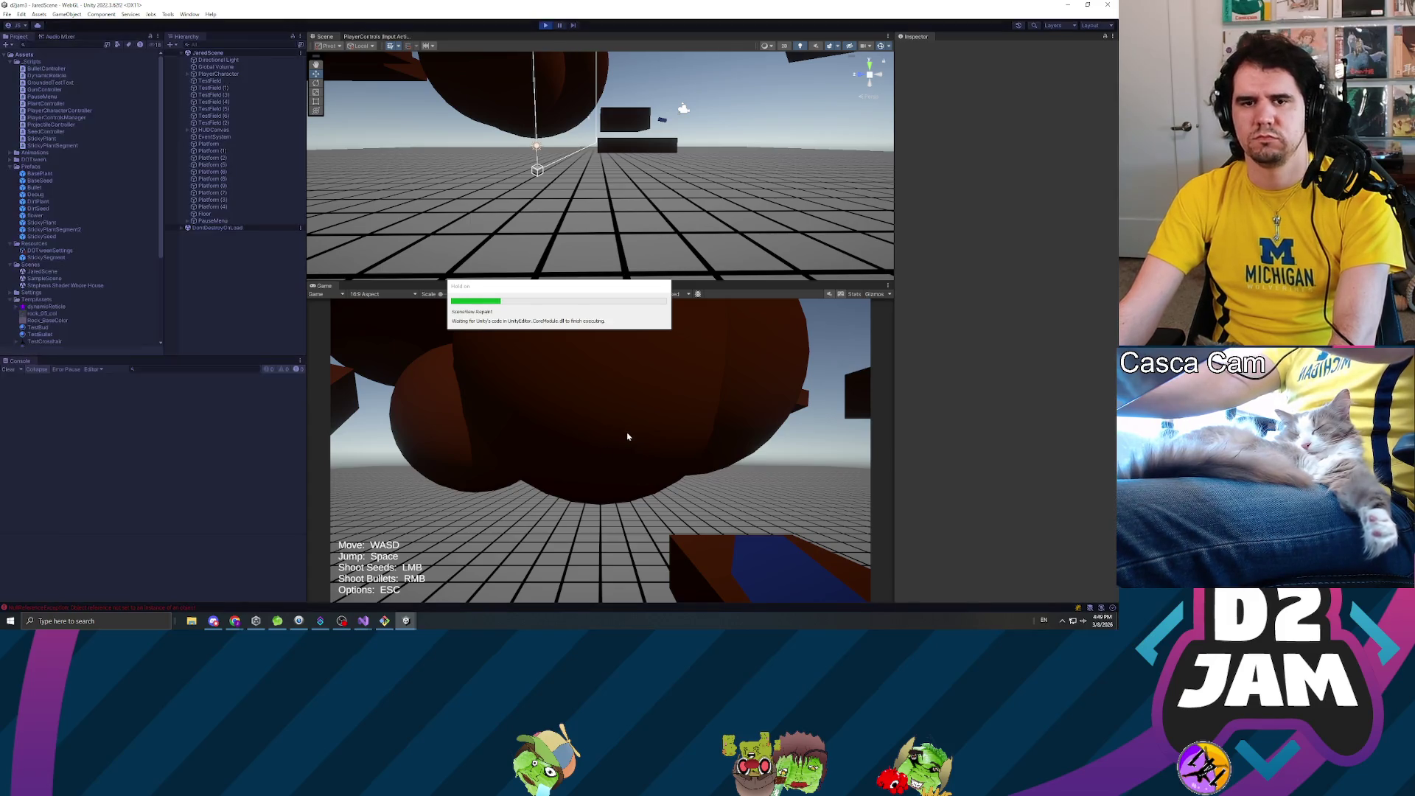
- Shoot seeds, walk and jump up the brown platform to grow a sticky plant, pause, and open the NullReferenceException
click(667, 555)
key(w)
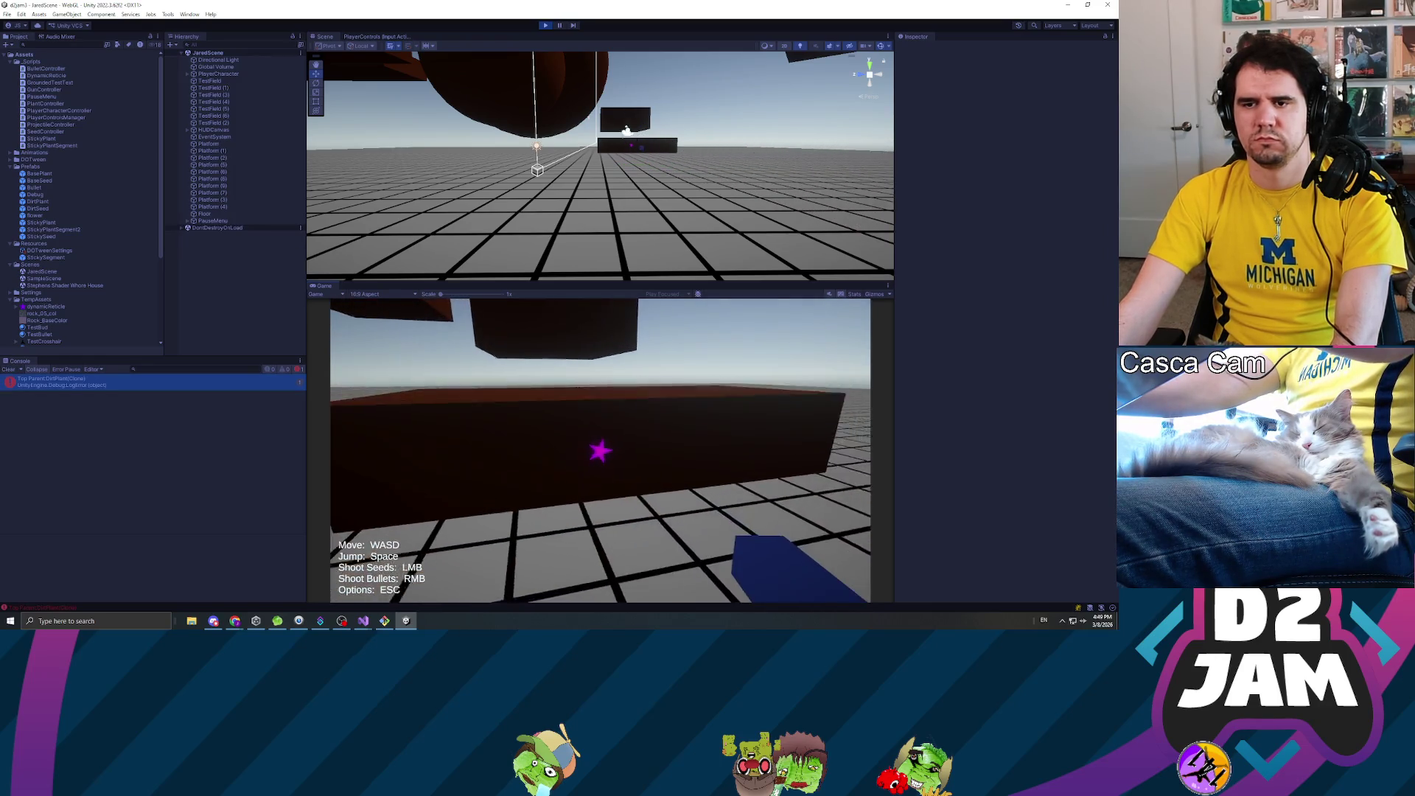
key(space)
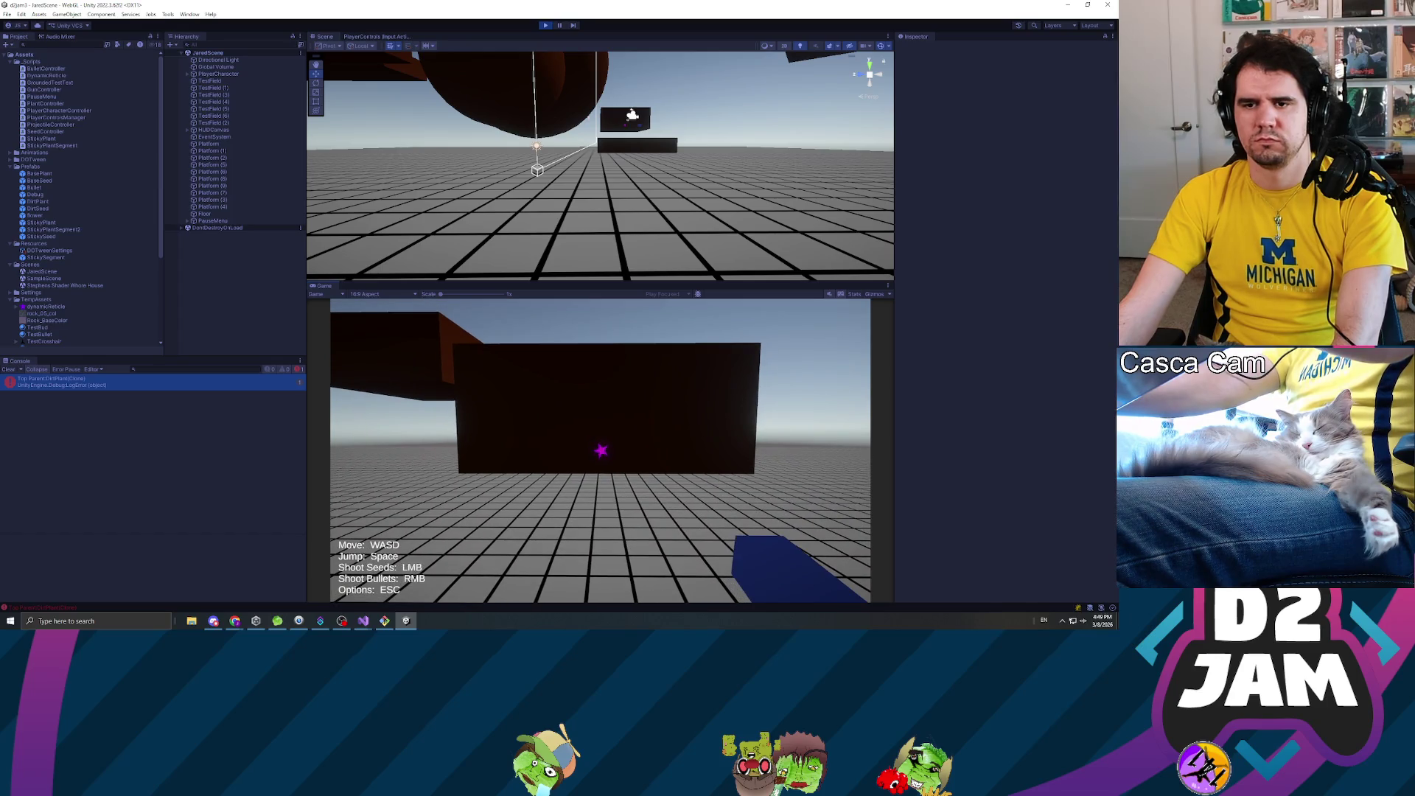
click(601, 451)
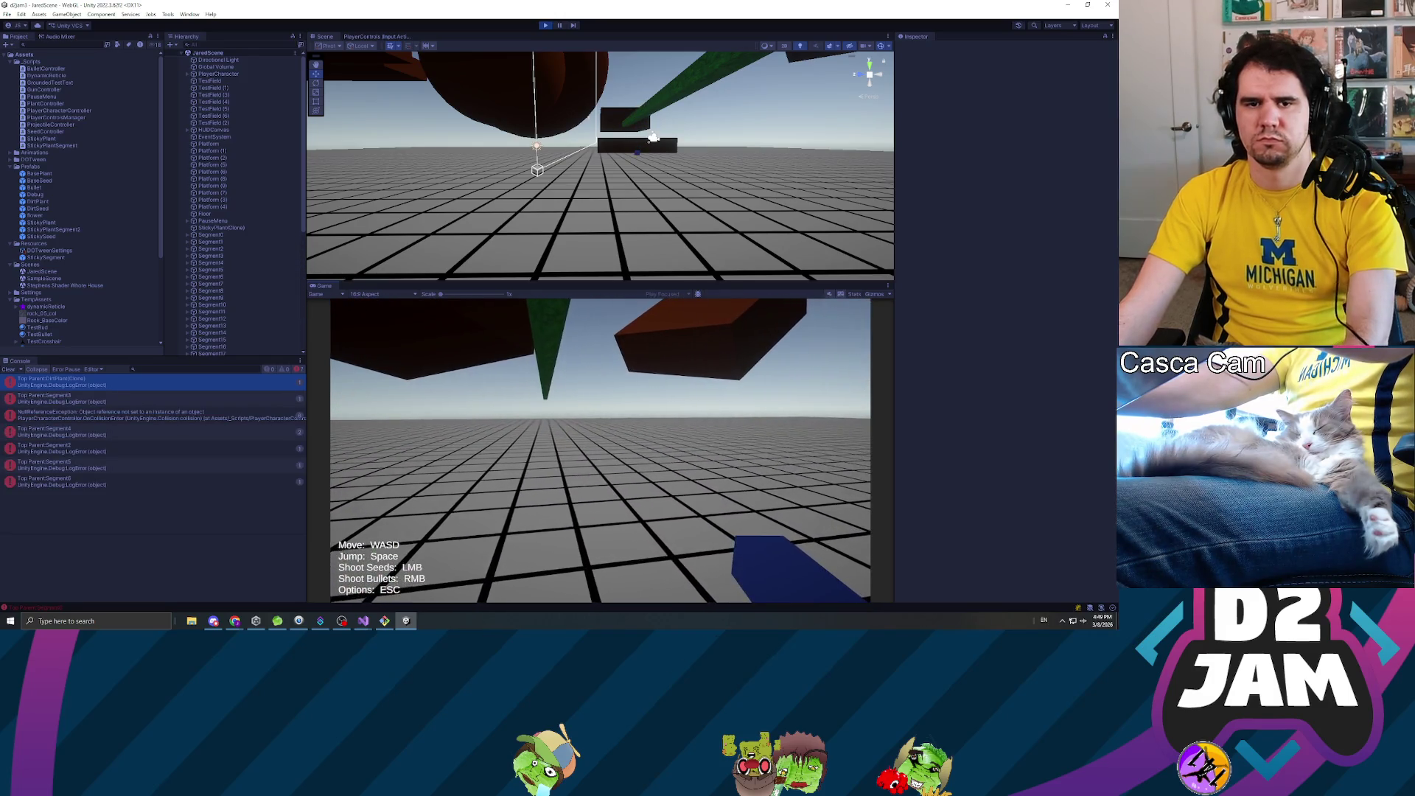
key(Escape)
click(180, 417)
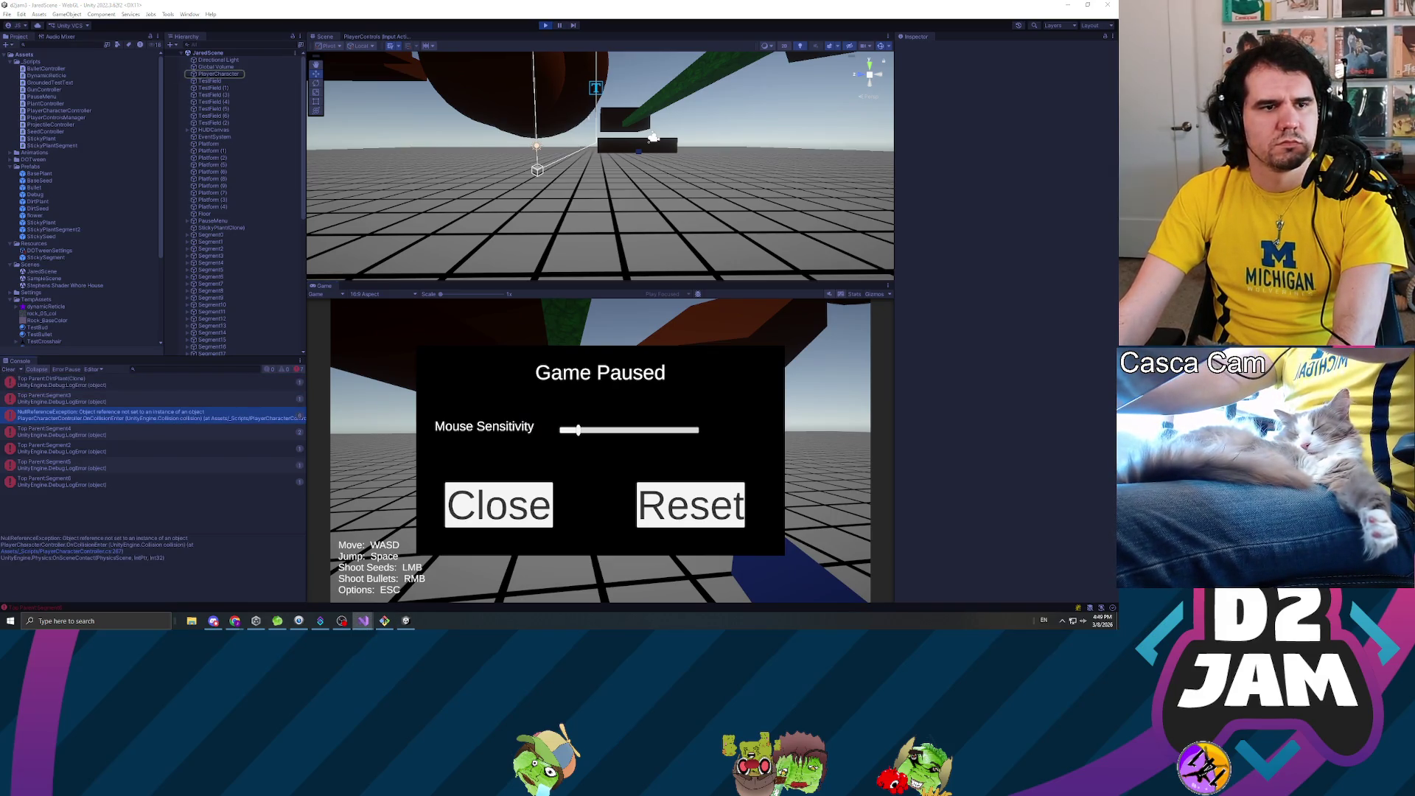
- Select Segment4 and step through the Top Parent:Segment2/Segment3 logs and the NullReferenceException
click(216, 262)
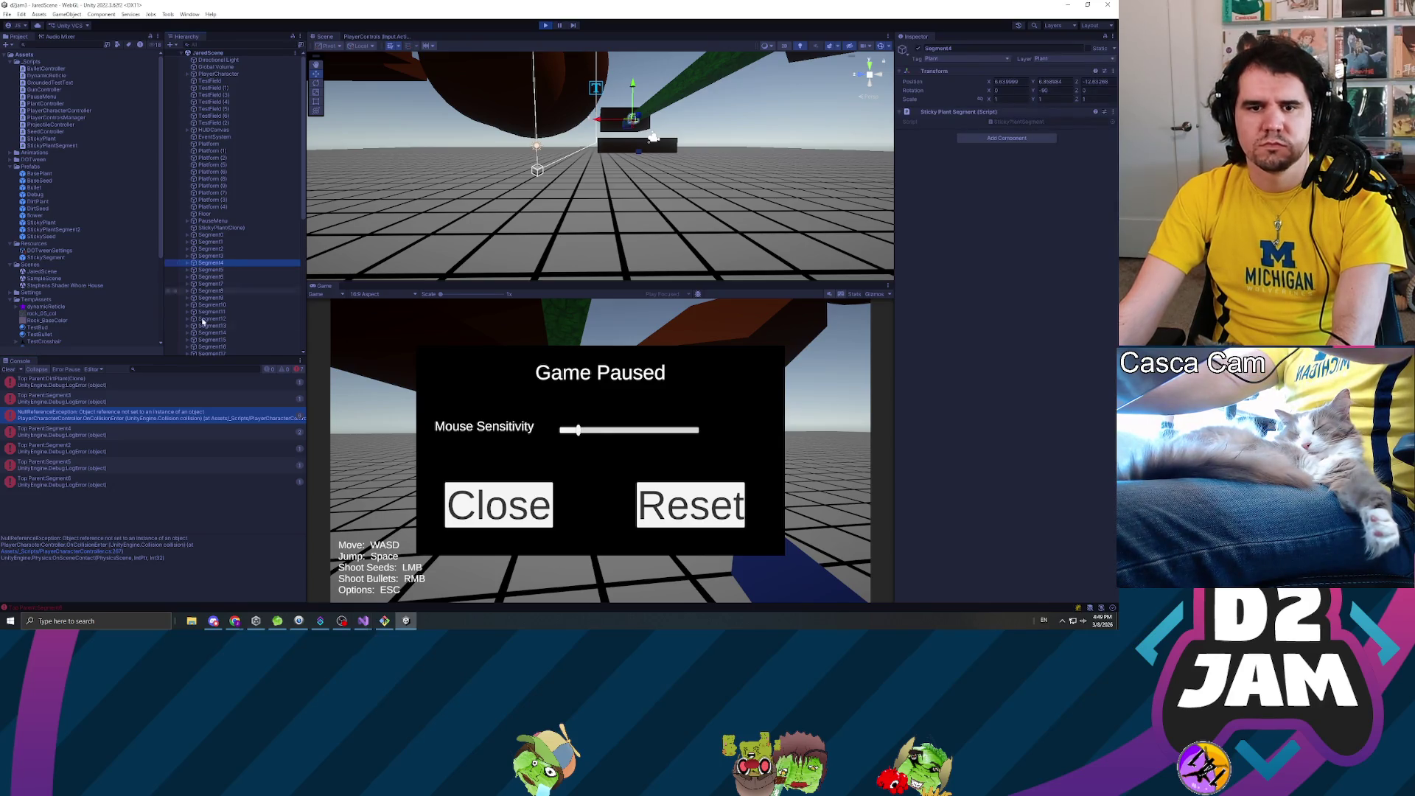
click(125, 435)
key(Down)
key(Down)
key(Down)
click(134, 446)
key(Up)
key(Up)
key(Up)
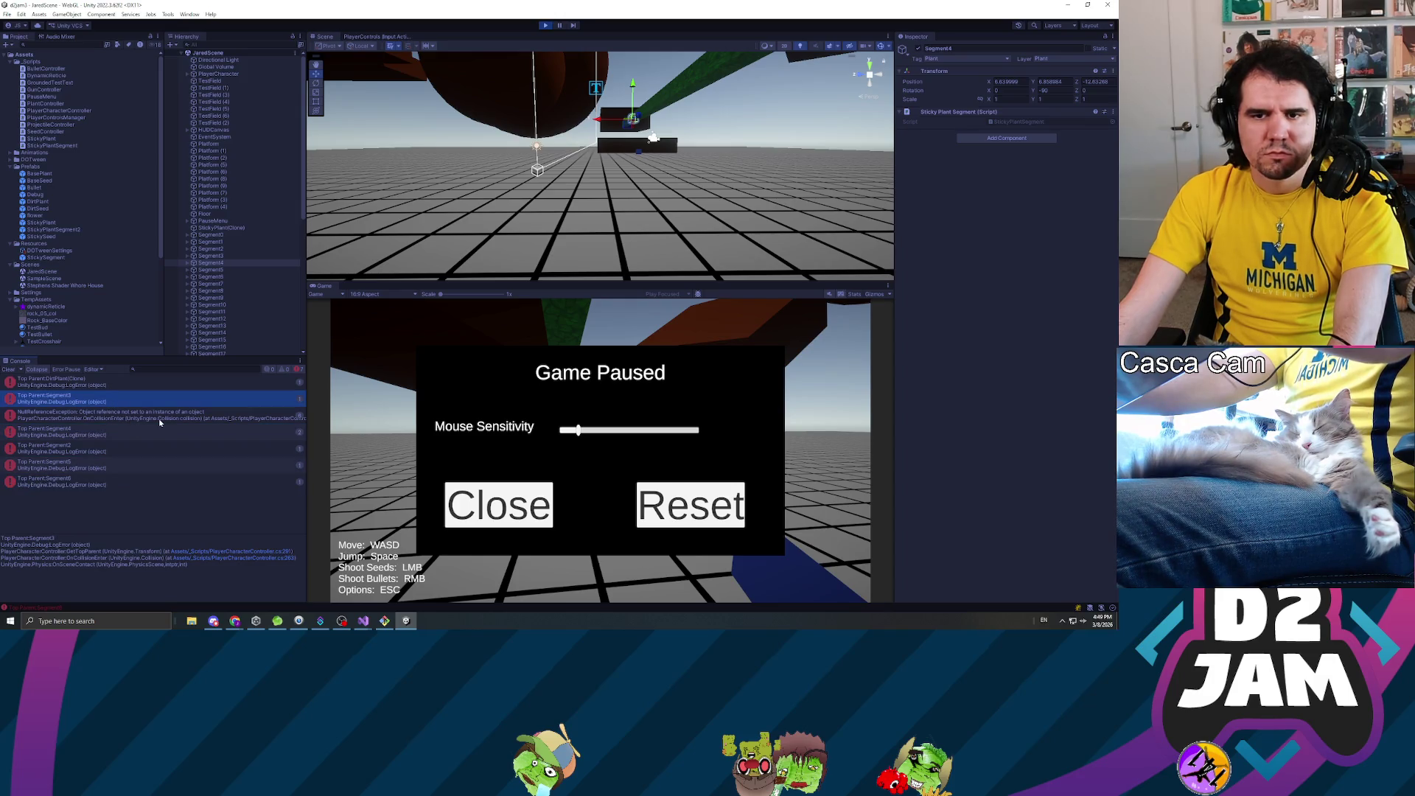
click(159, 422)
click(132, 399)
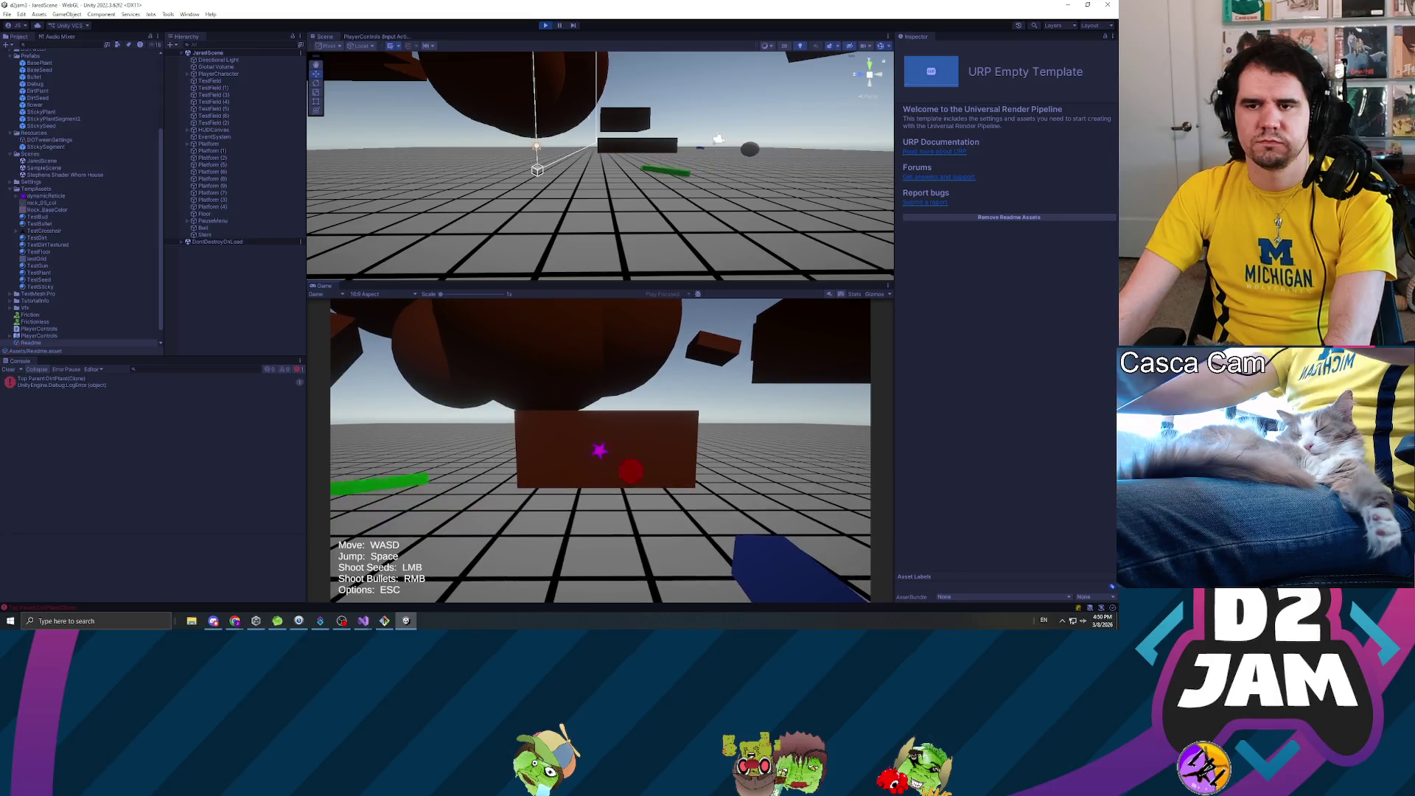
- Shoot a seed at the brown block to grow another plant strip, pause, then stop play mode
click(601, 450)
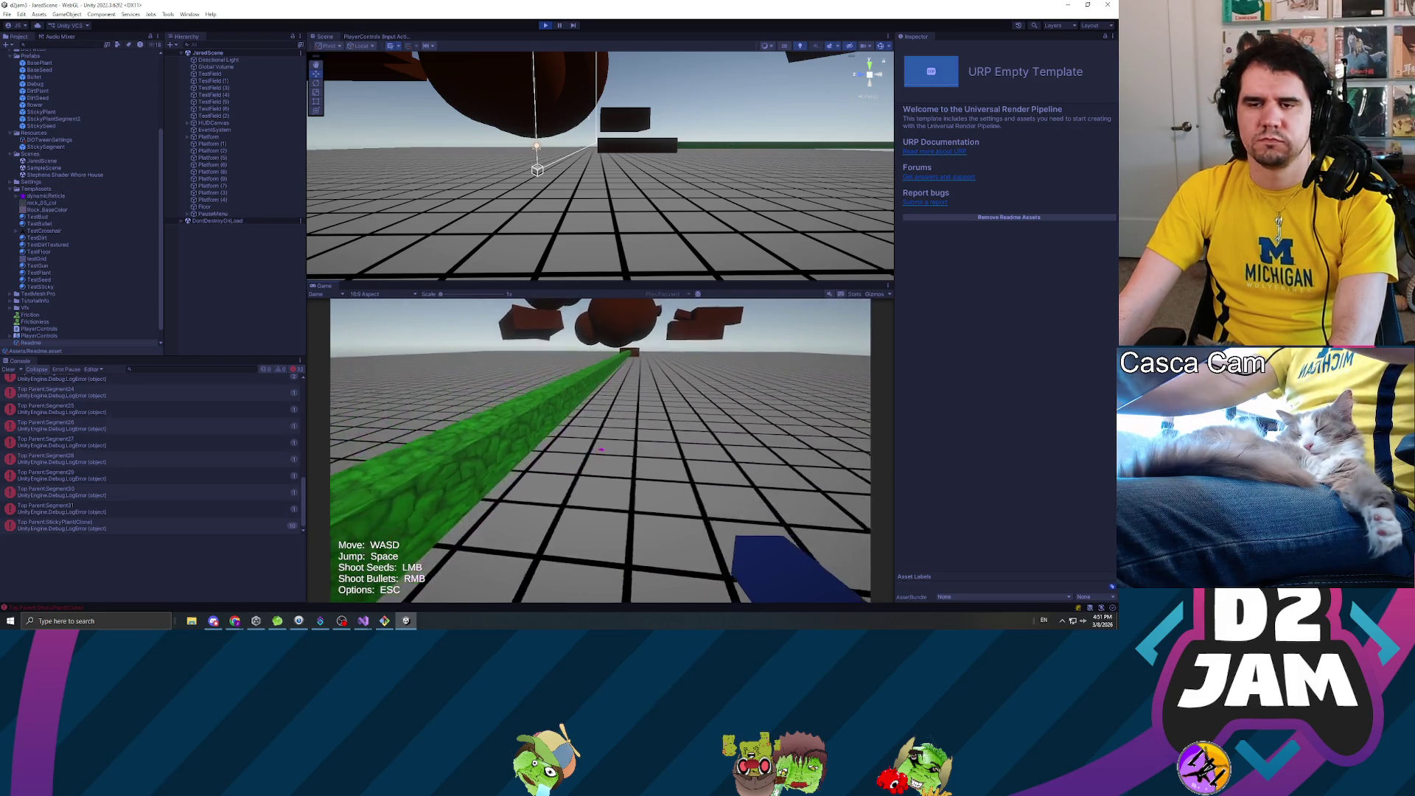
key(Escape)
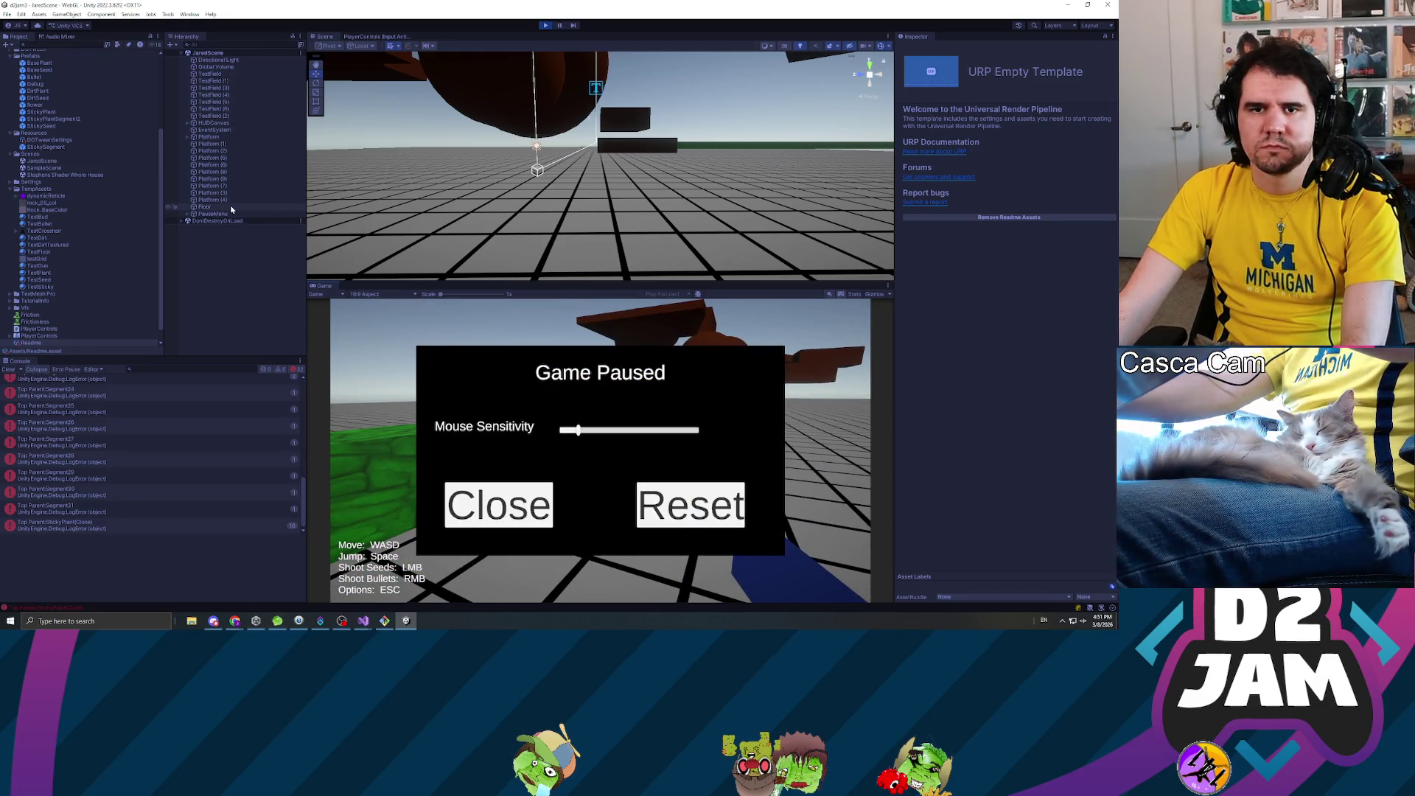
click(549, 27)
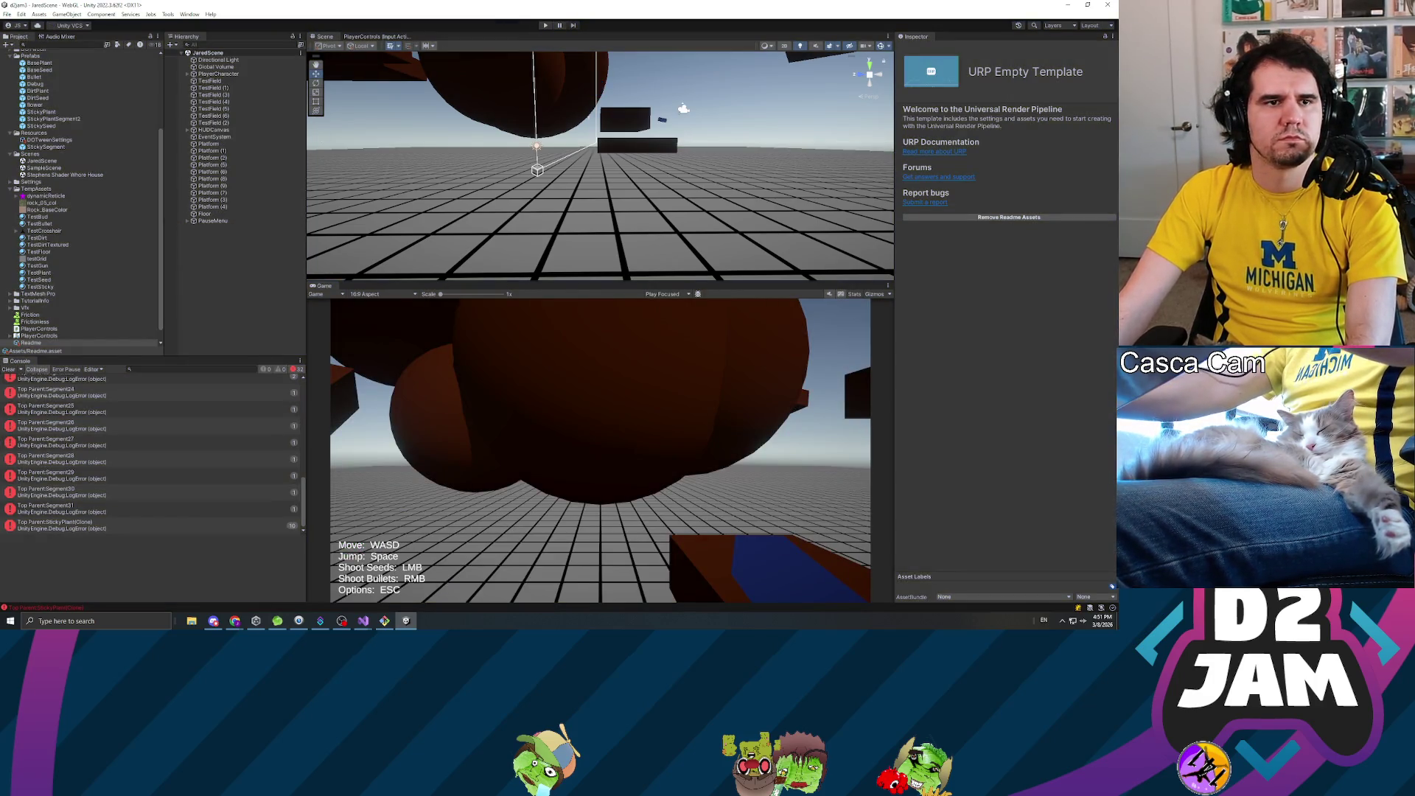
key(alt+Tab)
scroll(573, 312, up, 2)
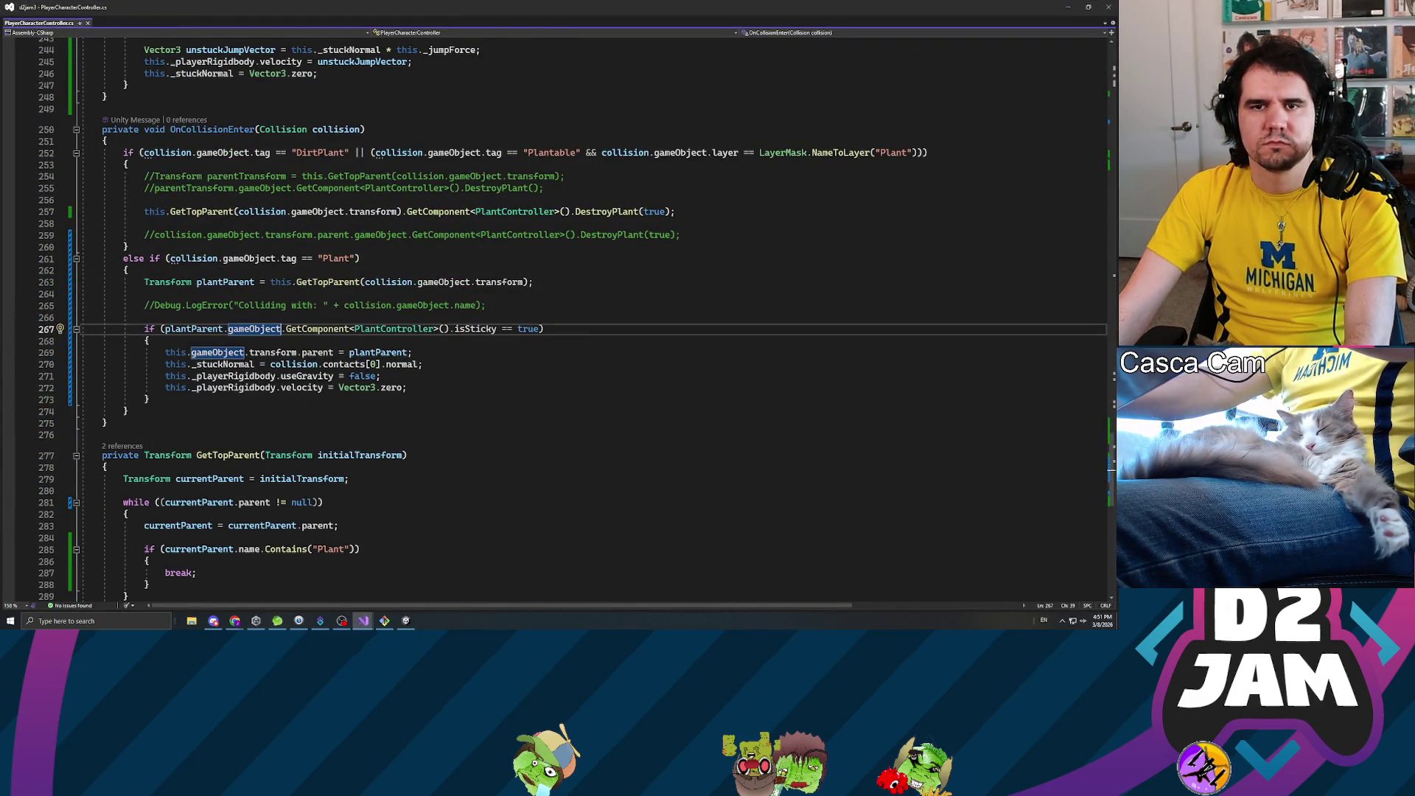
- Check how _stuckNormal is used and insert a blank line at the start of the jump branch
scroll(573, 312, up, 5)
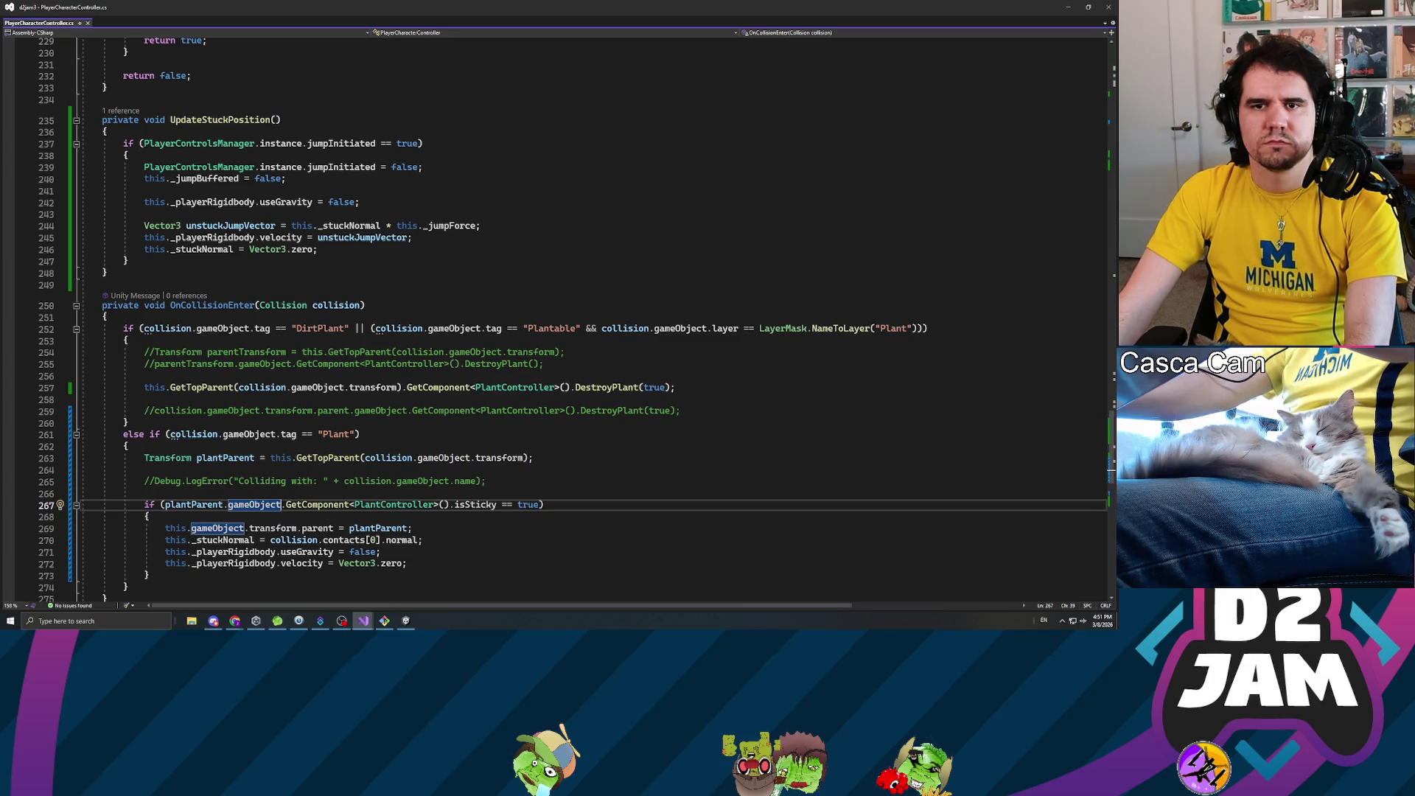
click(348, 225)
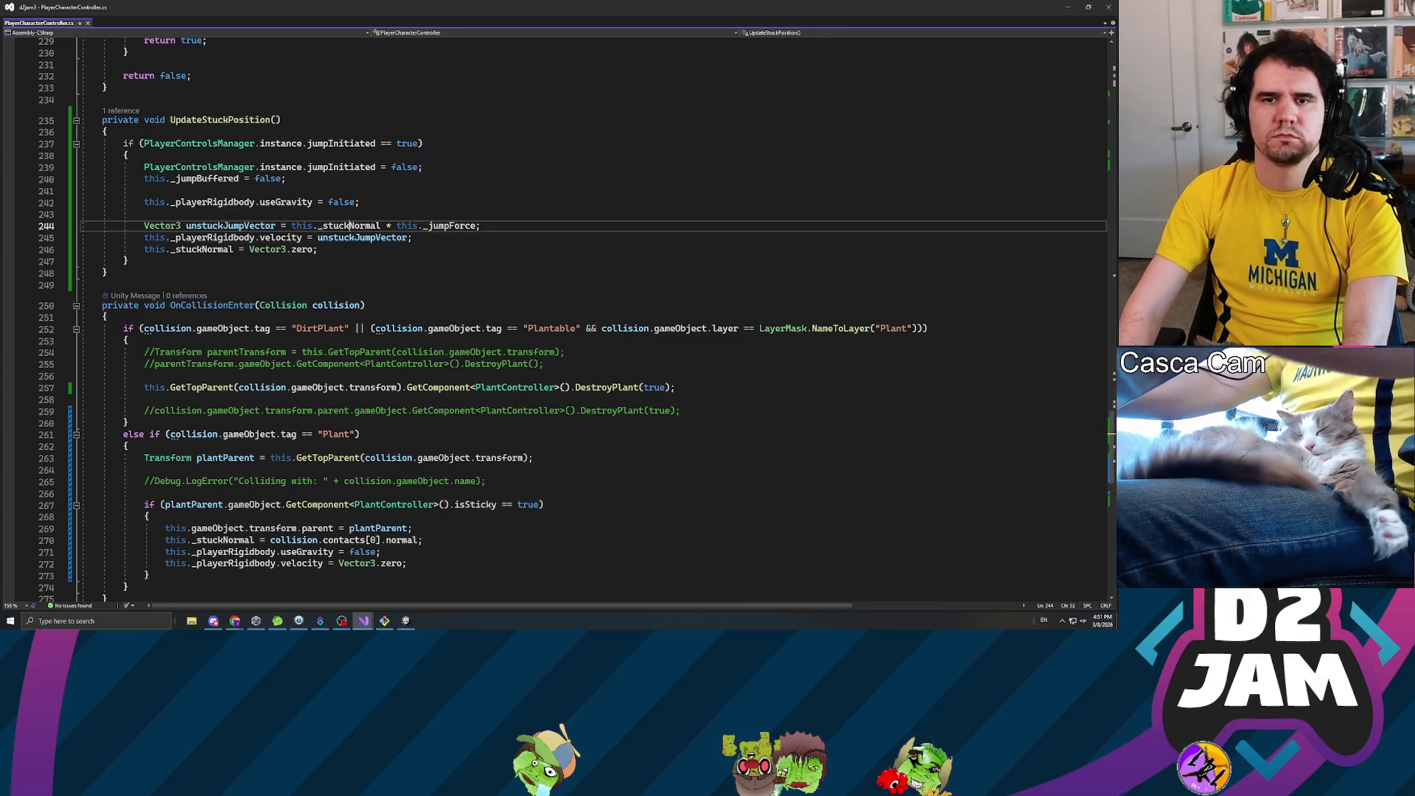
key(Down)
key(Down)
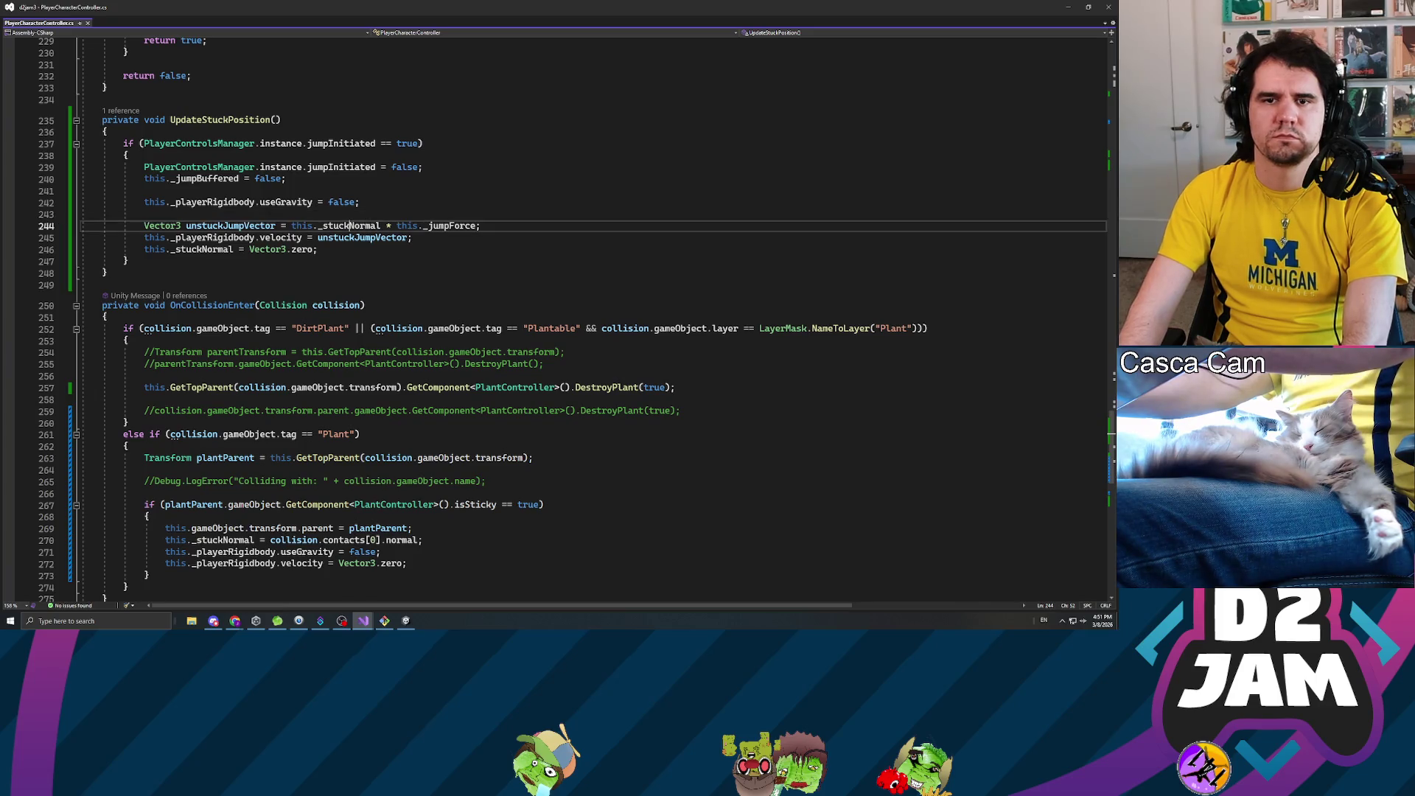
key(Up)
key(Up)
key(Up)
key(Down)
key(Return)
key(Return)
key(Up)
key(Up)
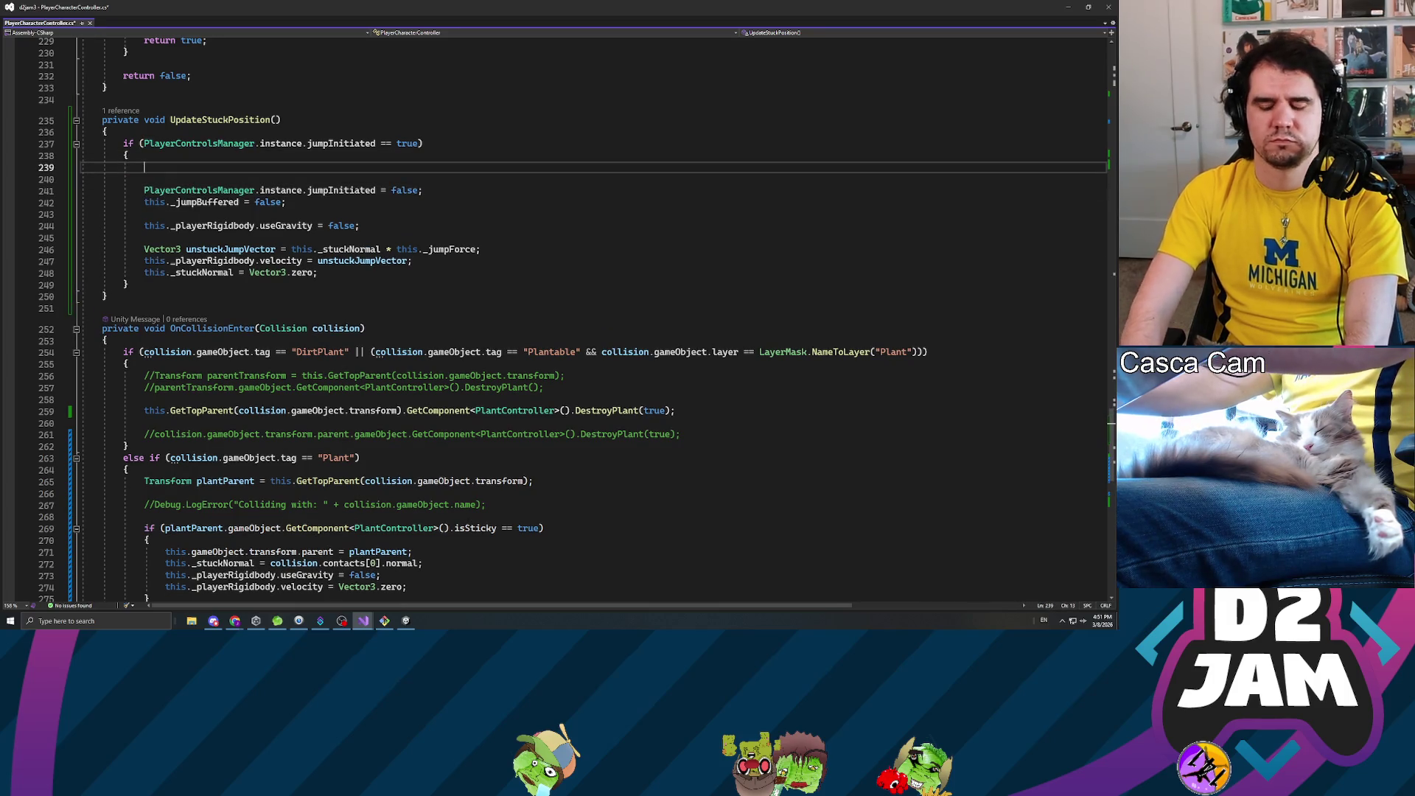
- Write 'this.gameObject.transform.parent = null;' there and return to Unity
text(this._)
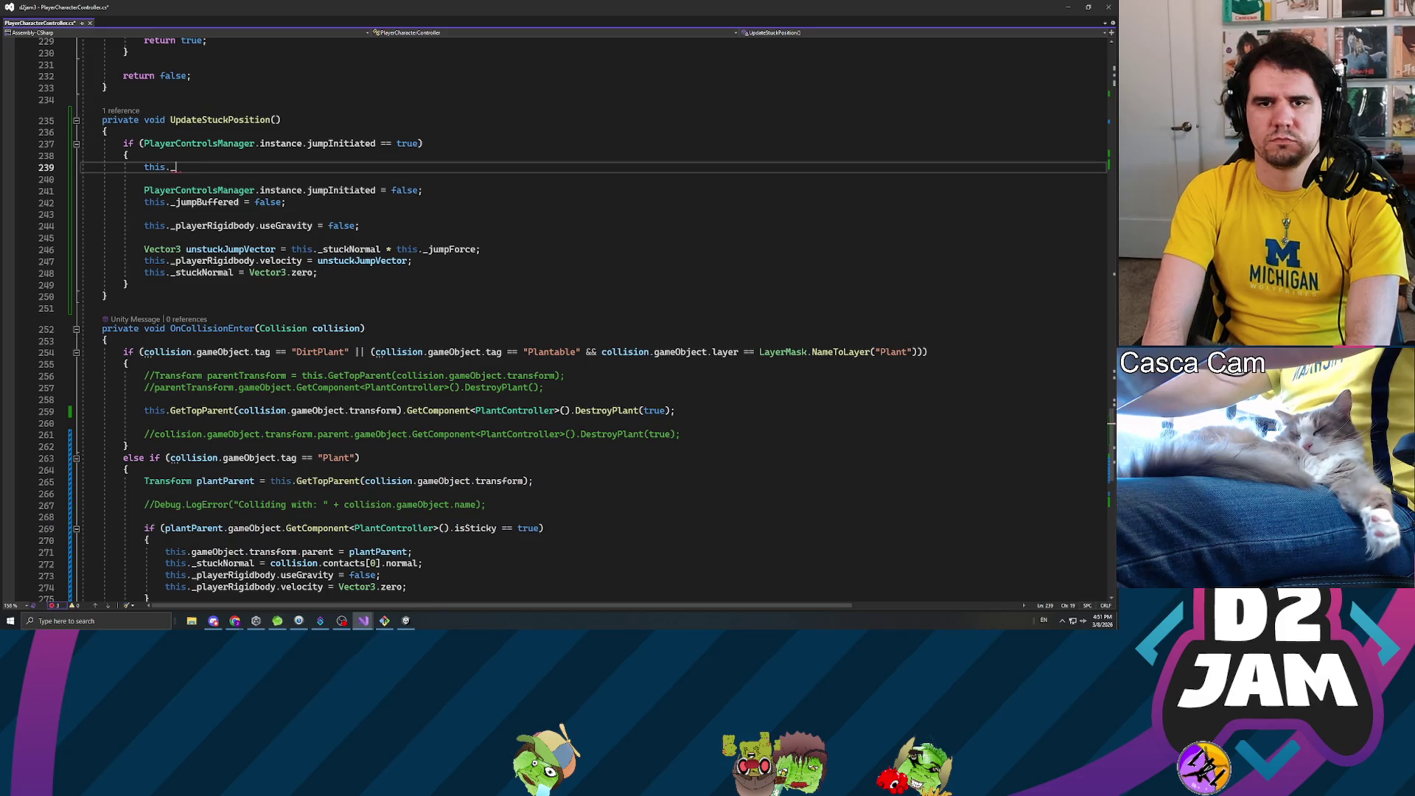
key(BackSpace)
key(BackSpace)
key(BackSpace)
text(t)
key(BackSpace)
text(gam.trans)
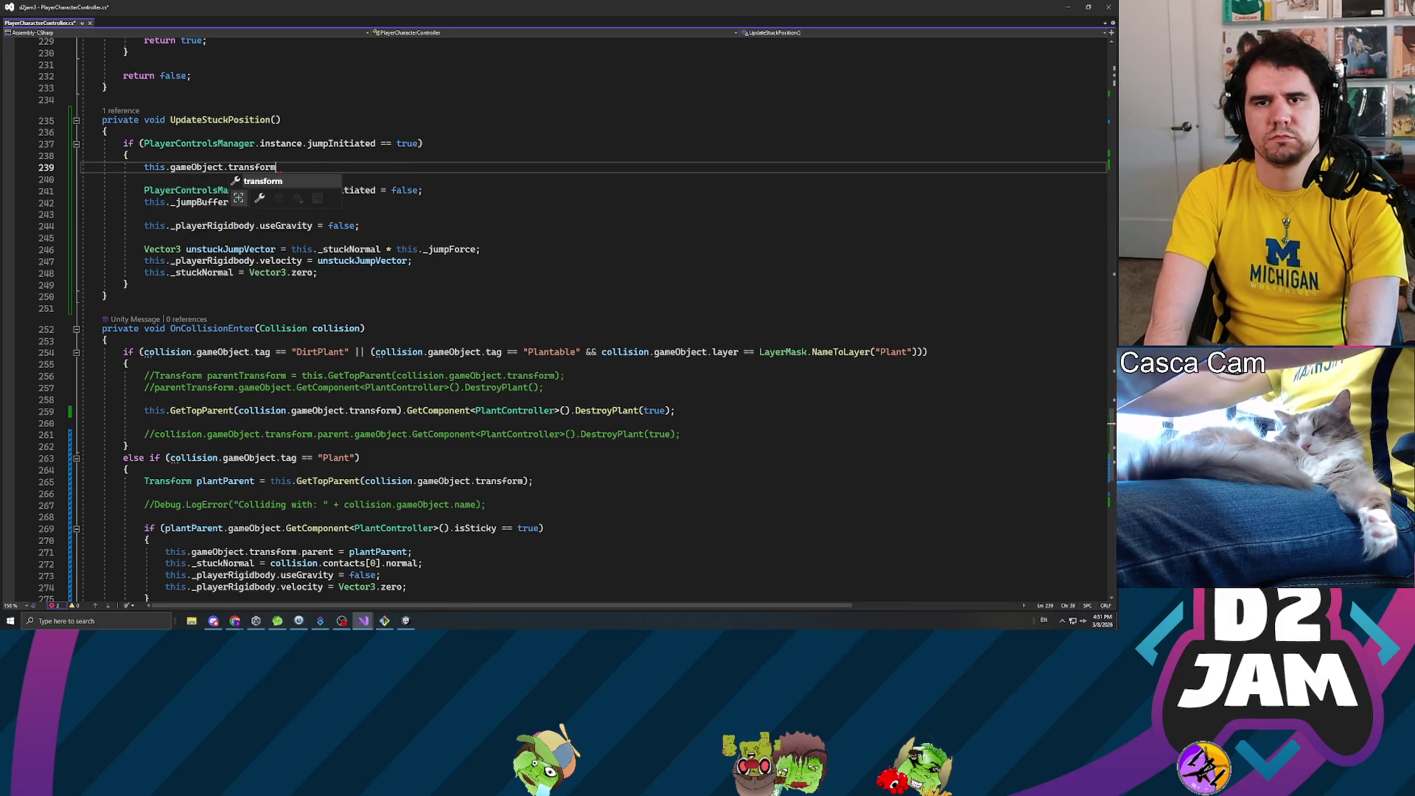
key(BackSpace)
text(.parent = null;)
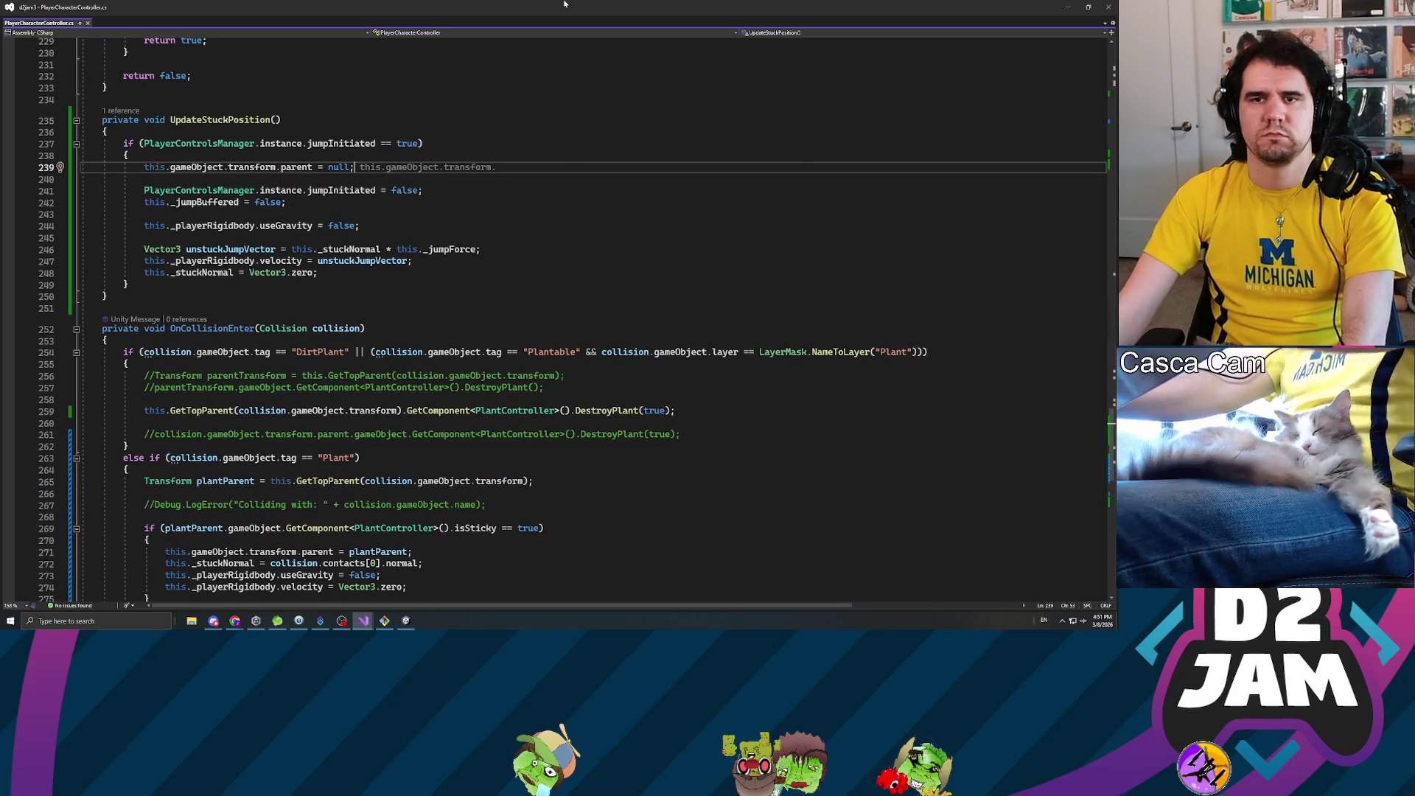
key(alt+Tab)
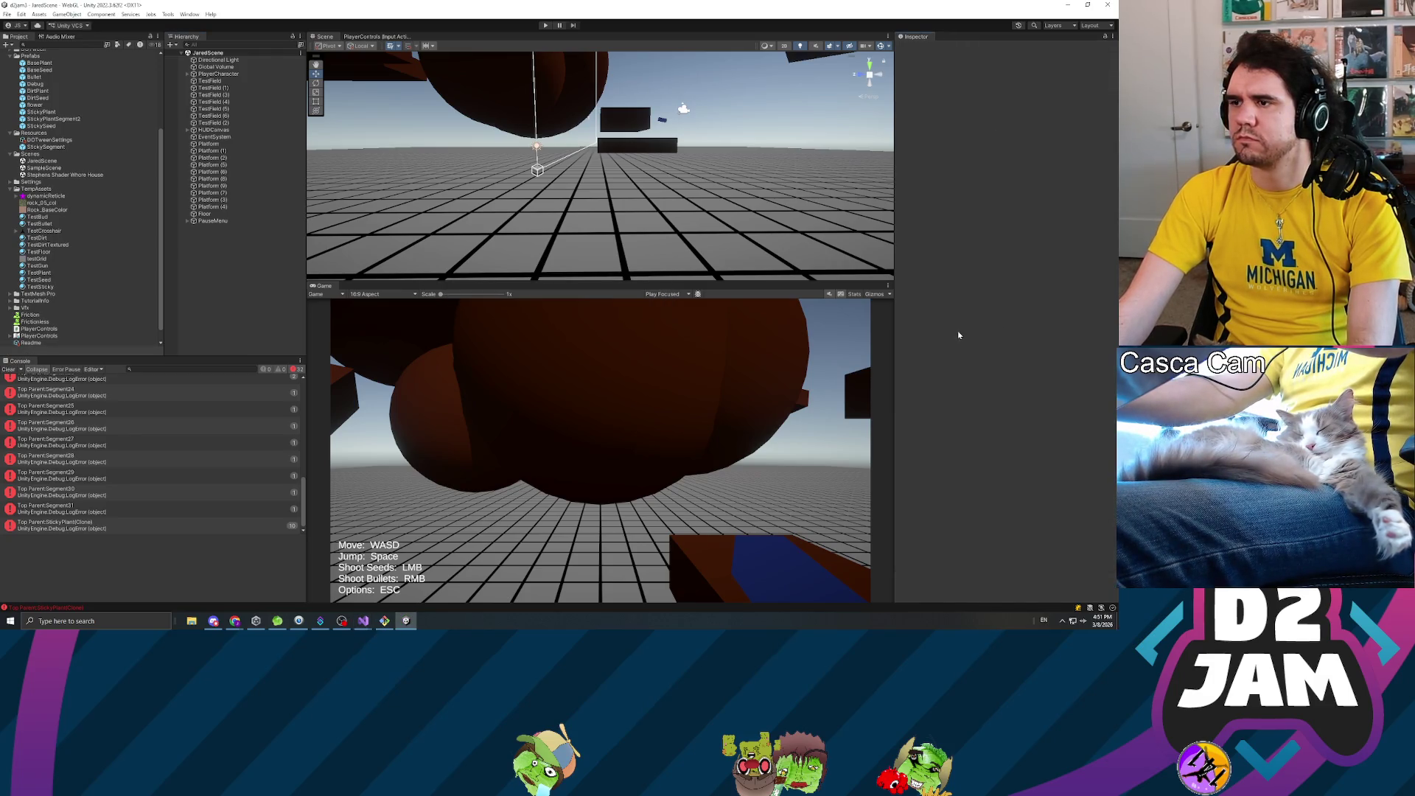
- Start play mode, shoot a seed to grow a green plant, and pause the game
click(545, 25)
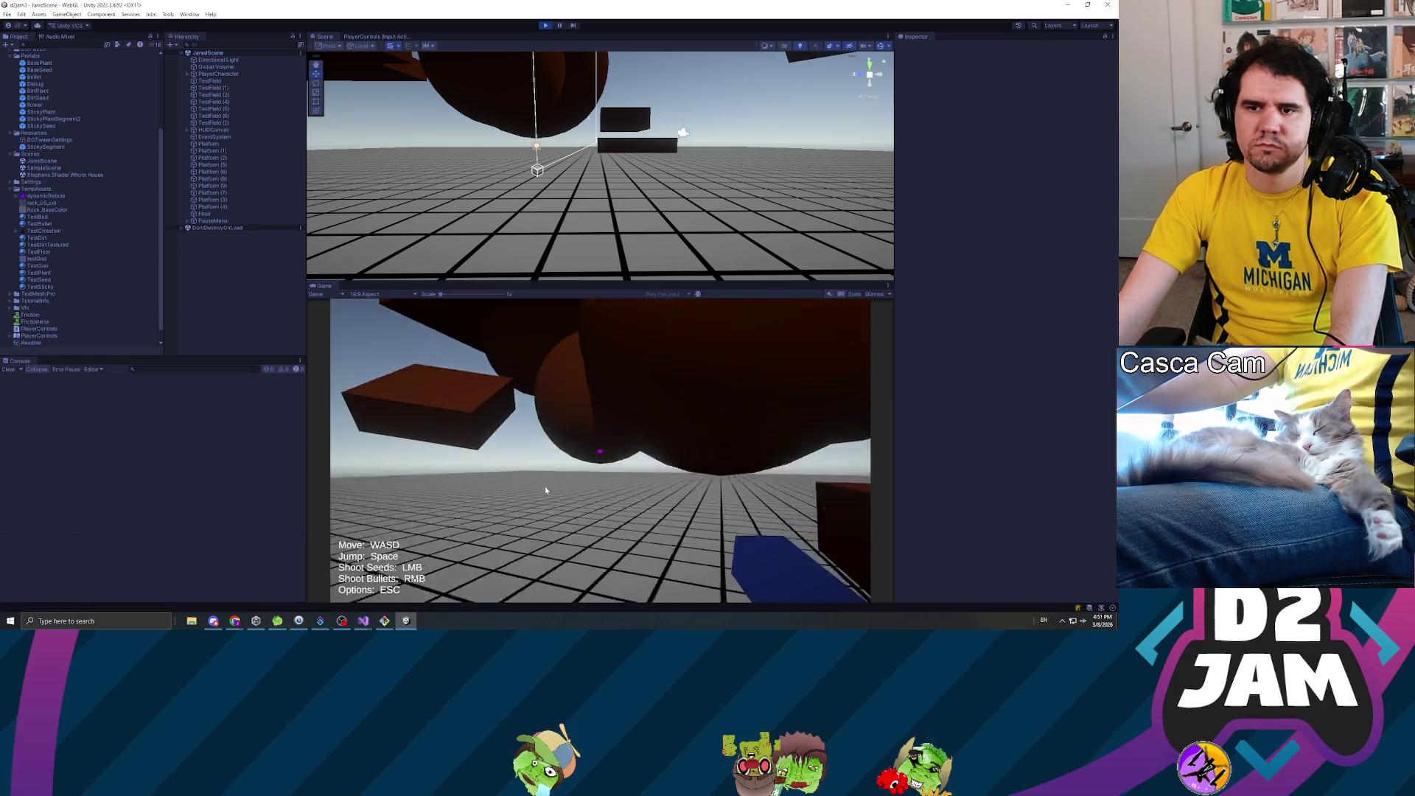
click(546, 490)
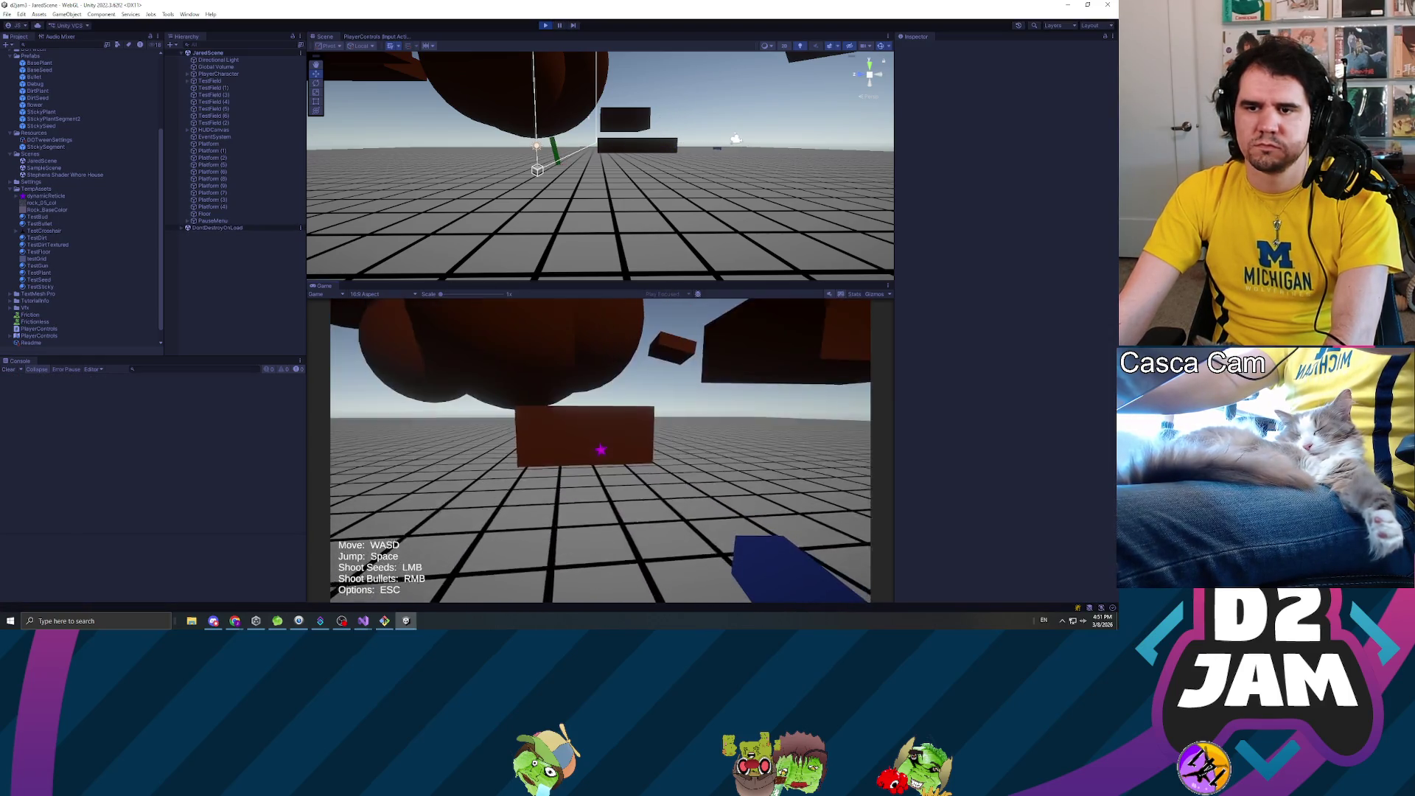
click(601, 450)
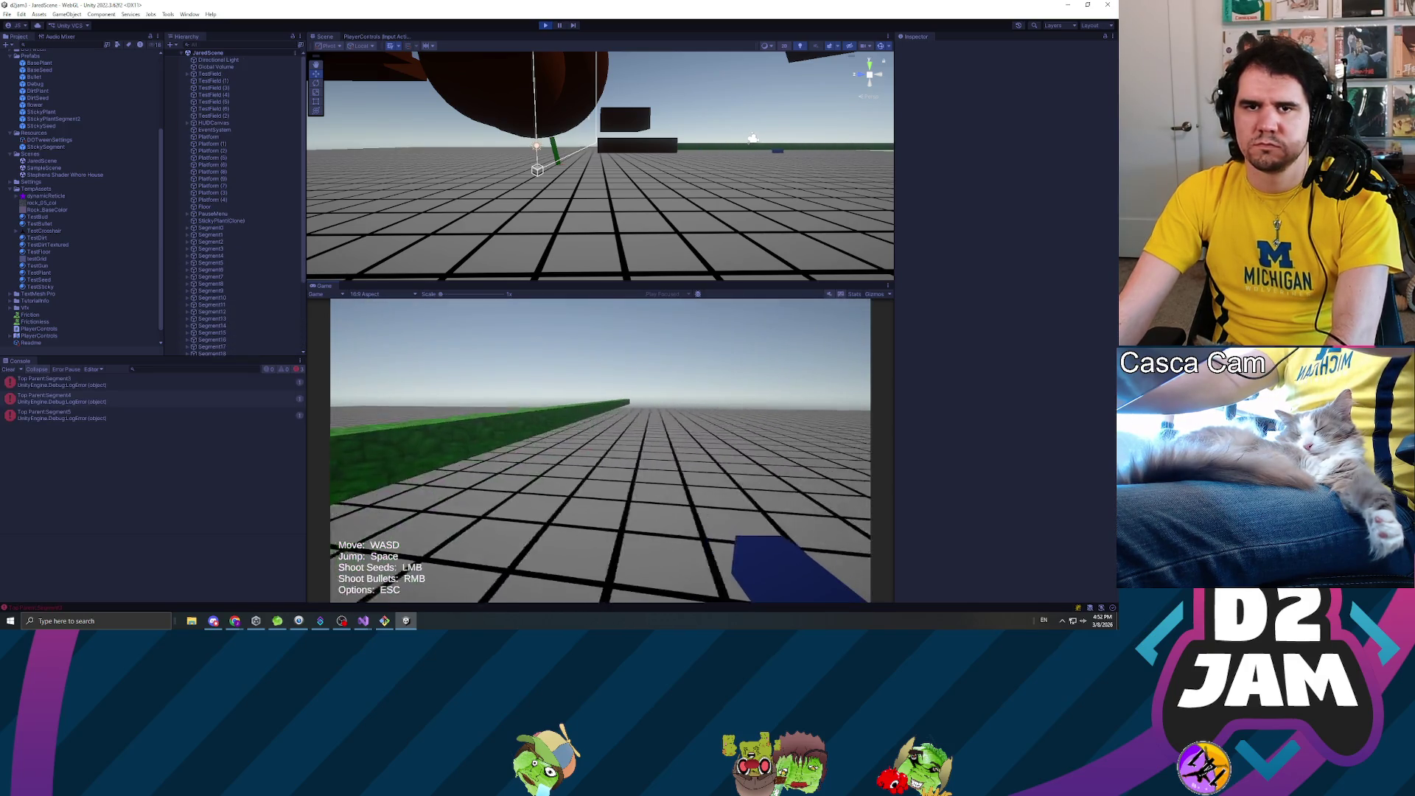
key(Escape)
scroll(244, 268, down, 5)
scroll(240, 243, down, 1)
scroll(247, 274, up, 1)
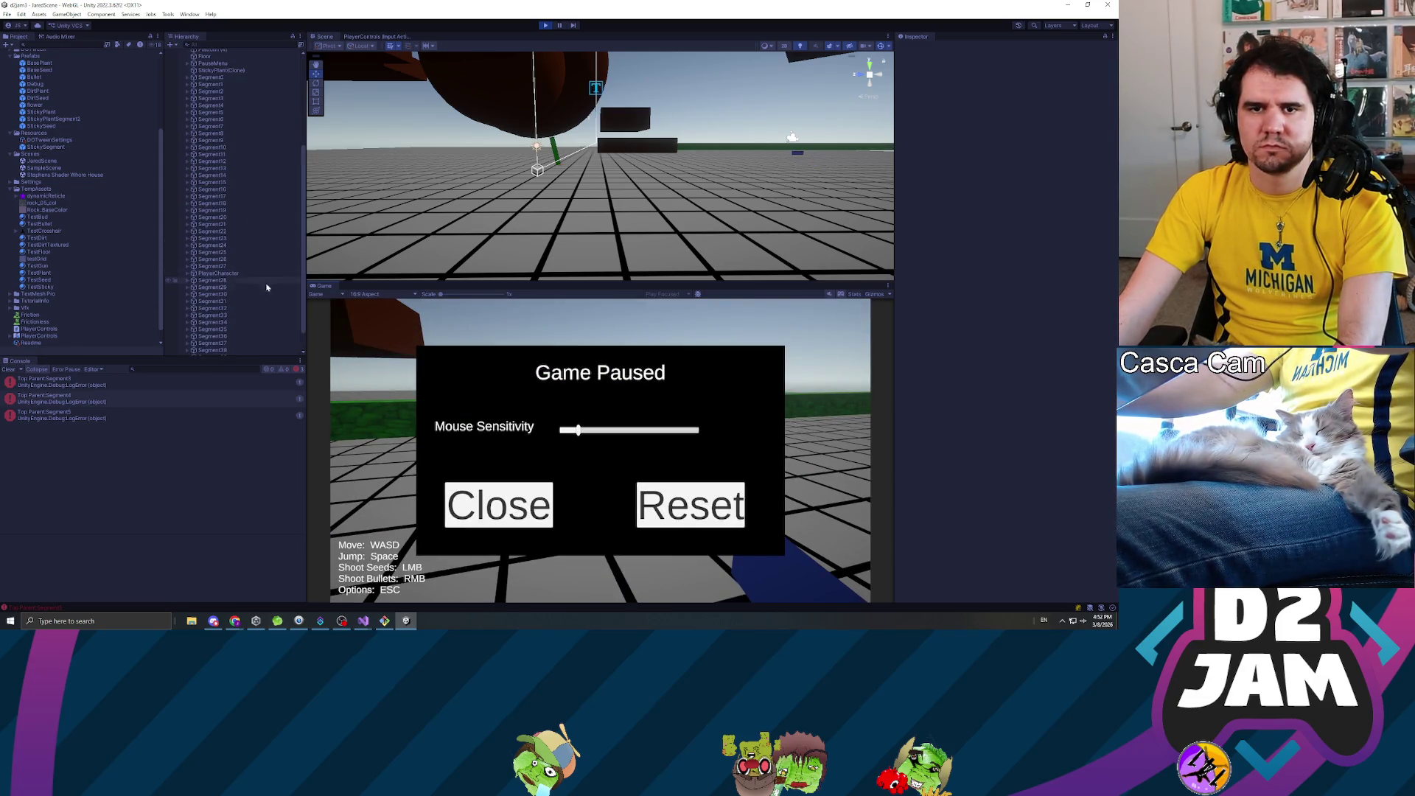
- Resume and walk along the green plant wall to check its segments, then pause again
click(487, 504)
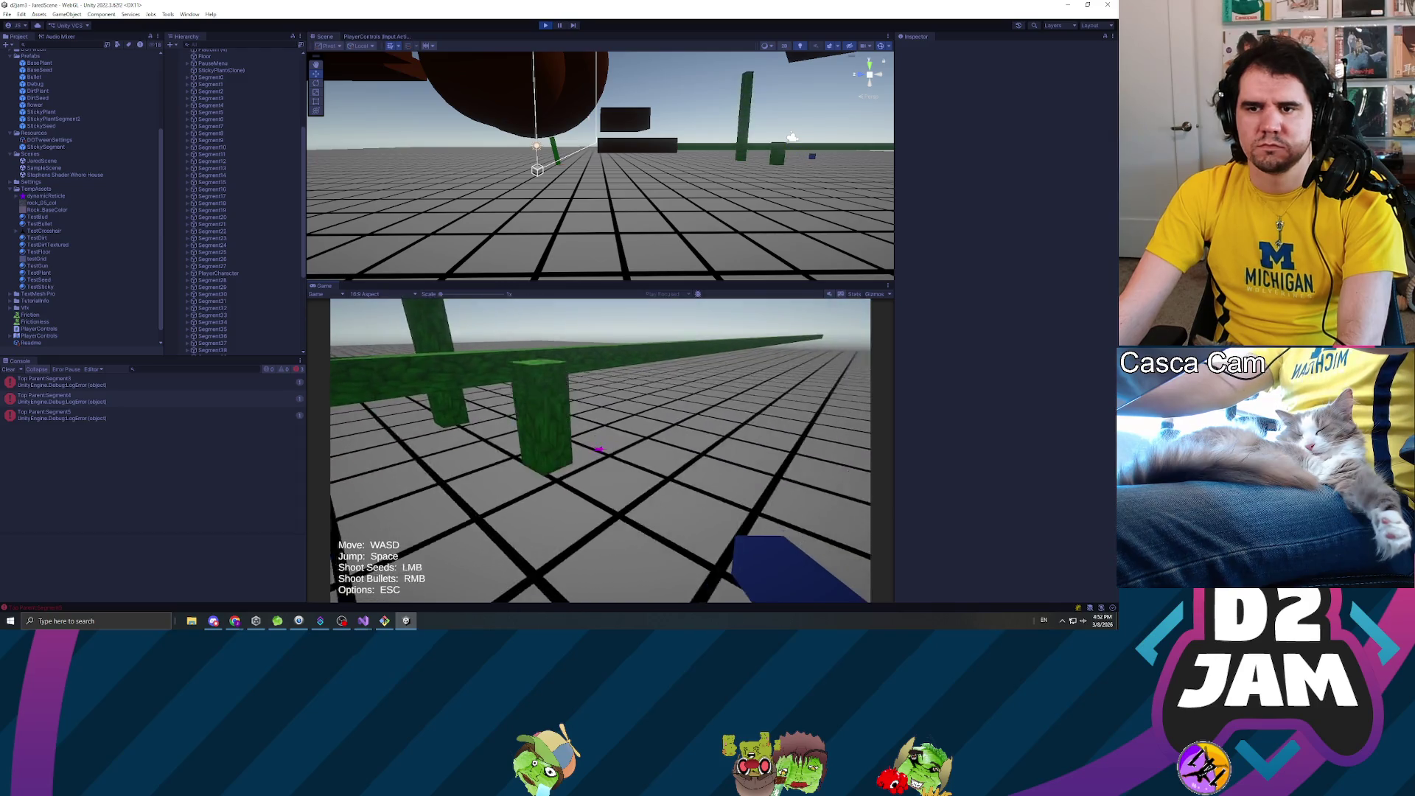
key(w)
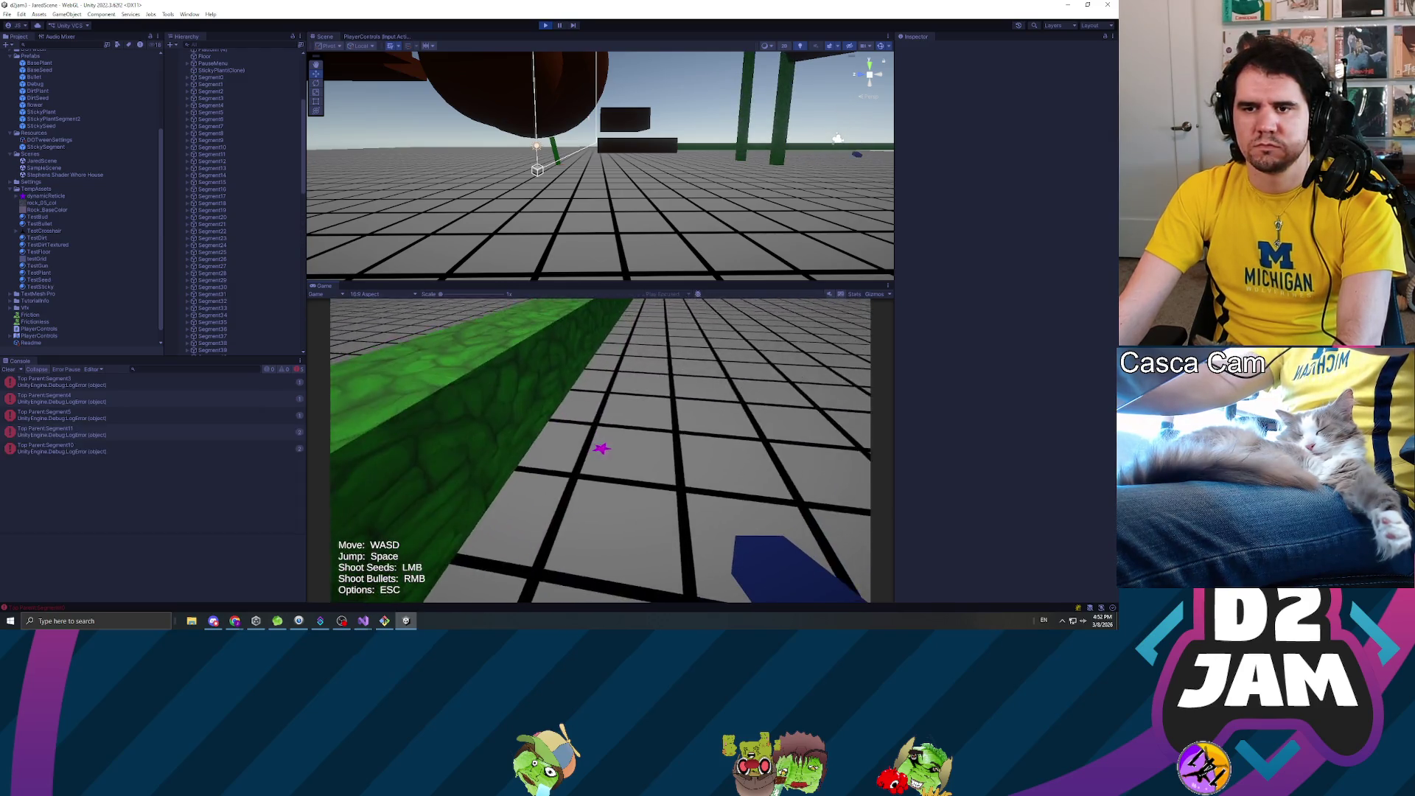
key(w)
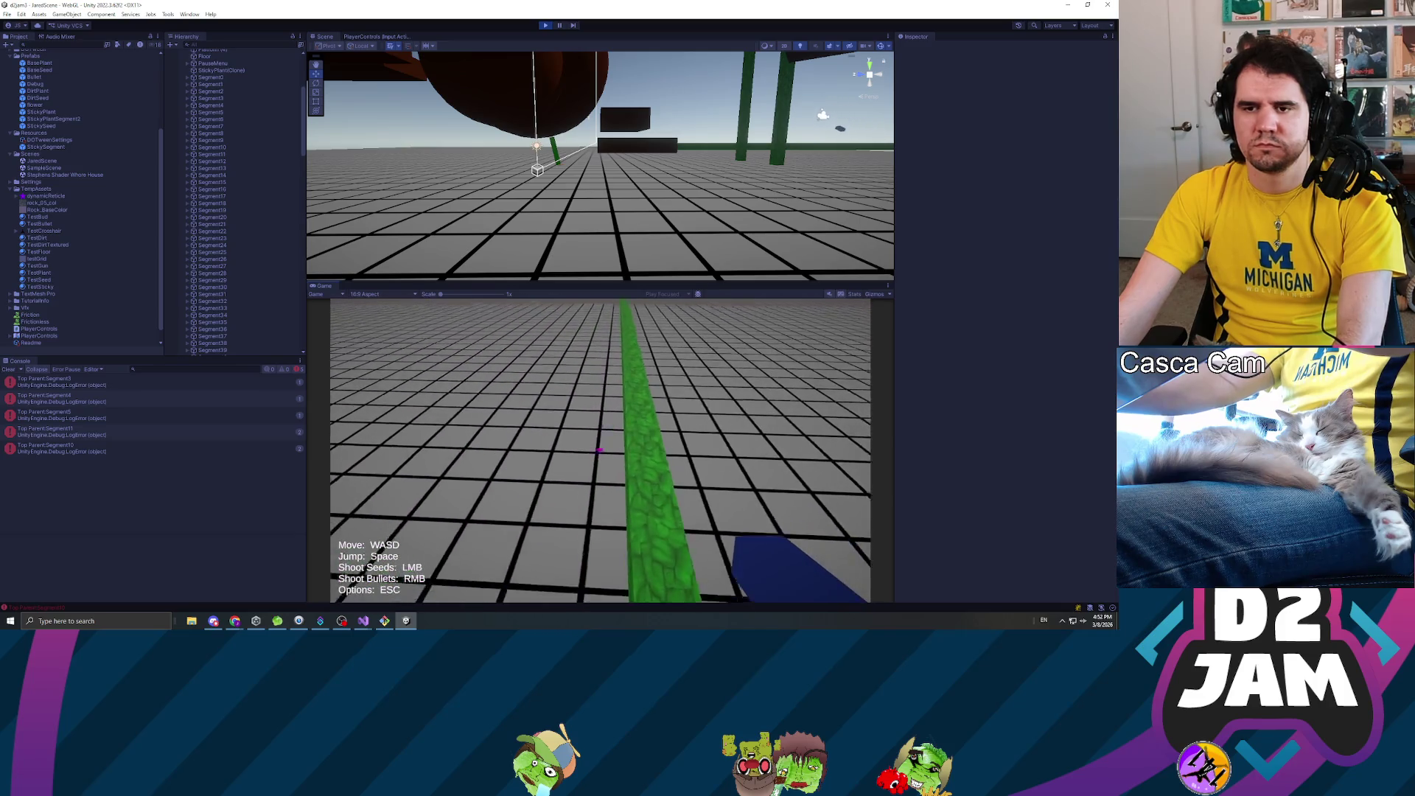
key(w)
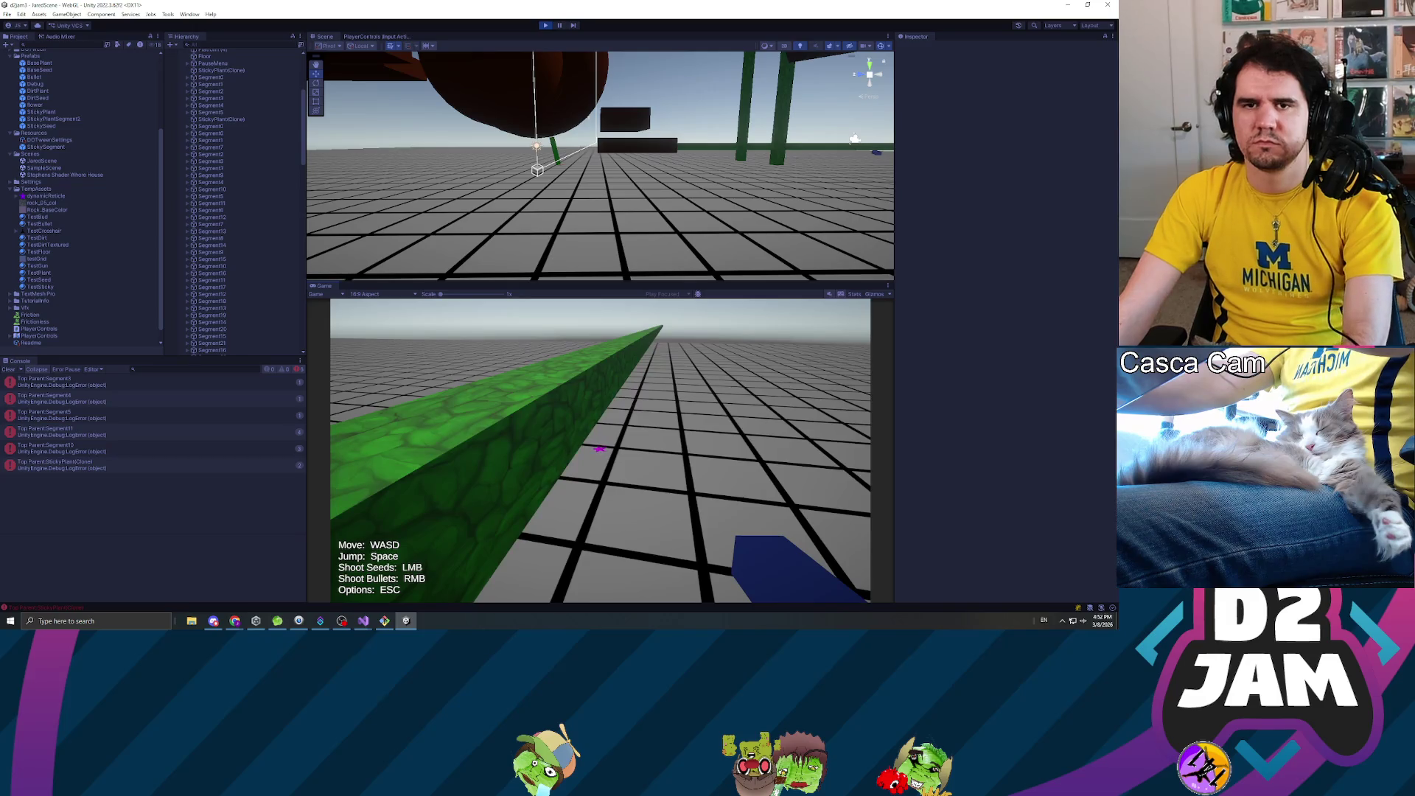
key(Escape)
scroll(221, 221, down, 5)
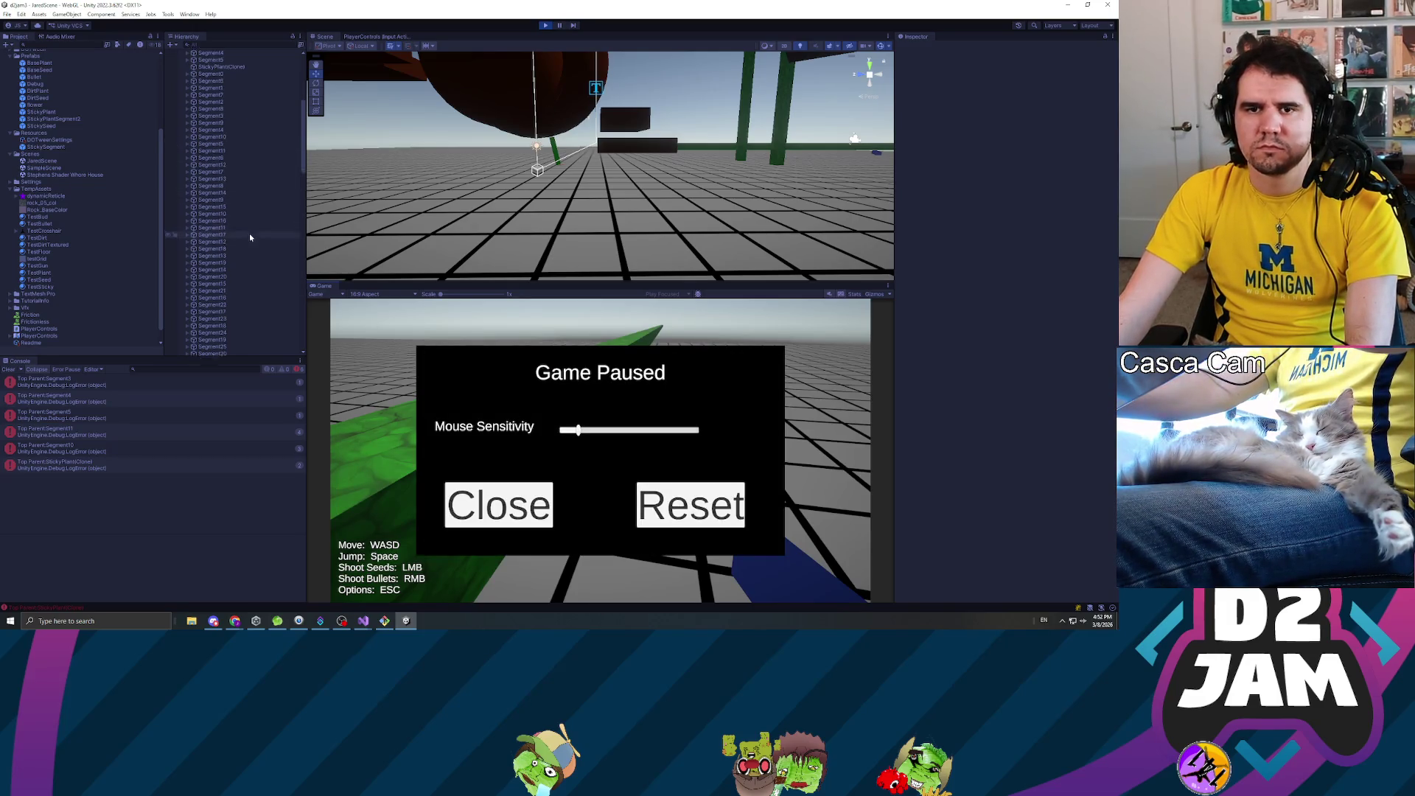
click(546, 507)
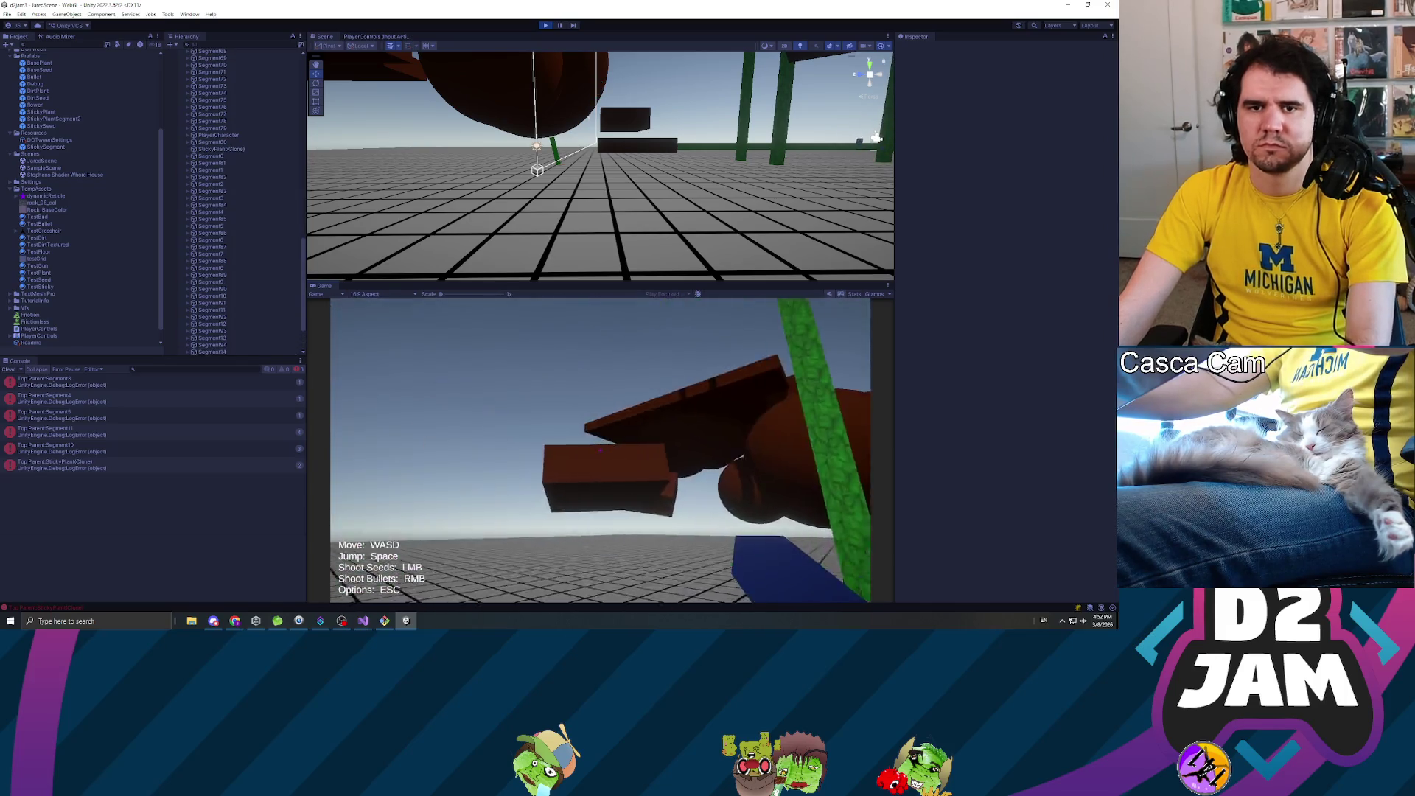
key(Escape)
scroll(241, 258, down, 3)
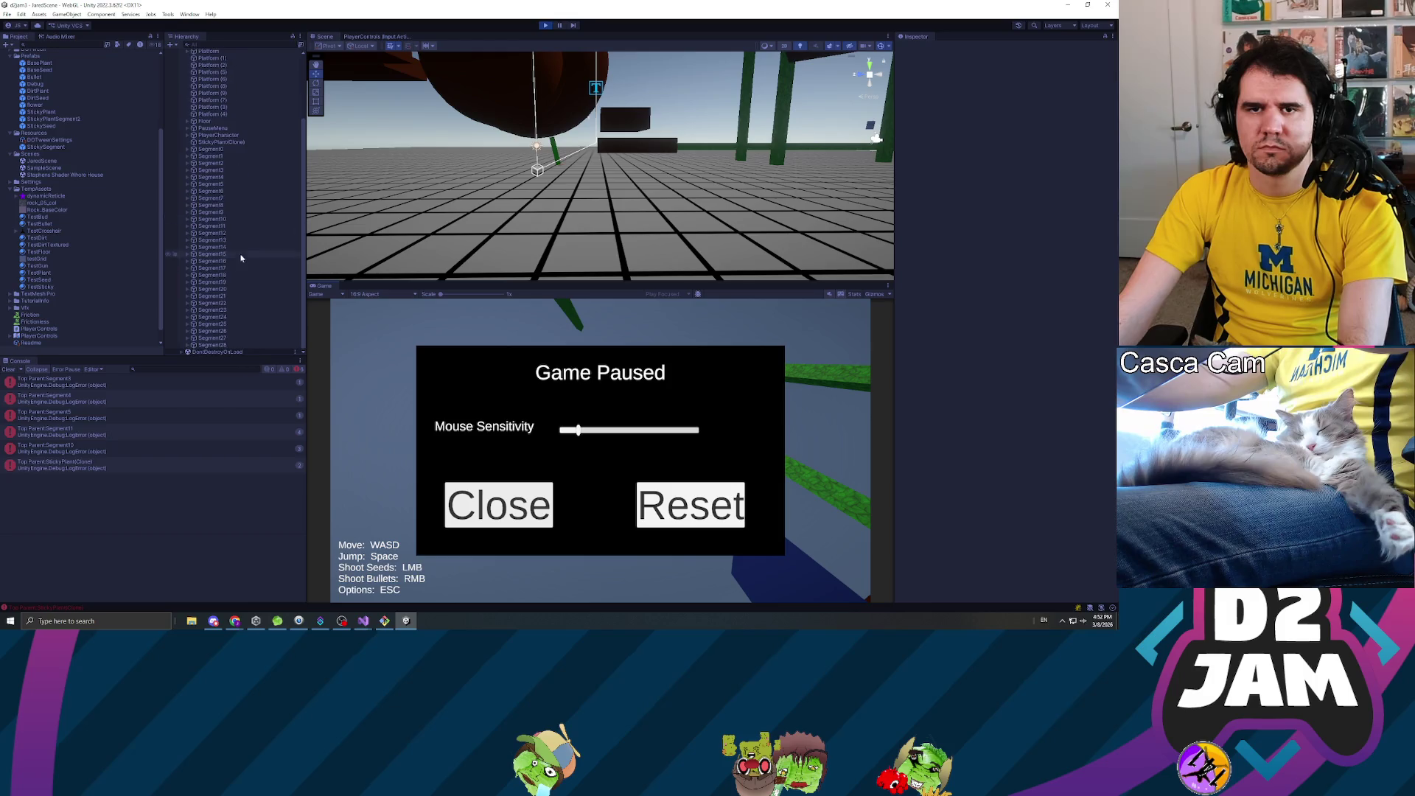
scroll(263, 196, up, 3)
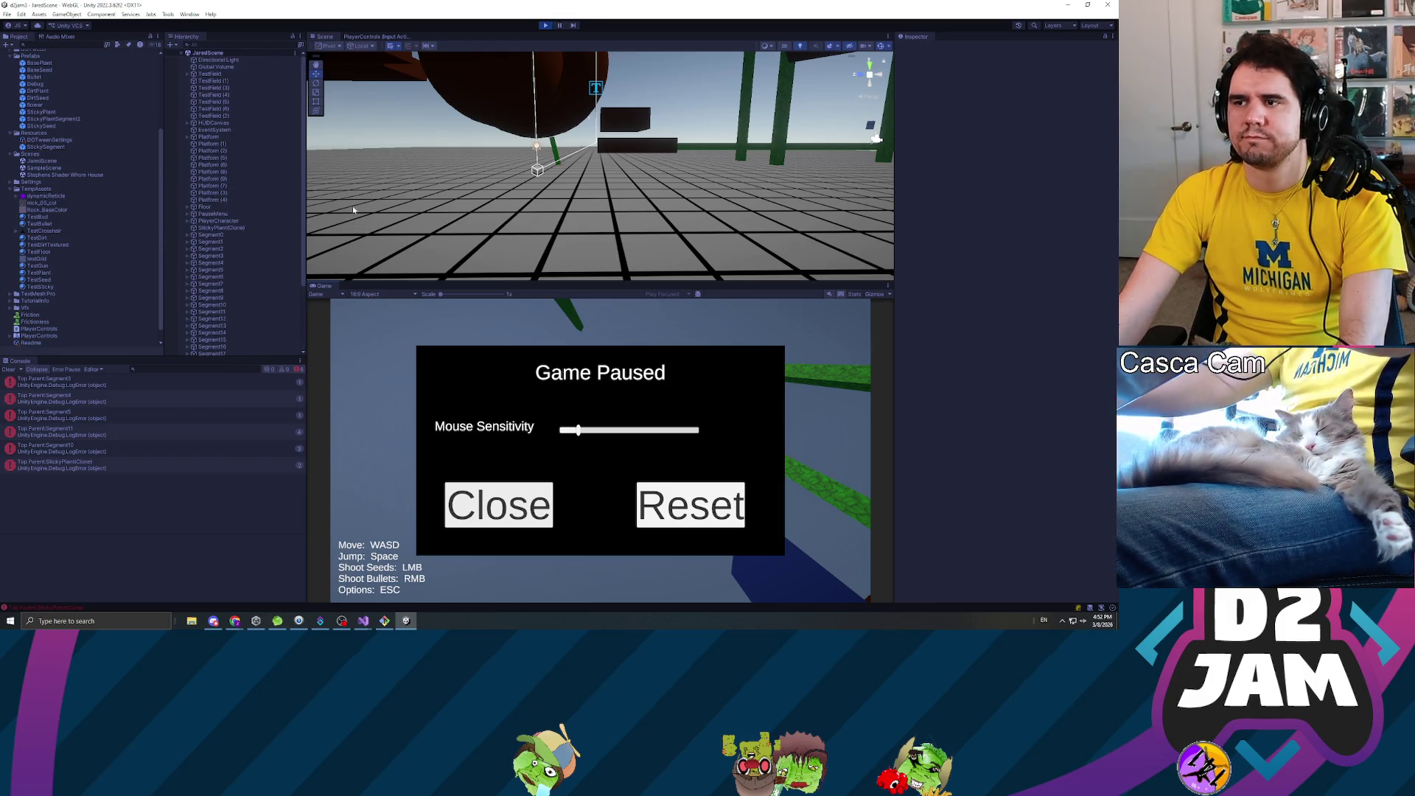
key(alt+Tab)
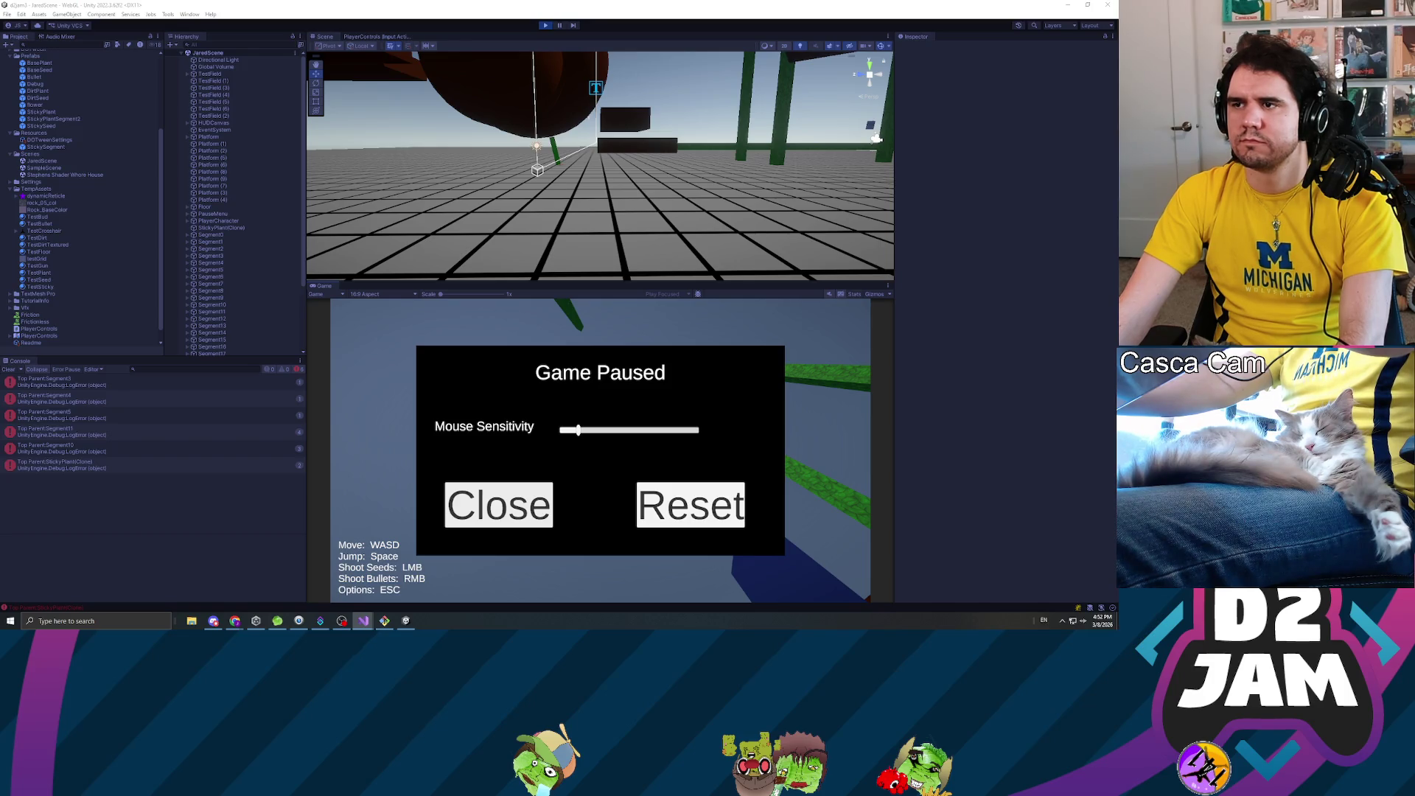
- Inspect the StickySegment and StickyPlant prefabs, then return from Visual Studio so scripts recompile
click(44, 147)
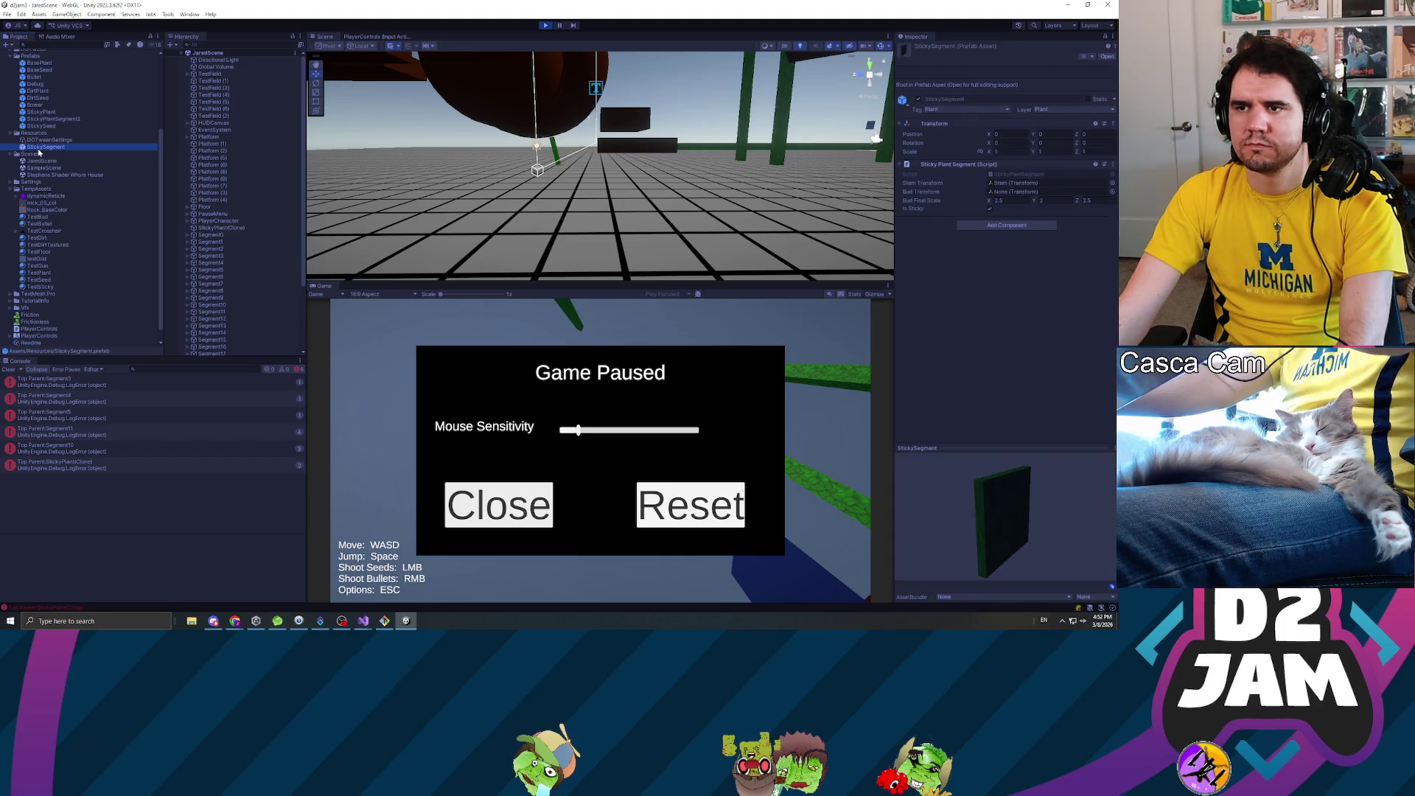
click(46, 119)
click(47, 112)
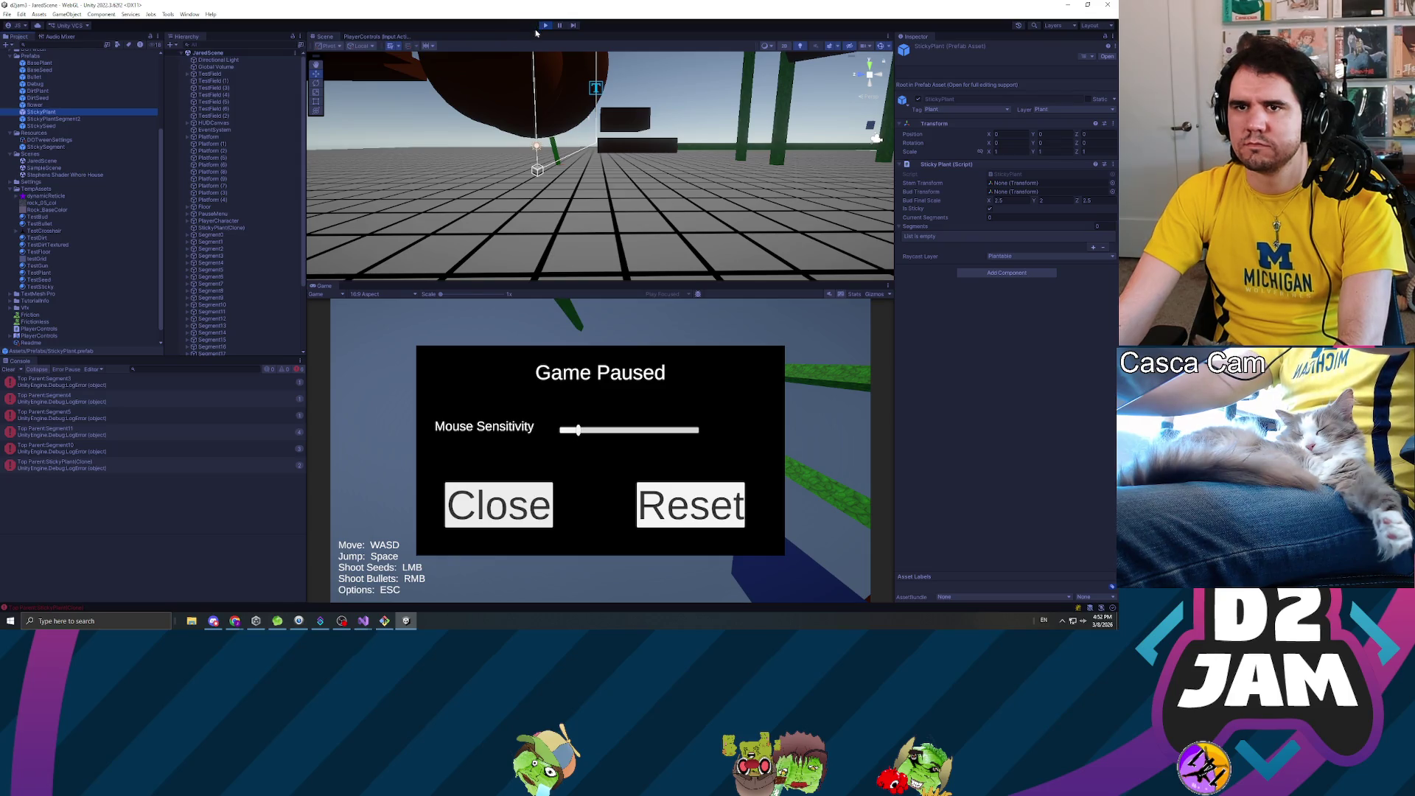
click(362, 620)
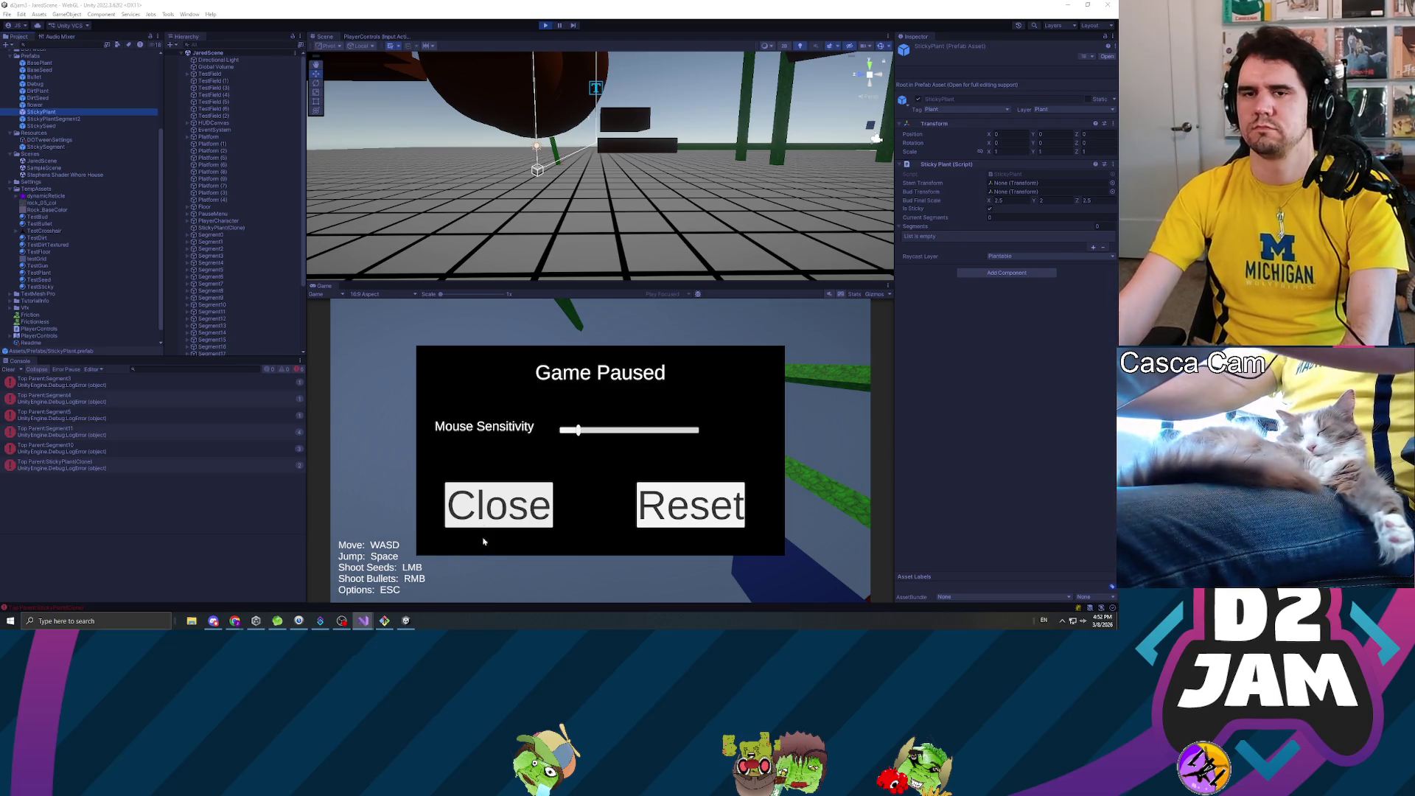
click(253, 300)
scroll(254, 300, down, 4)
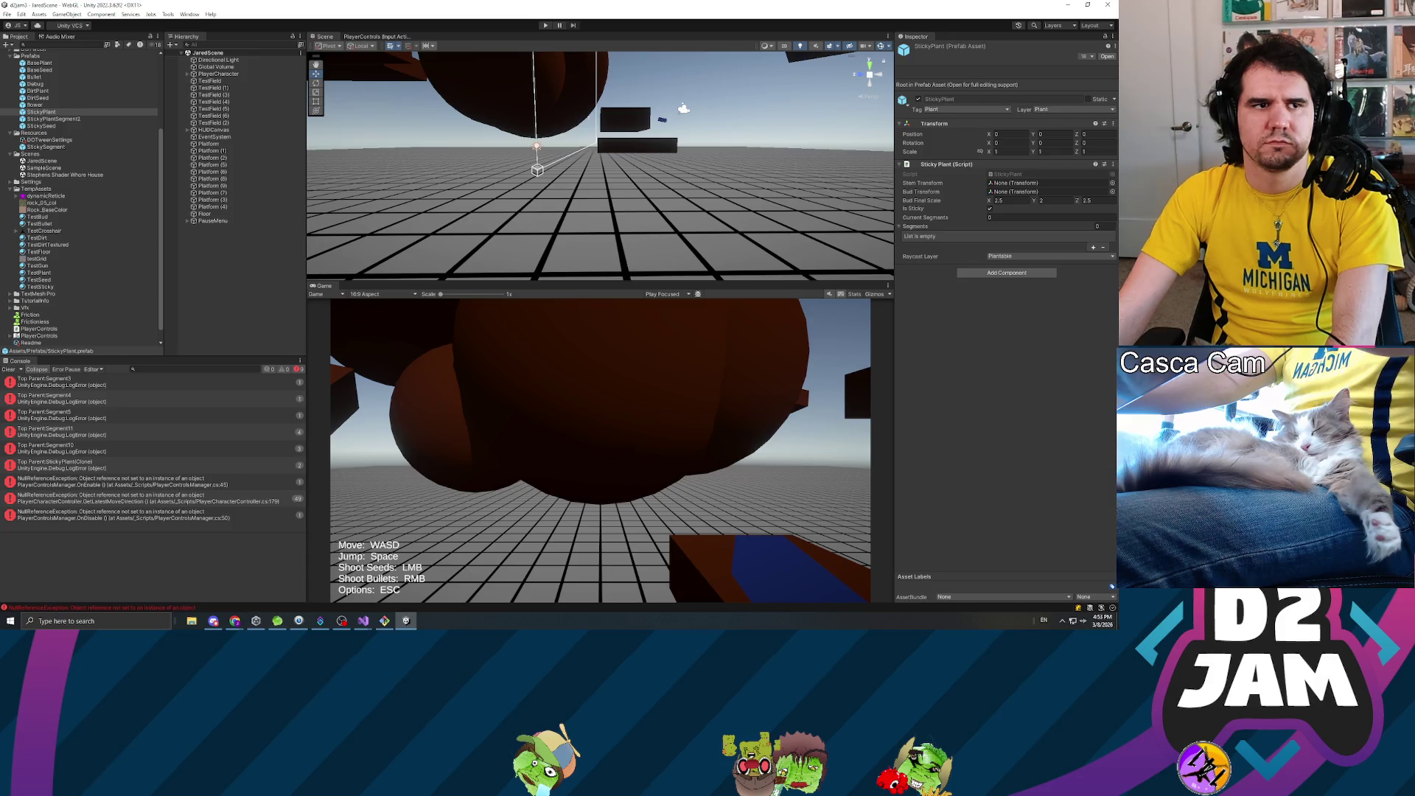
key(alt+Tab)
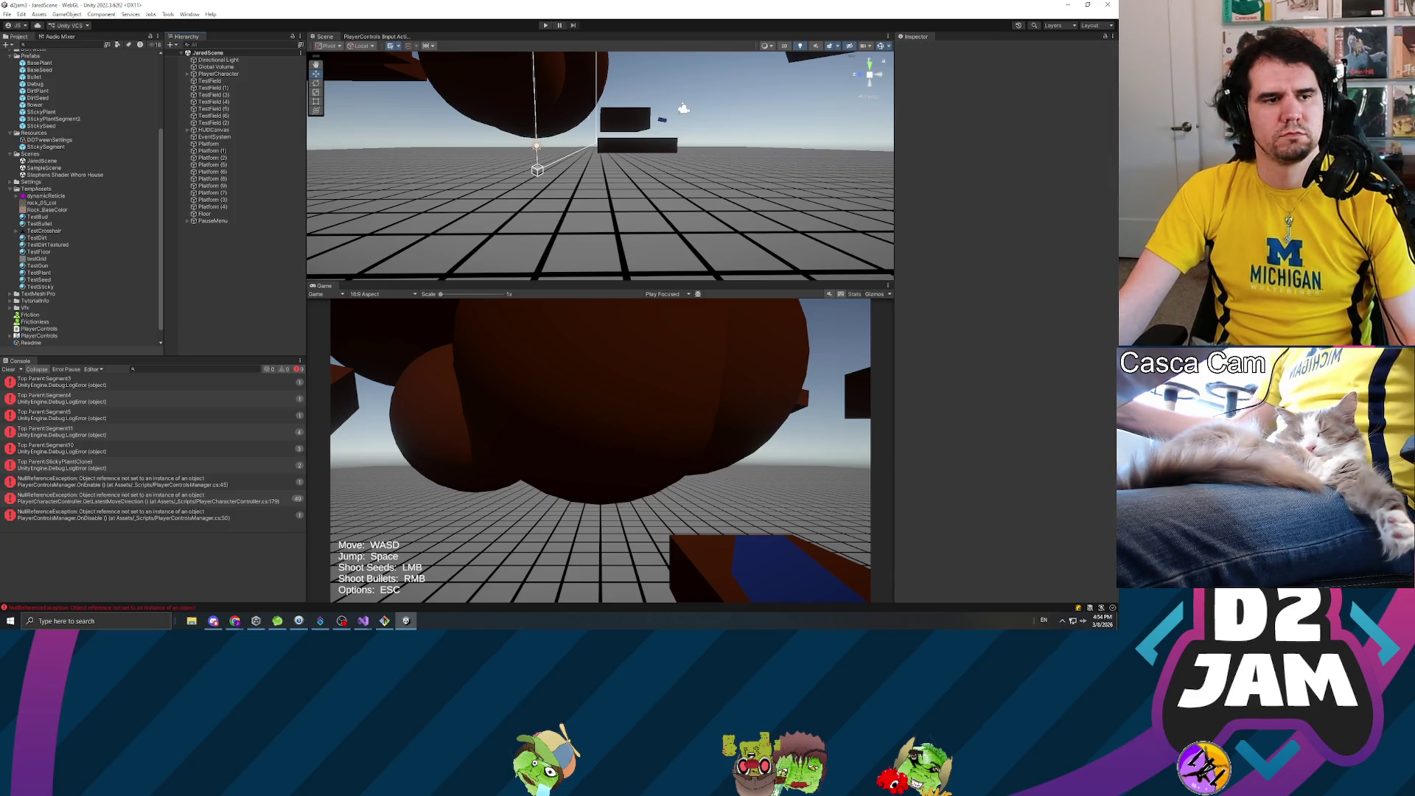
key(alt+Tab)
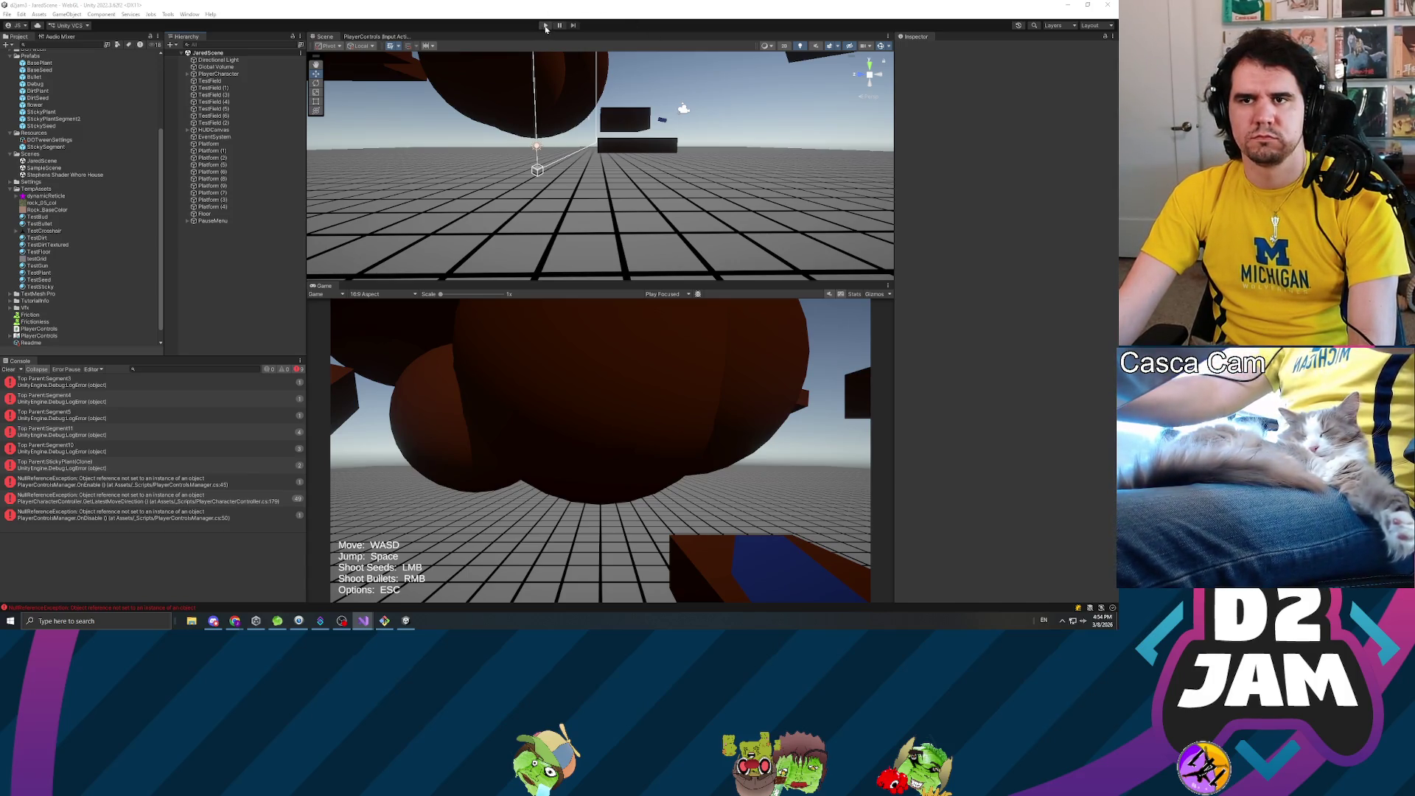
key(ctrl+s)
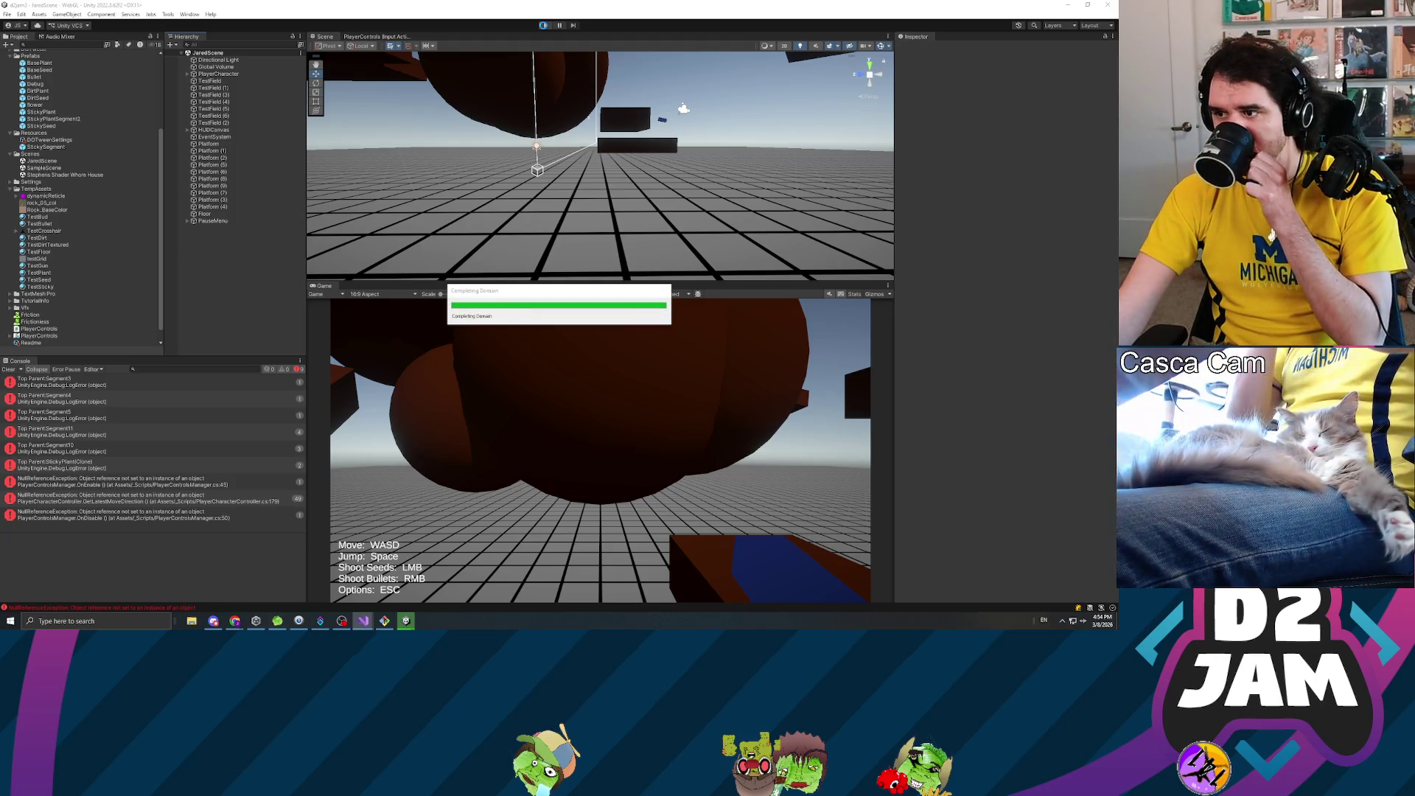
click(545, 26)
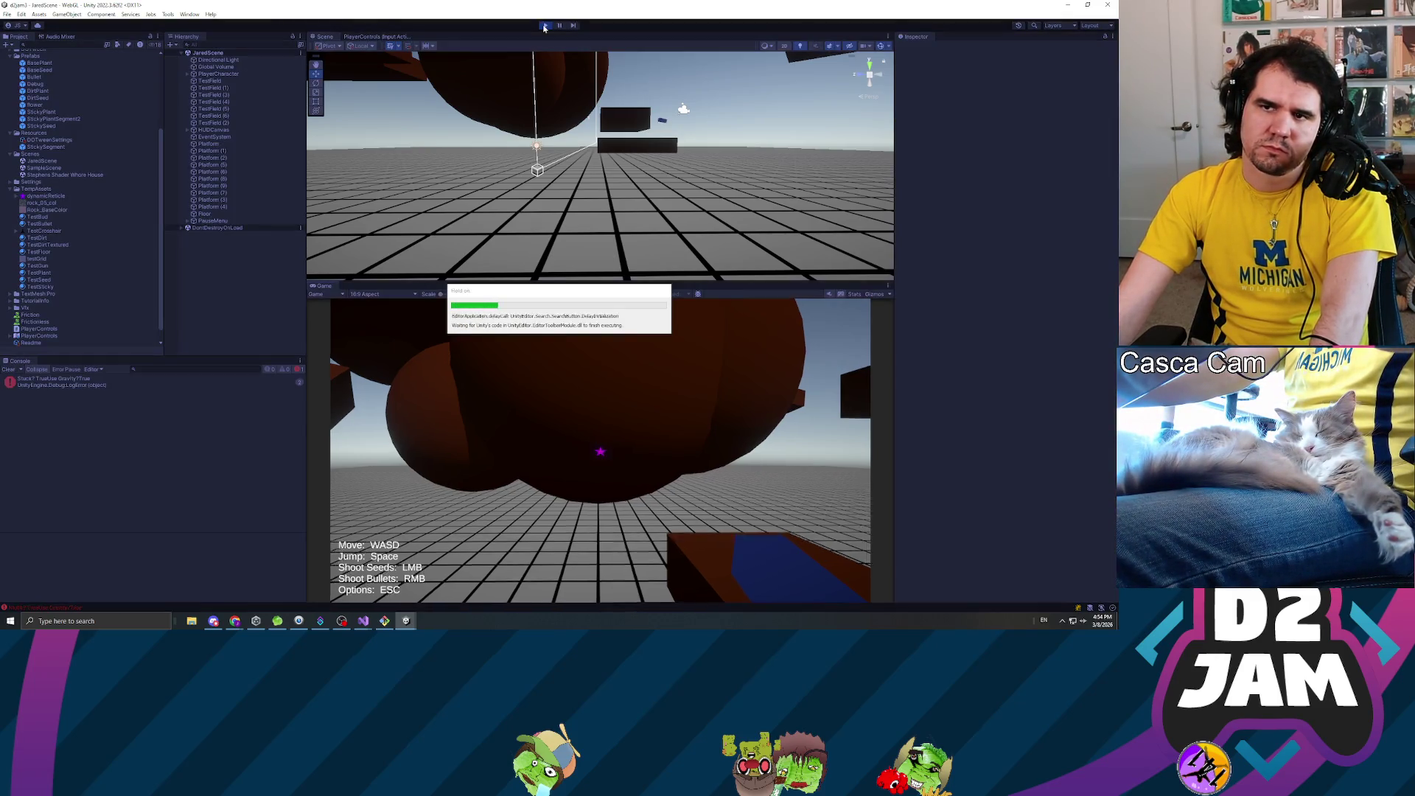
- Shoot a seed to grow a dirt plant, walk to it and back, pause, then restart play
click(589, 311)
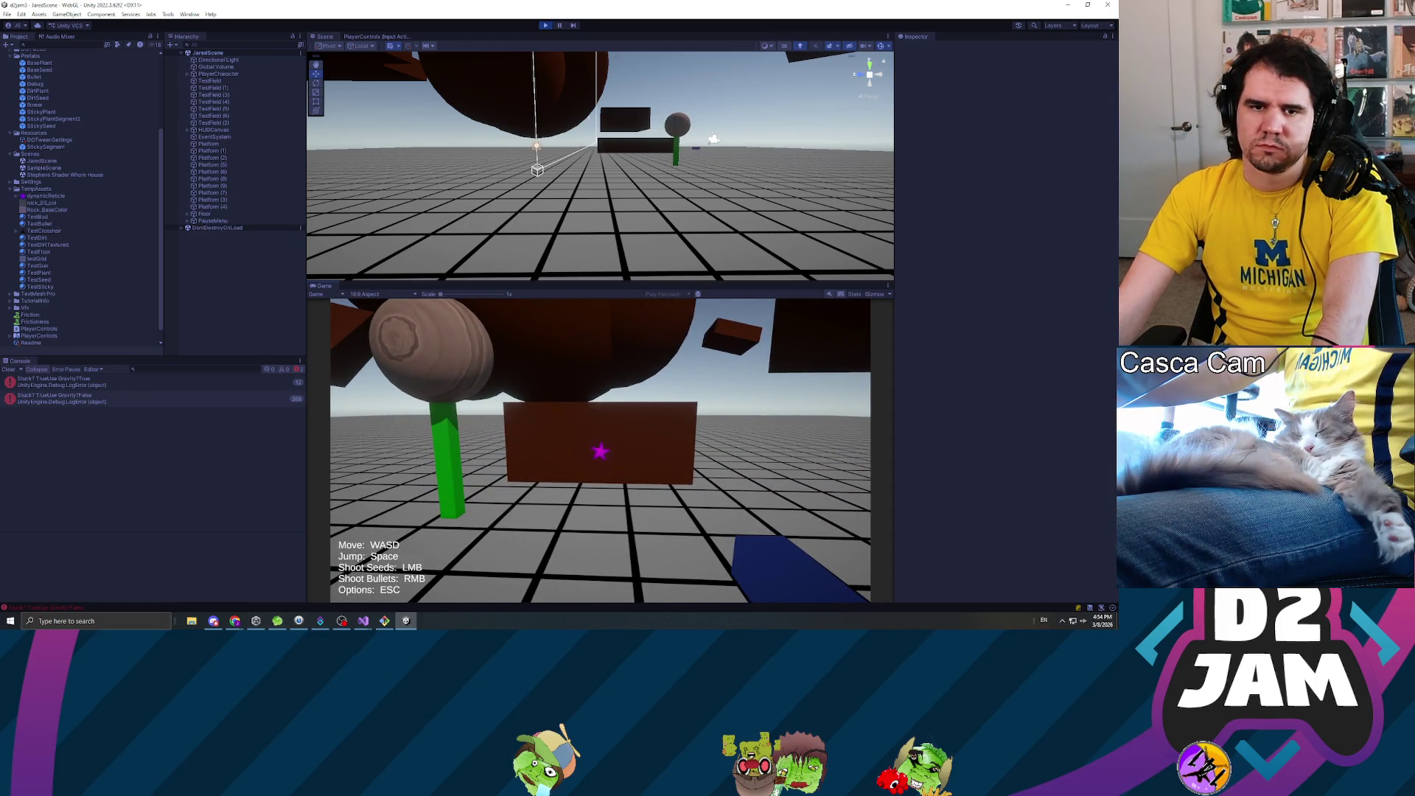
key(w)
key(s)
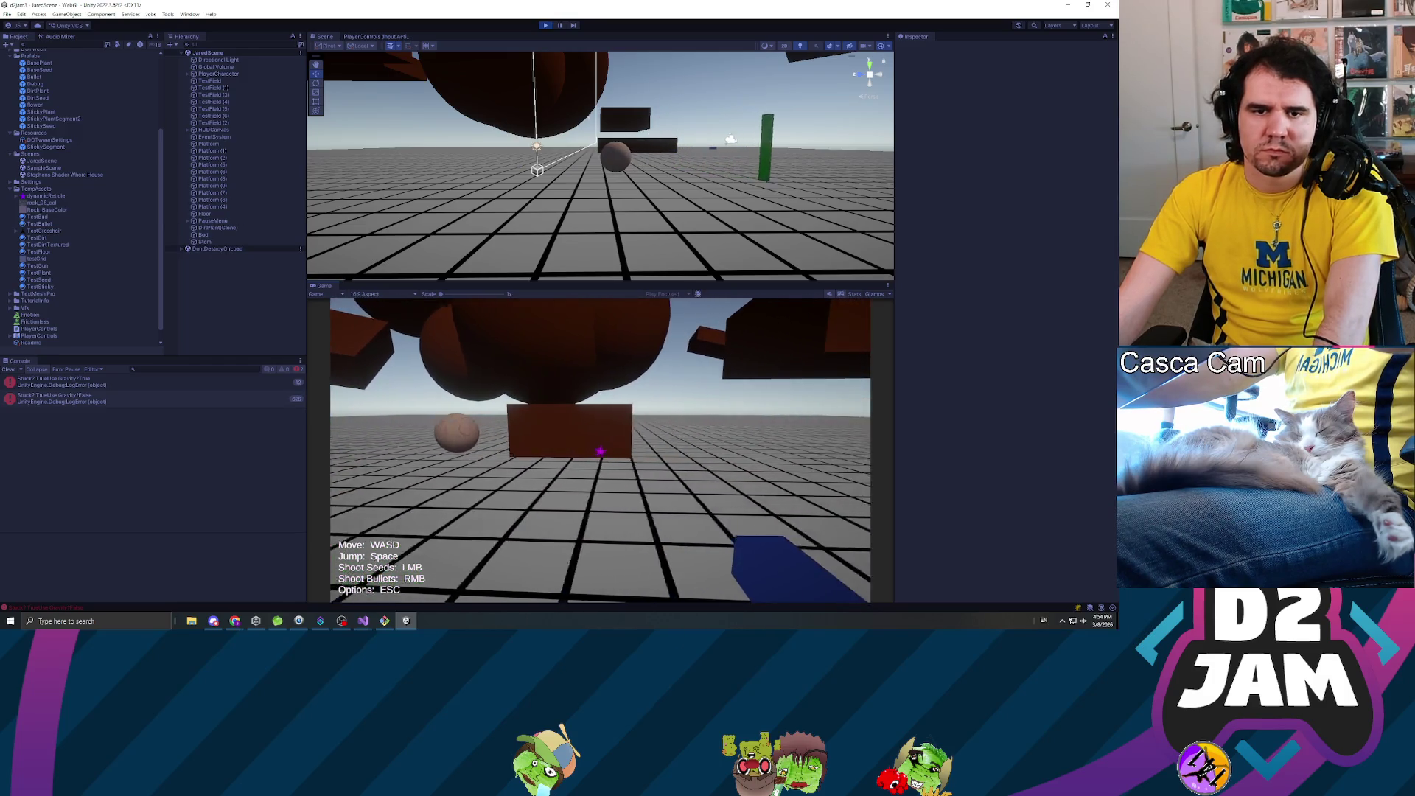
key(Escape)
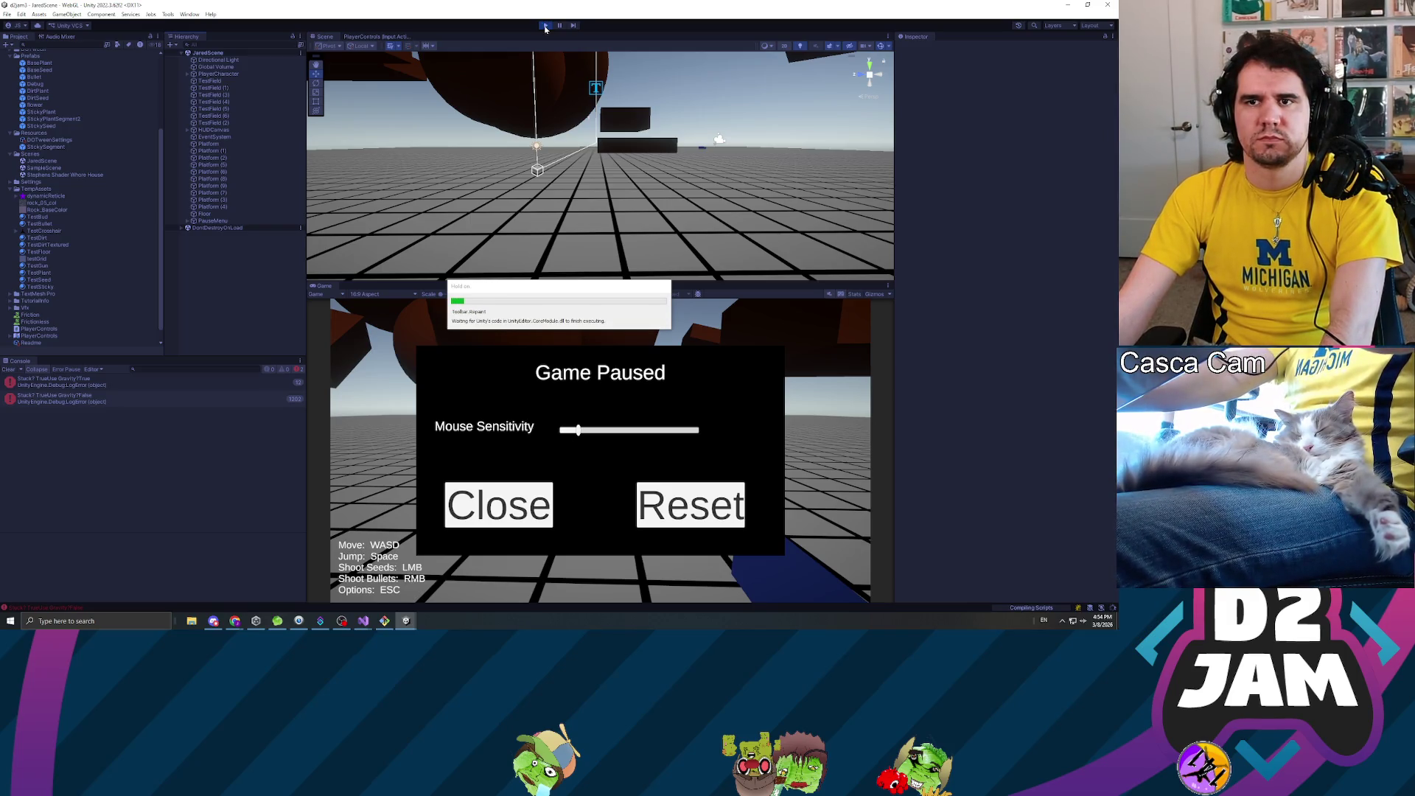
click(545, 26)
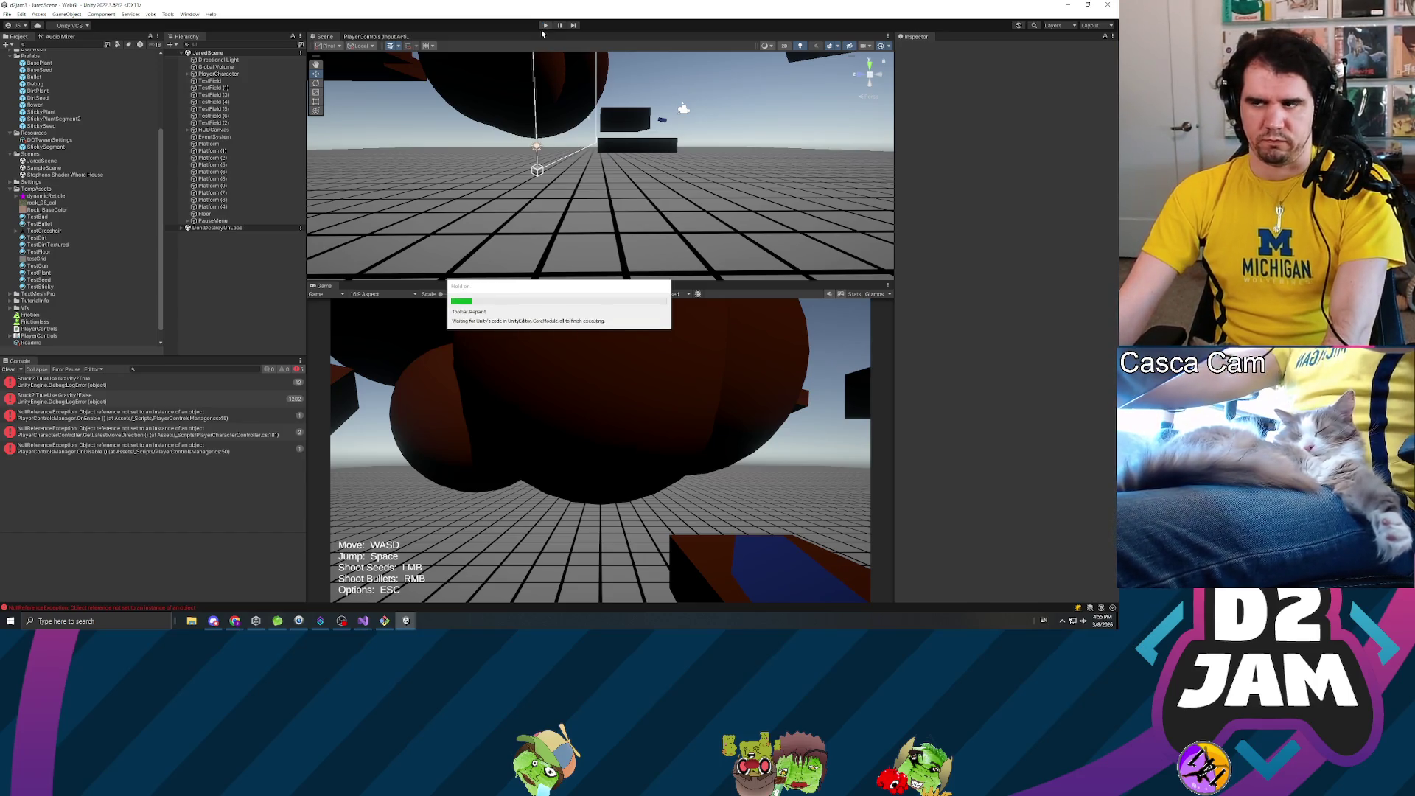
- Shoot two seeds to grow a long plant and walk up against its side
click(548, 311)
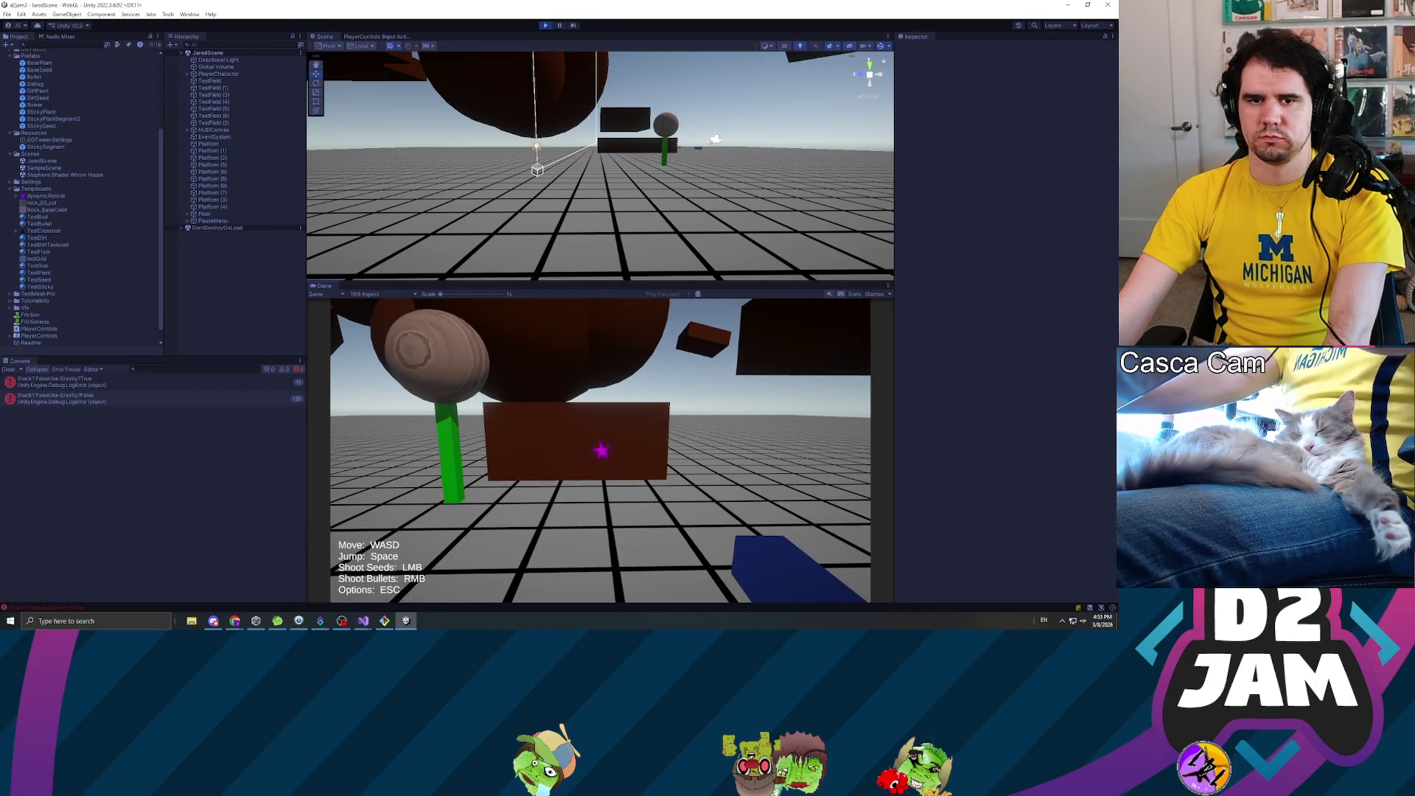
click(601, 449)
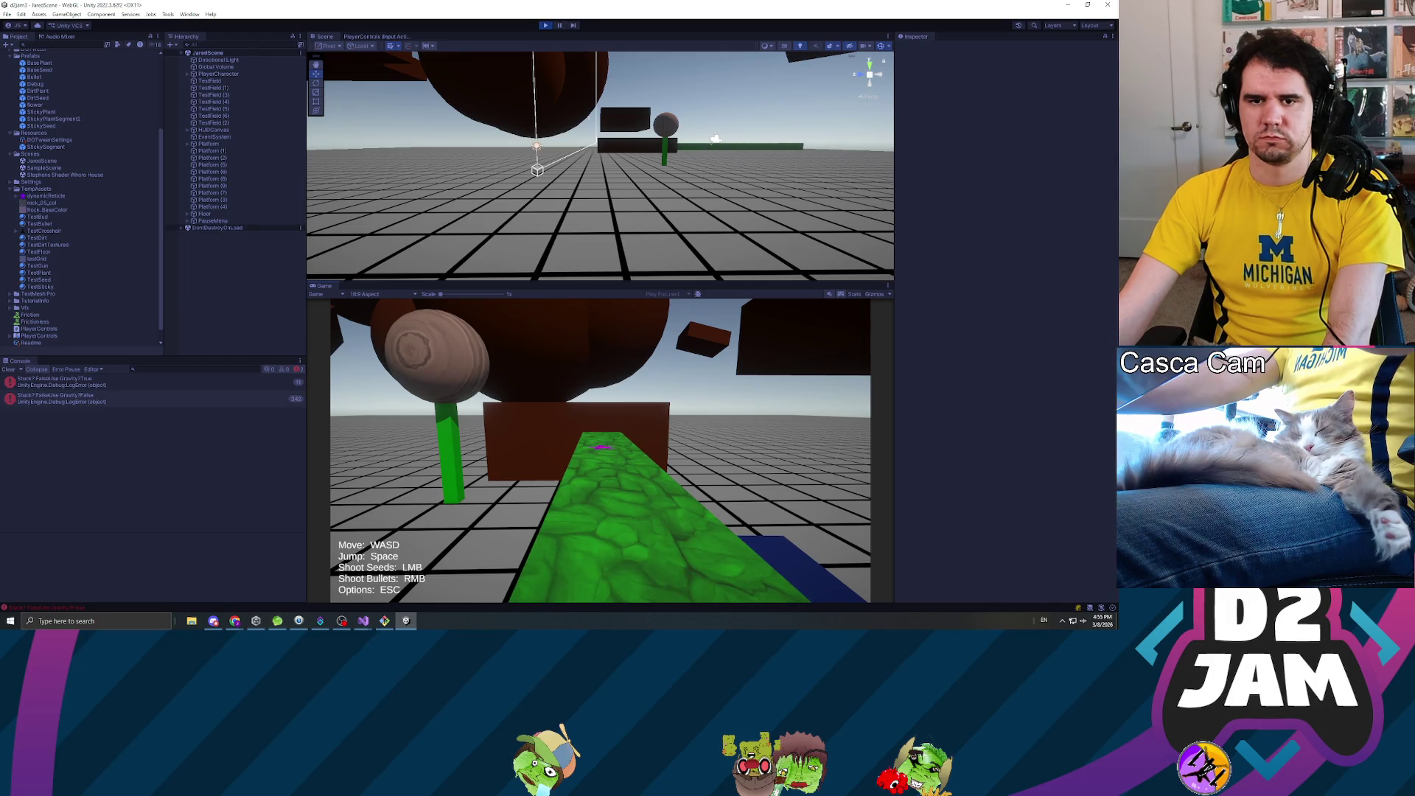
key(w)
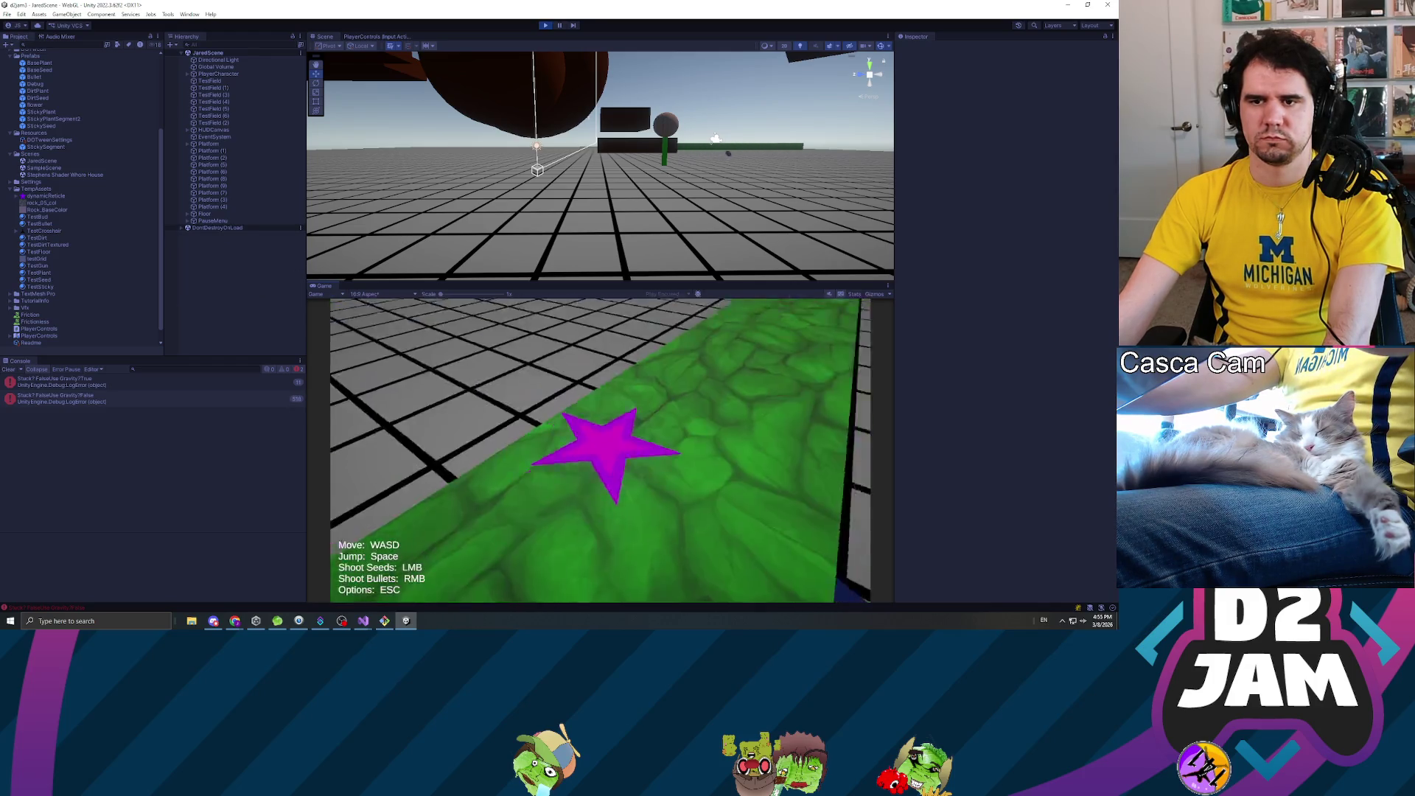
key(w)
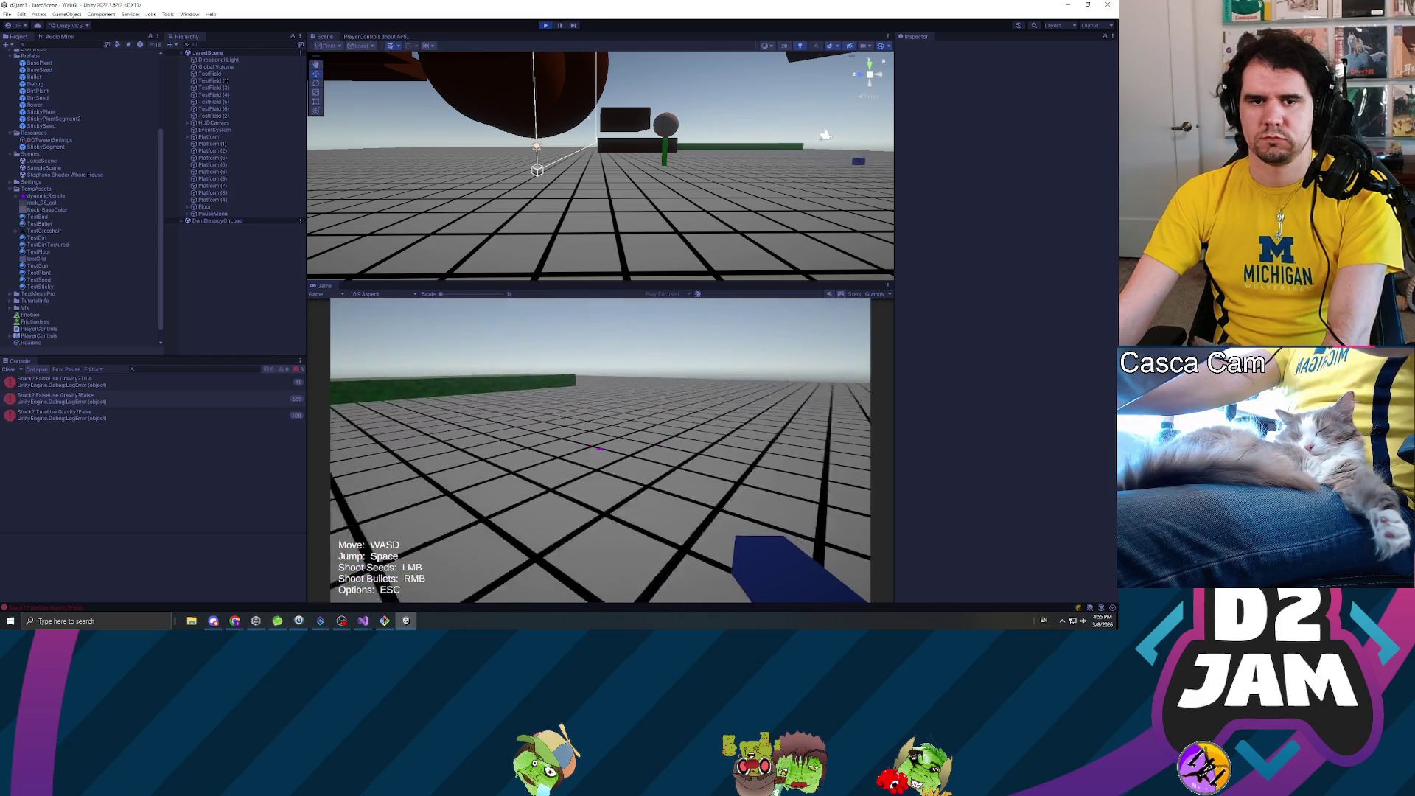
key(w)
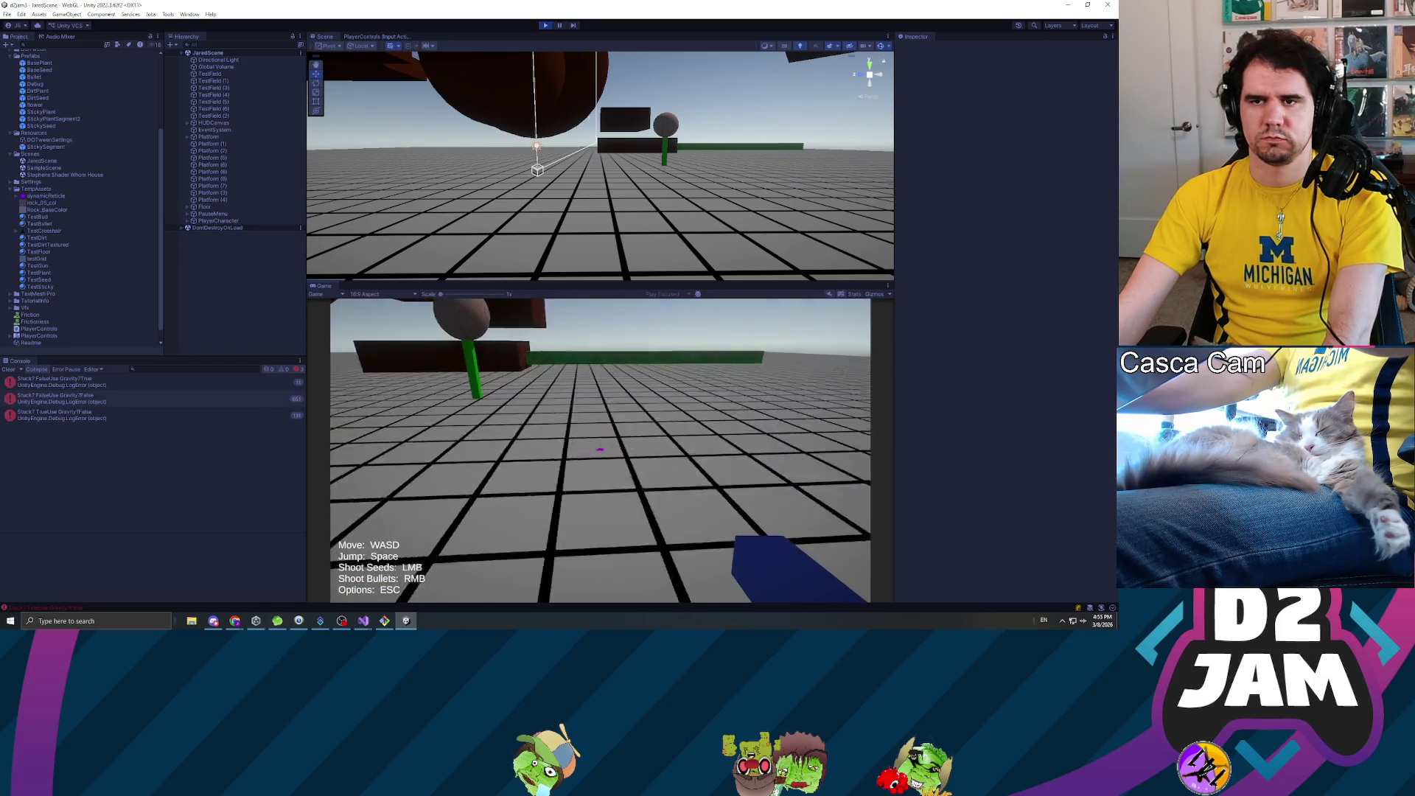
key(w)
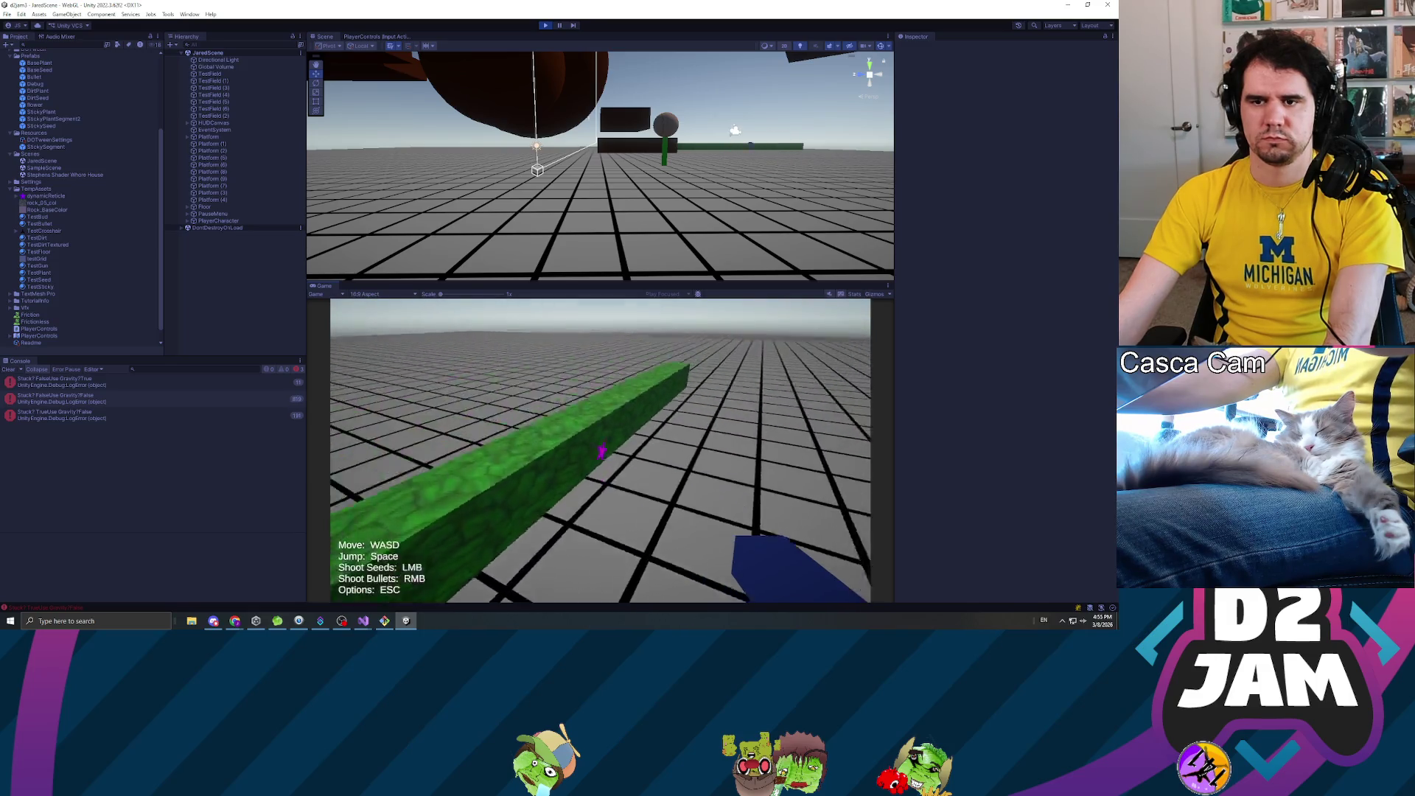
key(w)
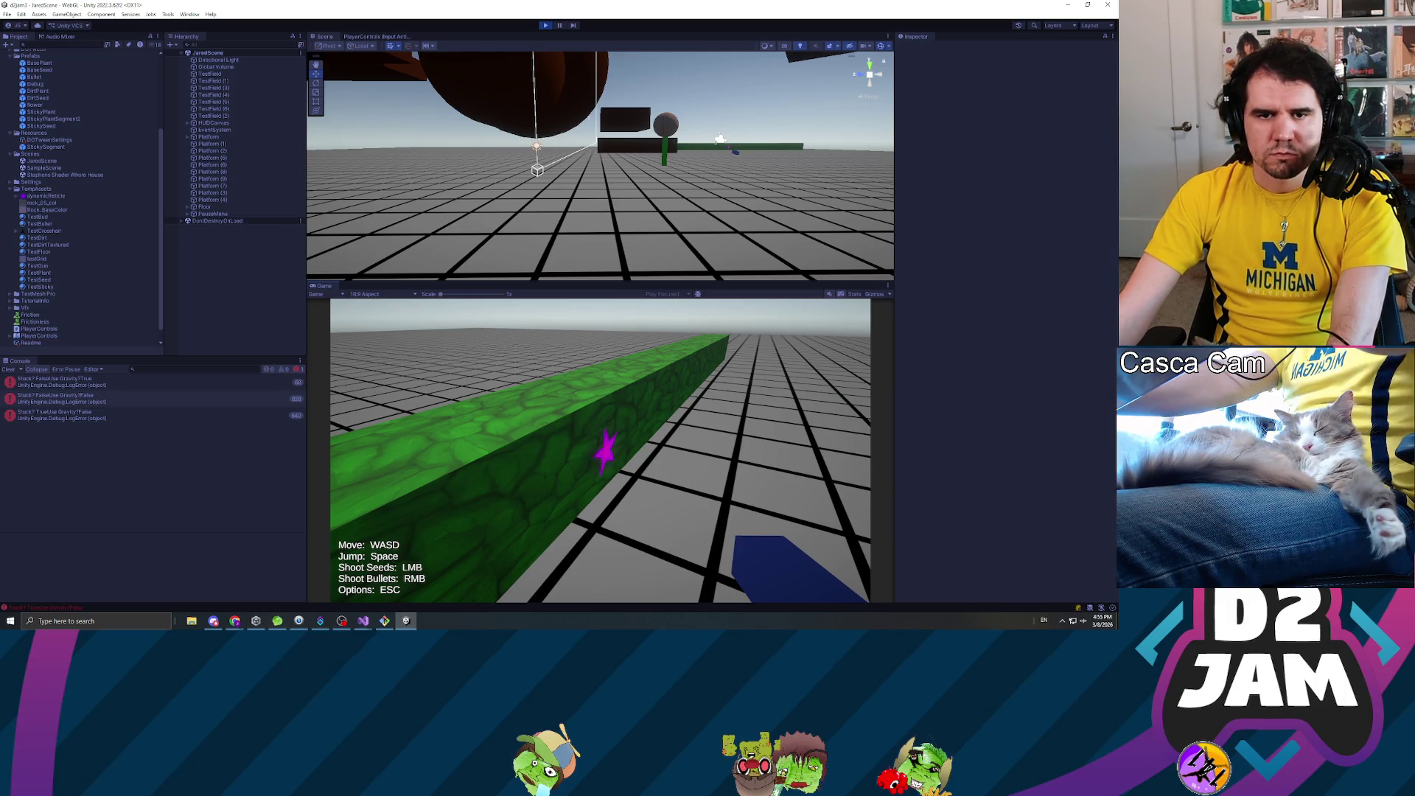
key(s)
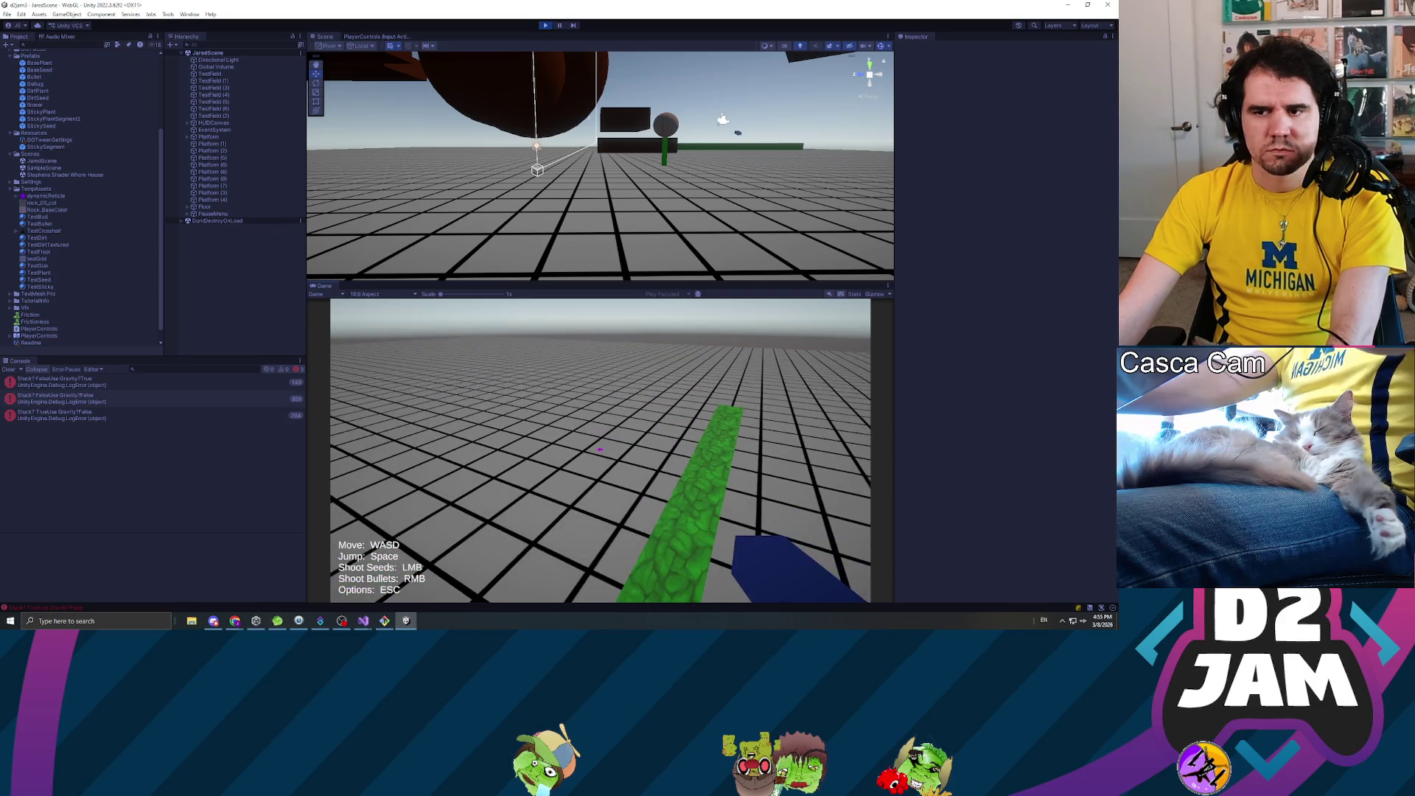
key(w)
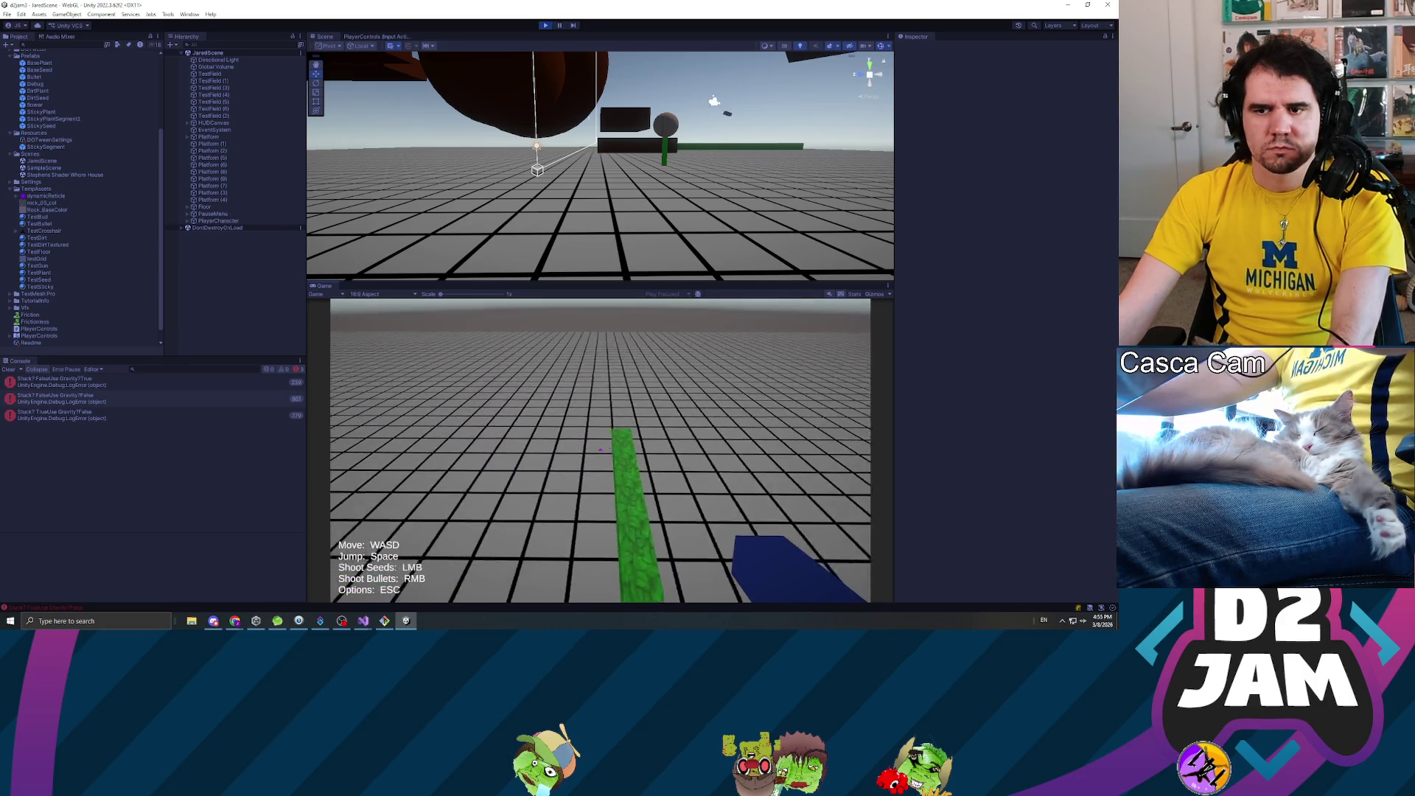
- Stop the play test and open the logged useGravity debug line in code
key(Escape)
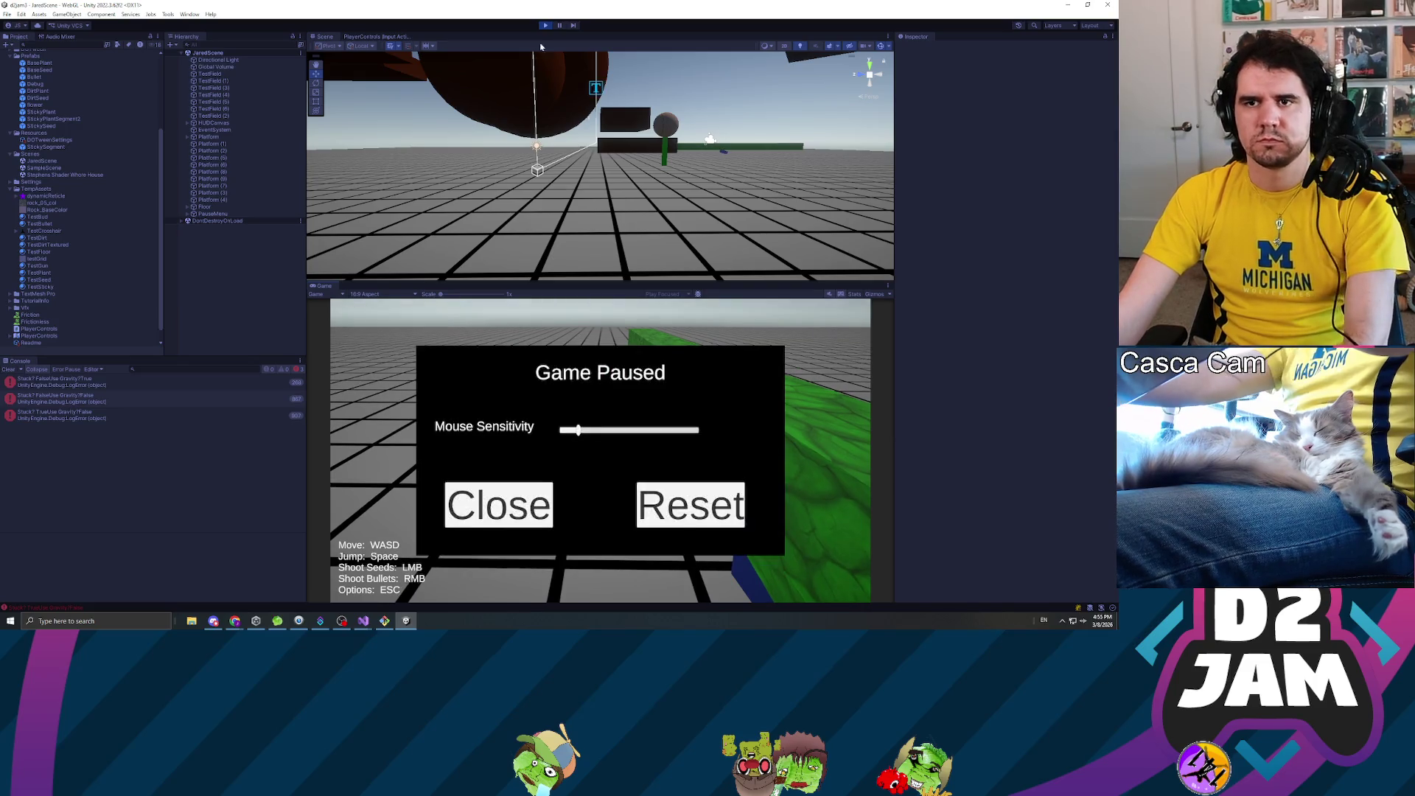
click(545, 26)
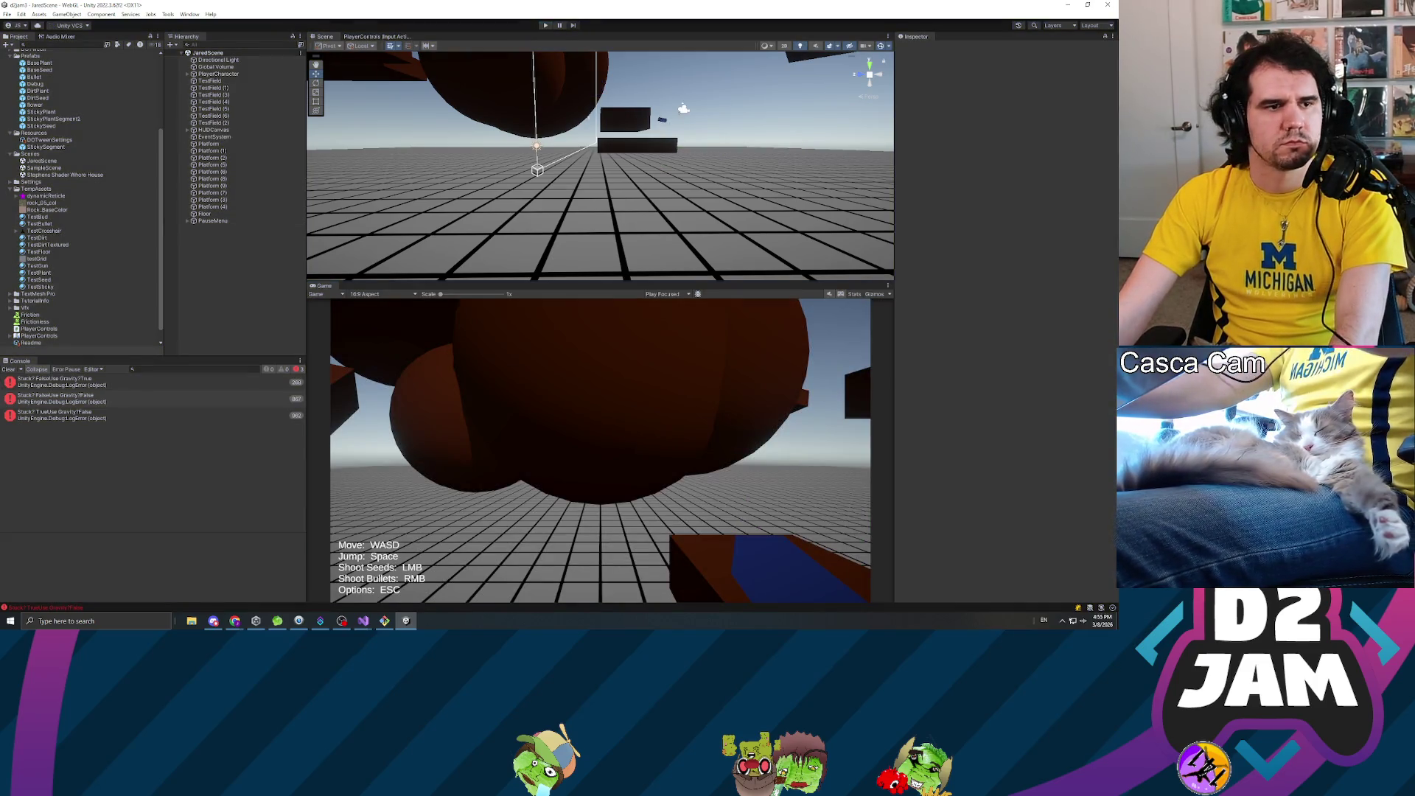
double_click(59, 414)
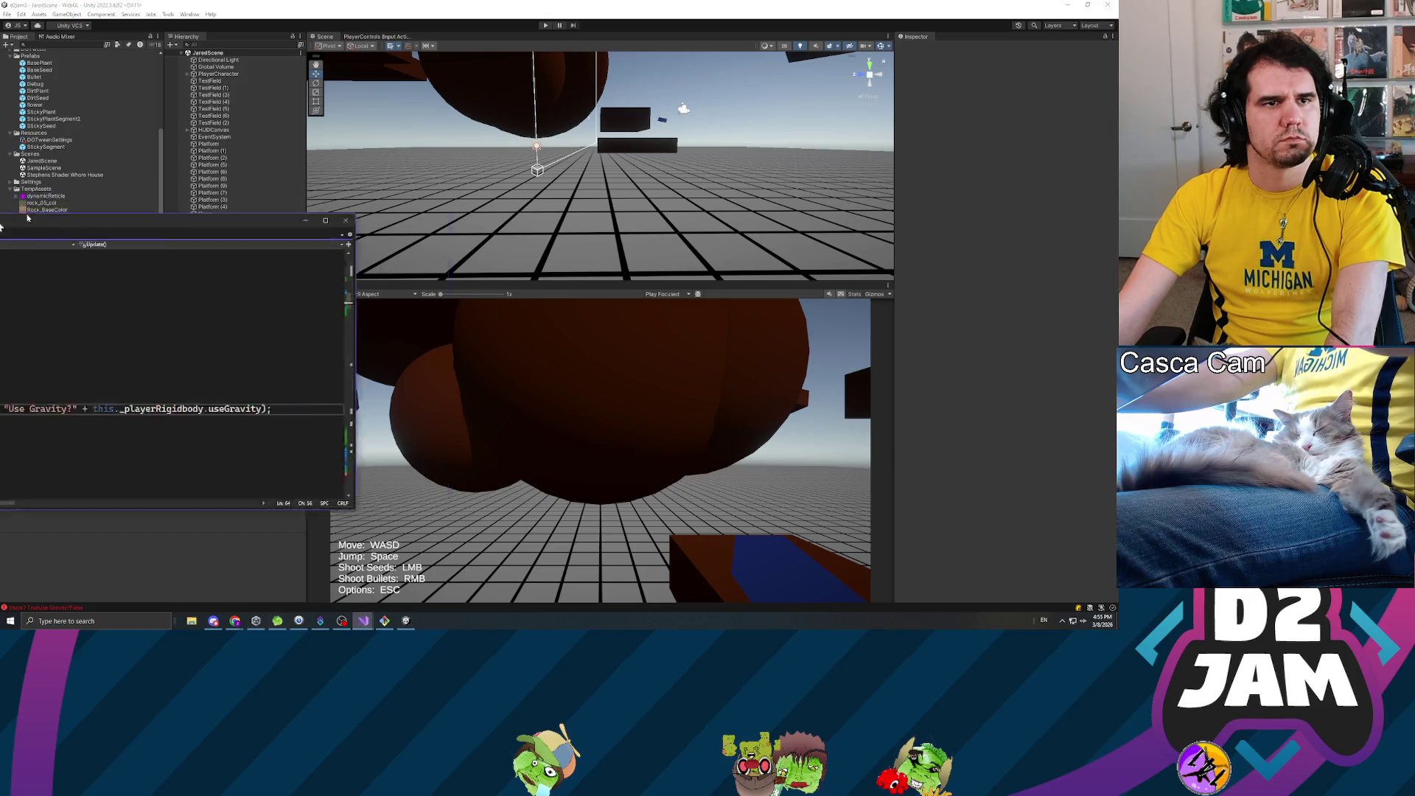
- Navigate to the end of the jump check in UpdateStuckPosition, past the _stuckNormal reset
scroll(560, 317, down, 15)
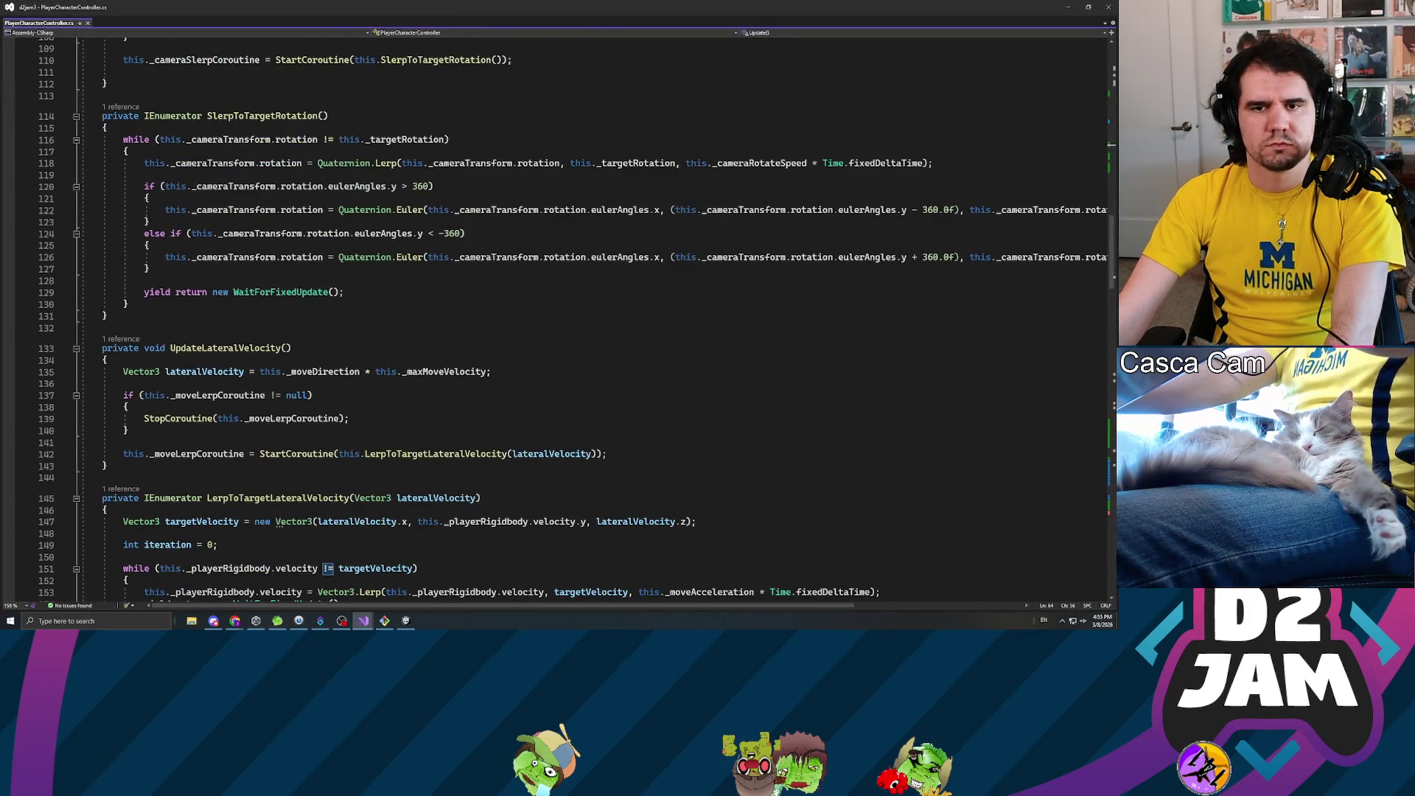
scroll(560, 320, down, 20)
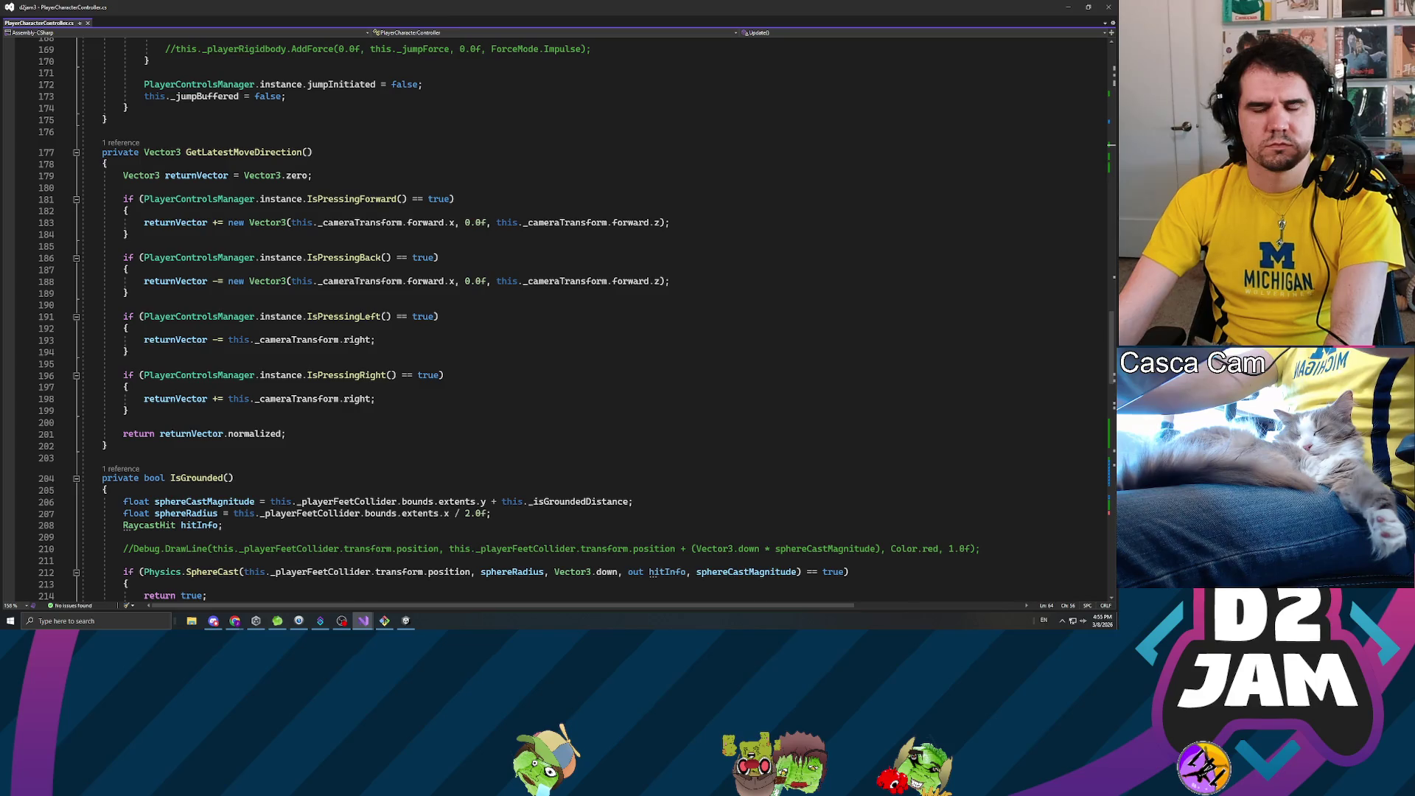
scroll(560, 316, down, 7)
scroll(560, 317, down, 7)
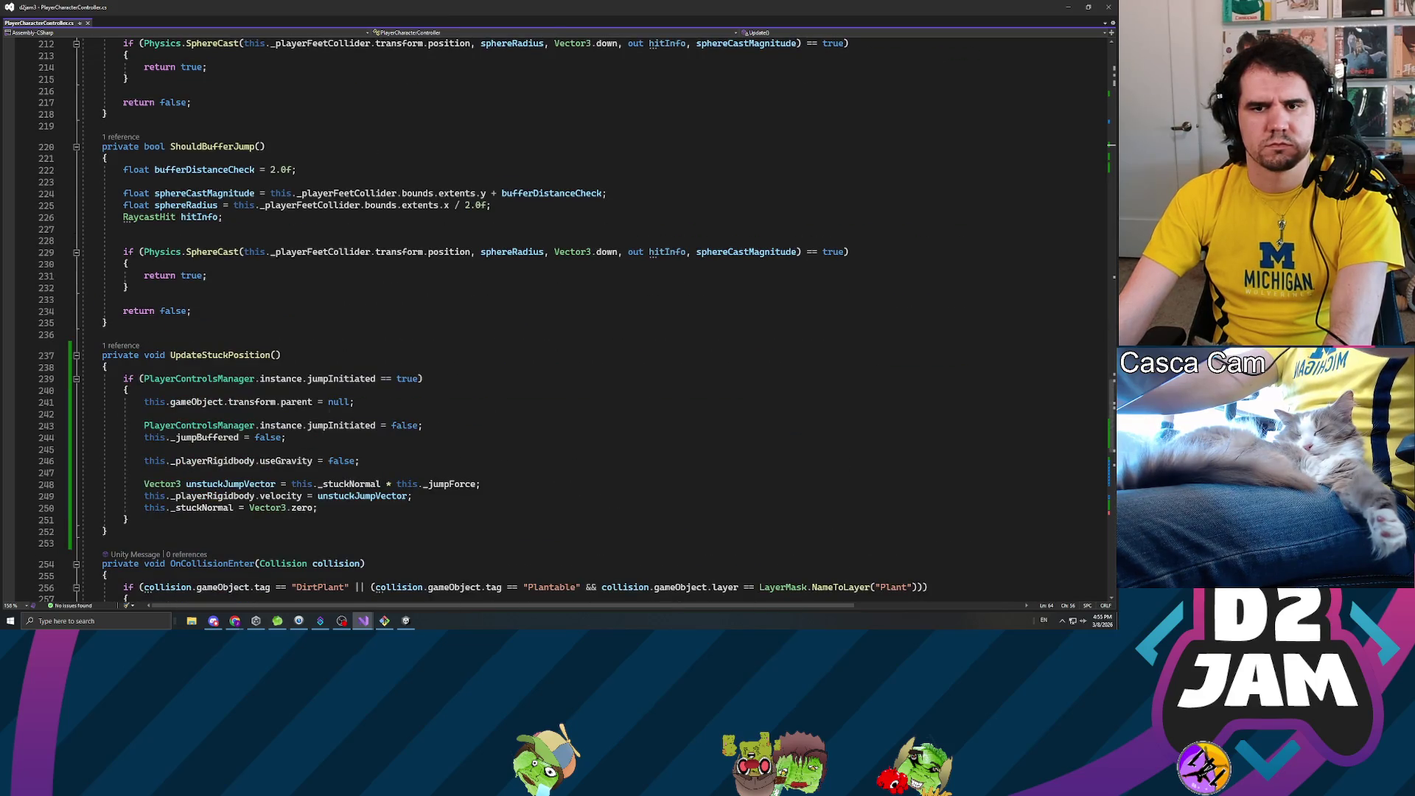
scroll(560, 317, down, 6)
click(203, 295)
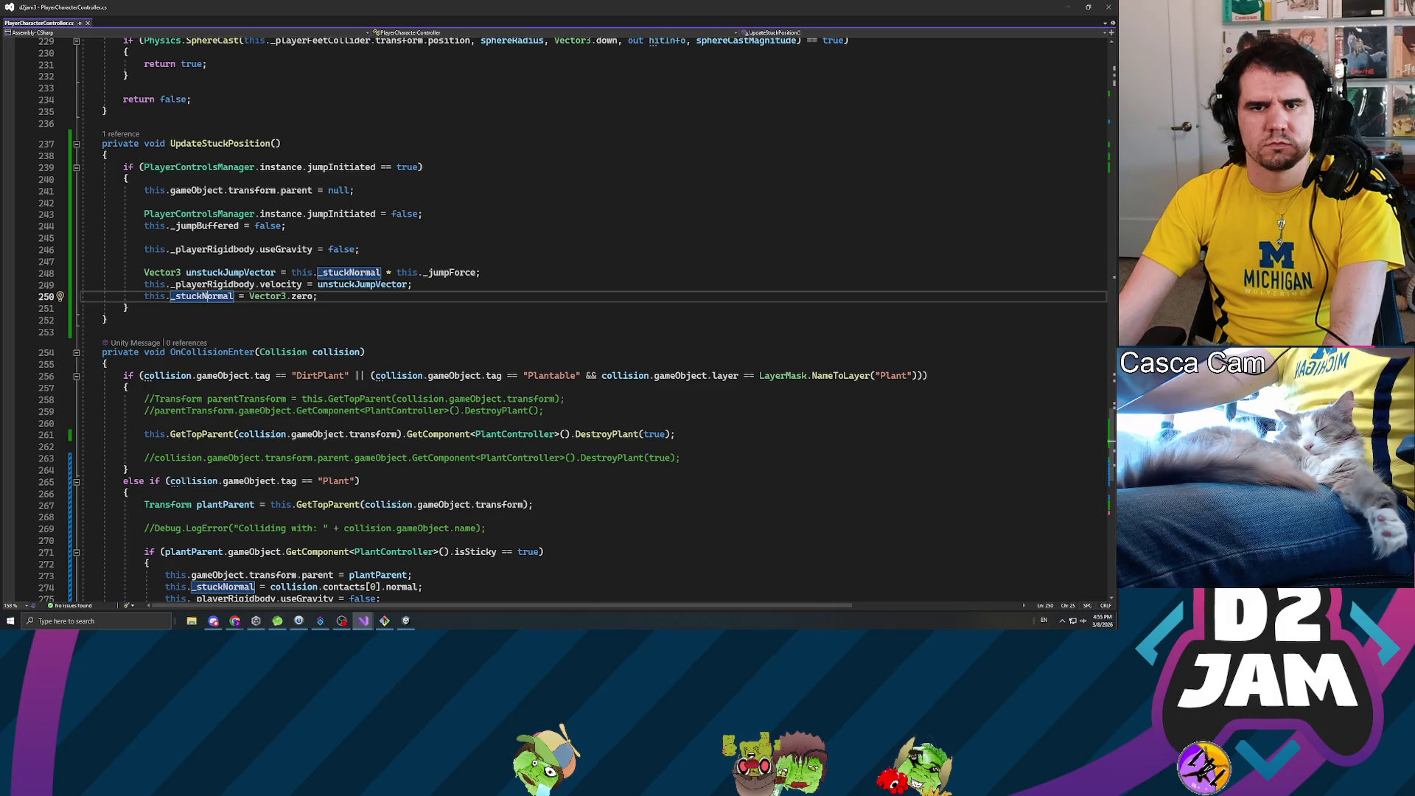
key(Down)
scroll(560, 317, down, 2)
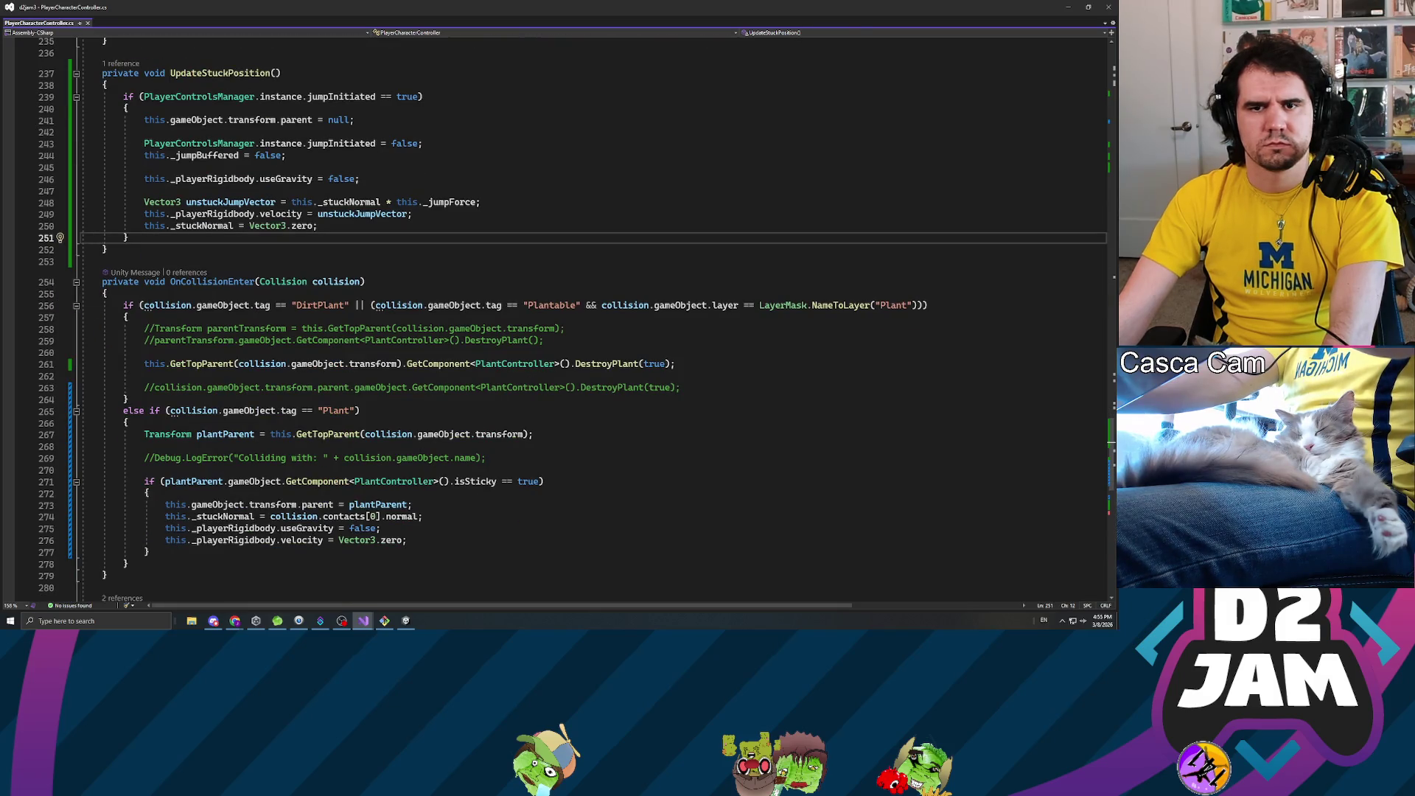
click(354, 528)
key(Down)
key(ctrl+minus)
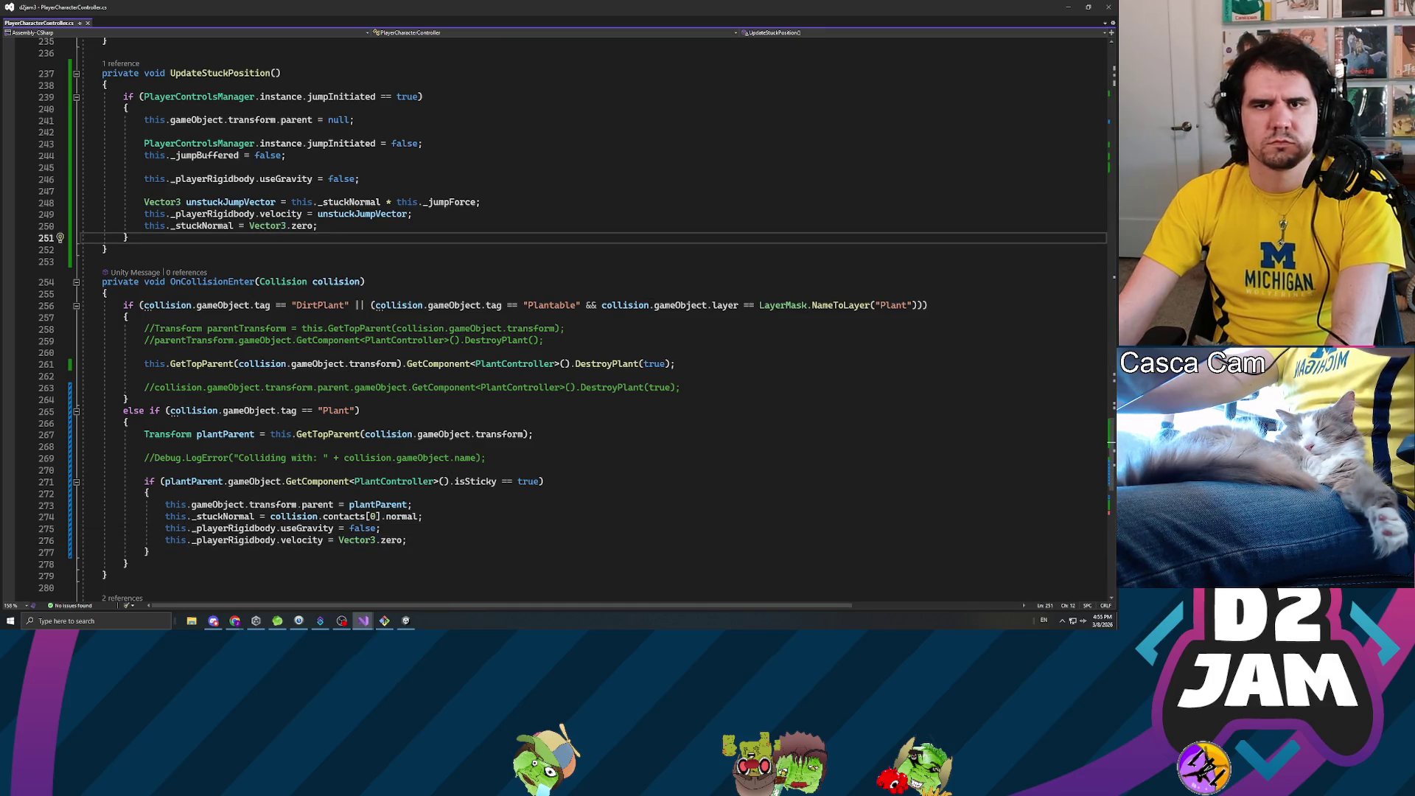
- Add an else branch setting this._playerRigidbody.velocity = Vector3.zero; and return to Unity
key(Return)
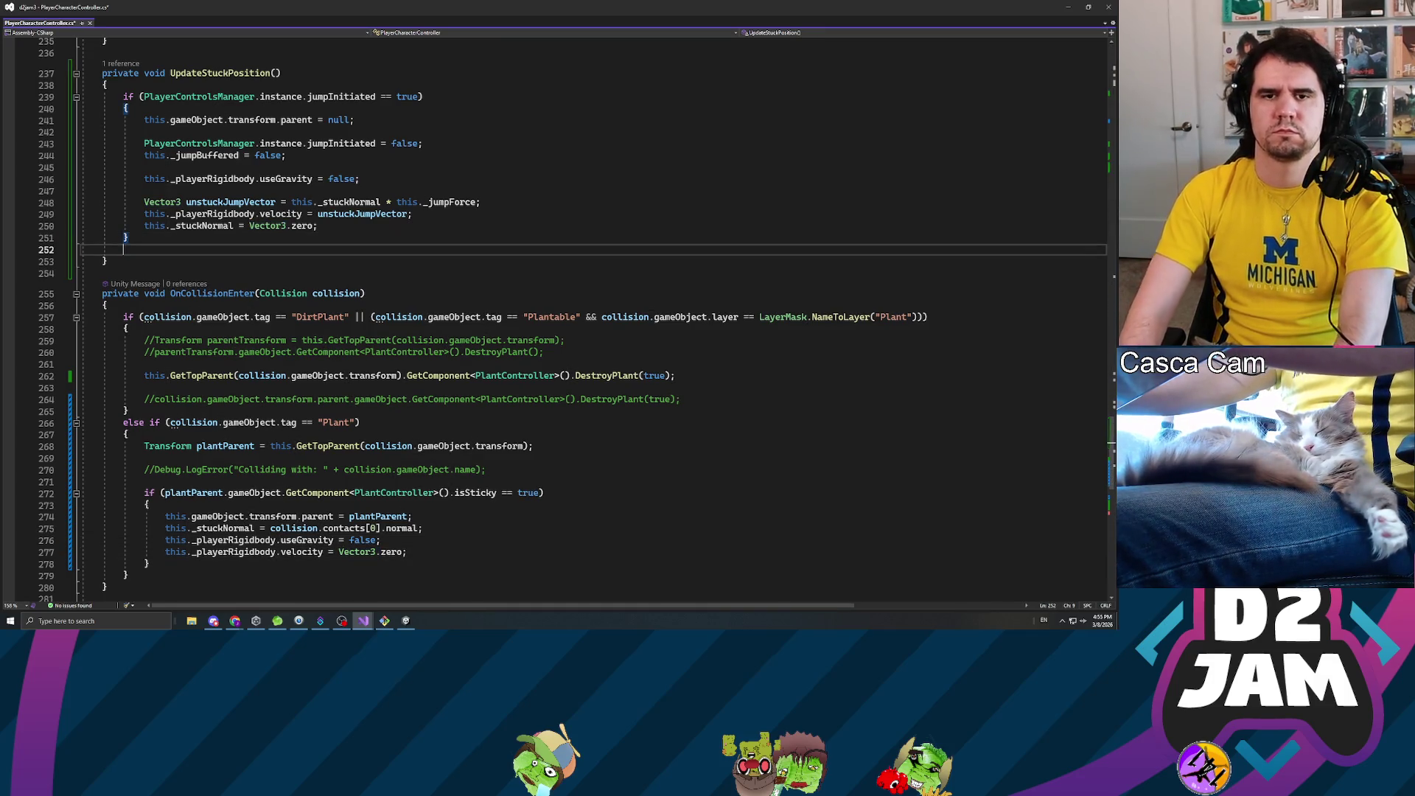
text(else)
key(Return)
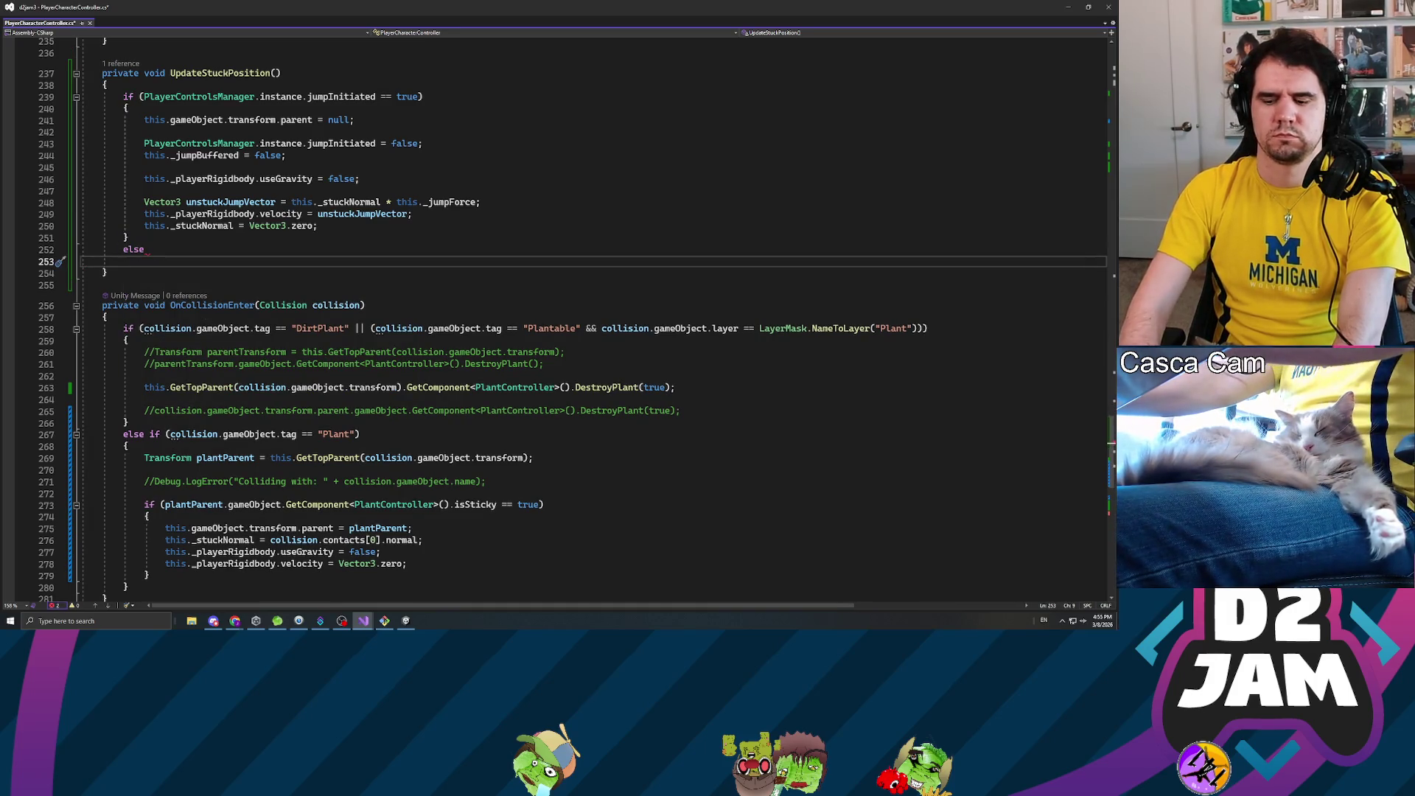
text({)
key(Return)
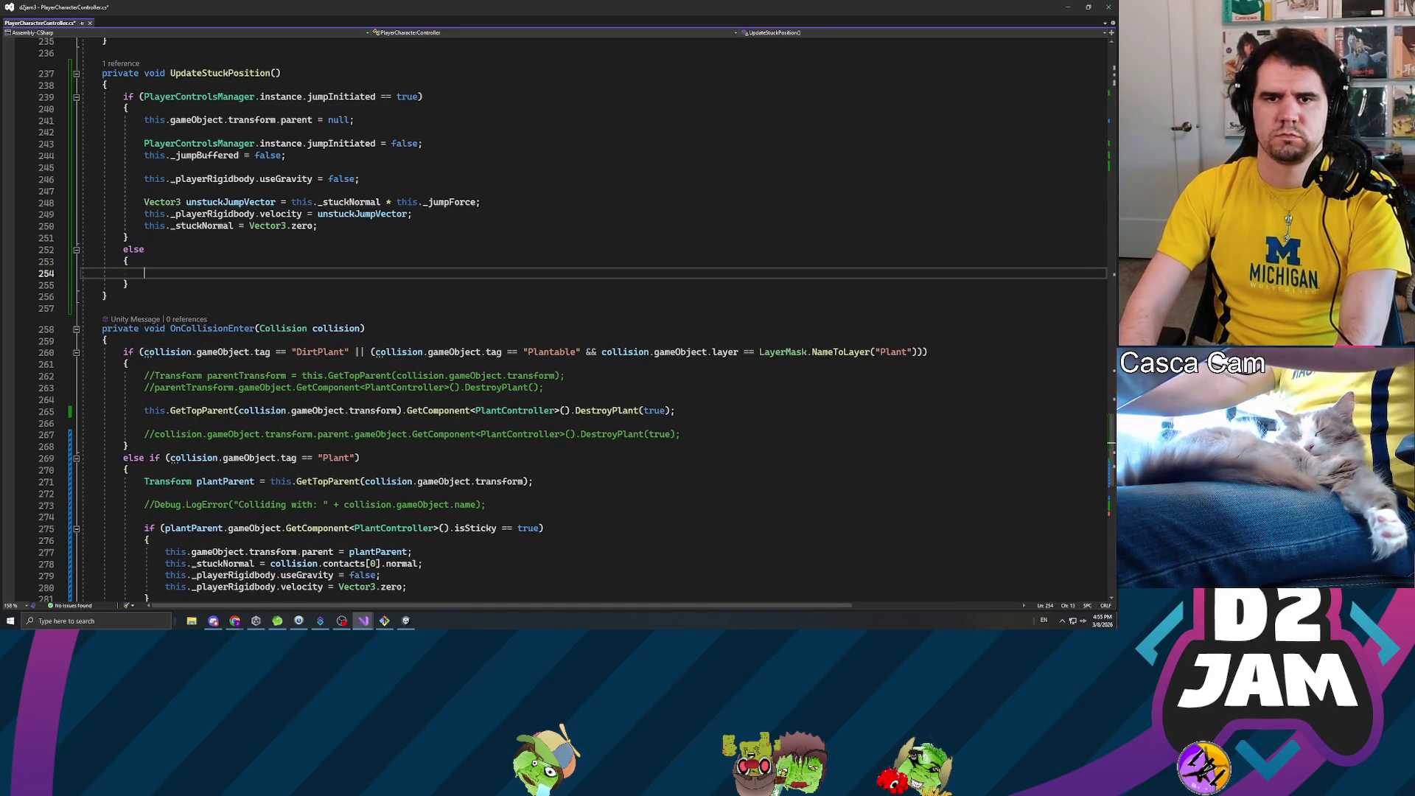
text(this._player)
key(Tab)
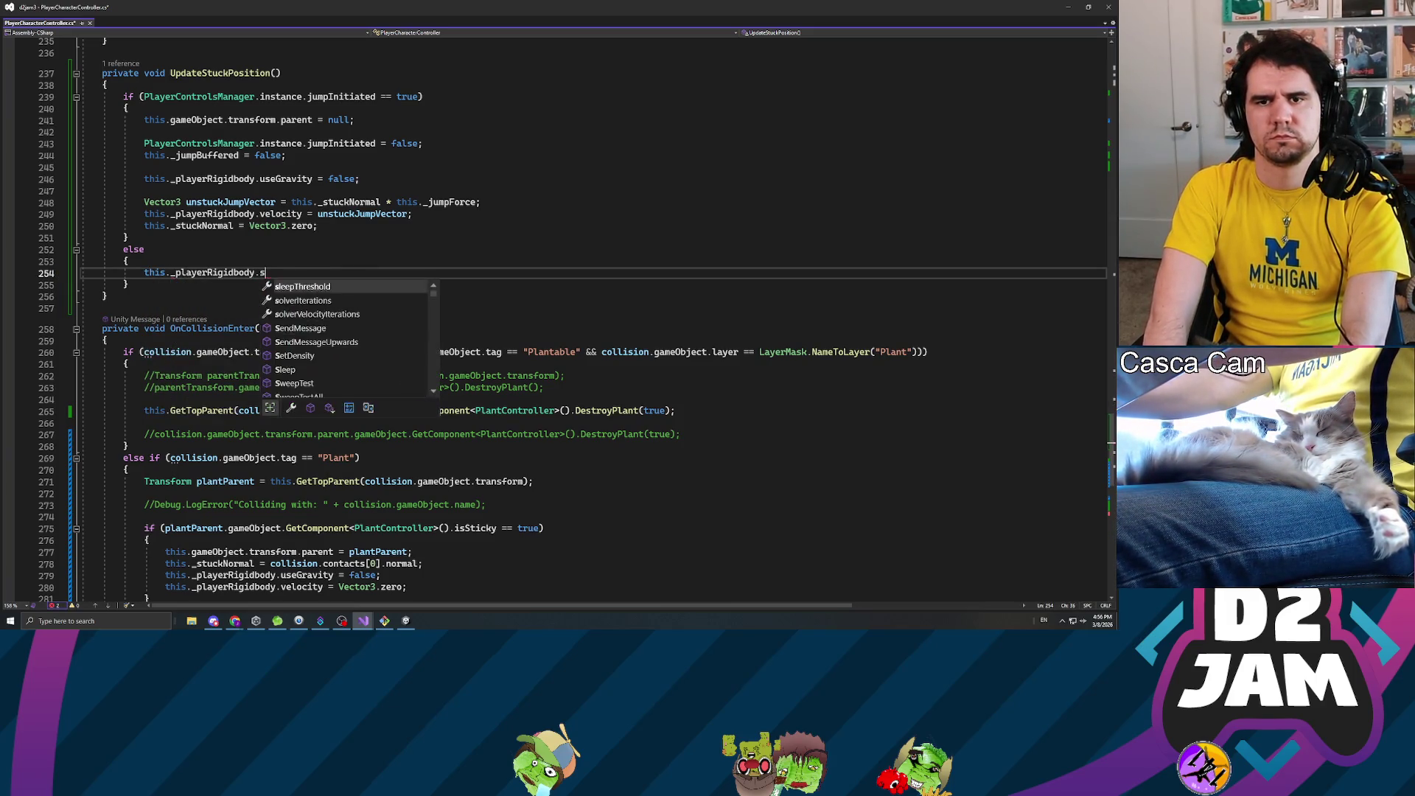
text(velocity)
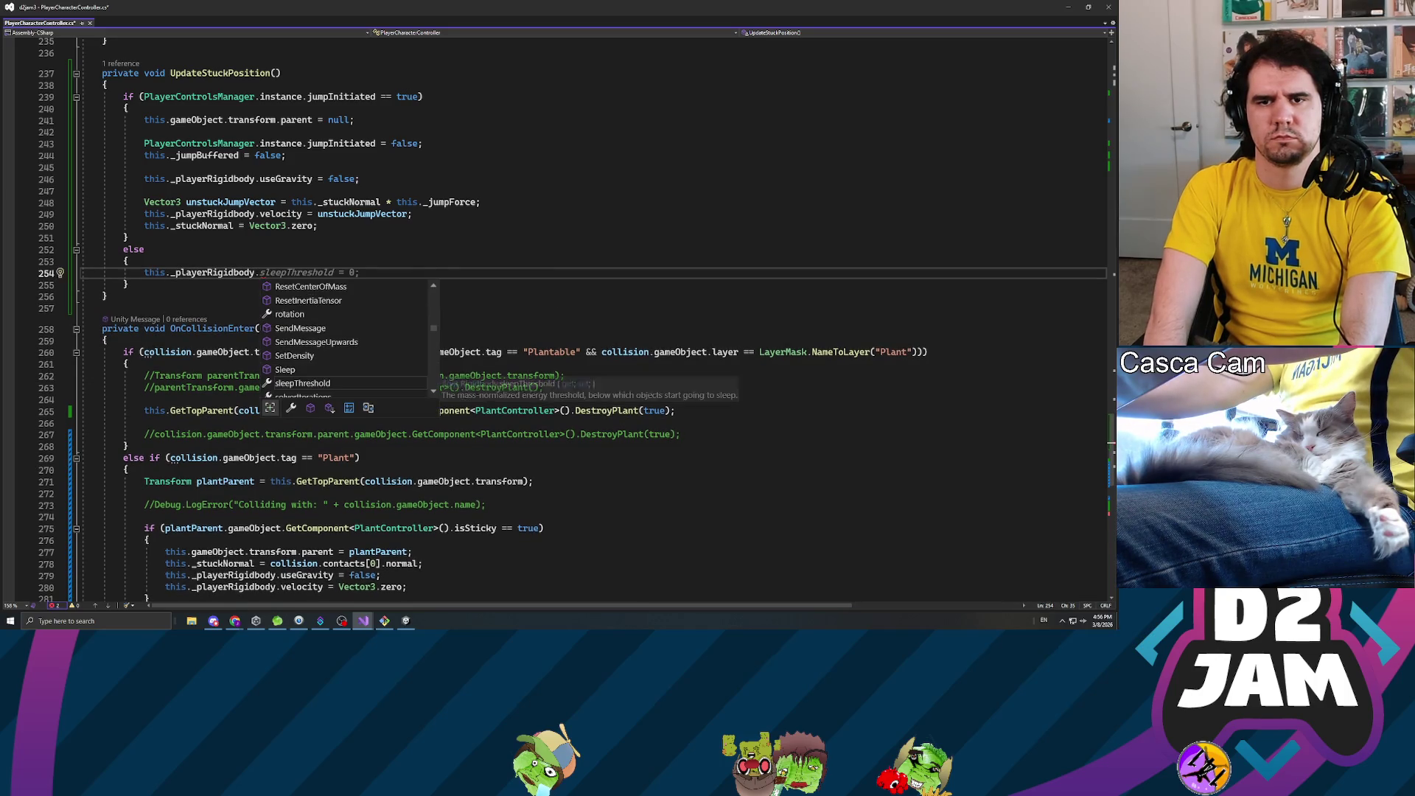
text( = )
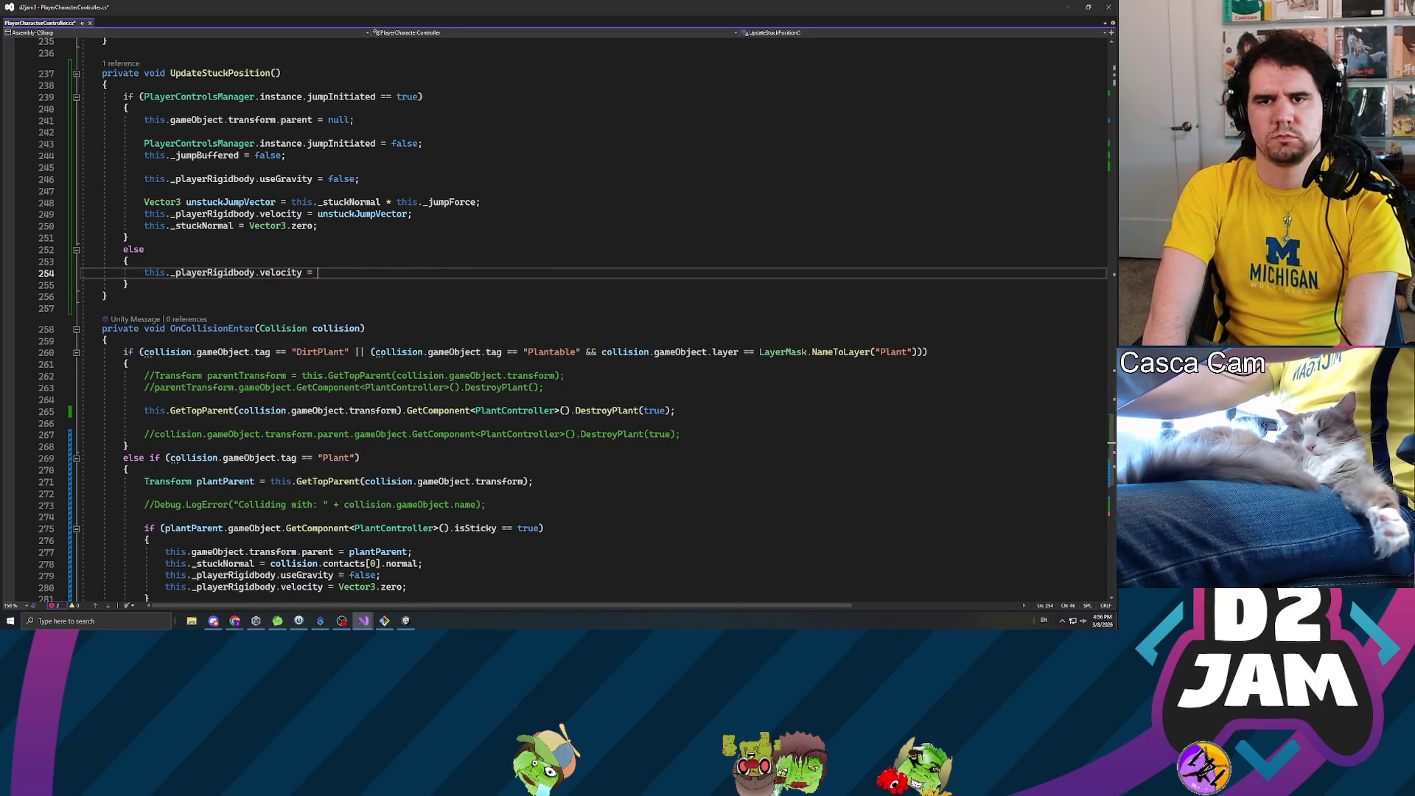
text(Vector3.zero;)
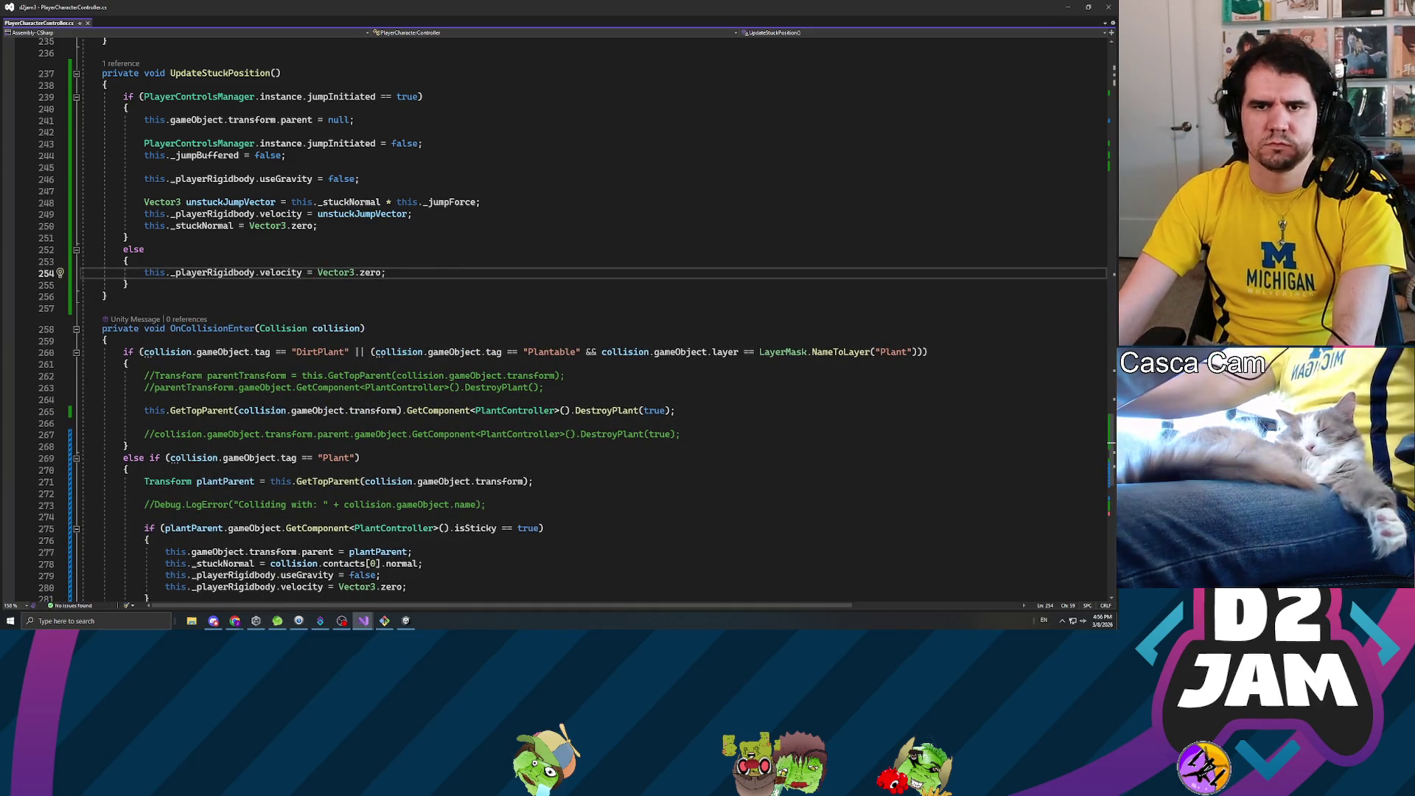
key(alt+Tab)
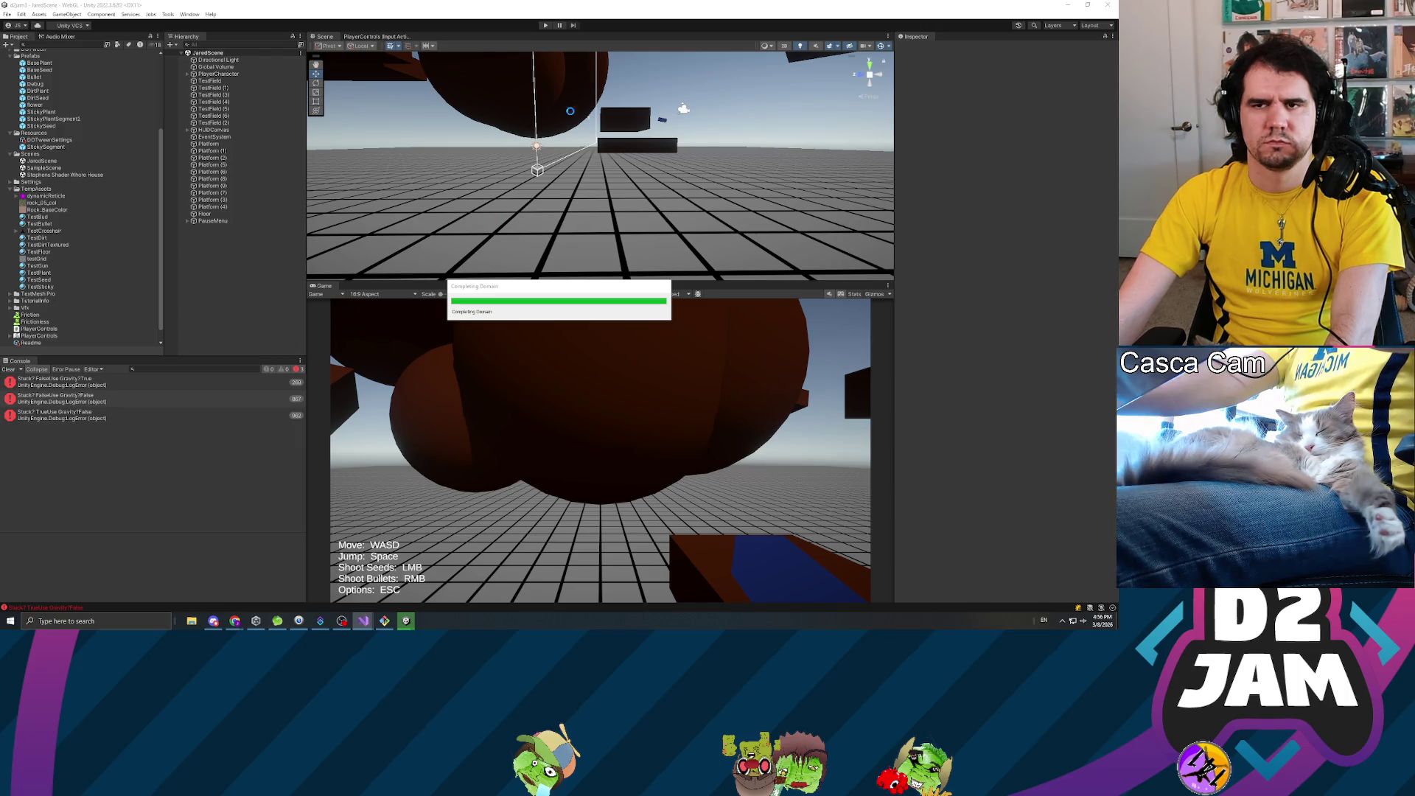
- Start play mode, shoot seeds toward the brown block, and walk around the grown green plant
click(546, 25)
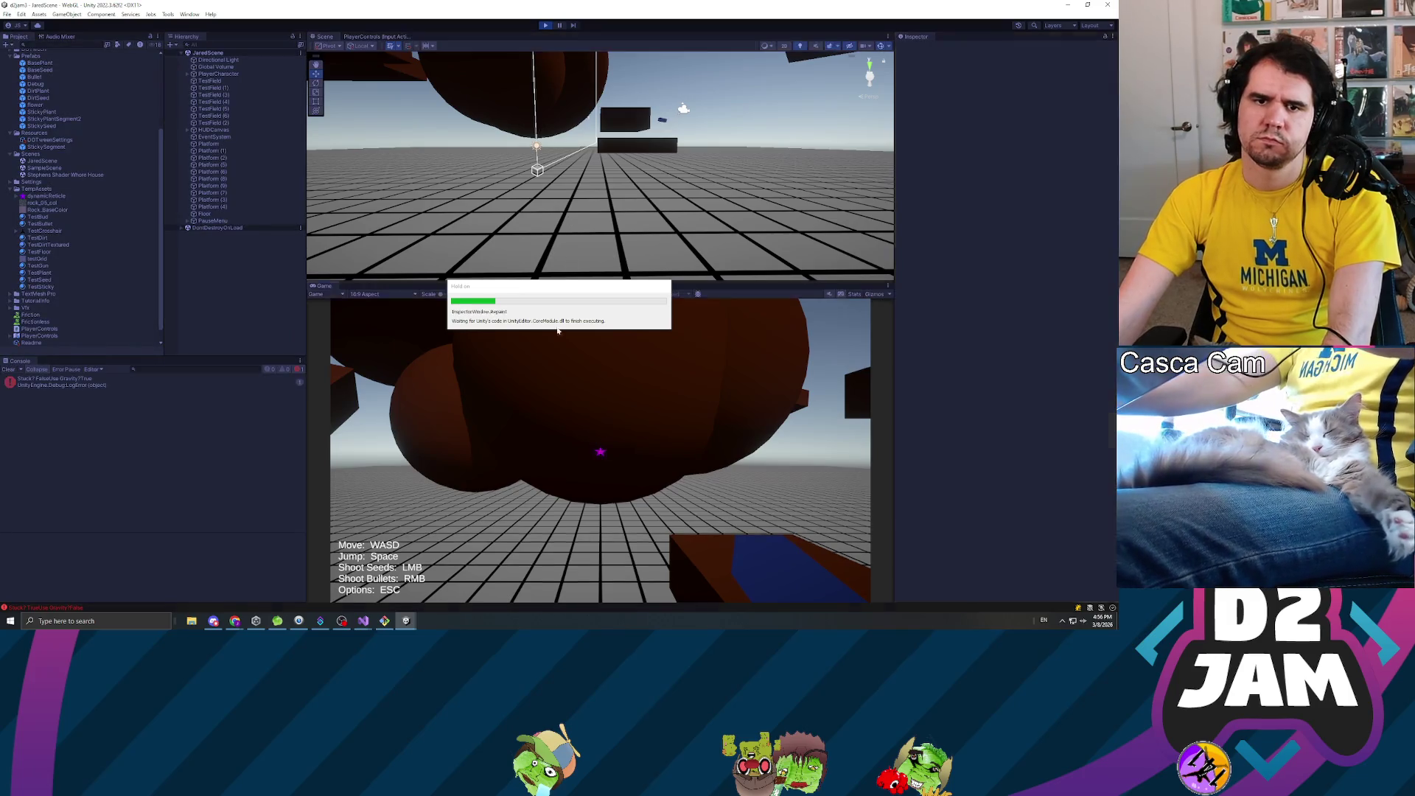
click(558, 331)
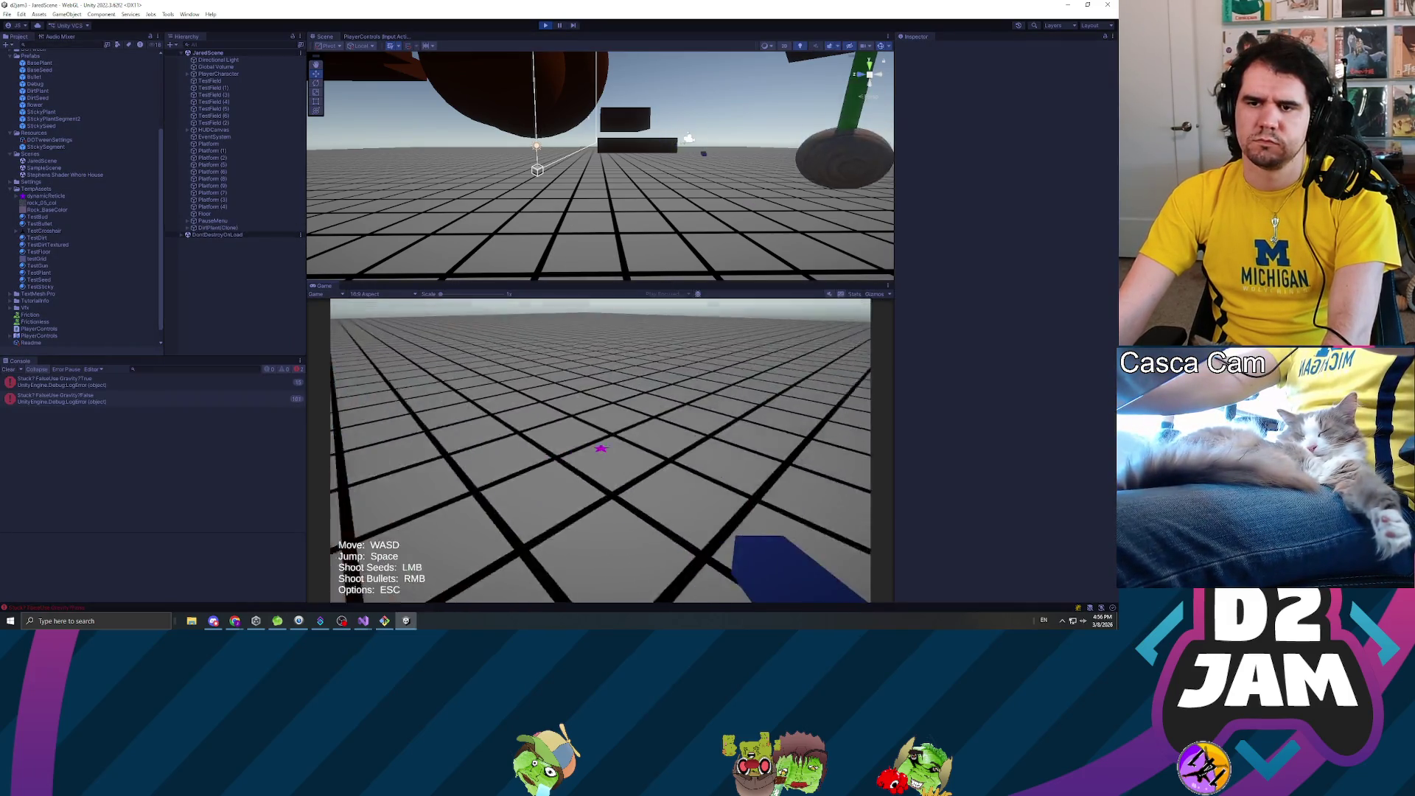
click(600, 450)
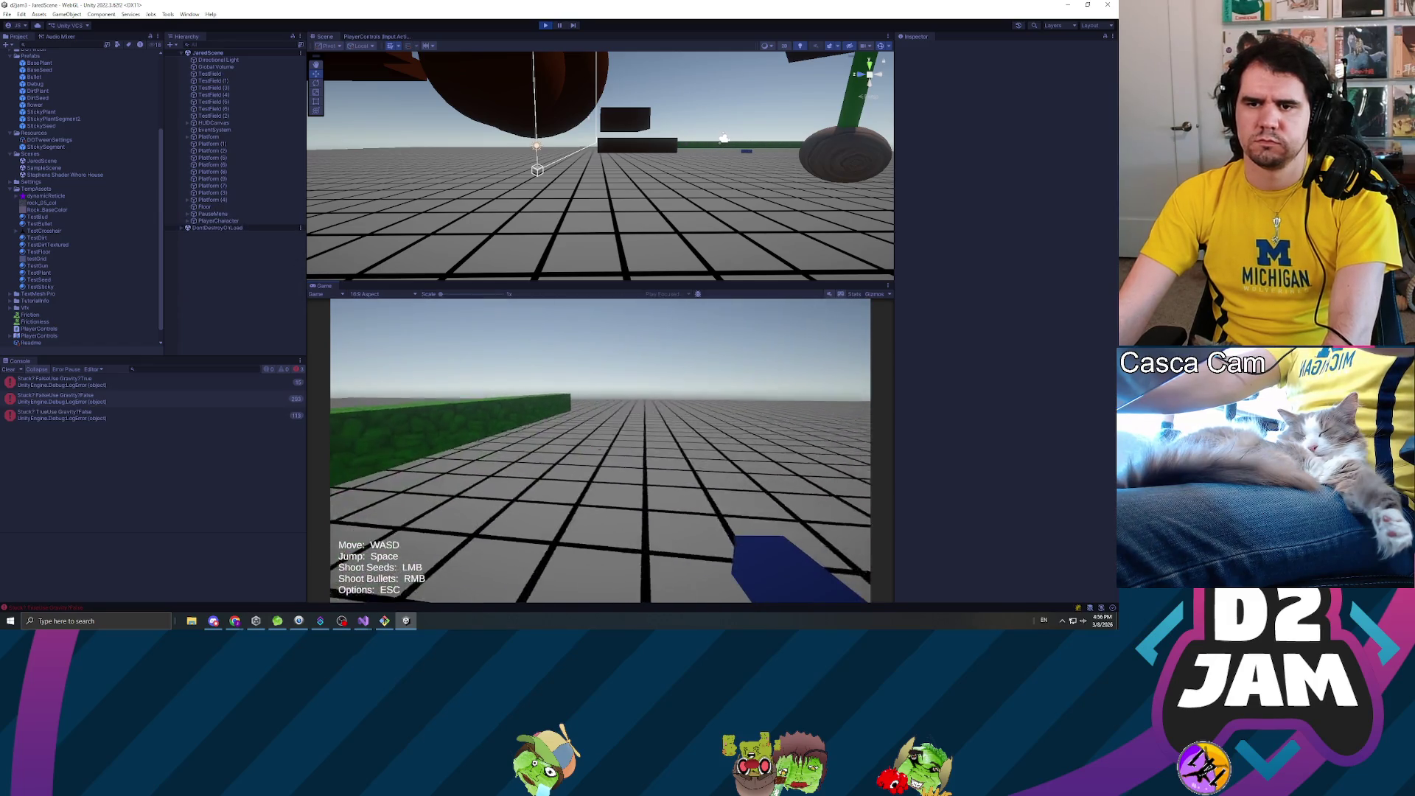
key(a)
key(s)
key(w)
key(s)
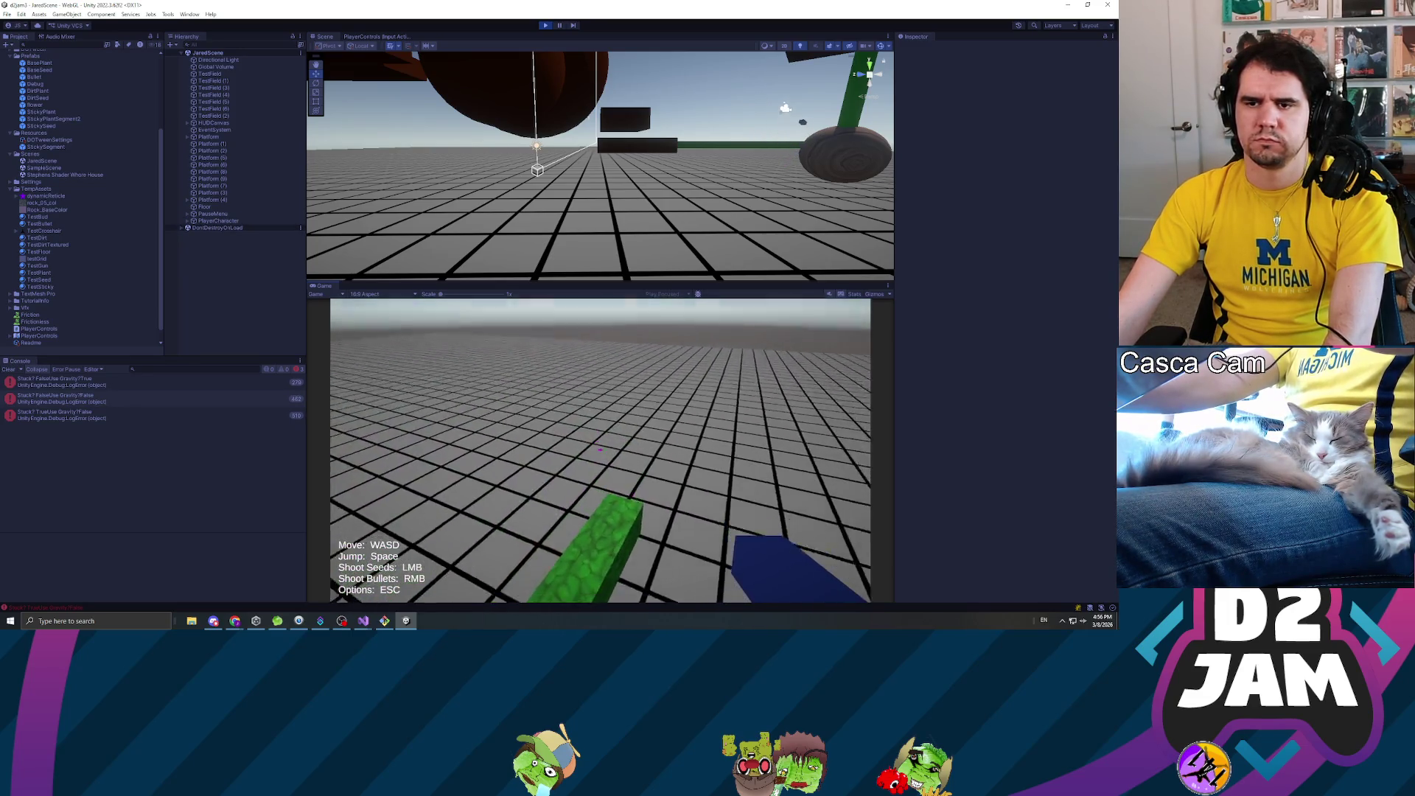
key(s)
key(w)
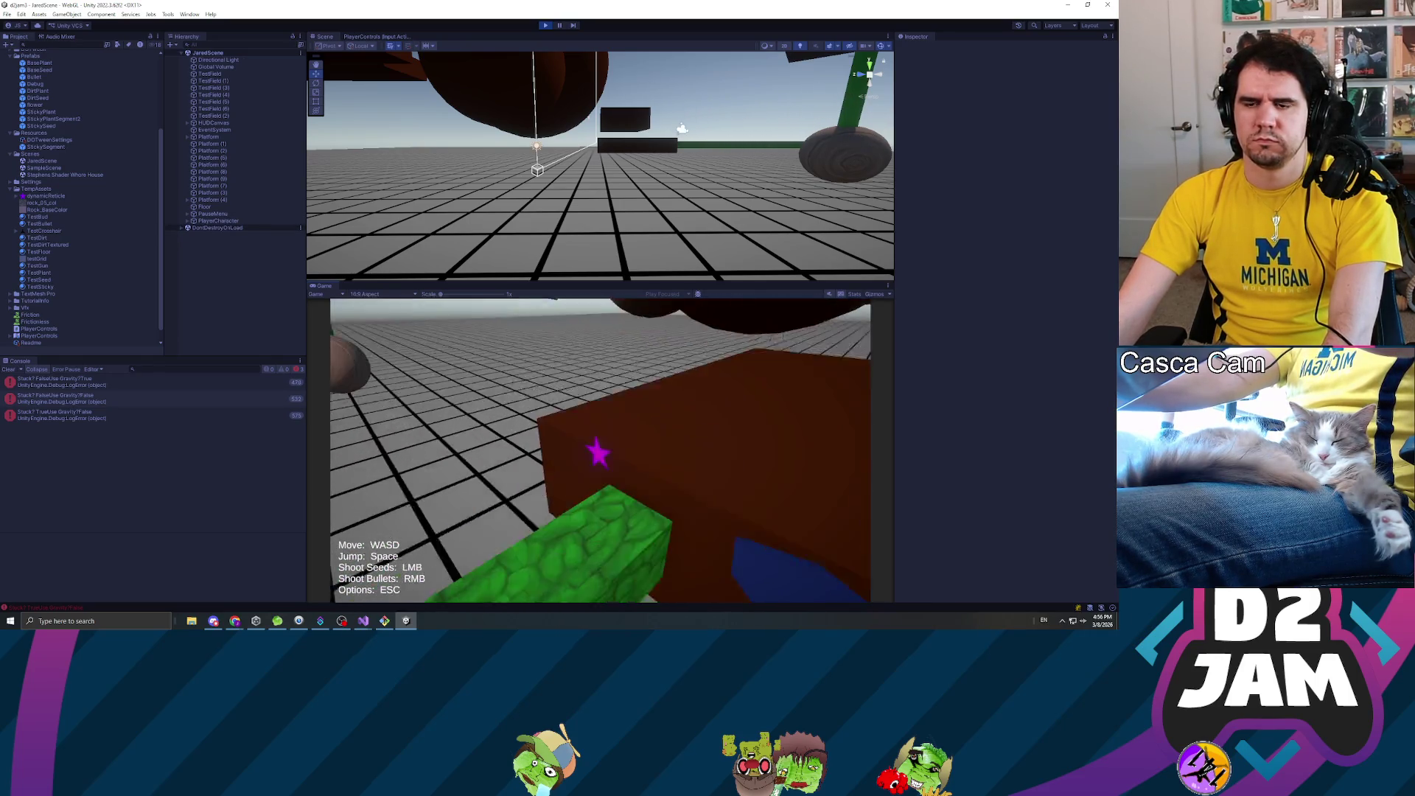
key(d)
key(w)
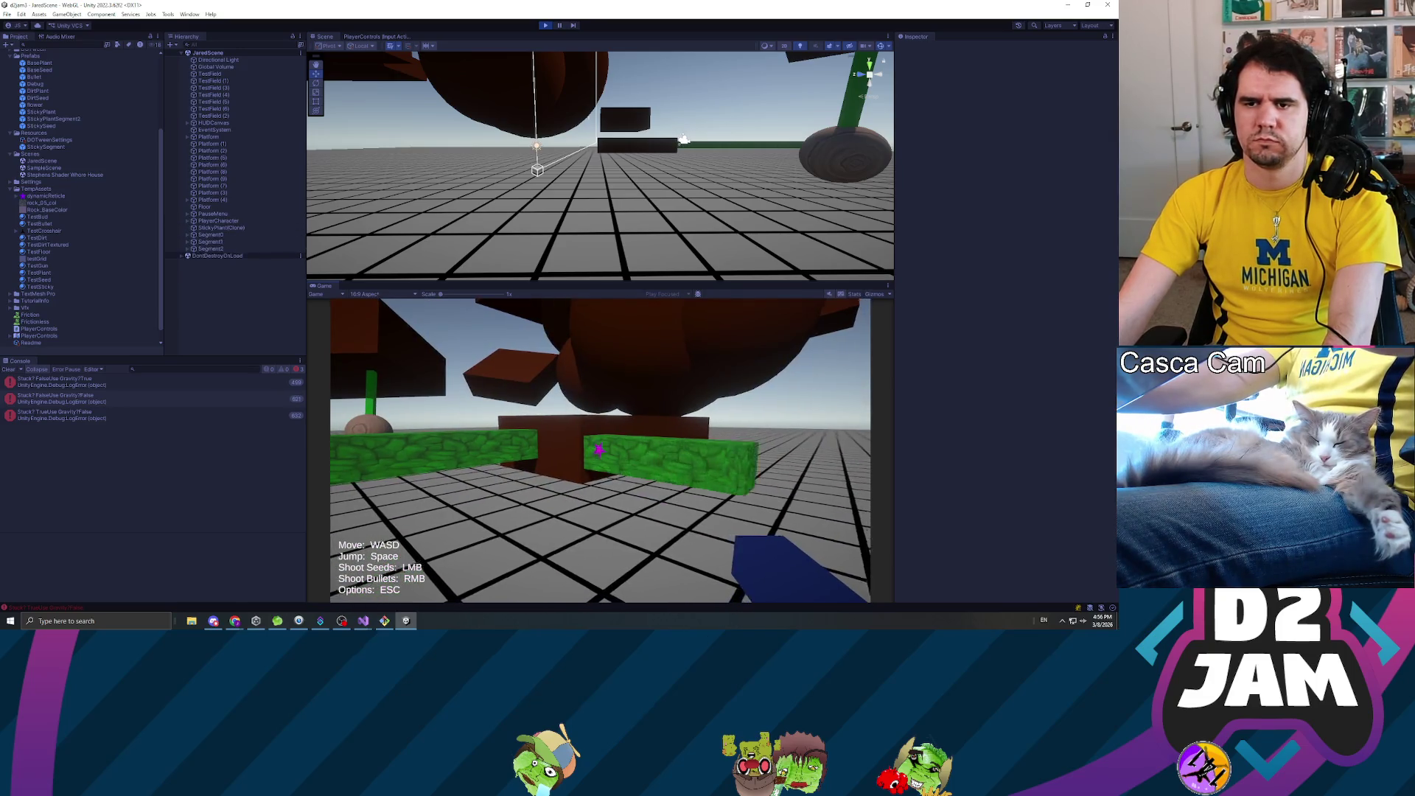
key(w)
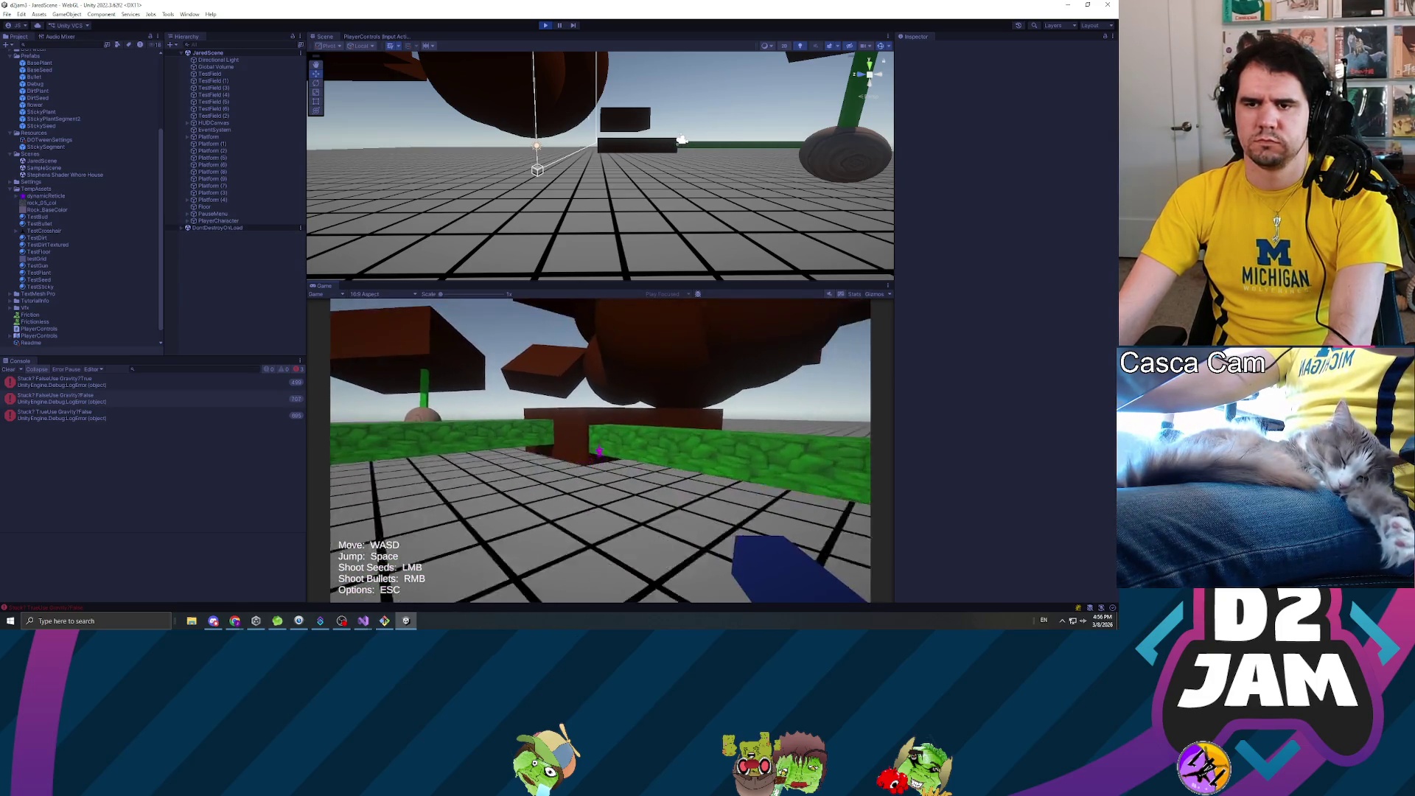
key(w)
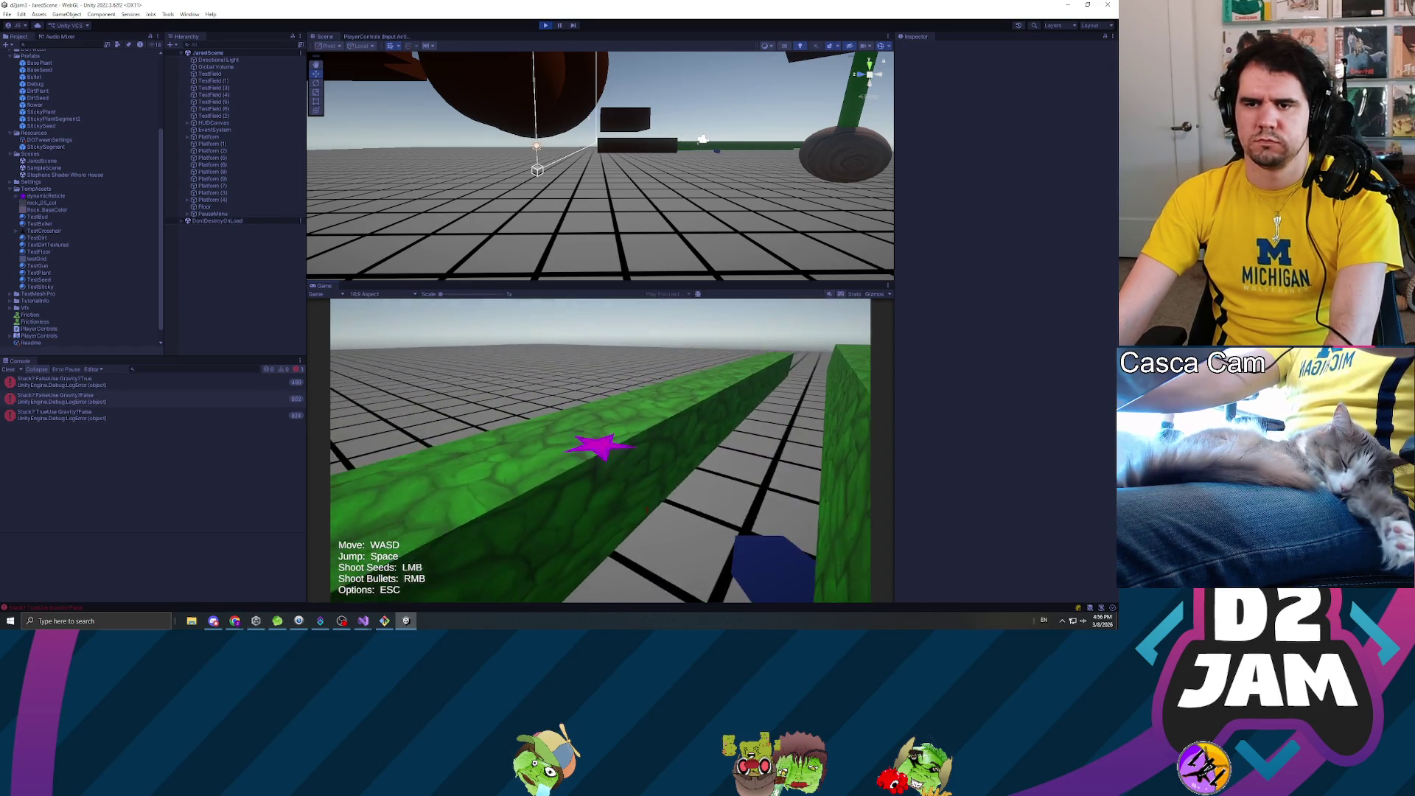
- Reload the scene, grow a plant on the brown block, jump up to climb it, and shoot another seed
key(r)
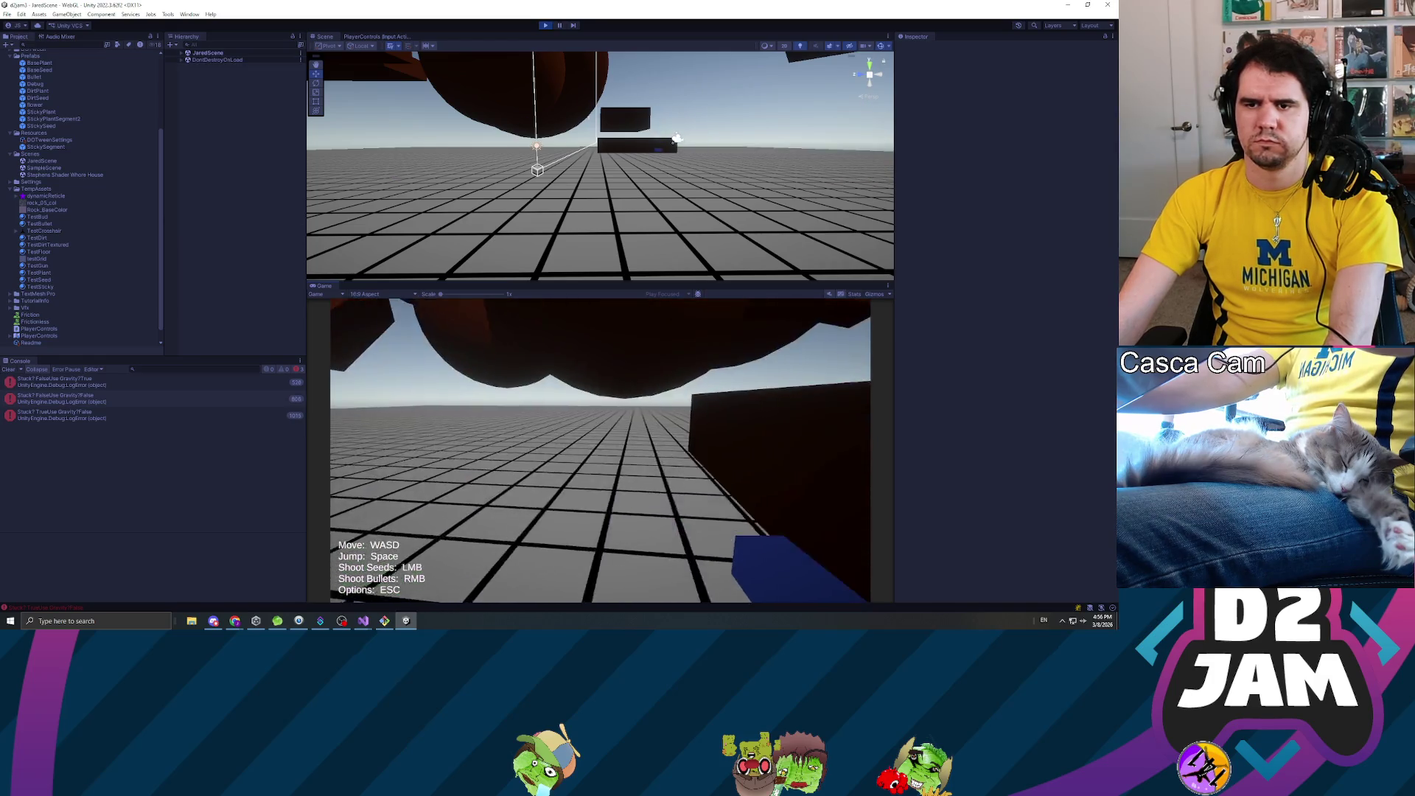
click(600, 450)
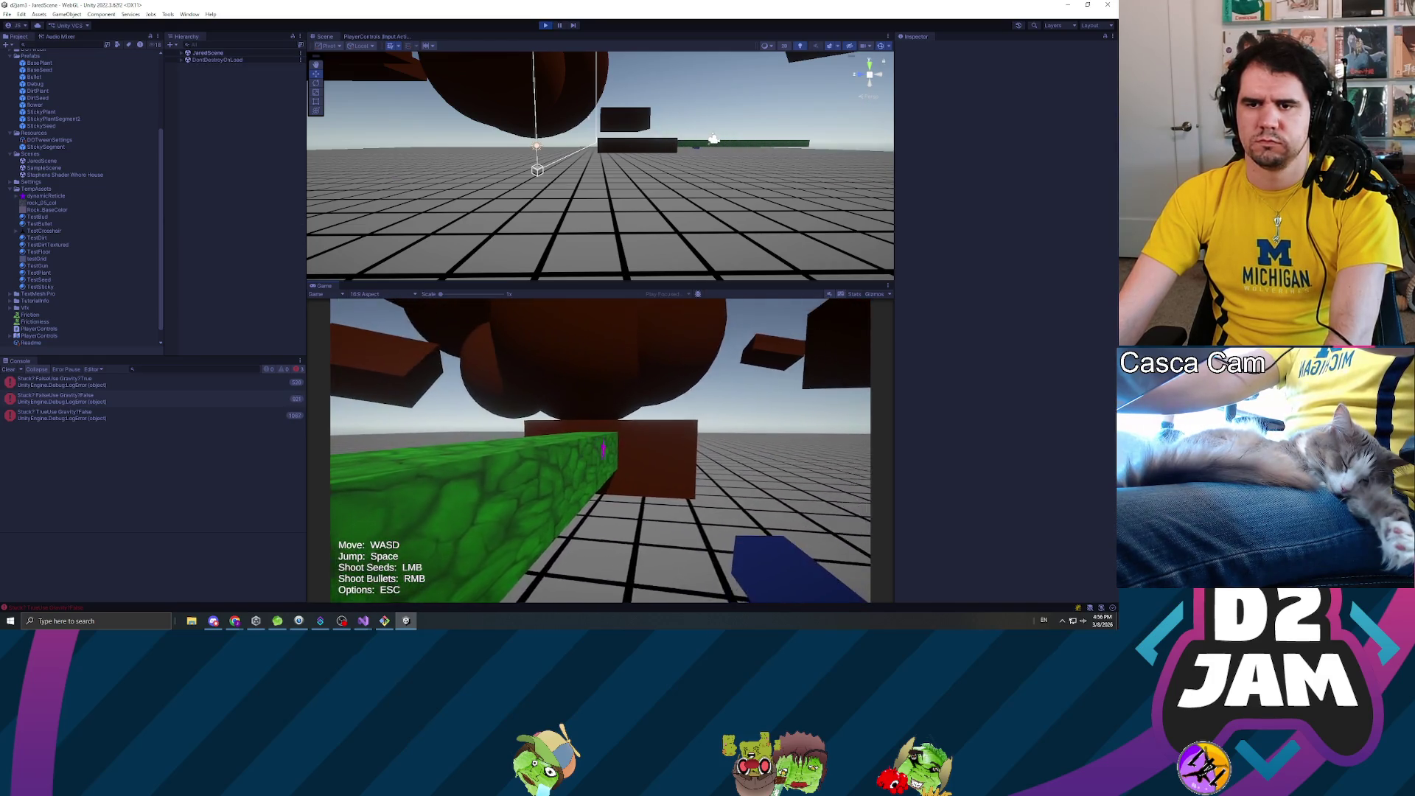
key(w)
key(space)
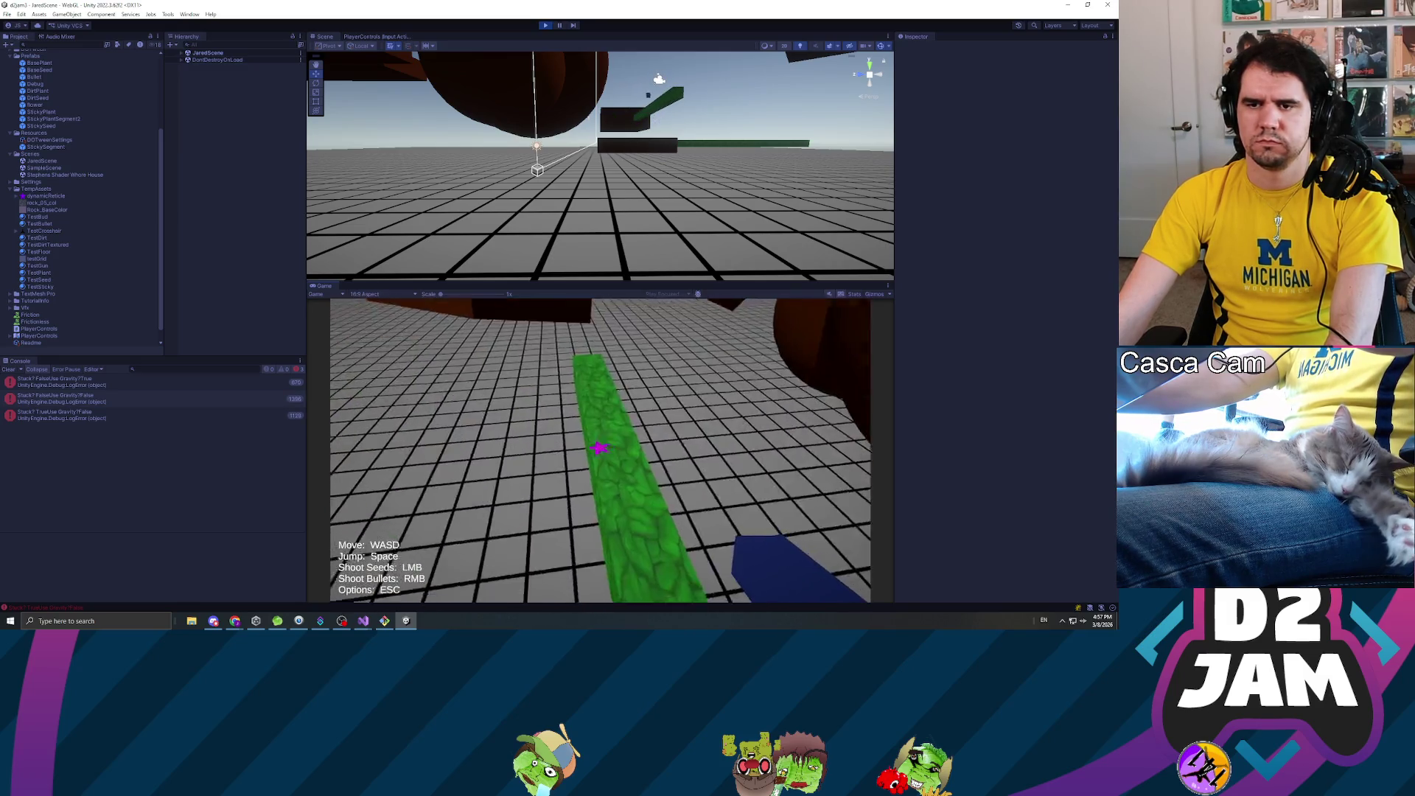
key(space)
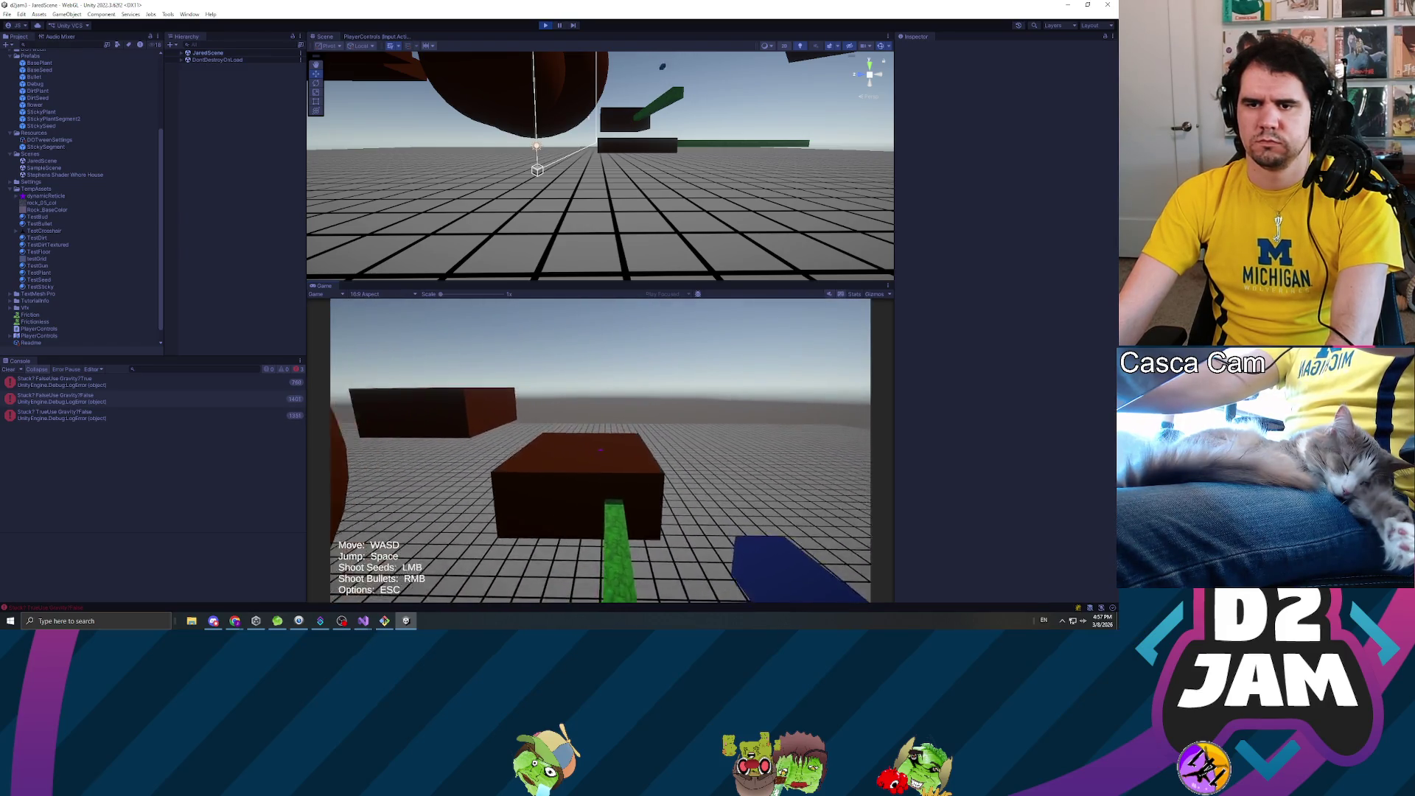
click(600, 453)
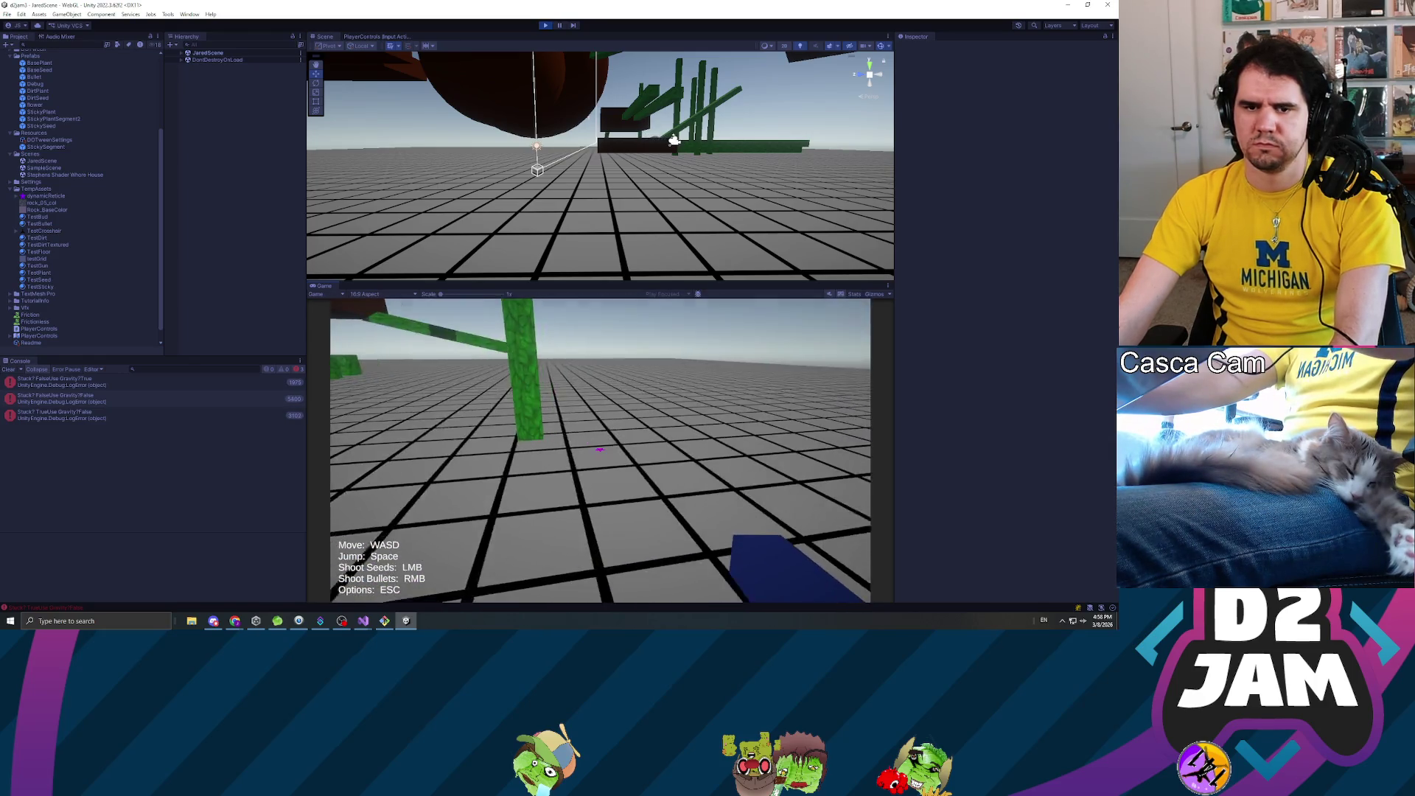
- Pause the running game and exit Play mode back to the editor
key(Escape)
click(546, 25)
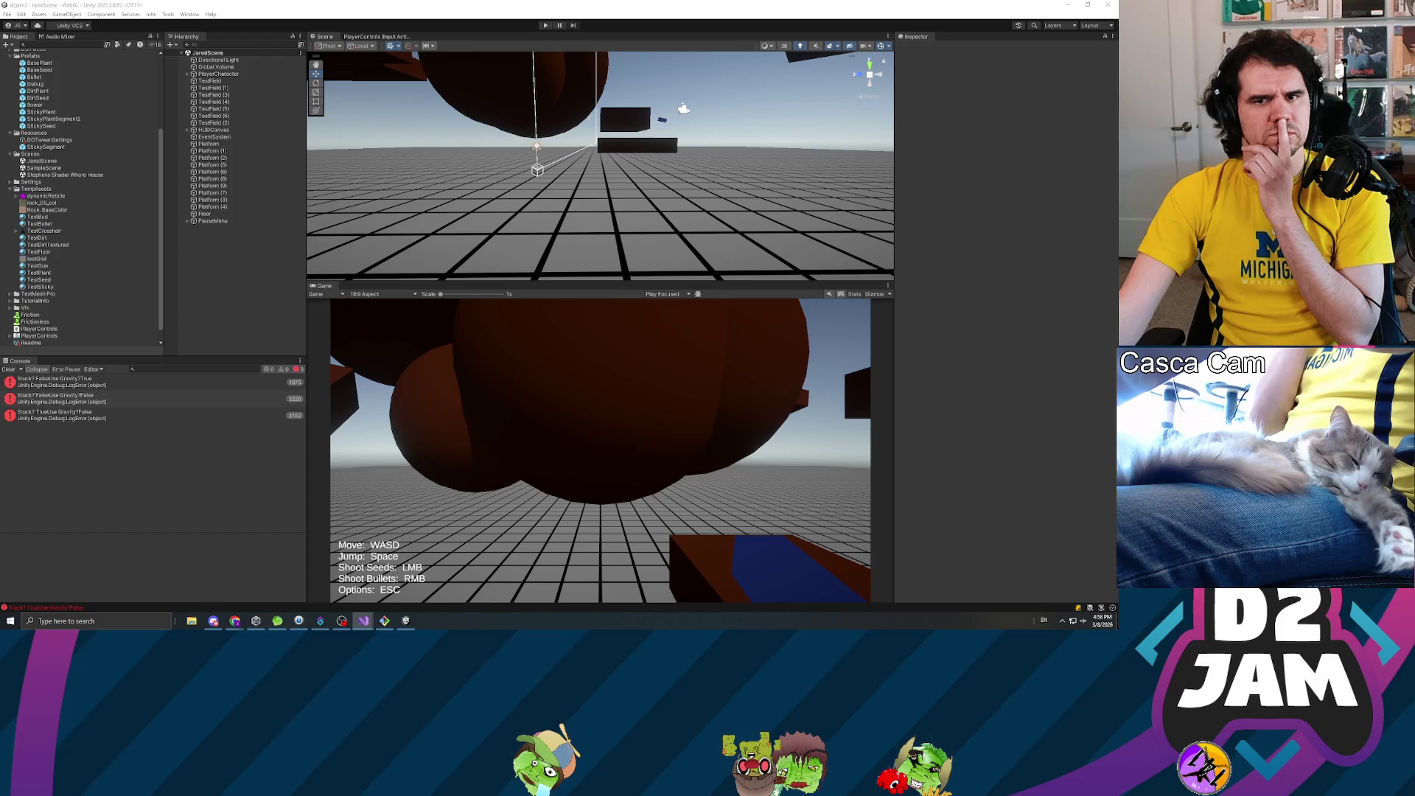
- Inspect the Platform (7) object's components, then clear the selection
click(215, 192)
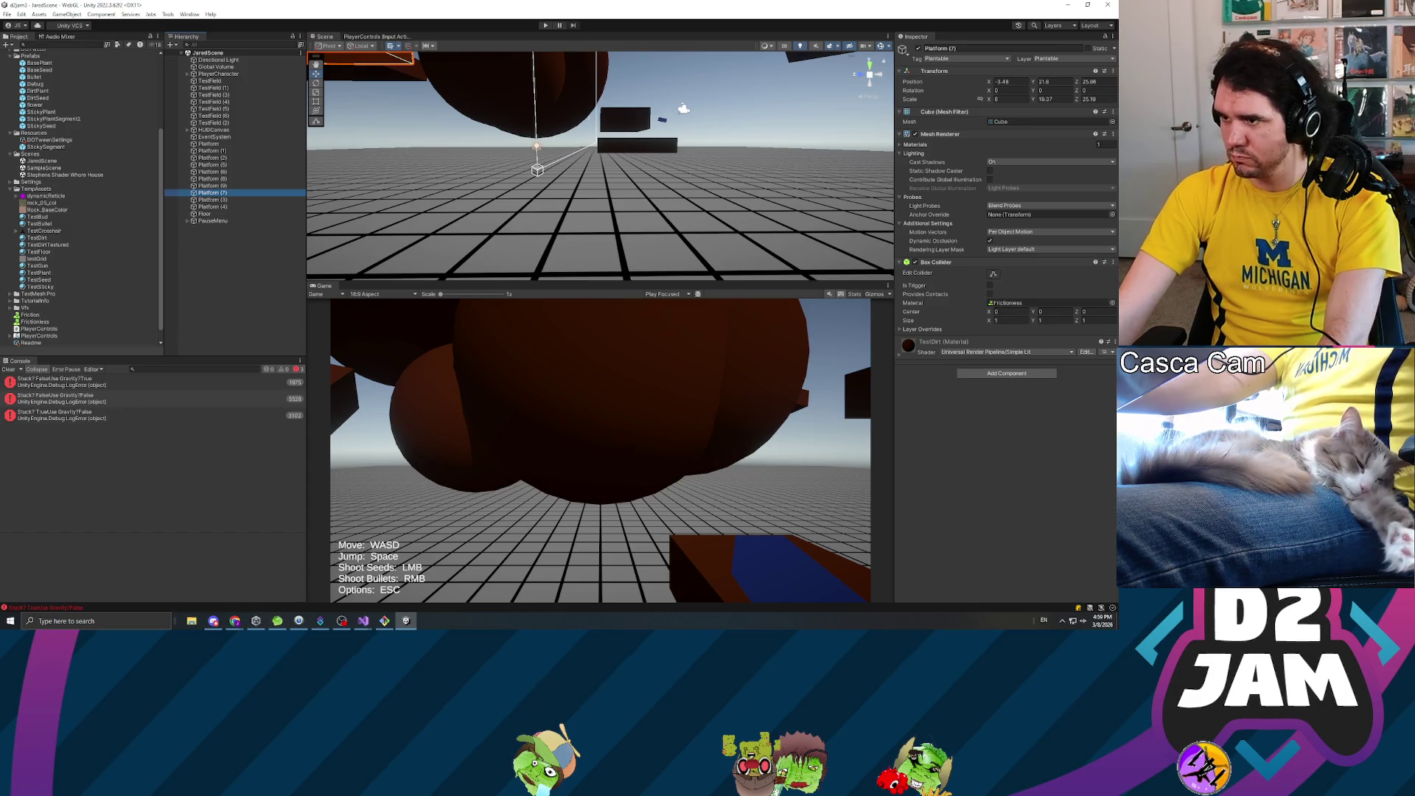
key(alt+Tab)
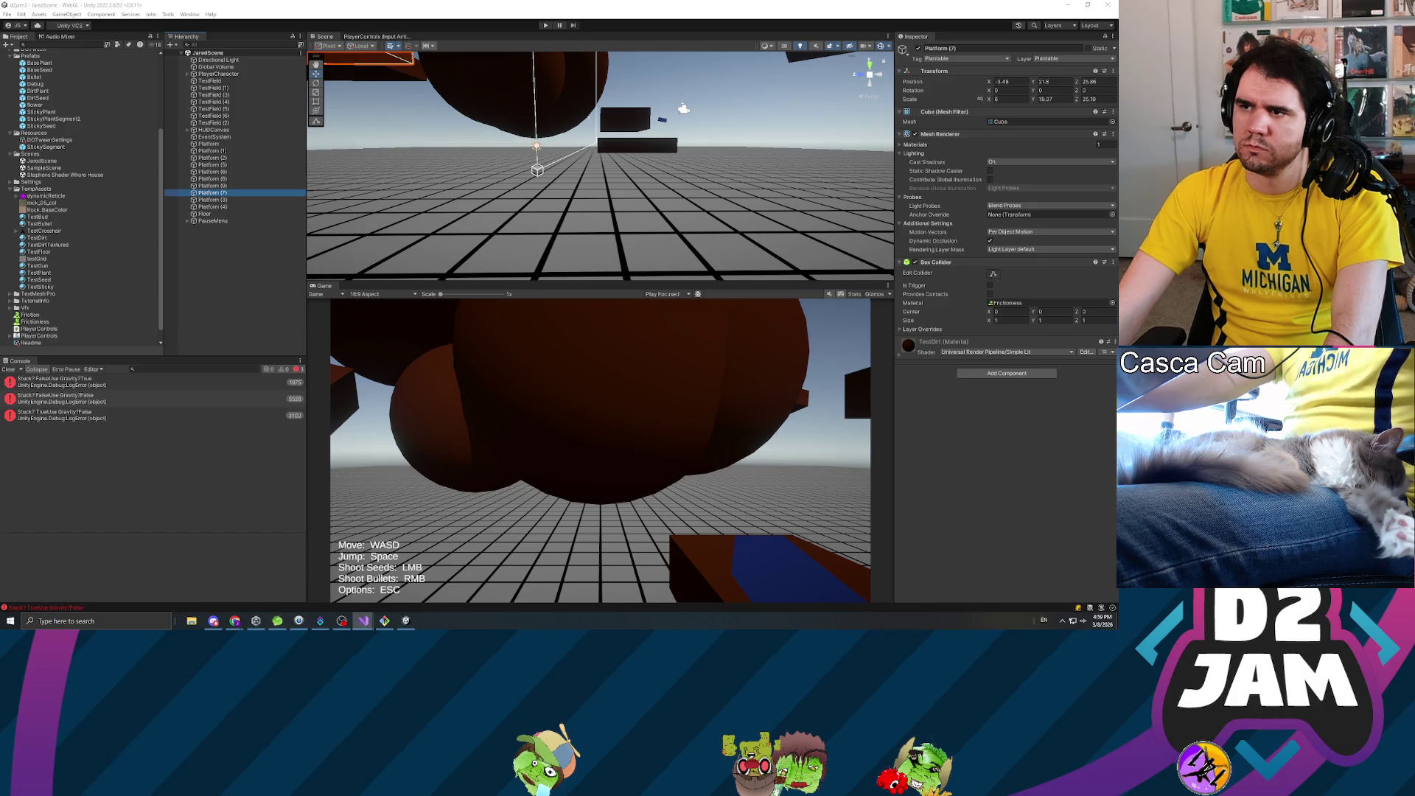
click(260, 270)
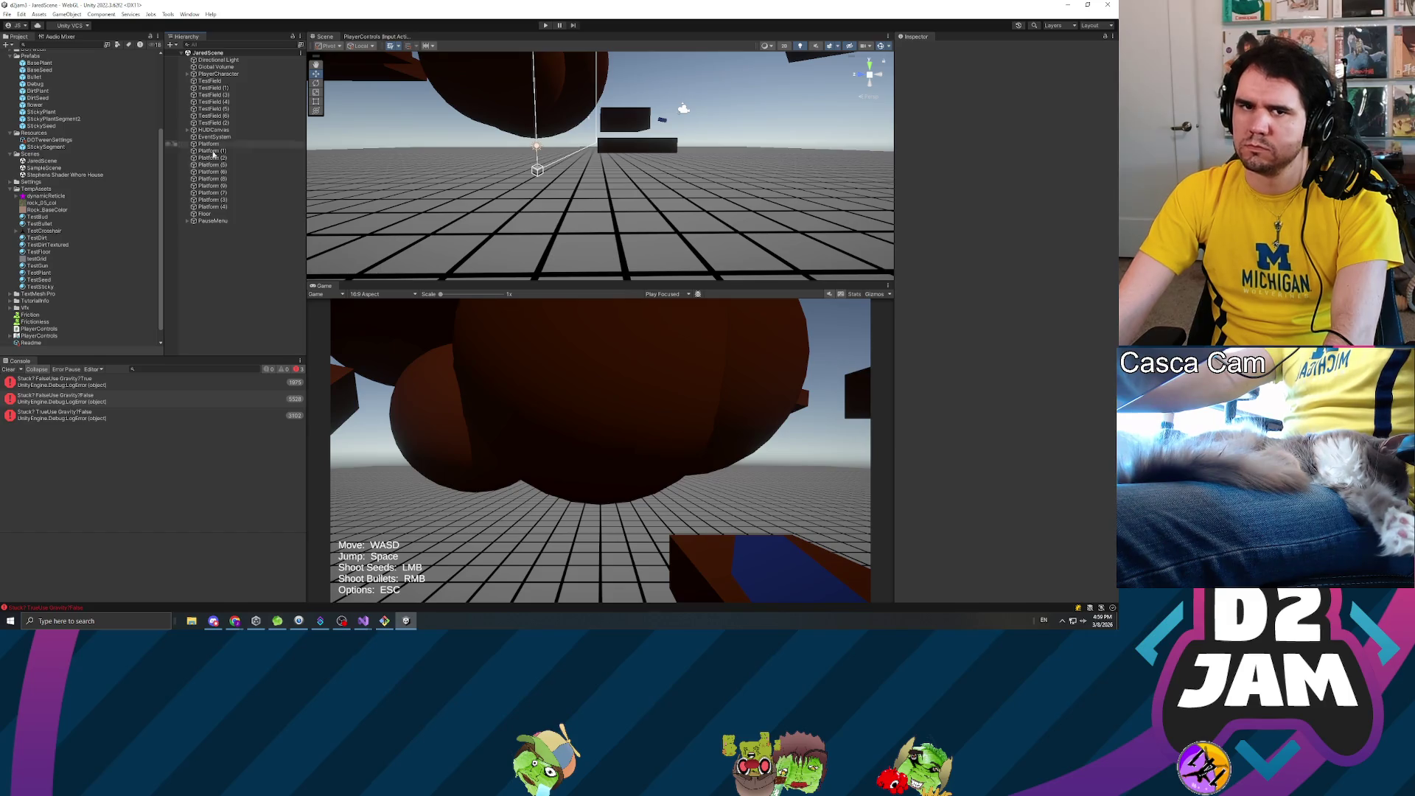
- Check the dynamicReticle texture and TestBullet material, view the second console error, and start the game
click(45, 196)
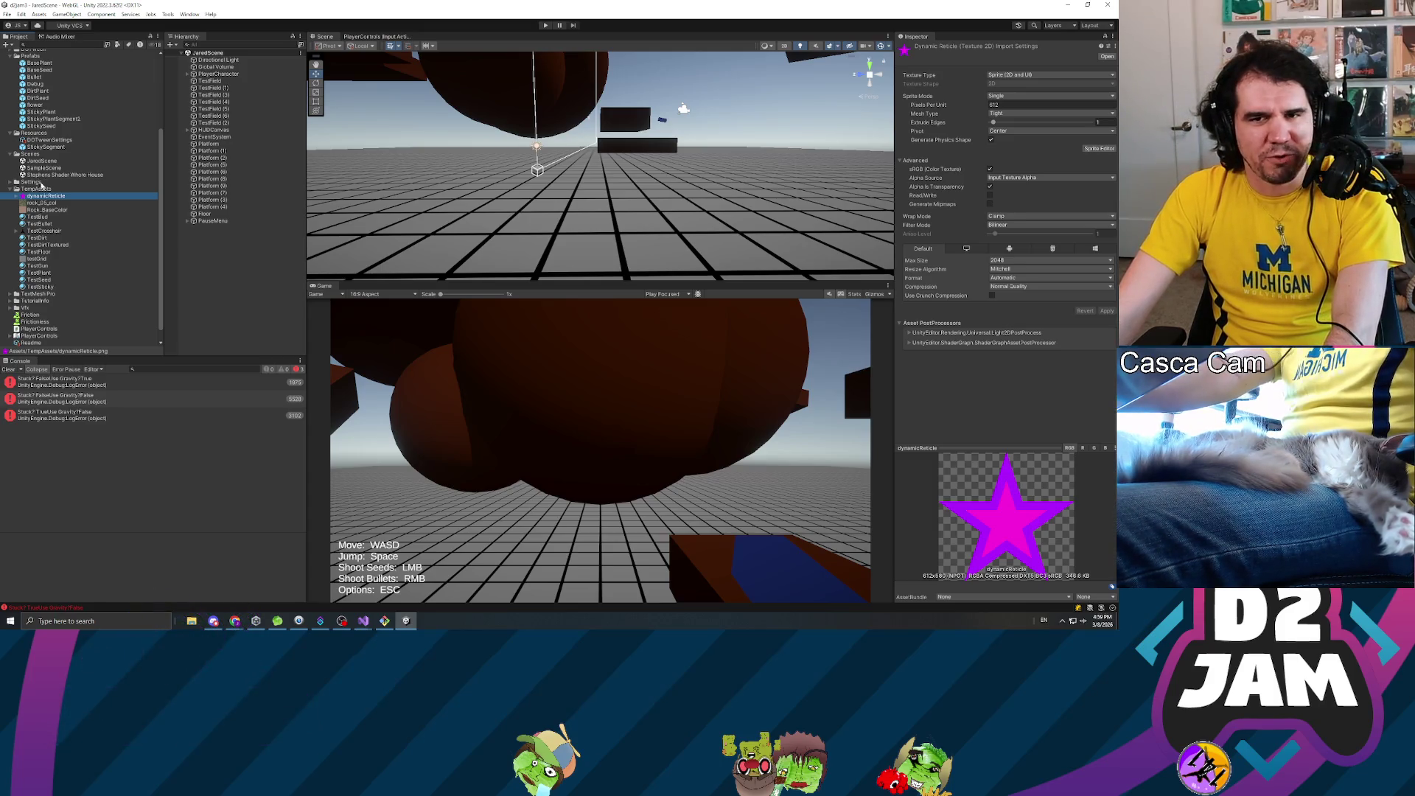
click(44, 224)
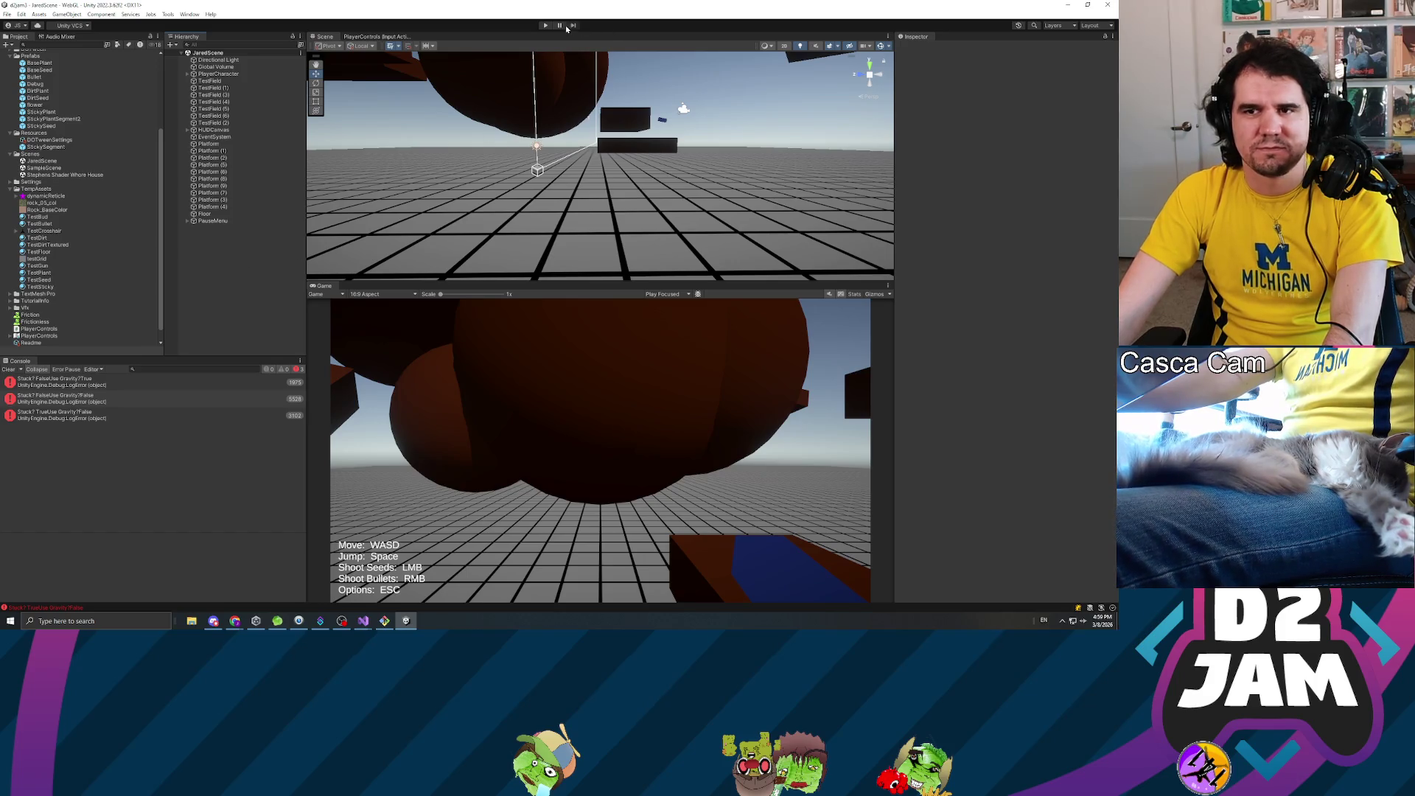
double_click(89, 402)
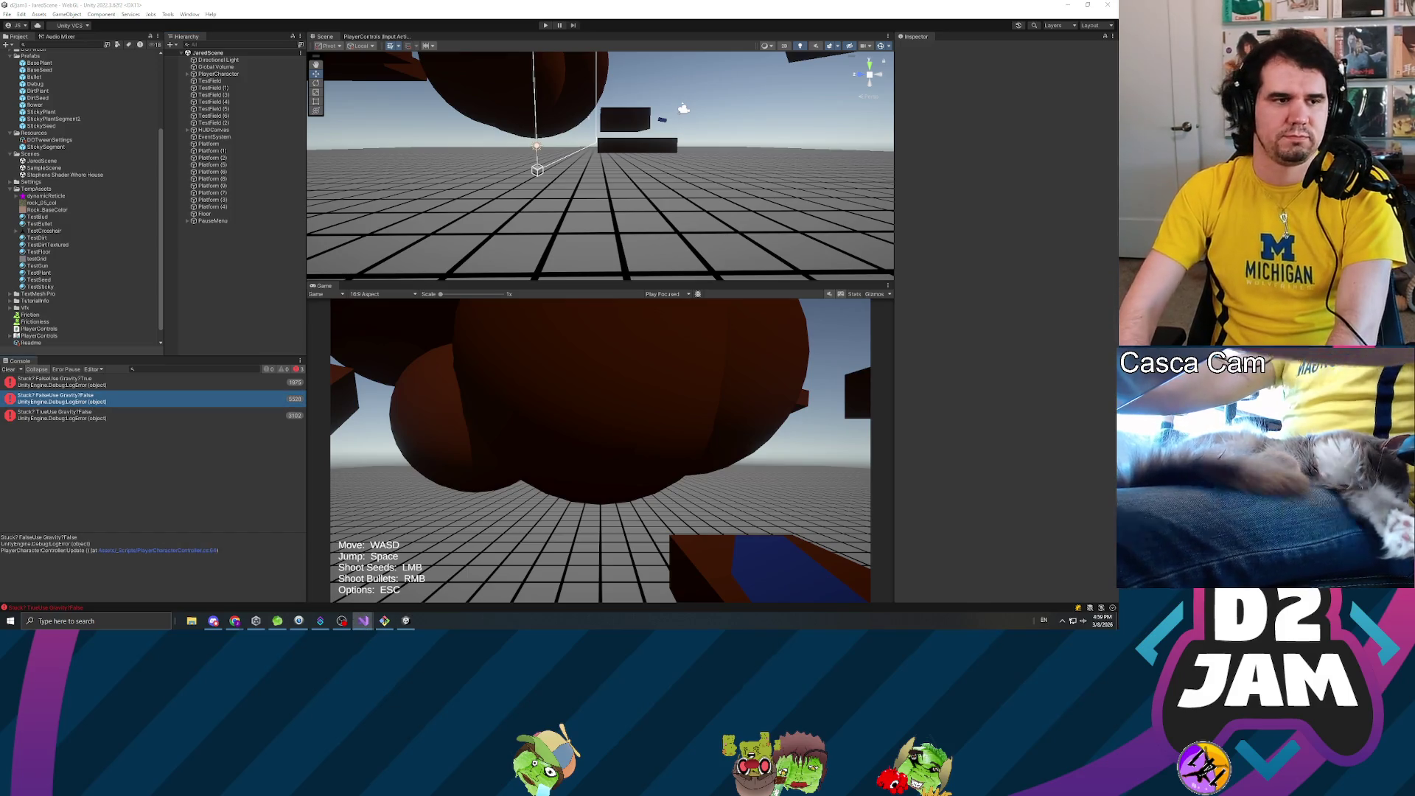
click(504, 89)
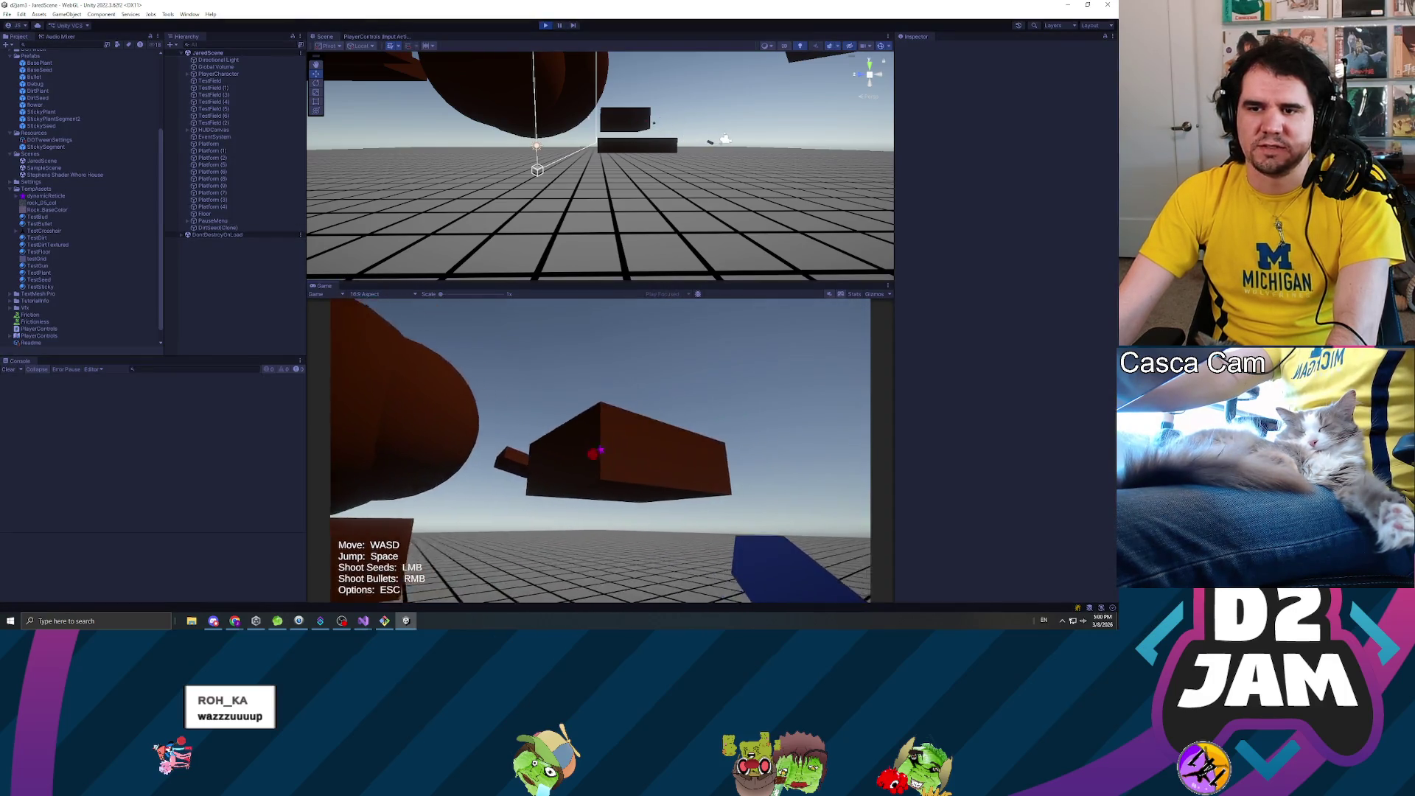
- Shoot three seeds at the brown platforms to grow plants, then stop play mode with Ctrl+P
click(600, 449)
click(601, 449)
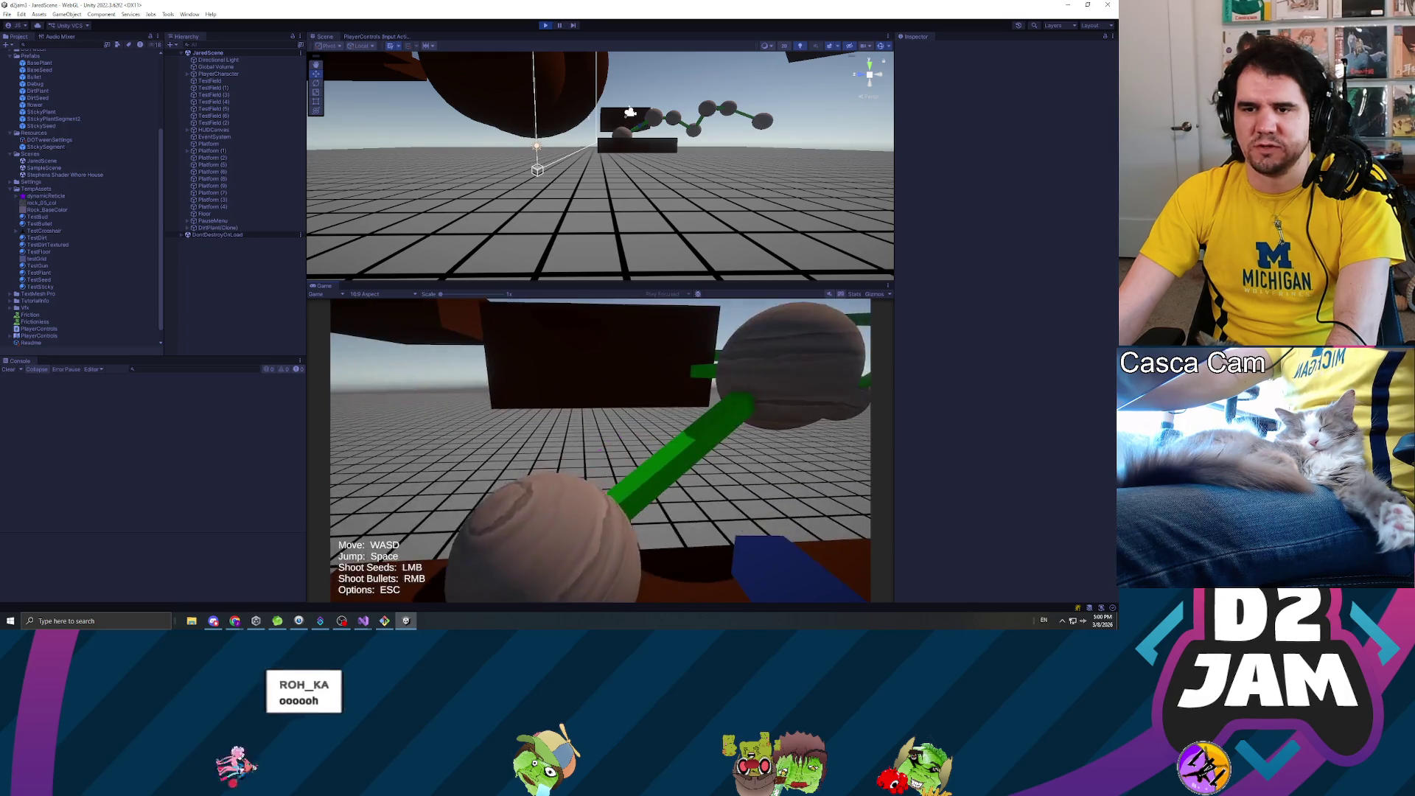
click(600, 450)
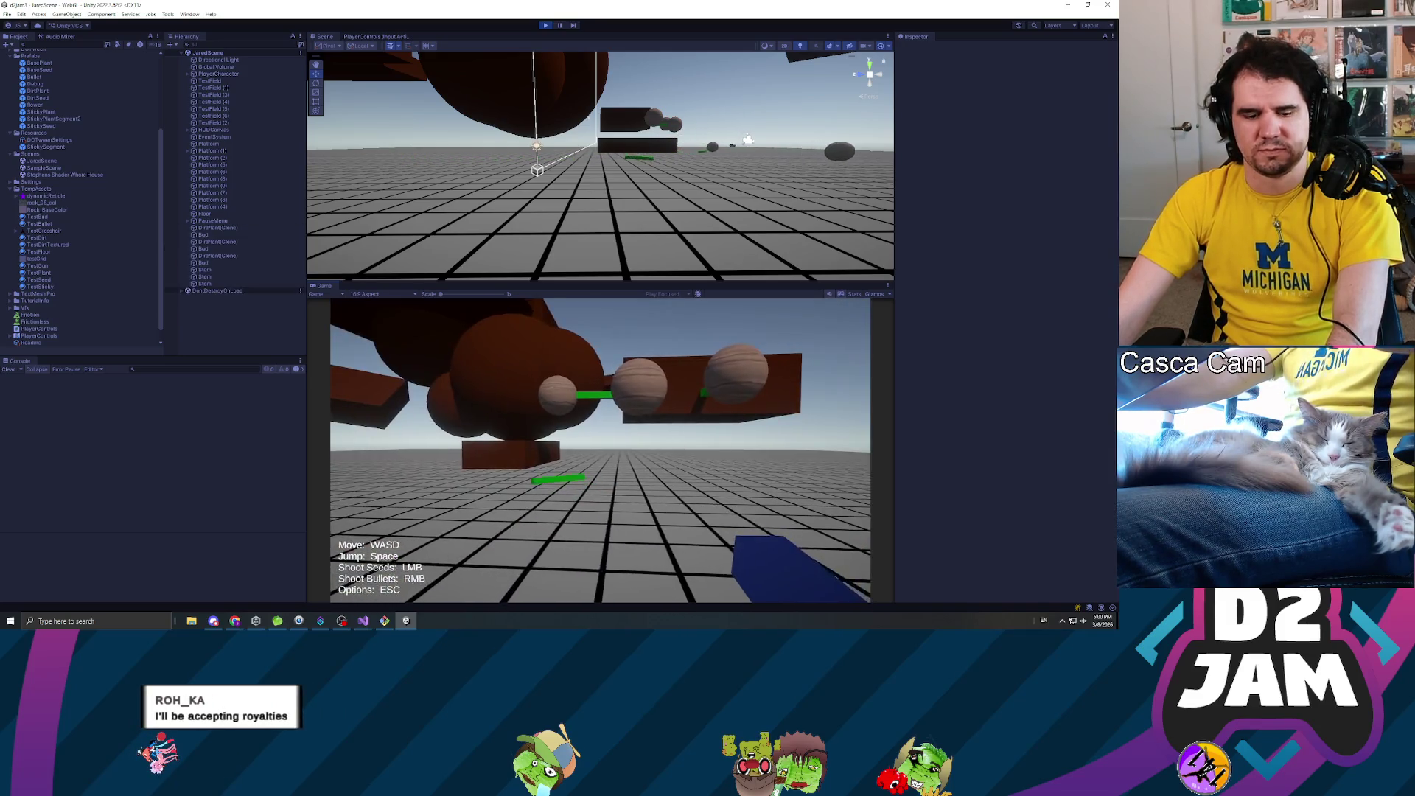
key(Escape)
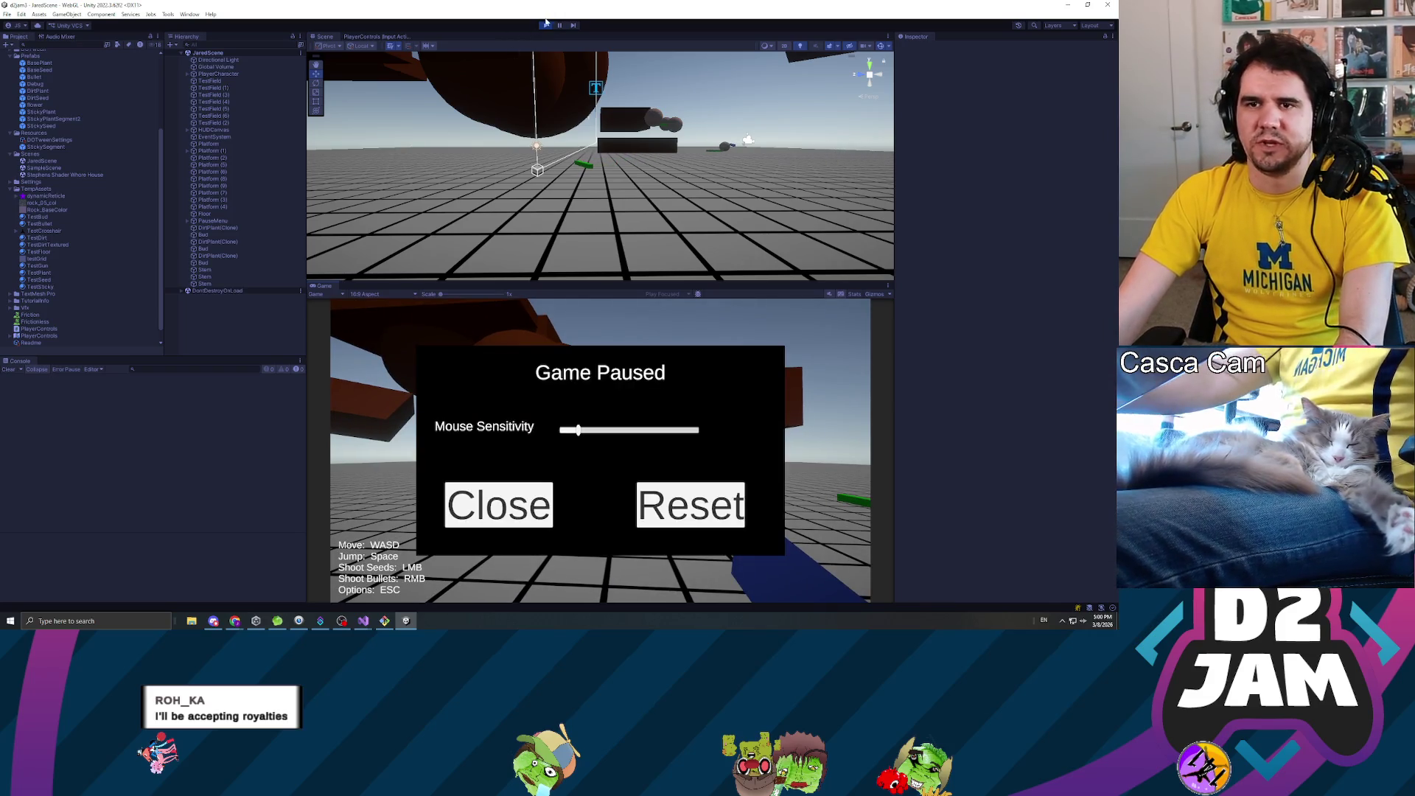
key(Escape)
key(ctrl+p)
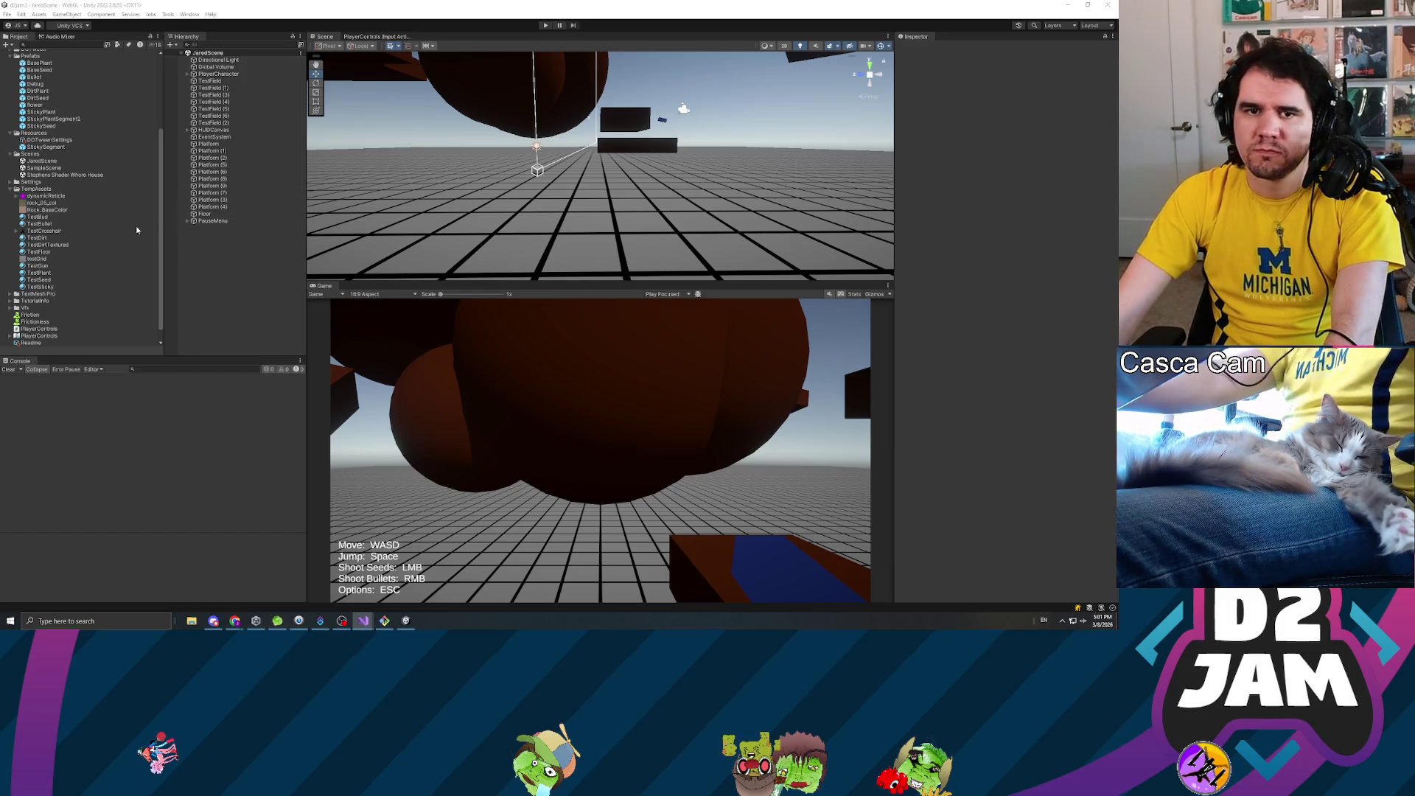
- Look over the StickyPlant prefab in the Prefabs folder
scroll(51, 145, up, 5)
click(53, 161)
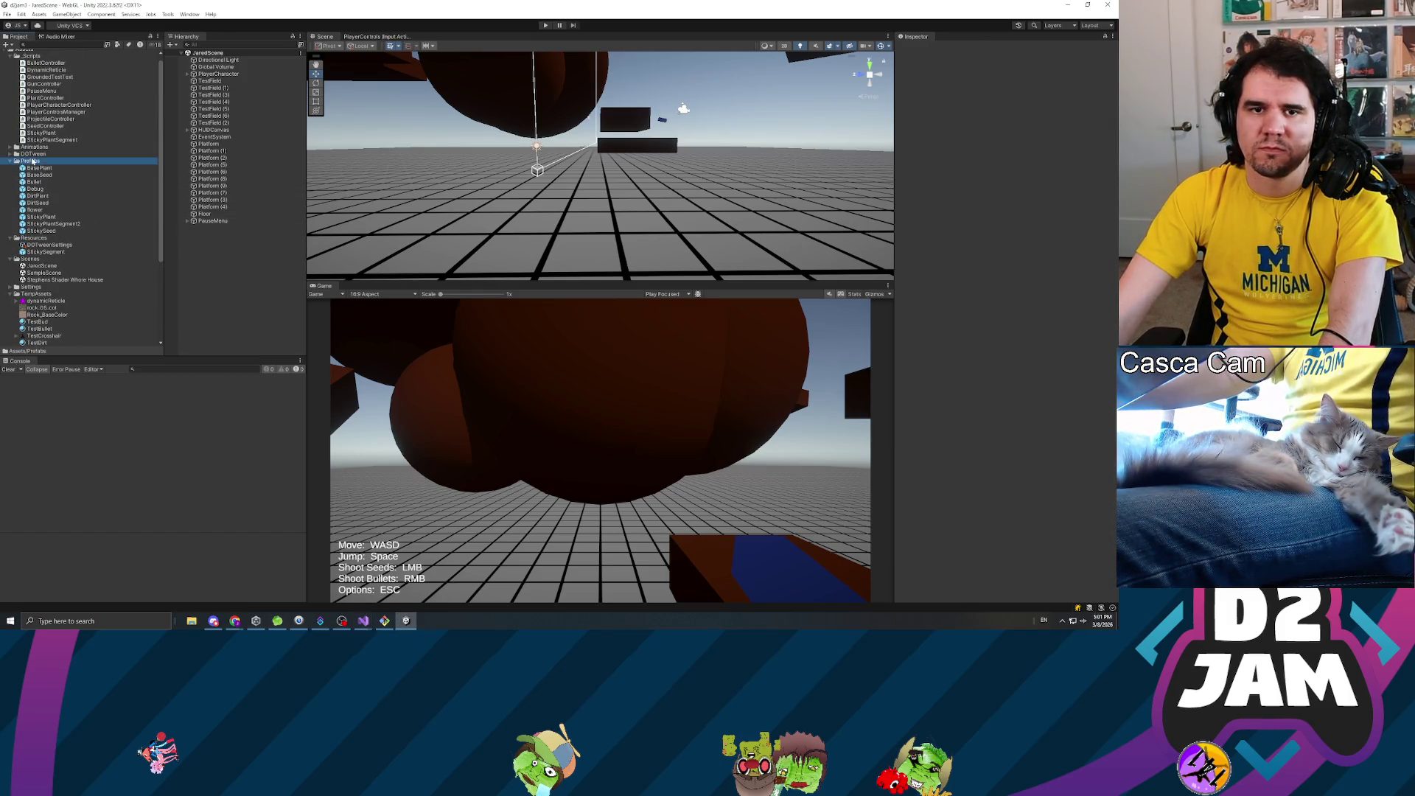
click(44, 216)
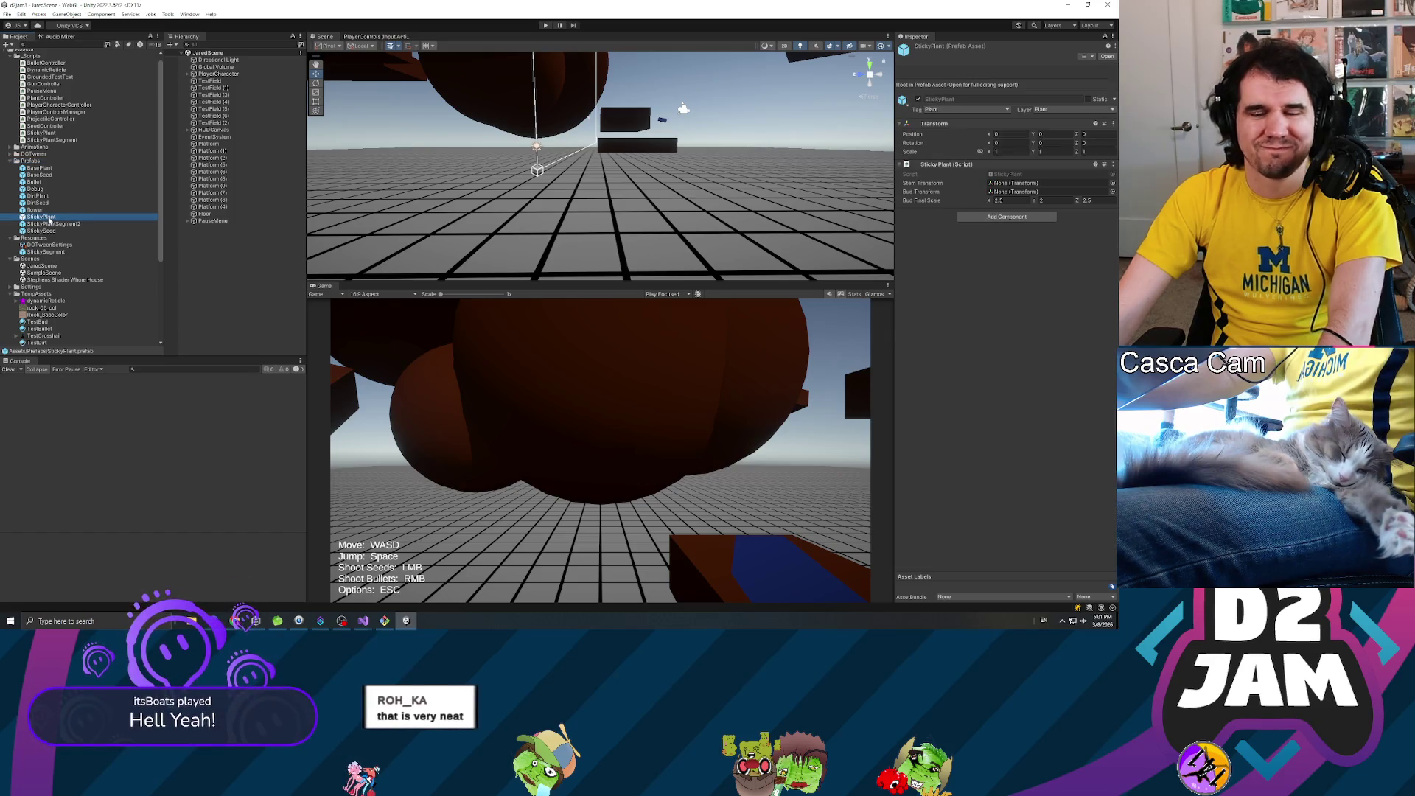
- Create a C# script named InteractableStickyPlant in the _Scripts folder
scroll(44, 140, up, 1)
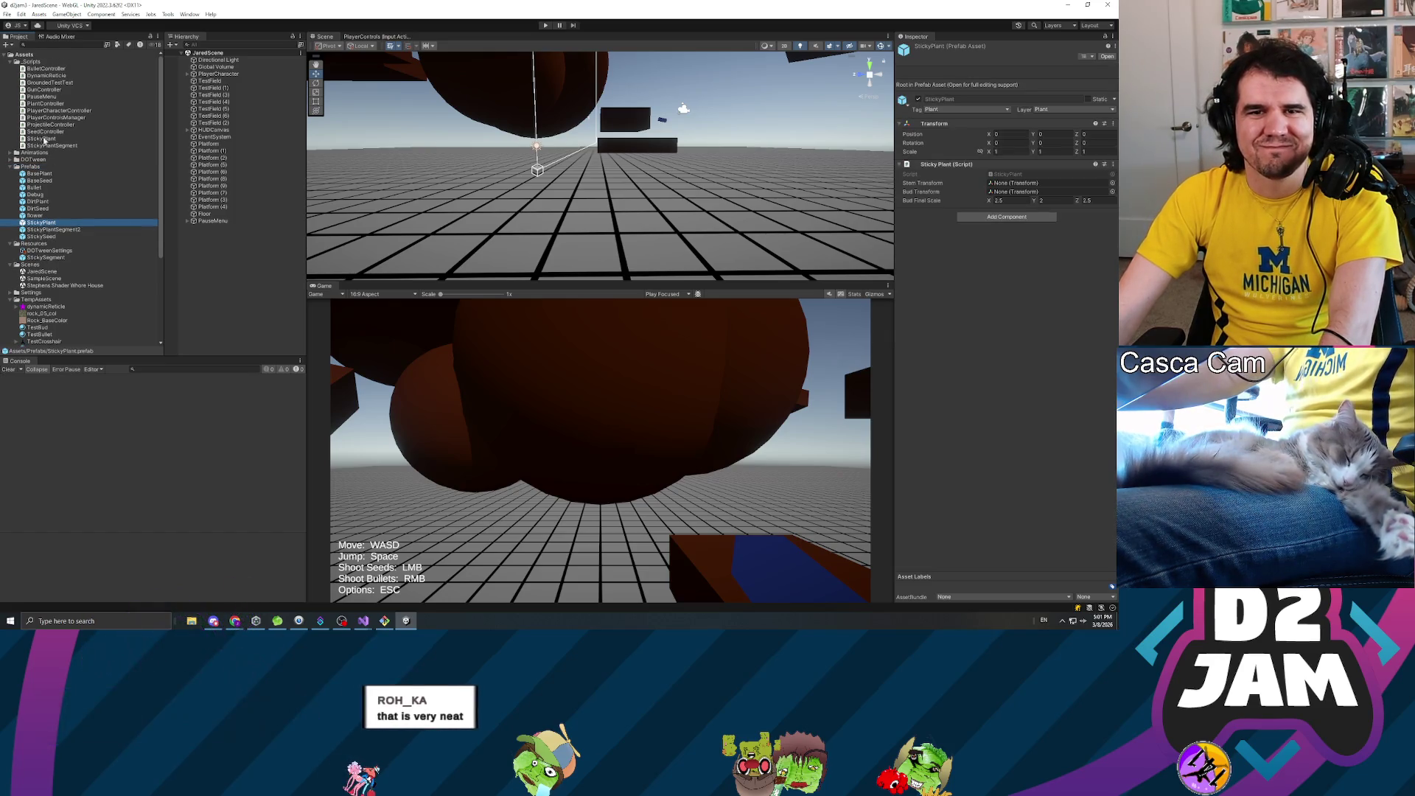
click(33, 62)
right_click(36, 63)
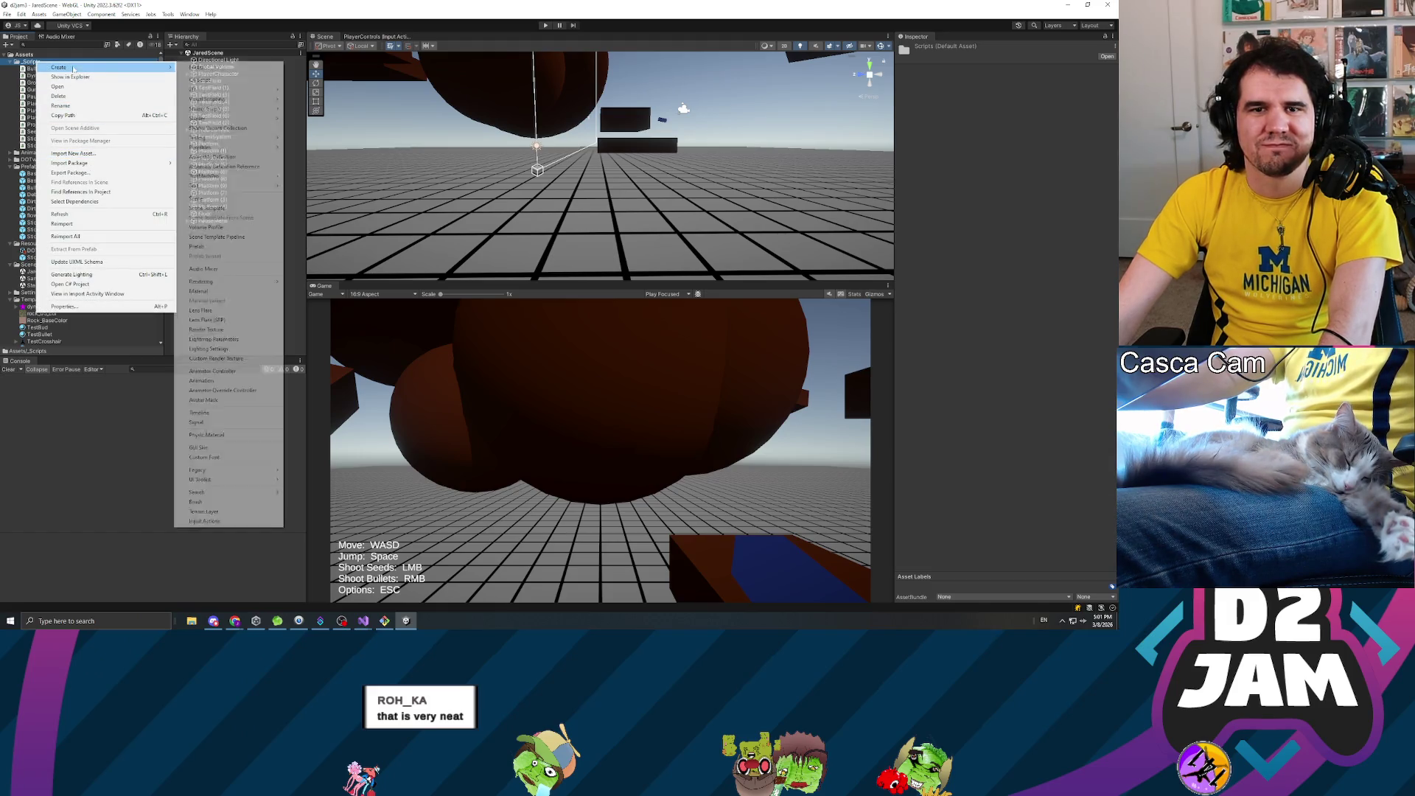
mouse_move(112, 69)
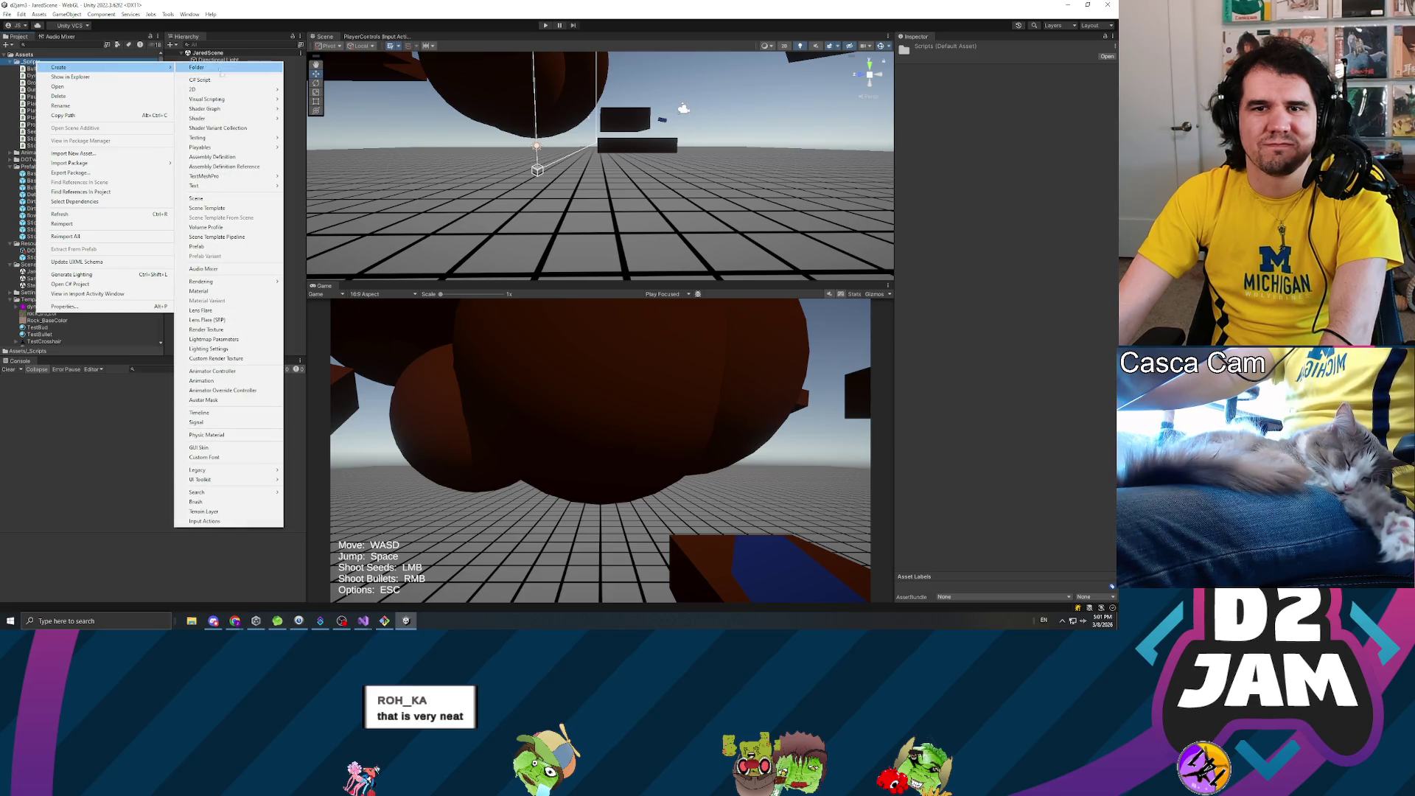
click(242, 87)
text(Interactab)
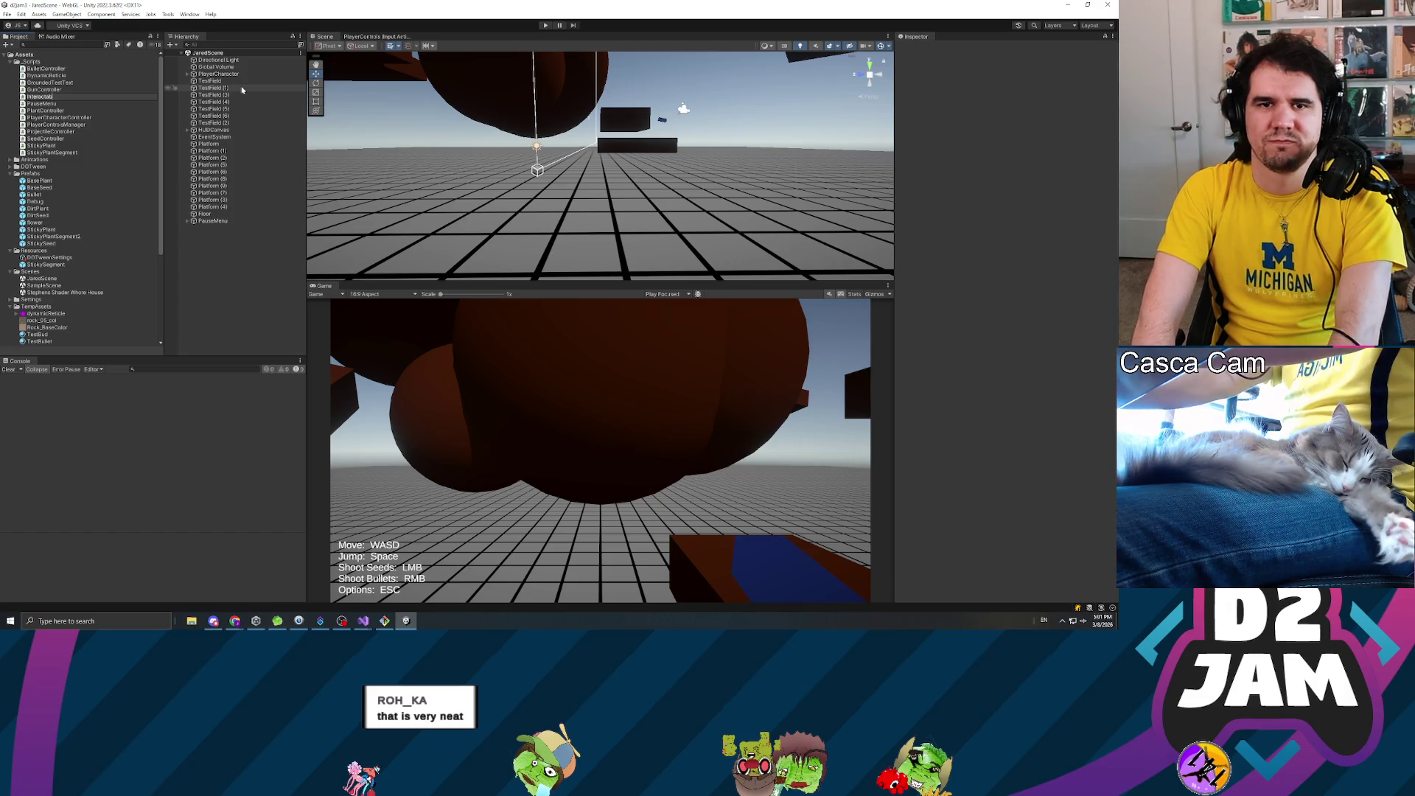
text(leStickyPlant)
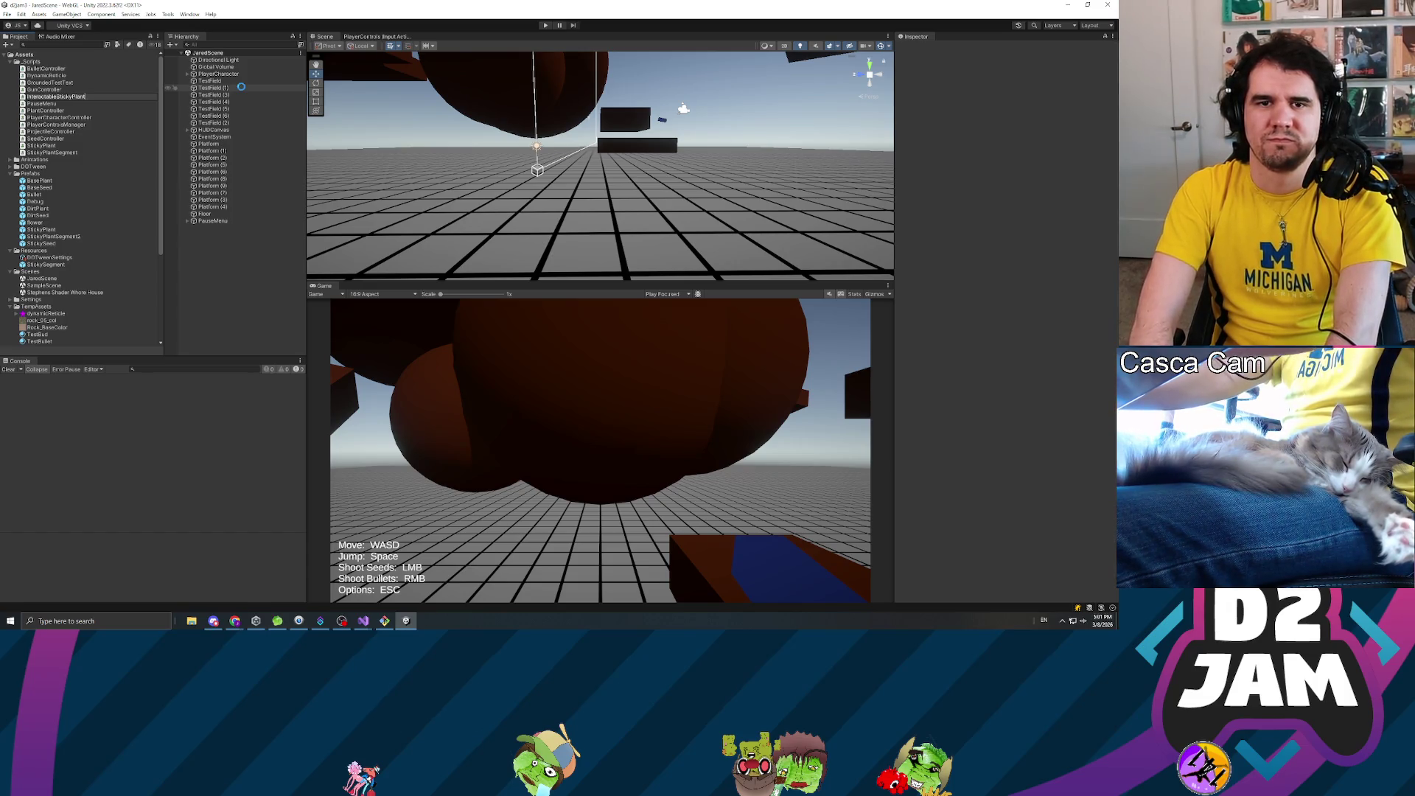
key(Return)
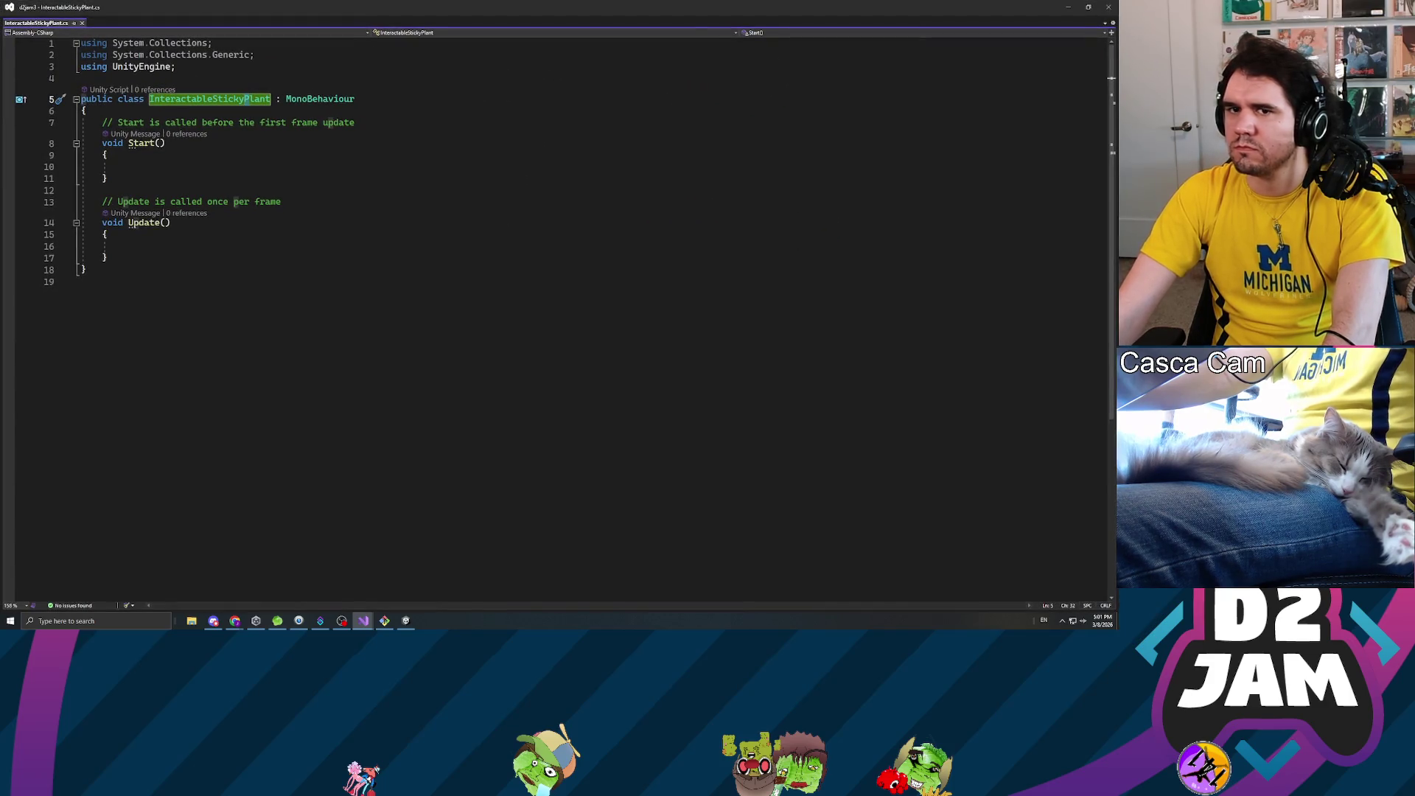
- Replace MonoBehaviour with PlantController as the base class of InteractableStickyPlant
double_click(320, 98)
text(Plant)
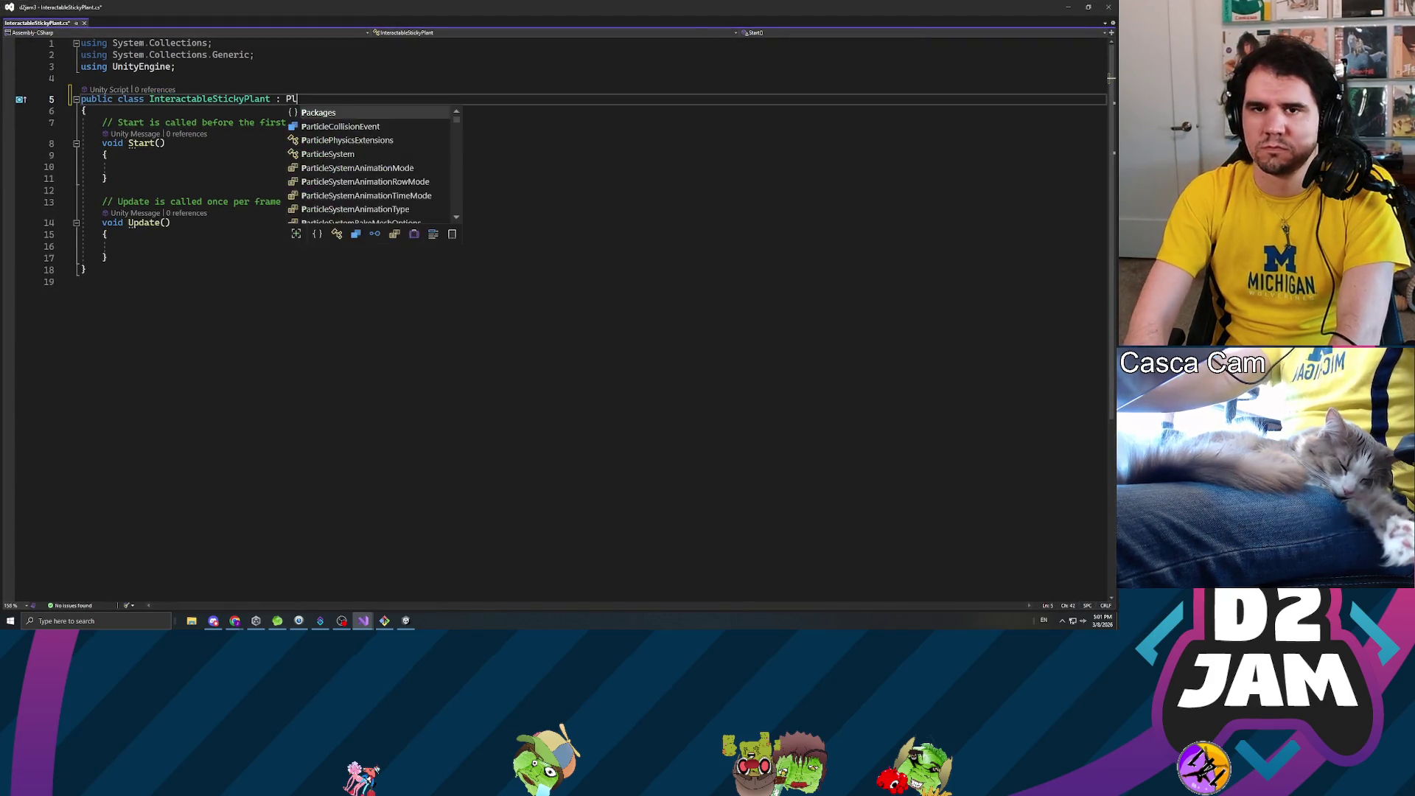
text(Controll)
key(Tab)
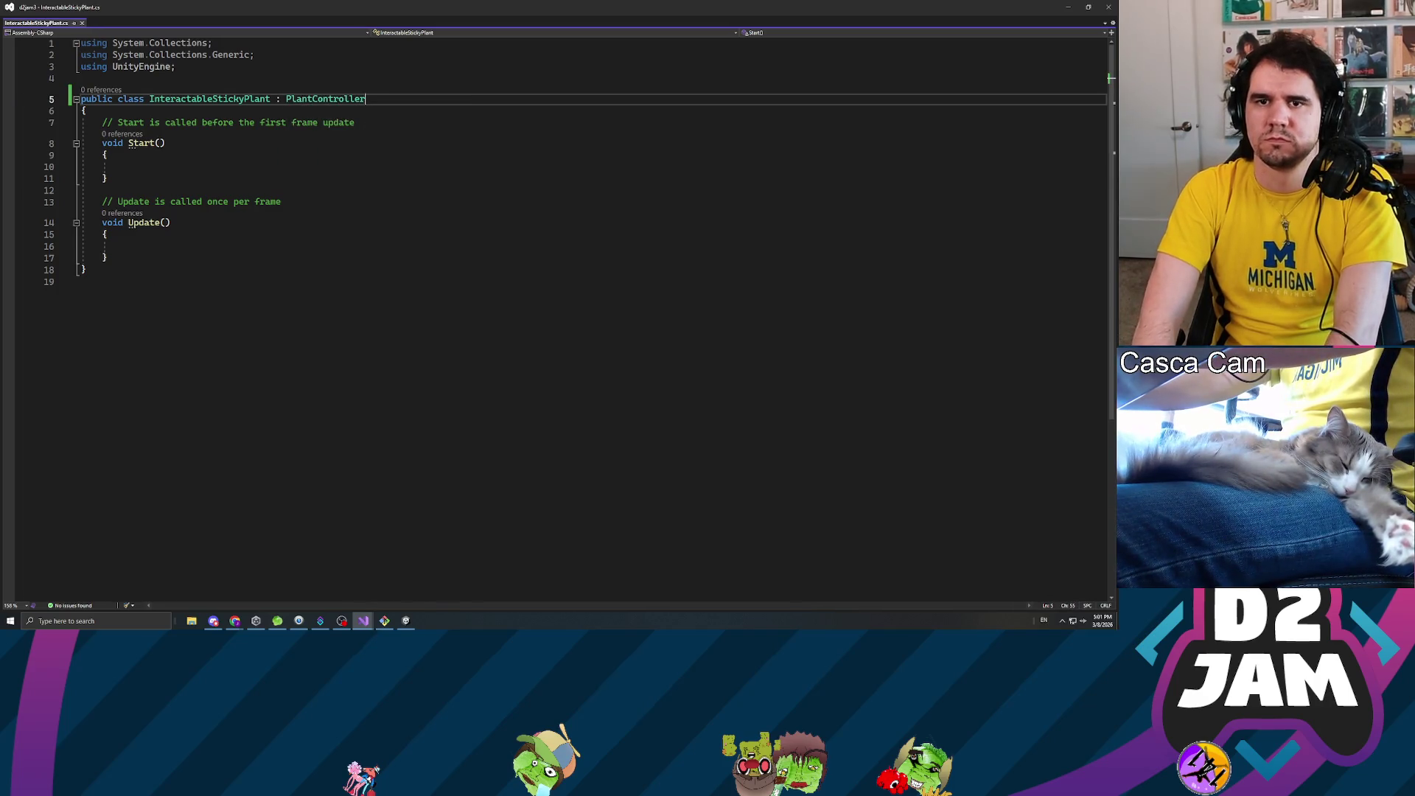
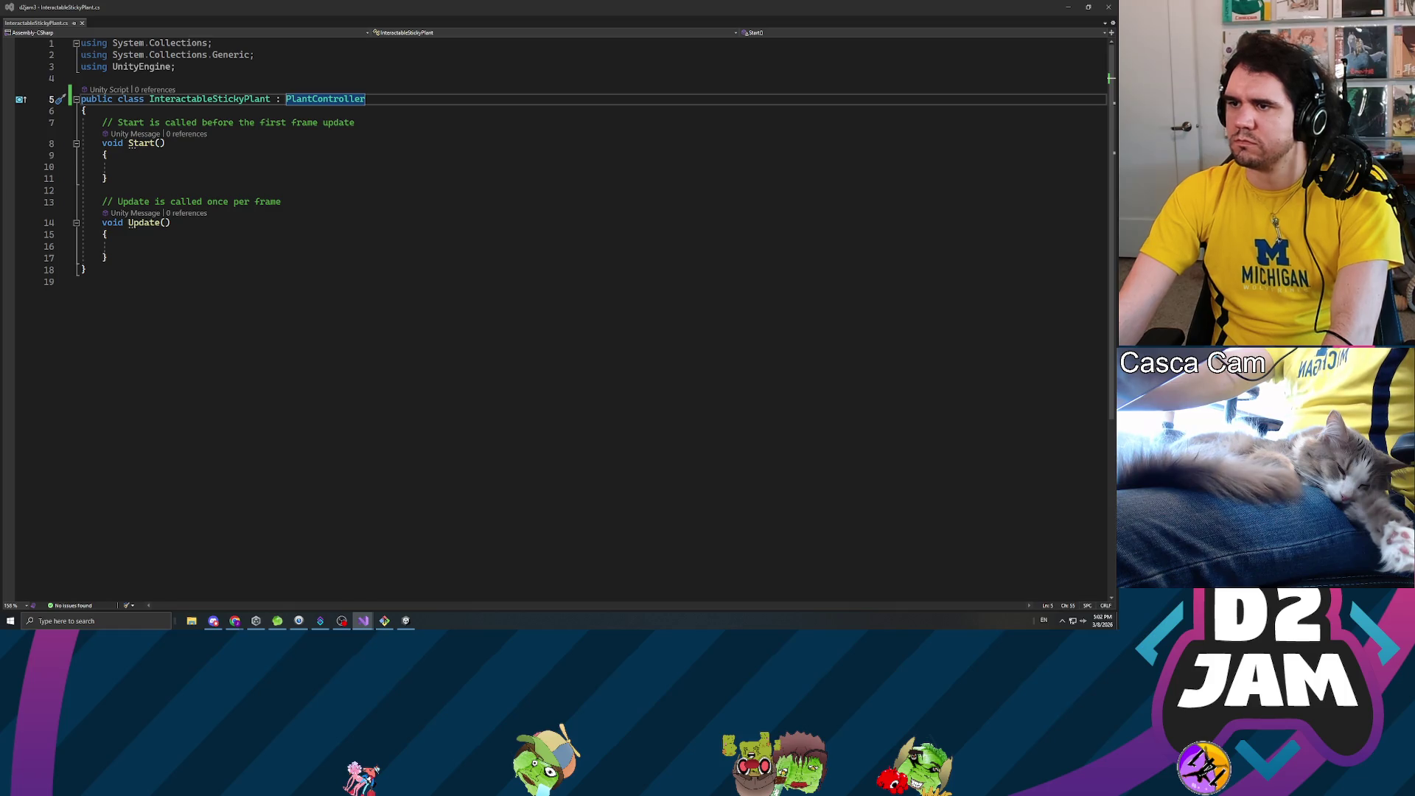
- Paste the field declarations over Start and Update, removing the _segmentPrefab and _currentSegments fields
drag(108, 258, 106, 123)
text(private GameObject _segmentPrefab;      public int _currentSegments;     private int _maxSegments = 10;      [SerializeField]     private List<StickyPlantSegment> _segments;     [SerializeField]     private LayerMask _raycastLayer;      private bool _killGrowth = false;)
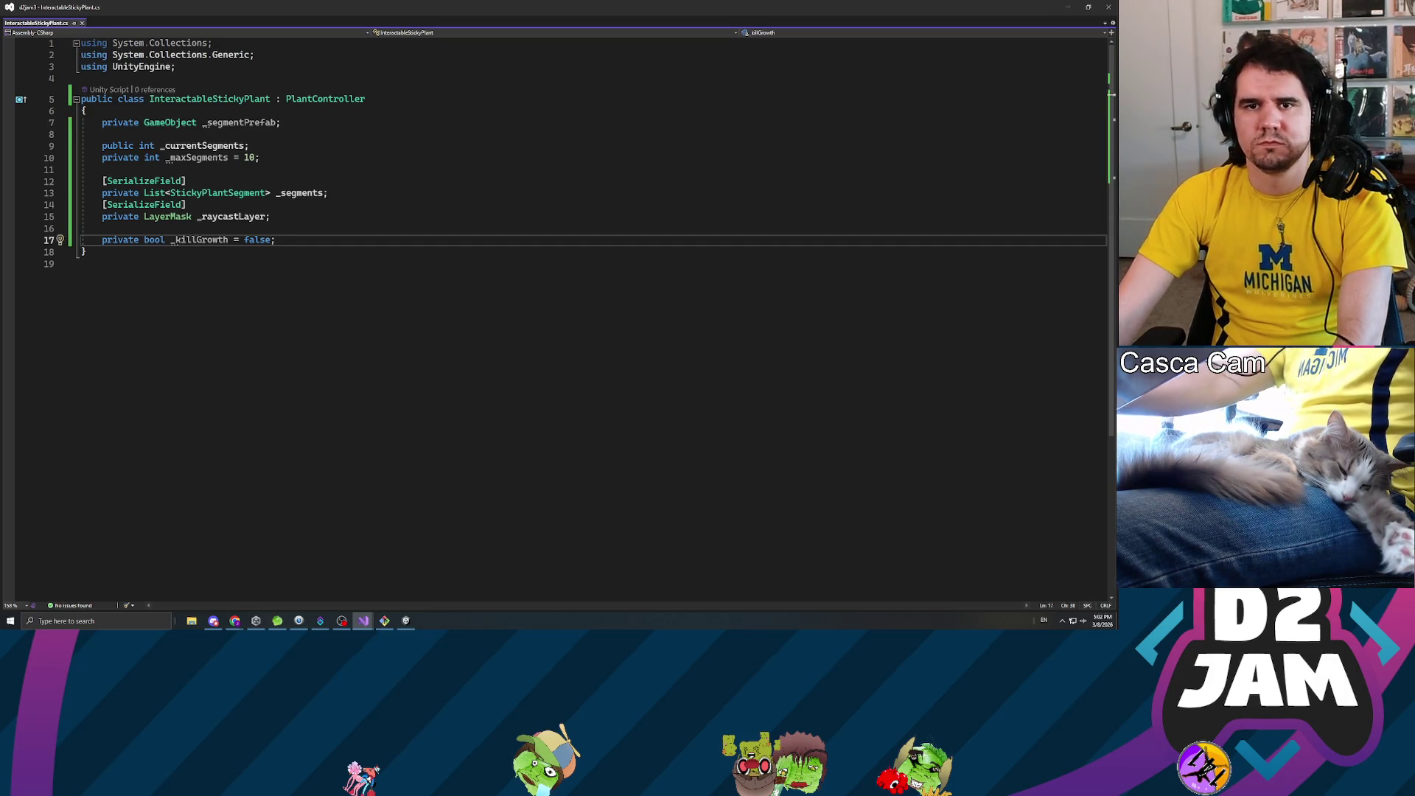
triple_click(185, 123)
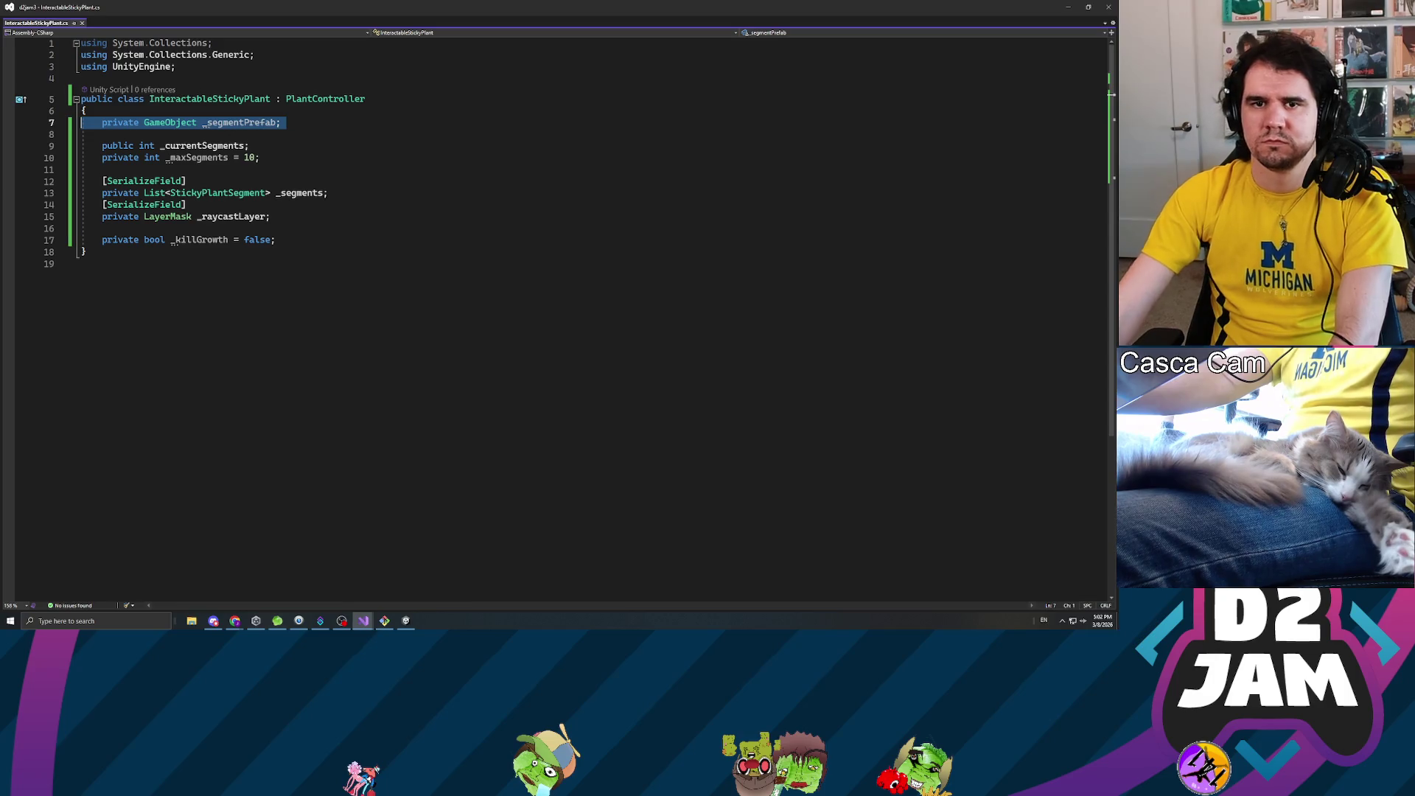
key(ctrl+x)
click(260, 146)
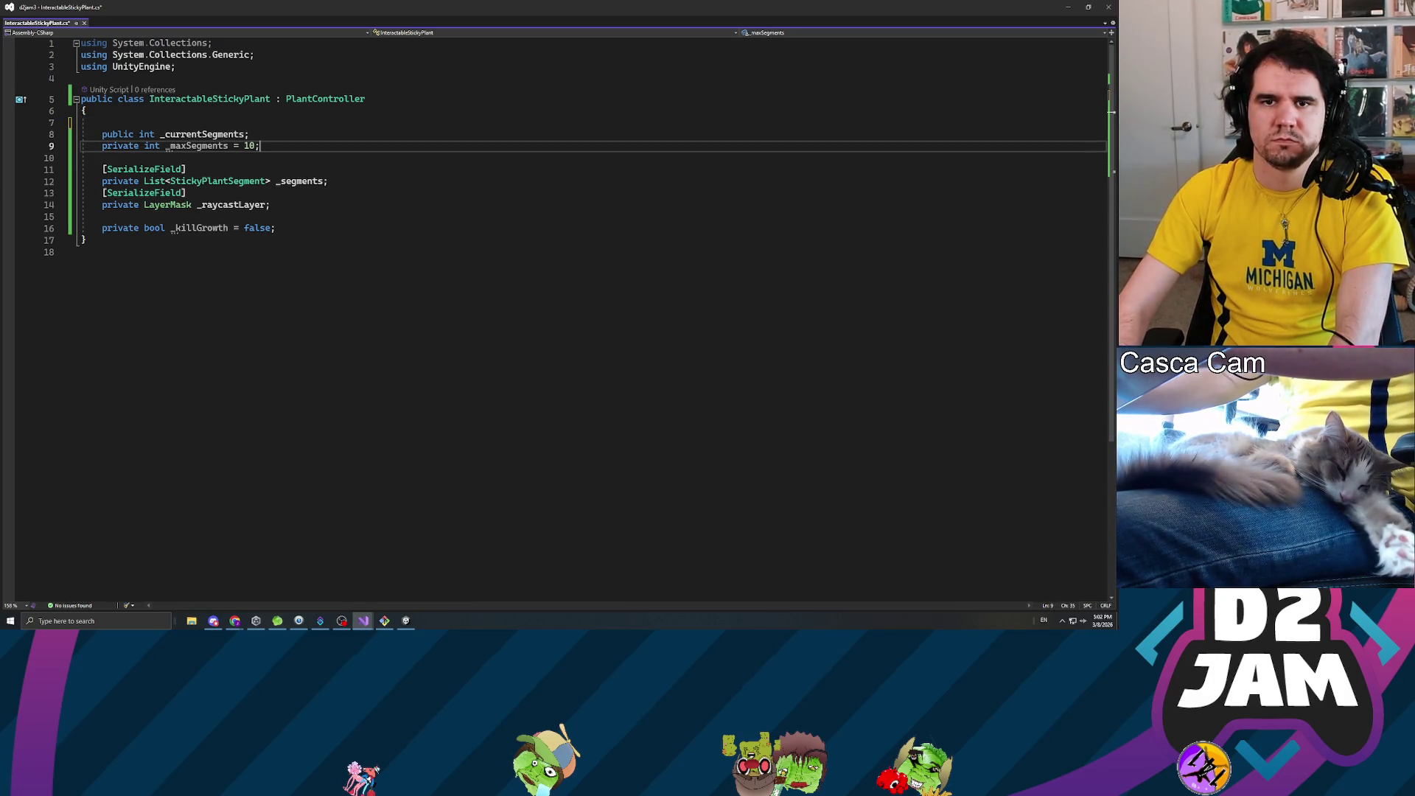
key(Up)
key(shift+Home)
key(BackSpace)
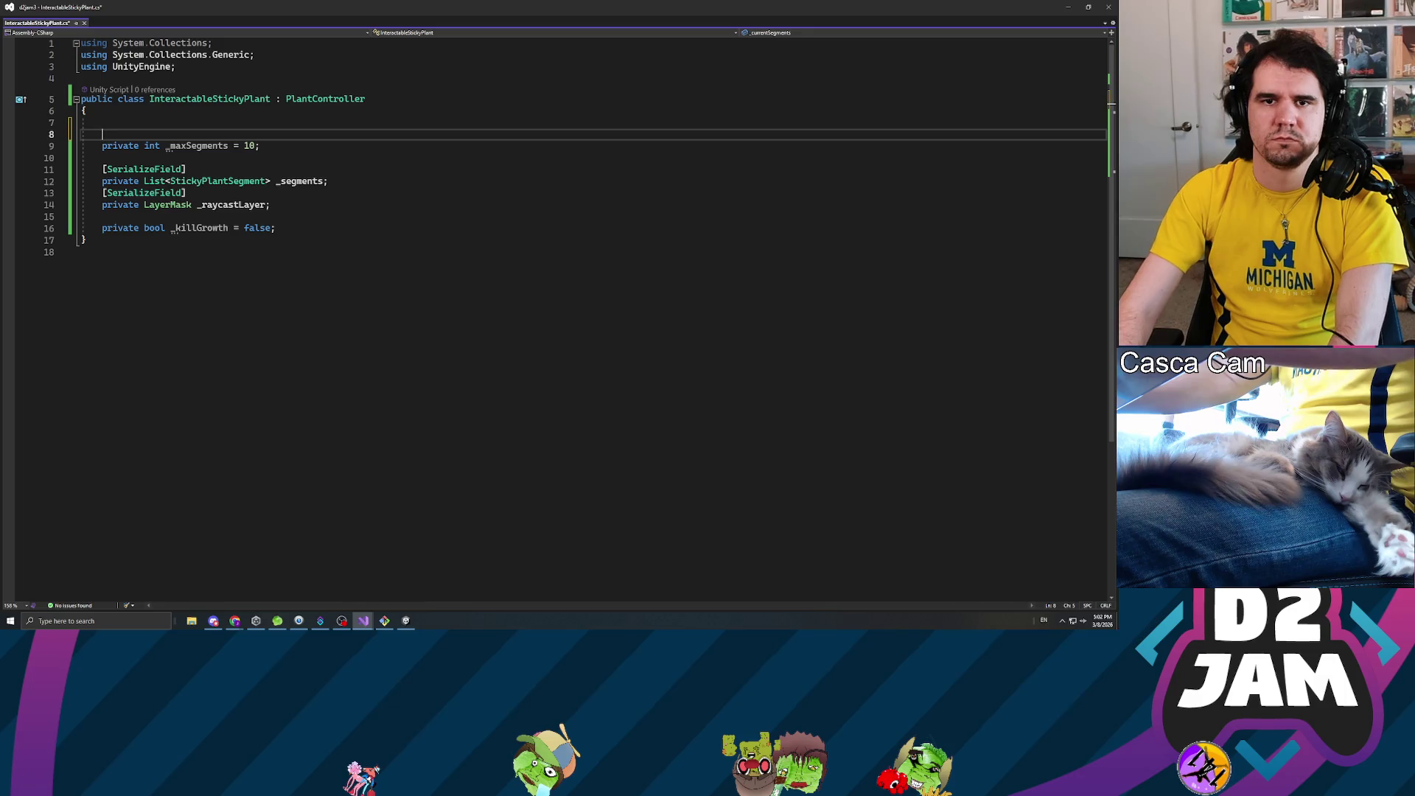
- Rename _maxSegments to _maxLength with a limit of 20 and save
drag(170, 146, 228, 146)
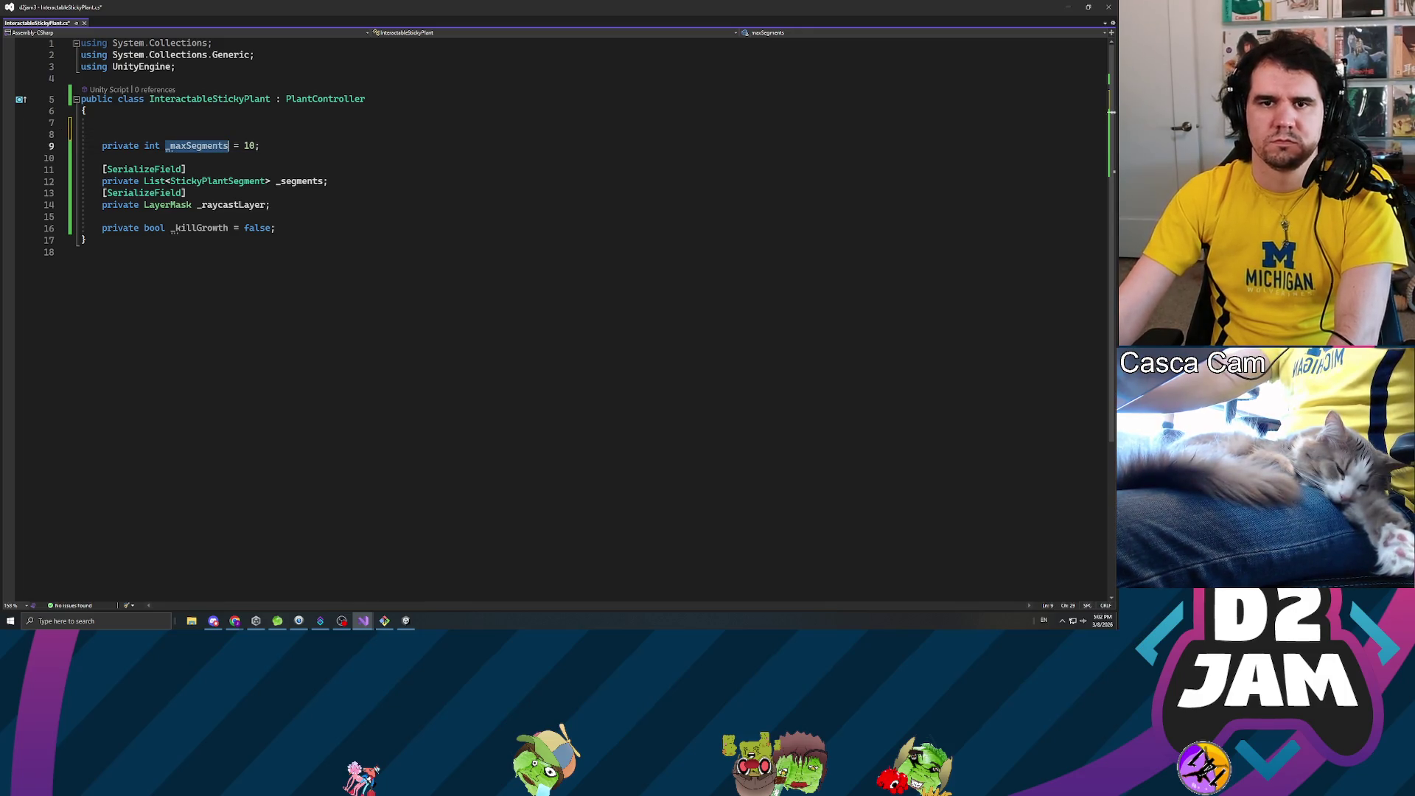
key(BackSpace)
text(ma)
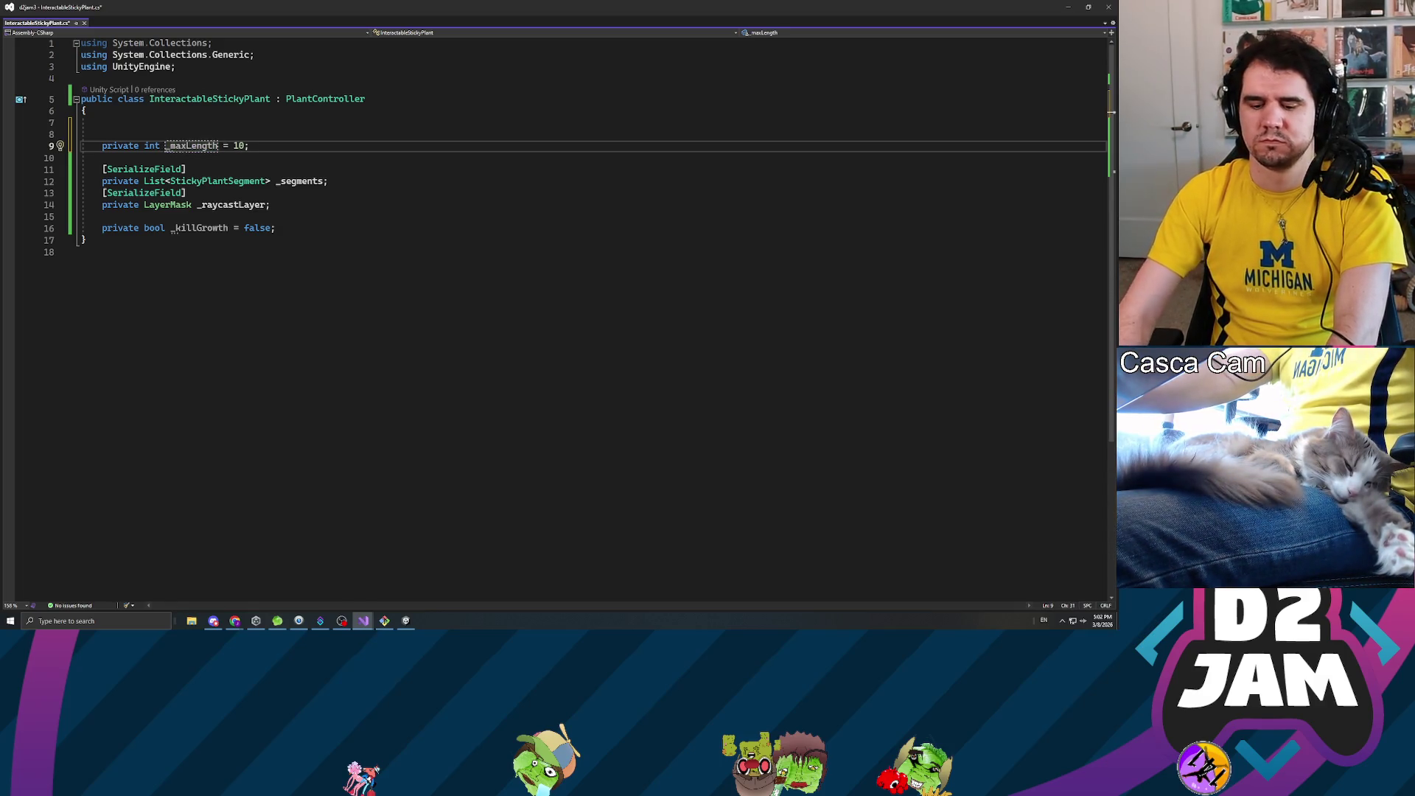
key(BackSpace)
text(2)
key(ctrl+s)
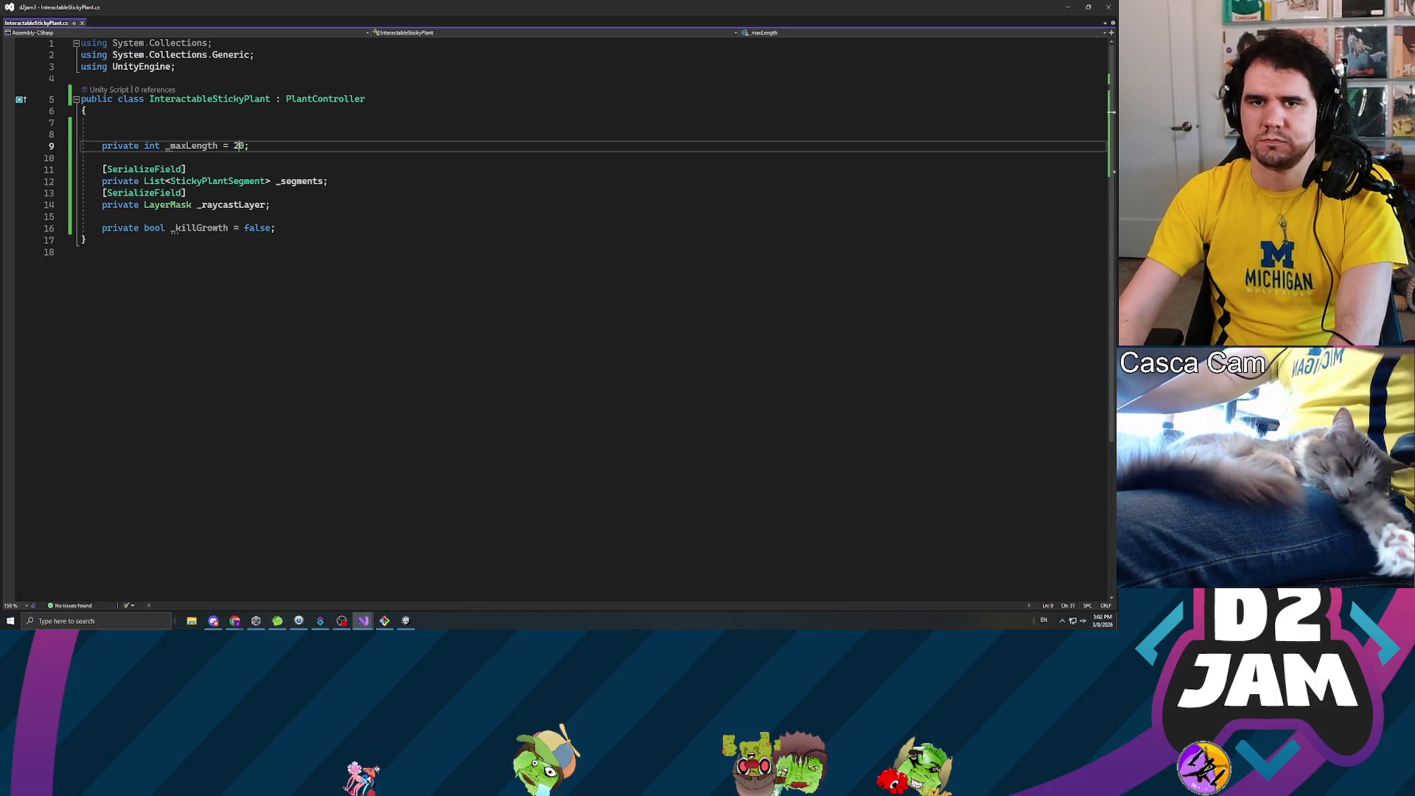
- Delete the serialized _segments list field and its blank lines, then save
click(328, 181)
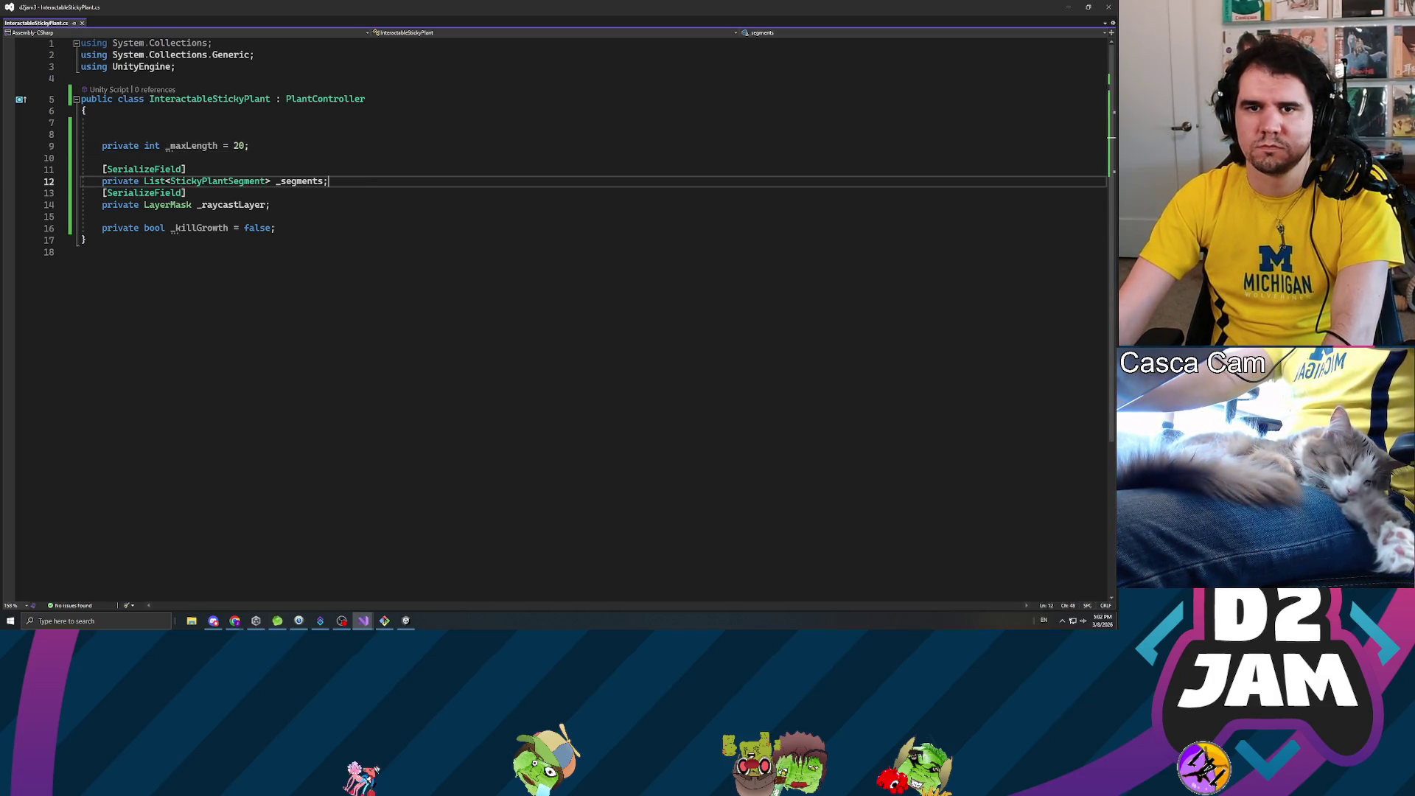
key(shift+Up)
key(shift+Home)
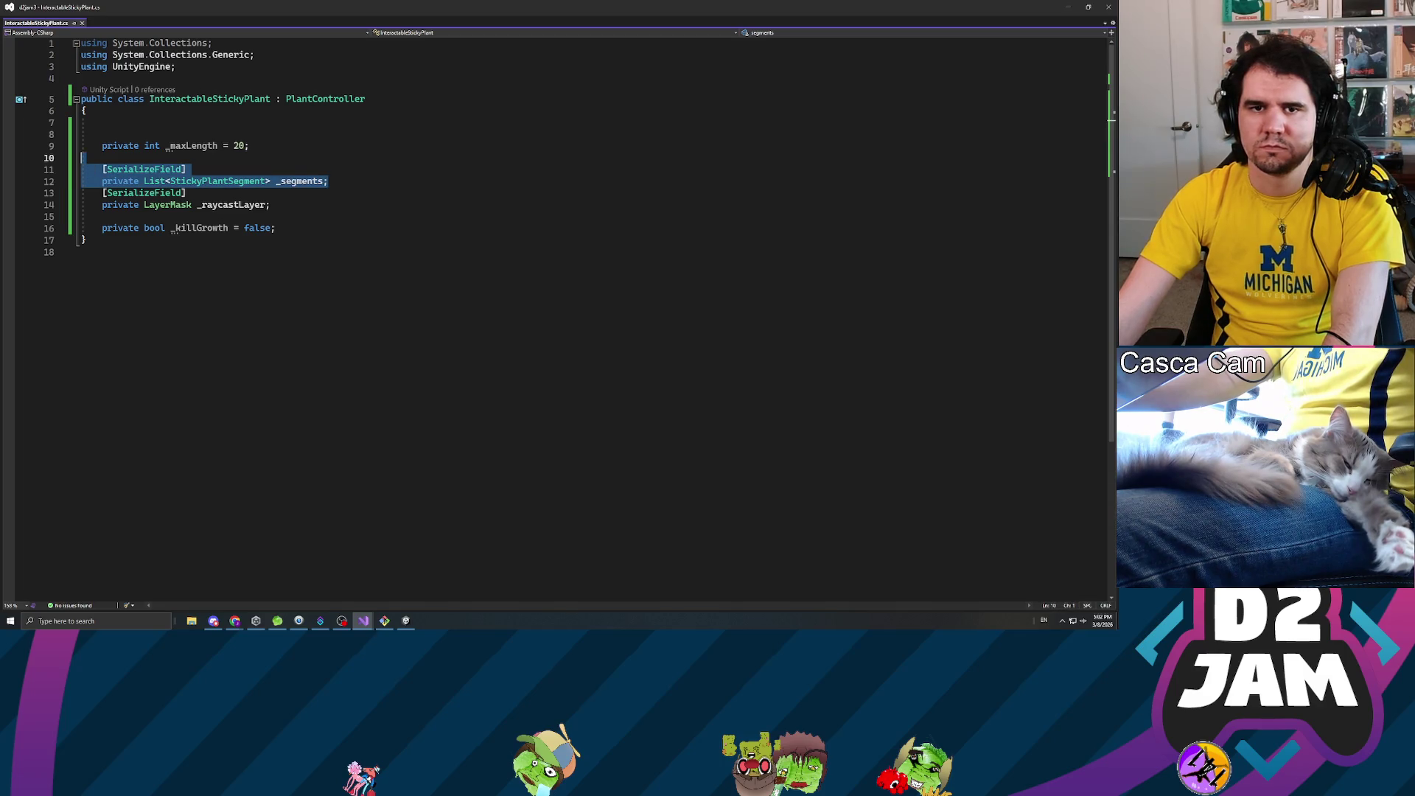
key(Delete)
key(Up)
key(Up)
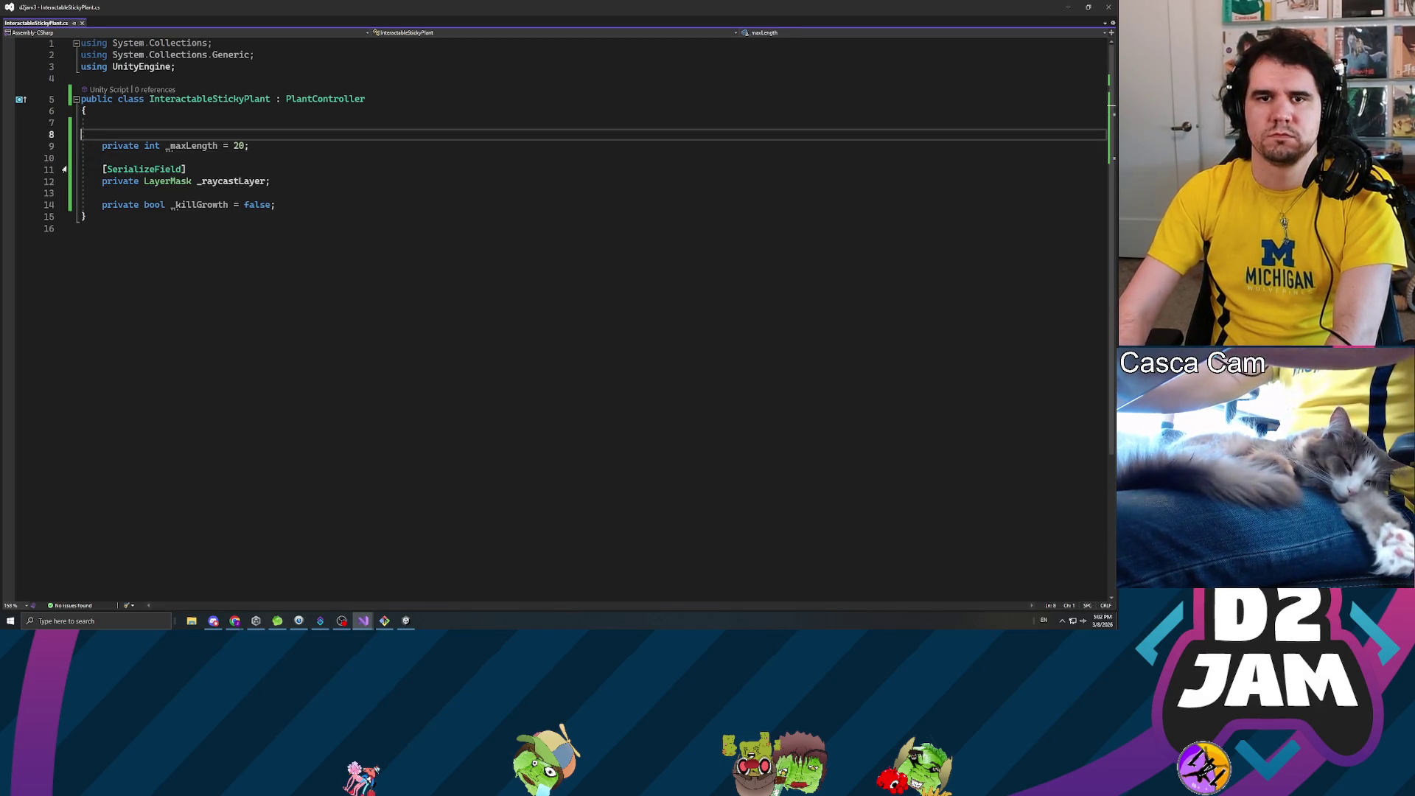
key(BackSpace)
key(BackSpace)
key(ctrl+s)
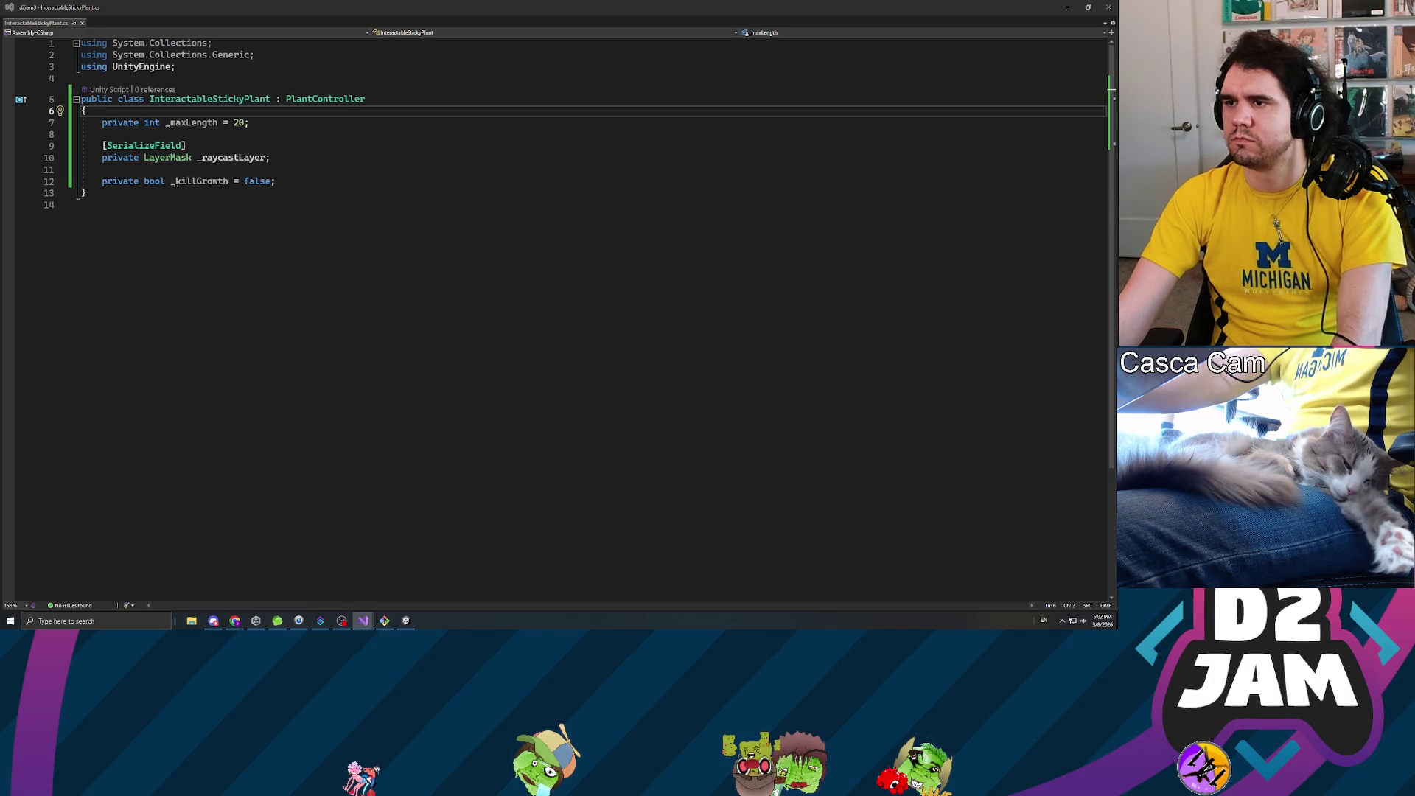
click(280, 181)
- Paste the GrowPlant override into the class and save; an unfinished extra field is discarded
key(Return)
key(Return)
key(ctrl+v)
key(ctrl+s)
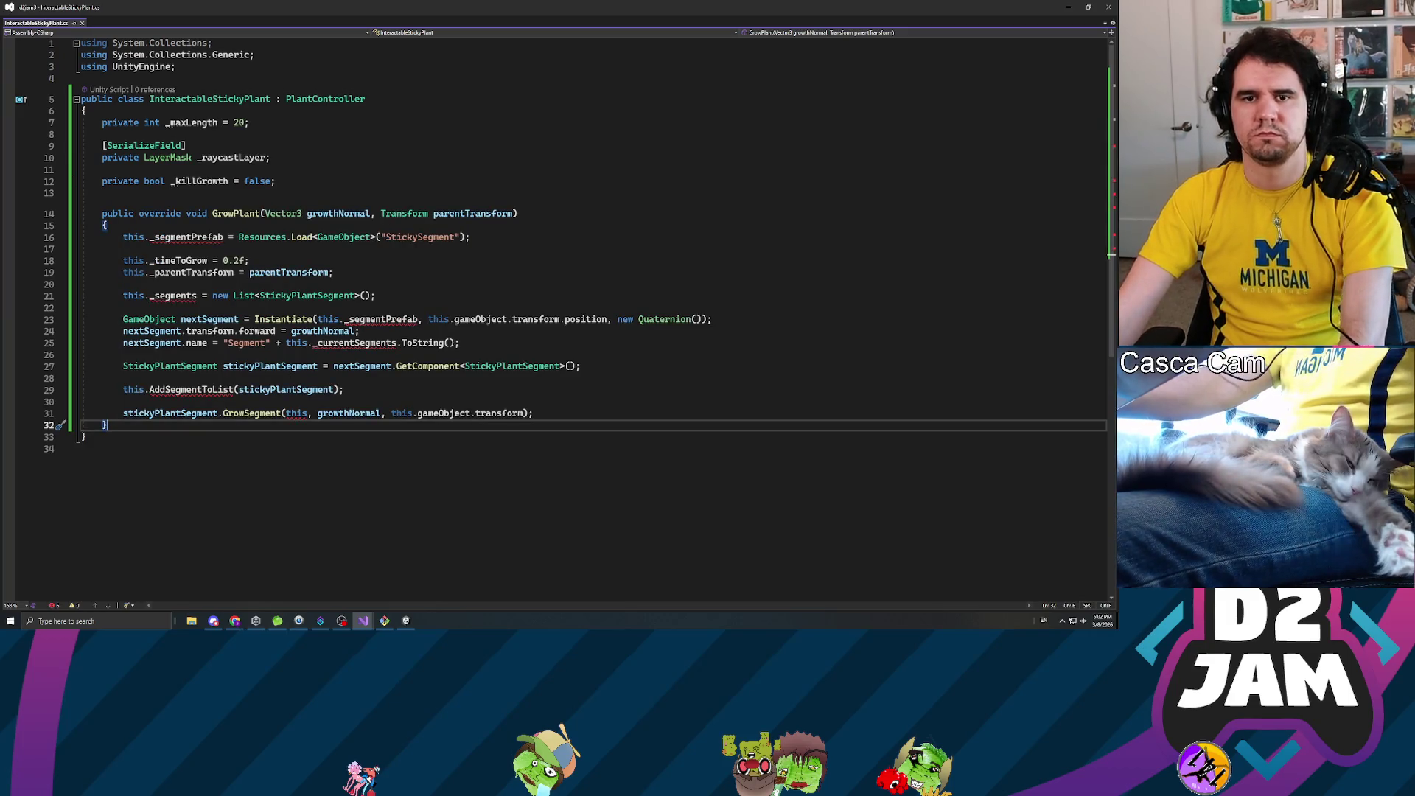
click(251, 260)
click(103, 134)
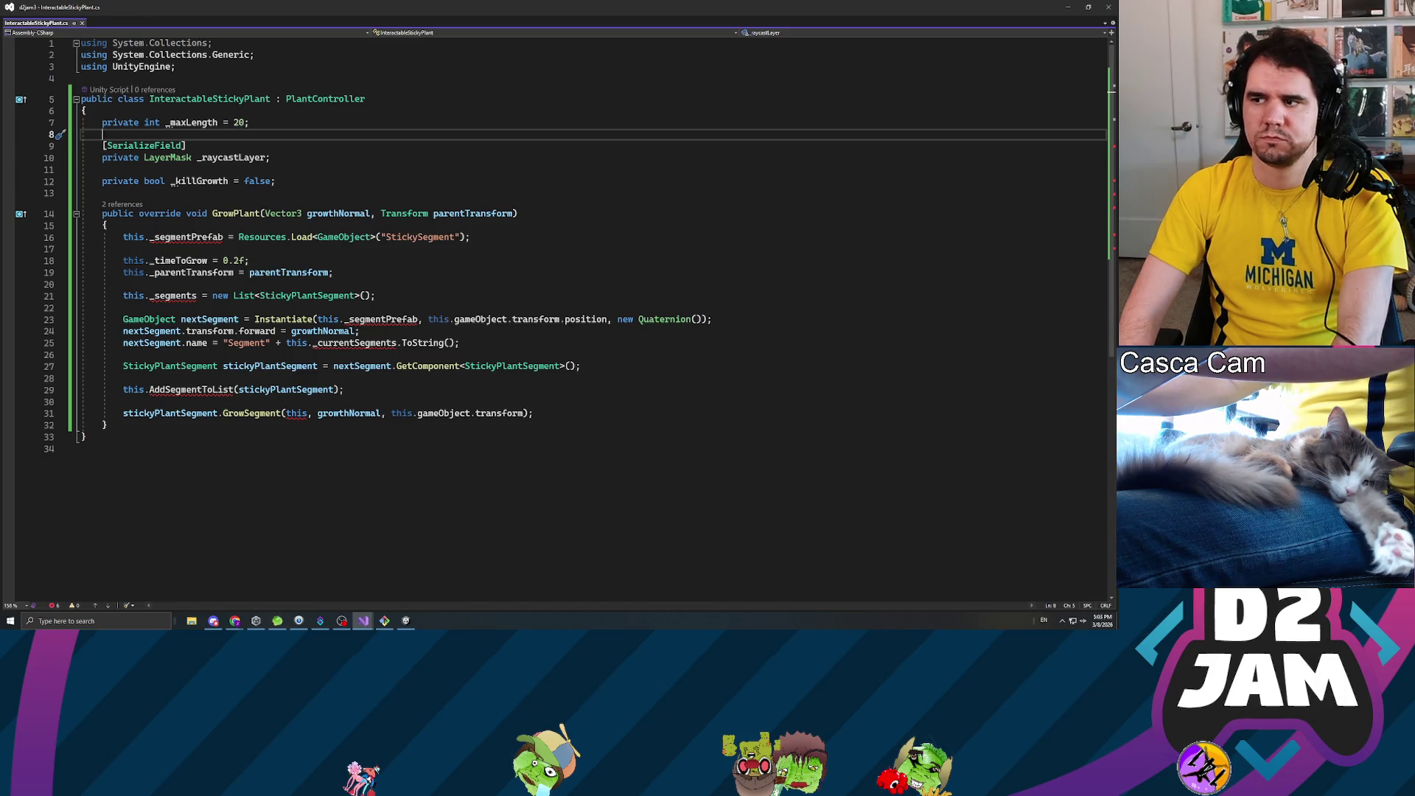
key(Return)
key(Up)
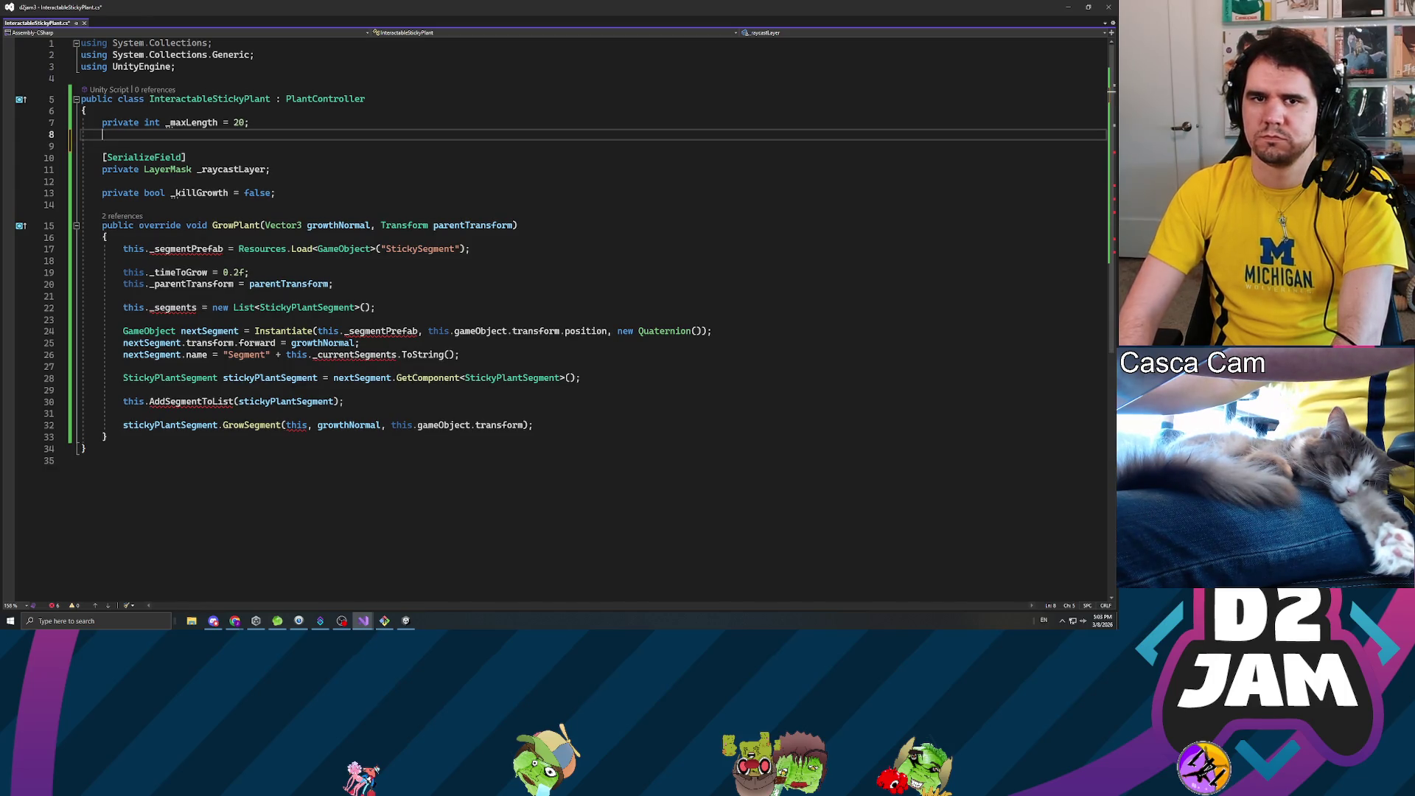
text(private fl)
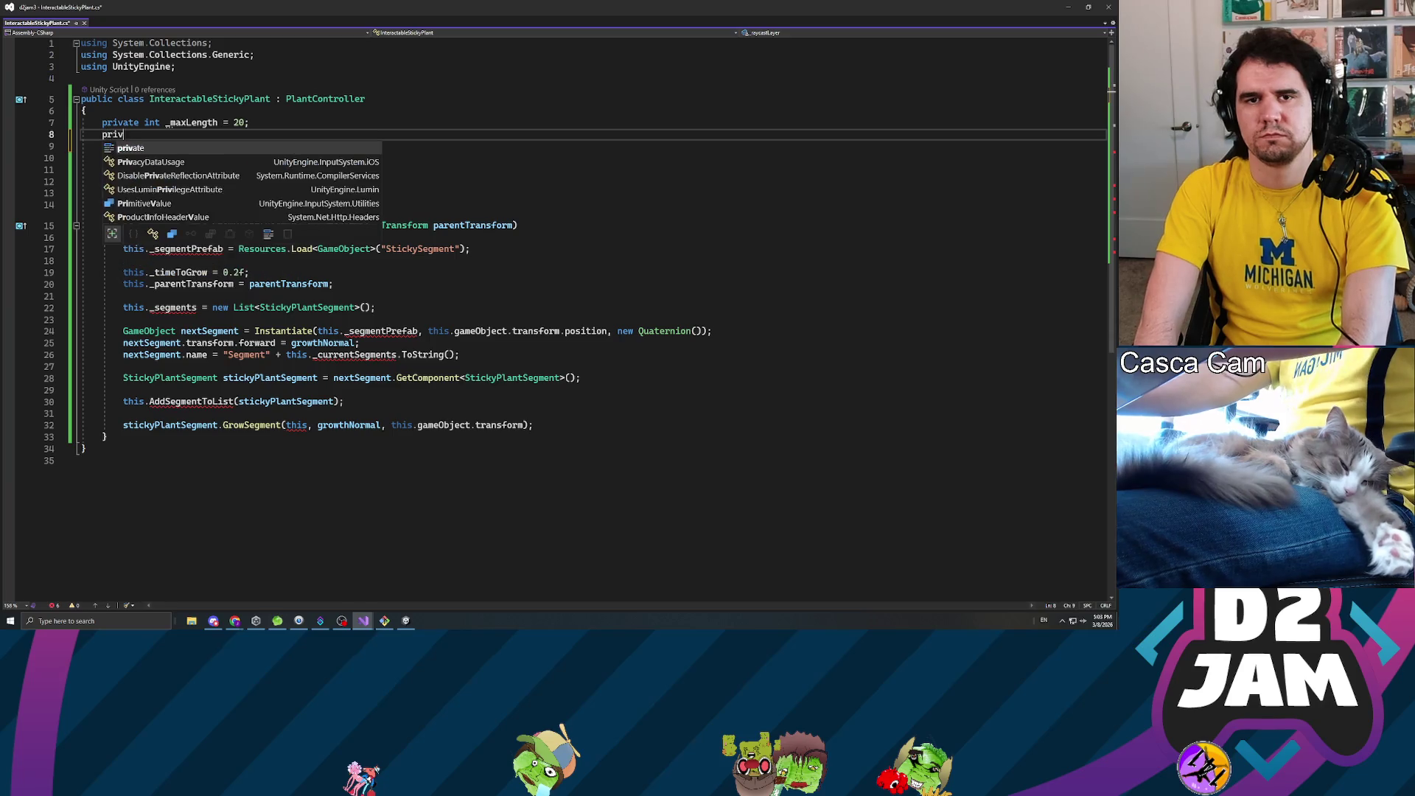
key(BackSpace)
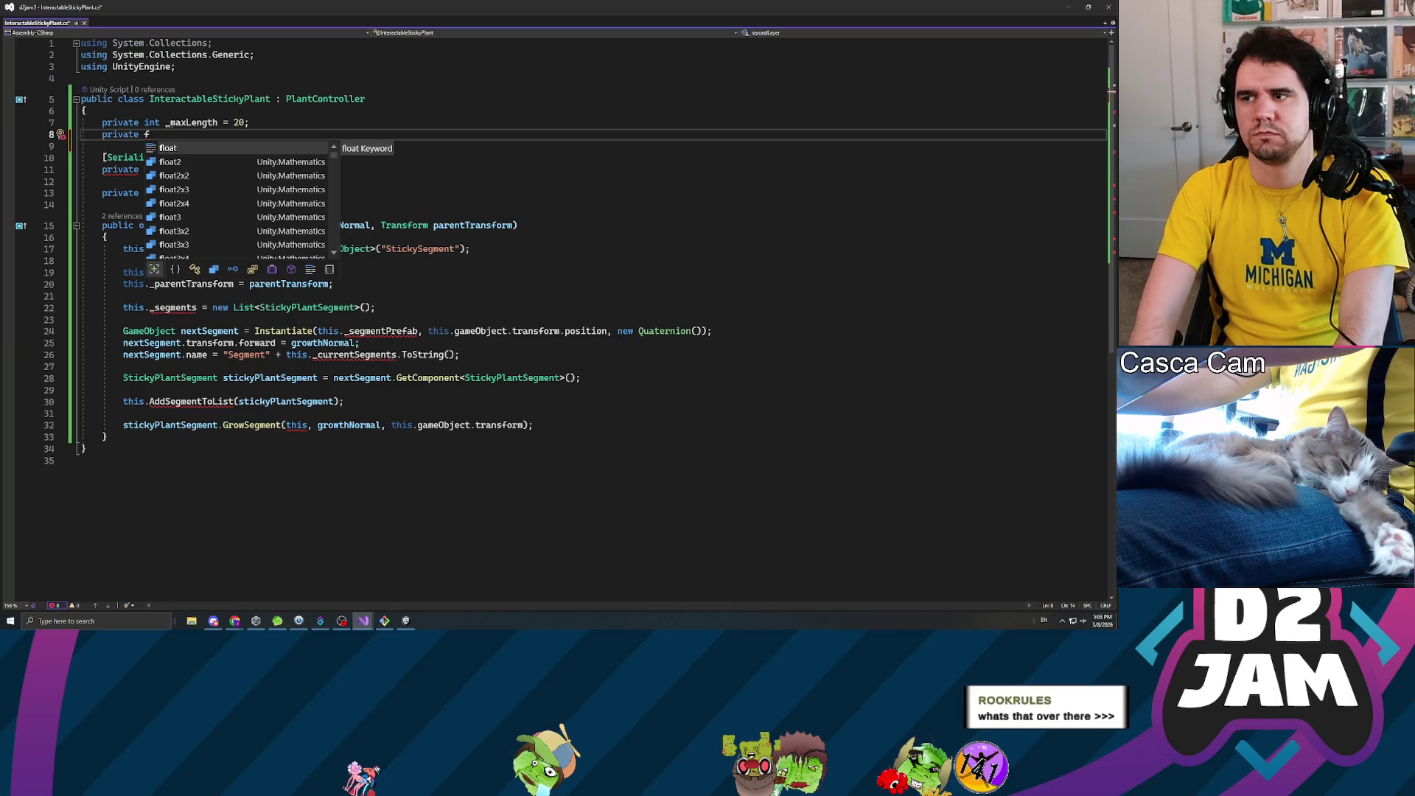
key(ctrl+BackSpace)
key(ctrl+BackSpace)
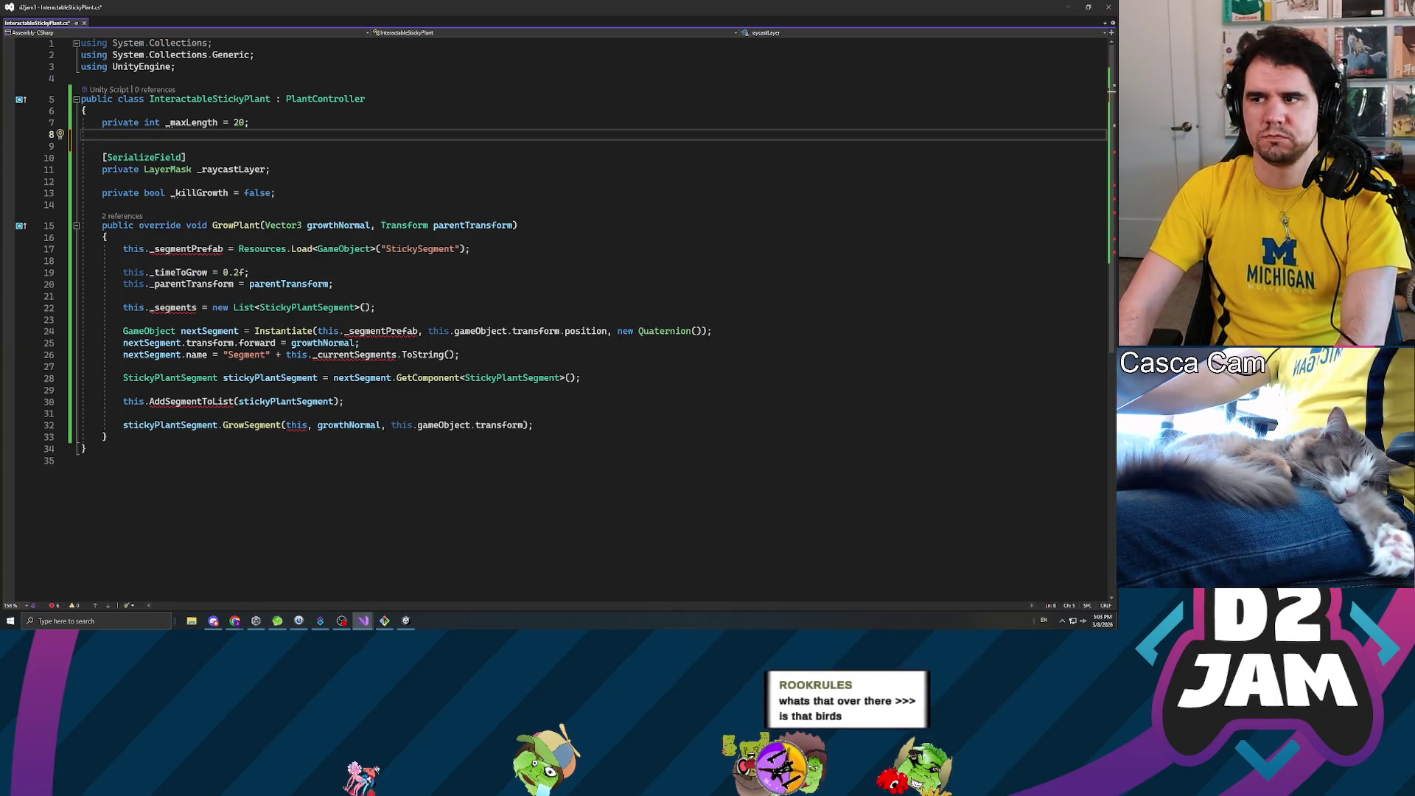
- Change the _timeToGrow value from 0.2f to 4.0f and save
click(238, 272)
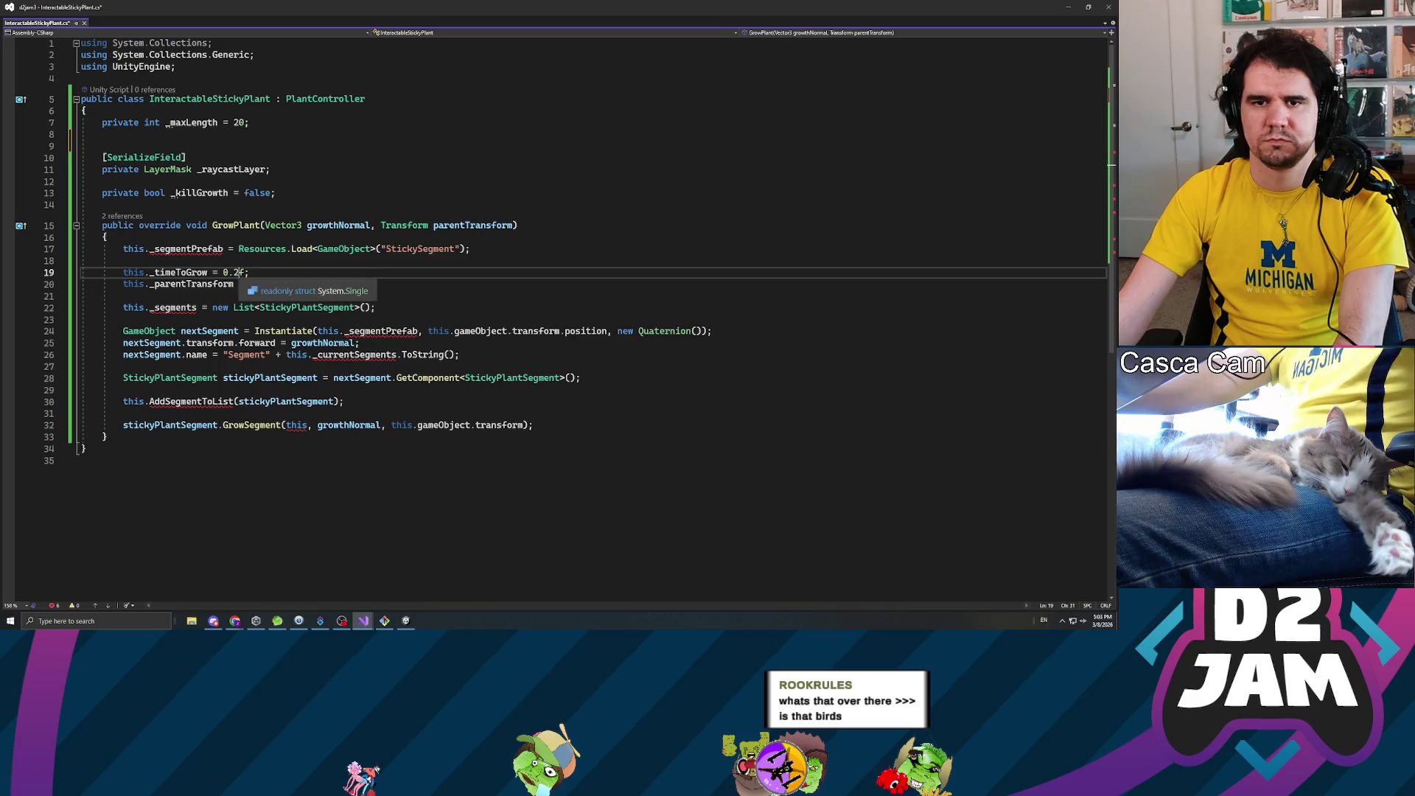
key(BackSpace)
key(BackSpace)
key(BackSpace)
text(4.0f)
click(123, 260)
click(243, 272)
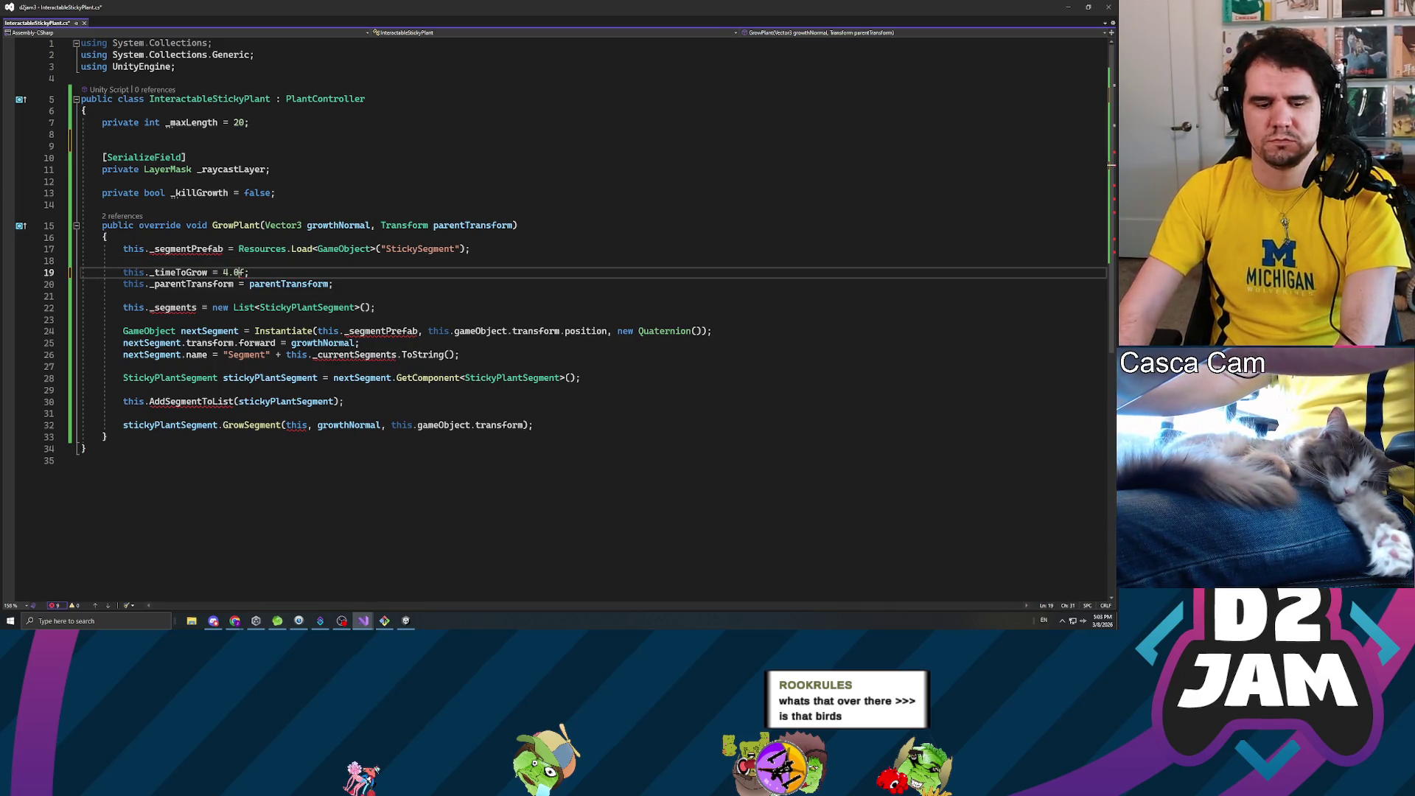
key(ctrl+s)
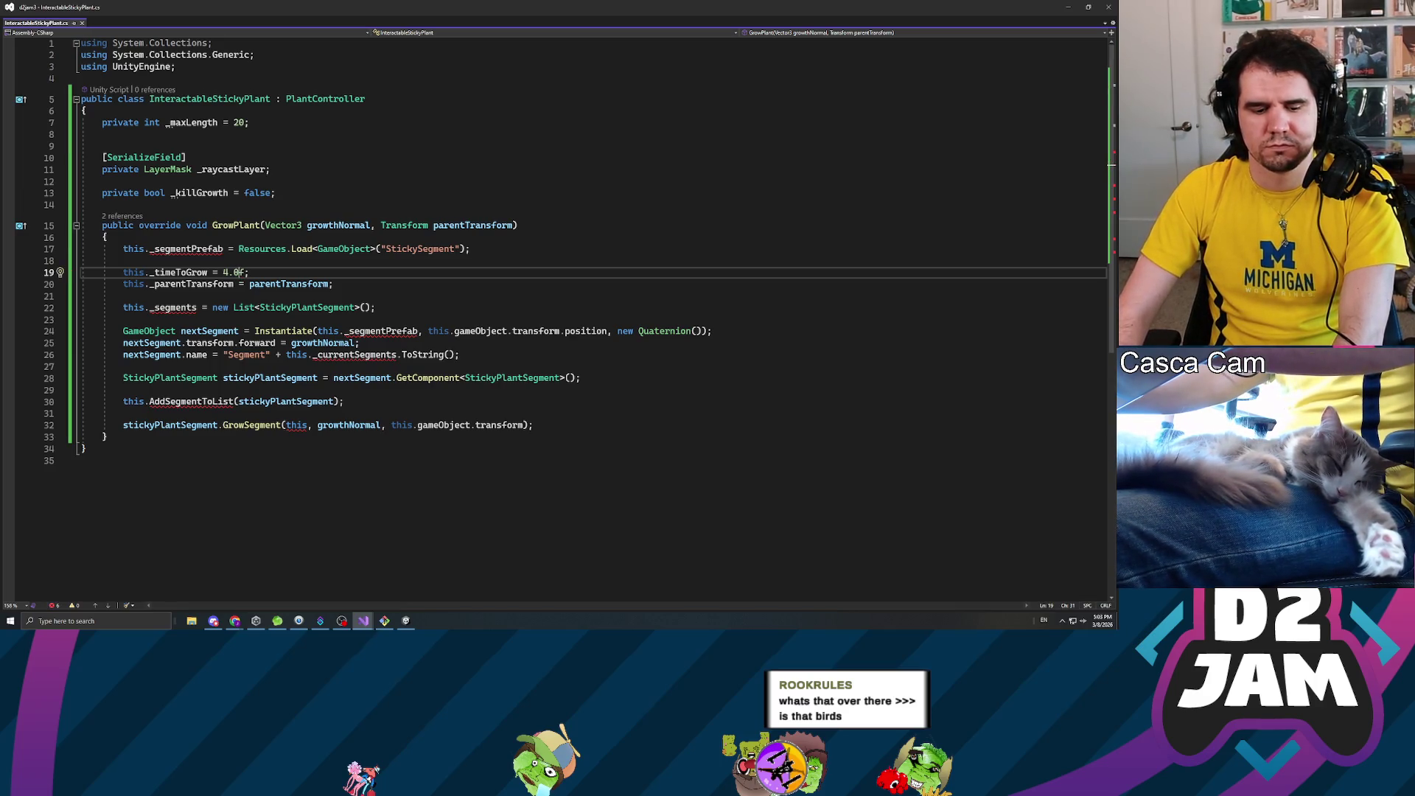
- Delete the Resources.Load prefab line and its blank line, then save
key(Up)
key(Up)
key(End)
key(shift+Home)
key(Delete)
key(Delete)
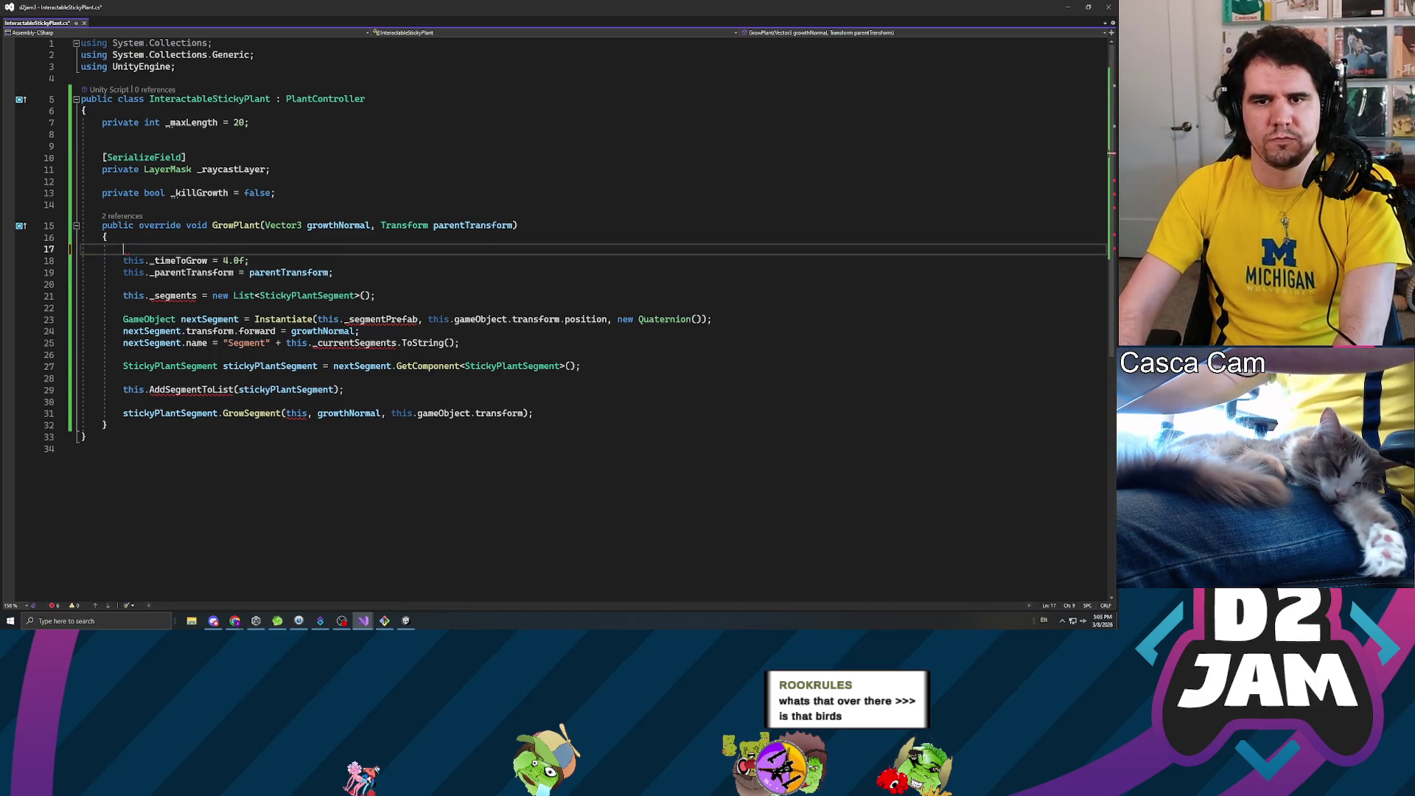
key(BackSpace)
key(ctrl+s)
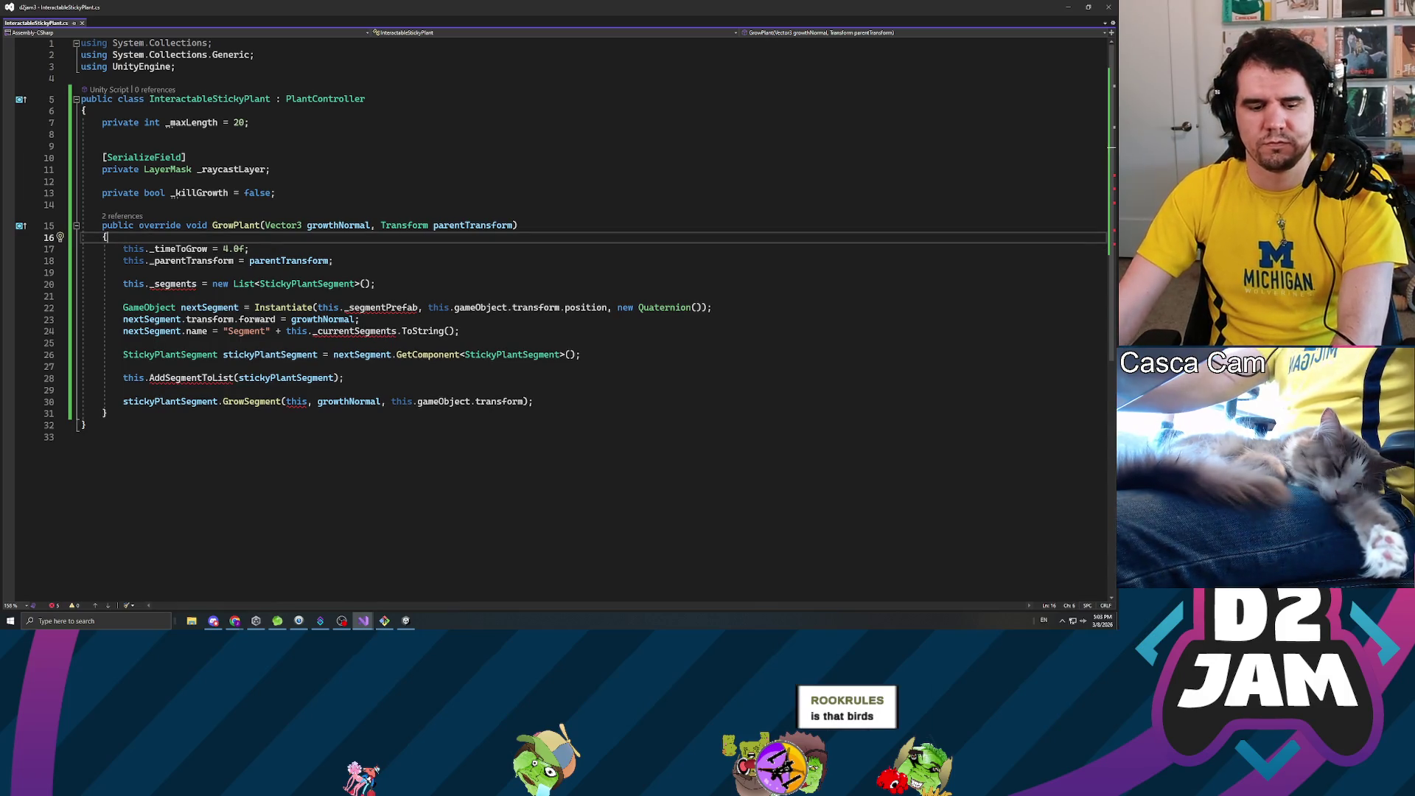
- Delete the line that creates the new segments list
click(260, 261)
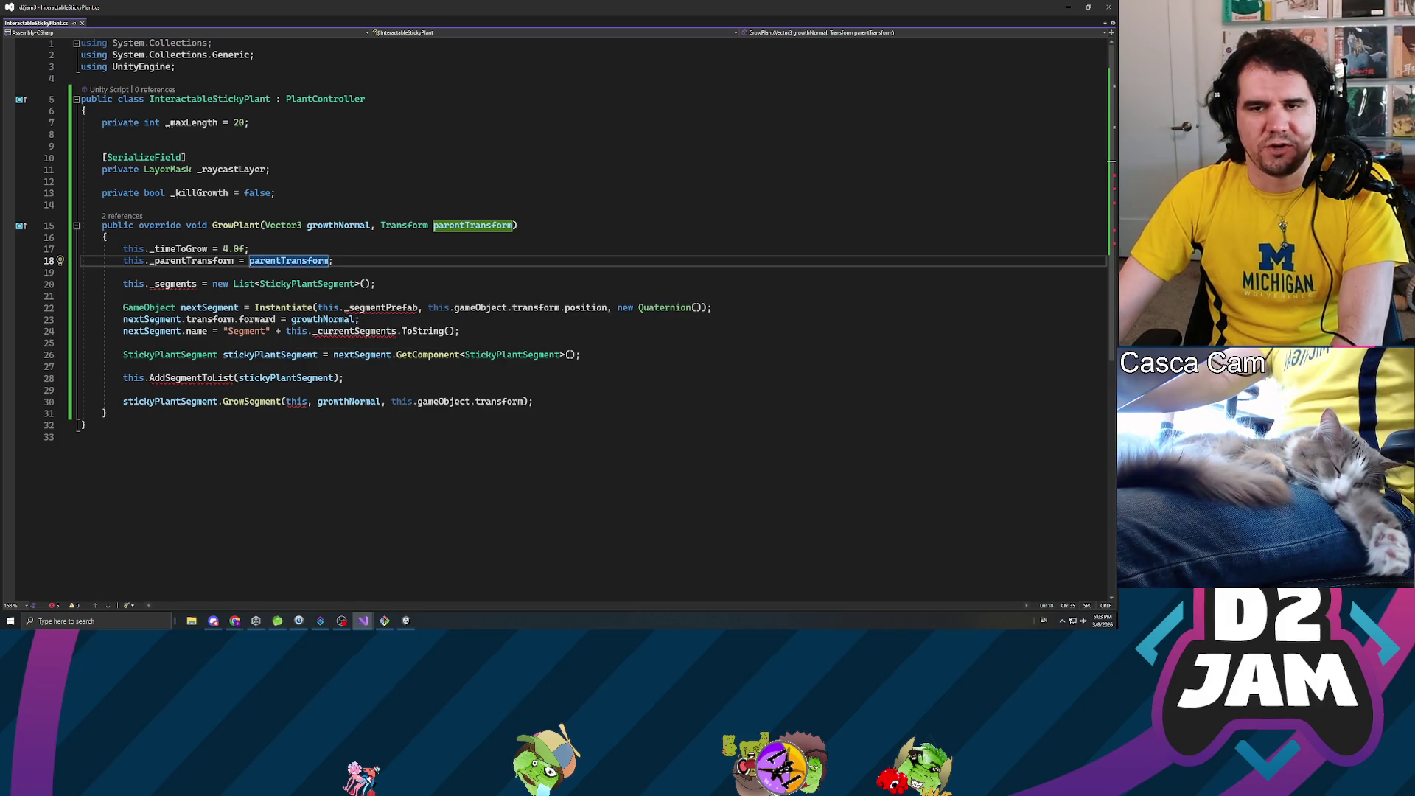
click(82, 296)
key(shift+Up)
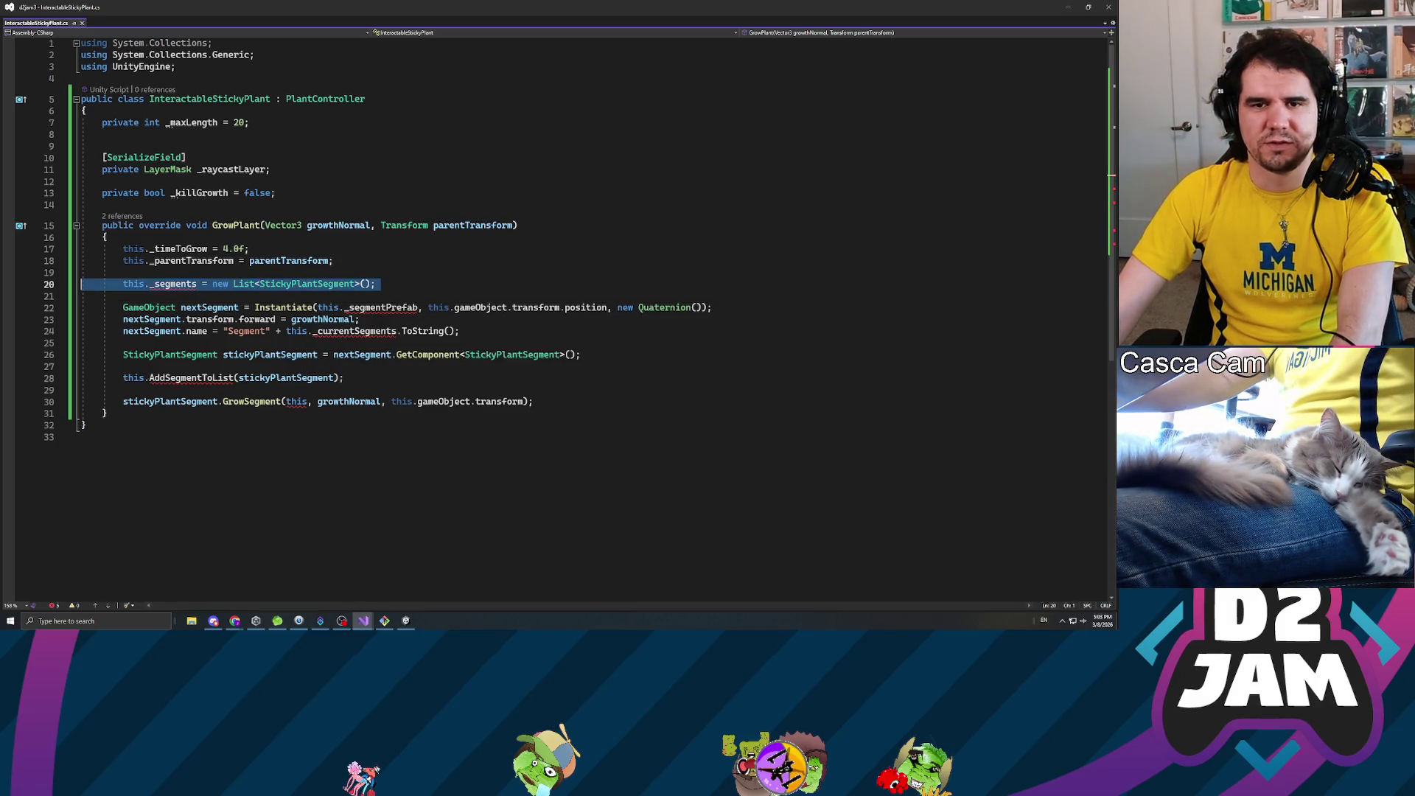
key(BackSpace)
key(BackSpace)
- Replace the last lines of GrowPlant with the copied stem-growth code
click(82, 284)
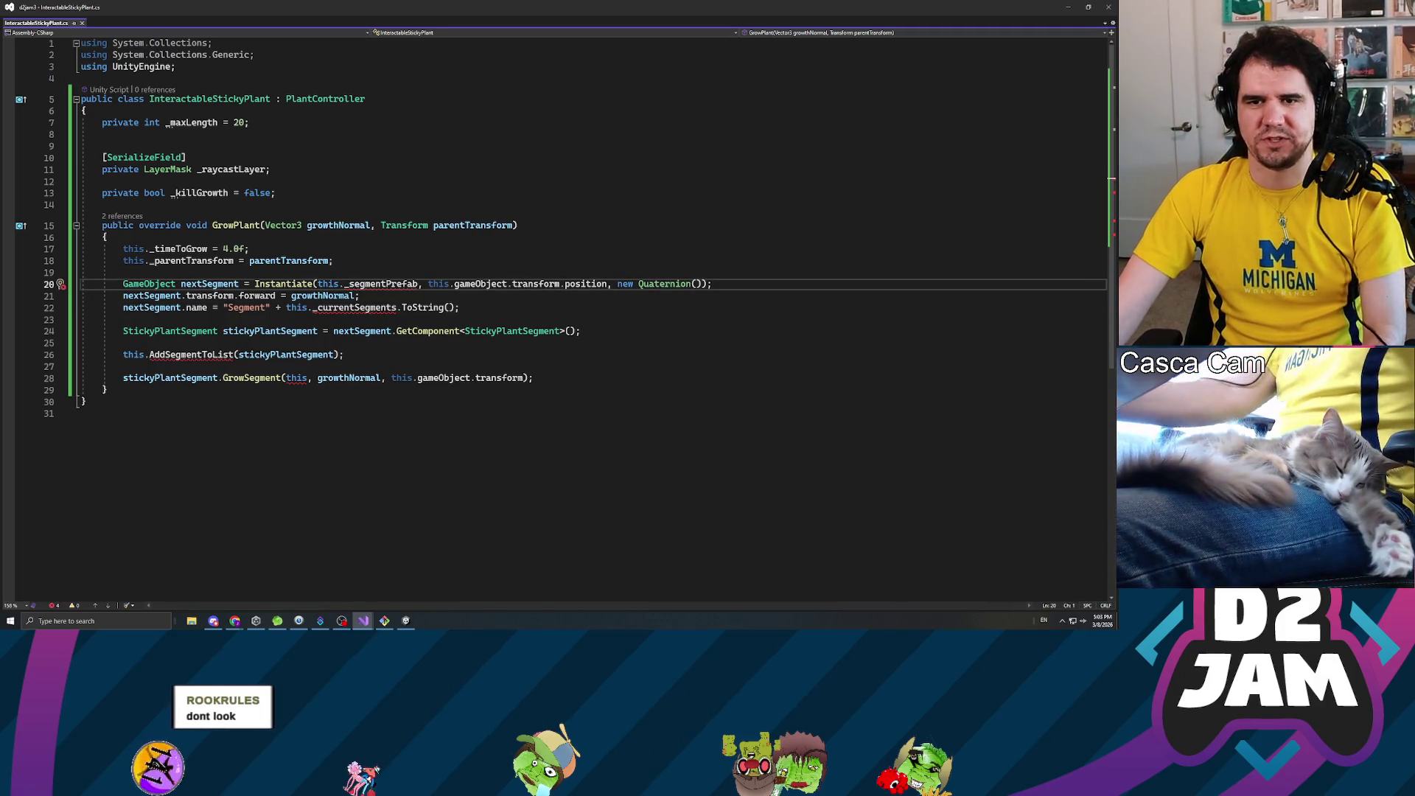
key(Down)
key(End)
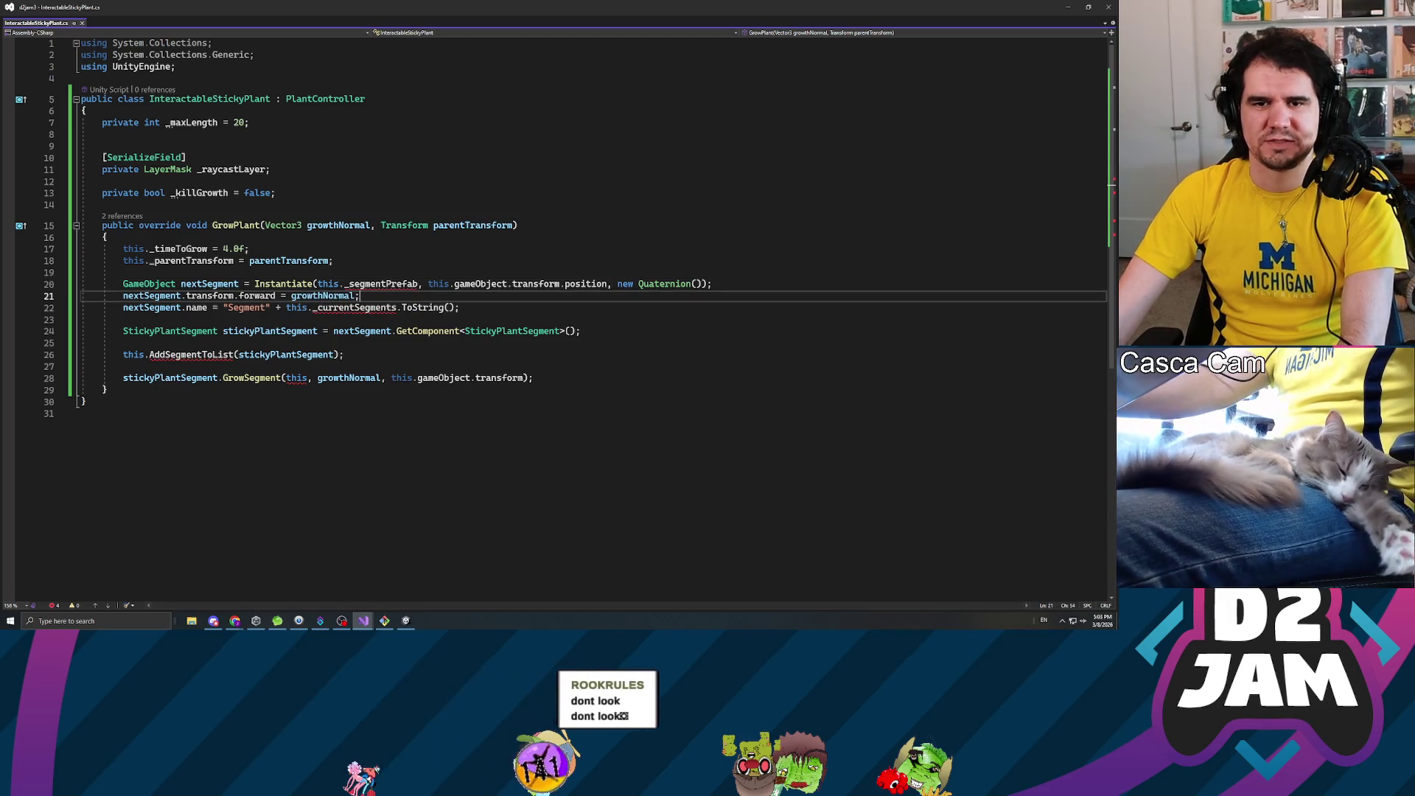
key(alt+Tab)
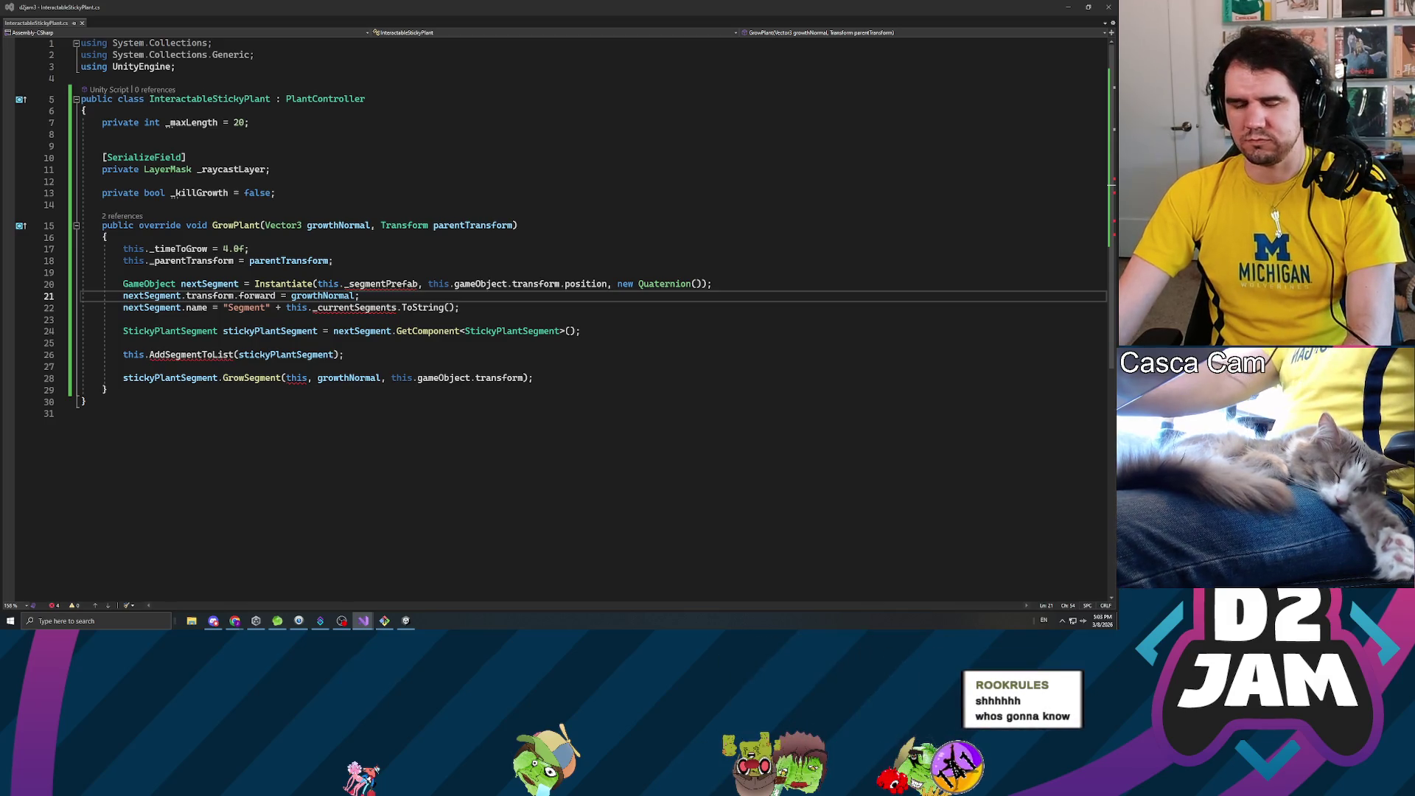
key(Down)
key(Down)
key(Down)
key(End)
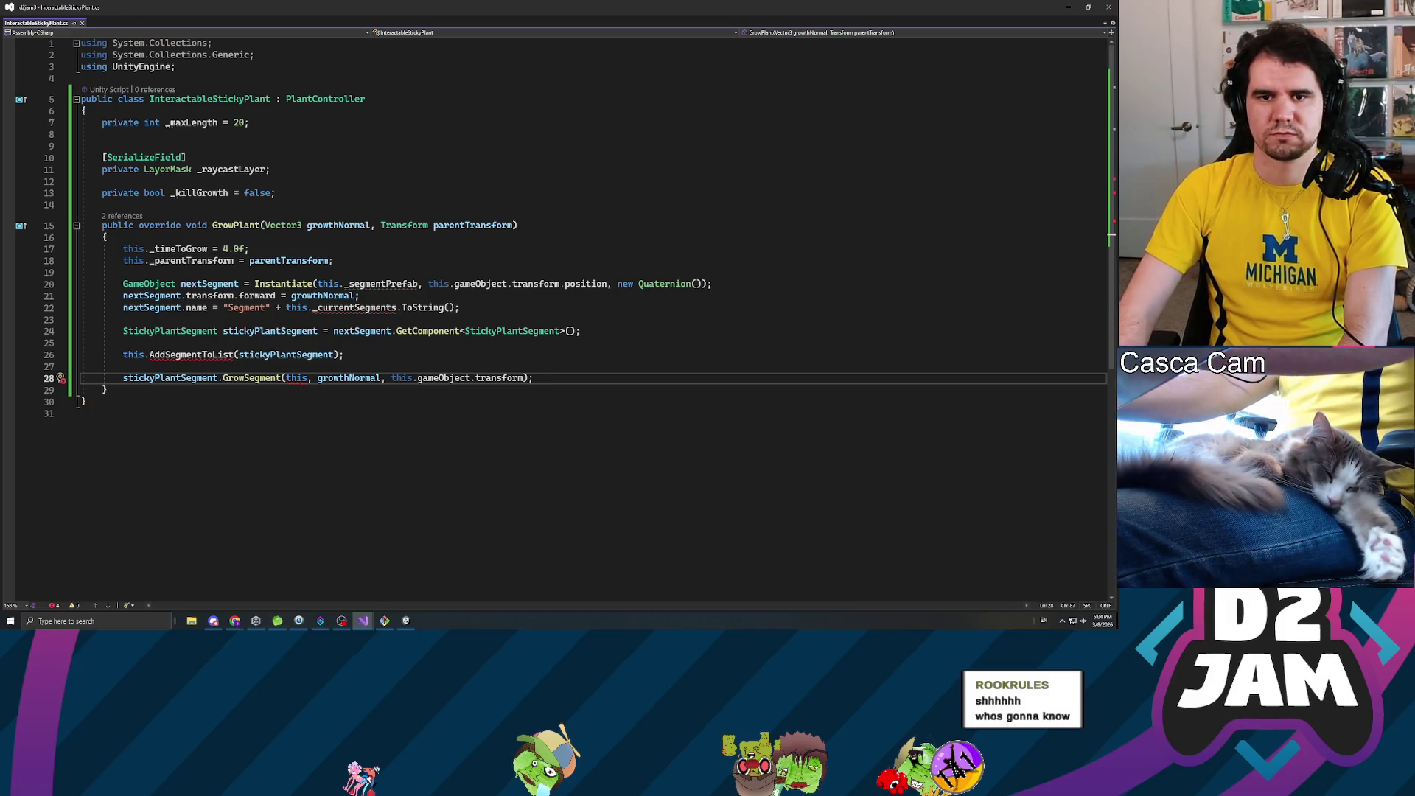
key(shift+Home)
key(shift+Up)
key(shift+Up)
key(shift+Up)
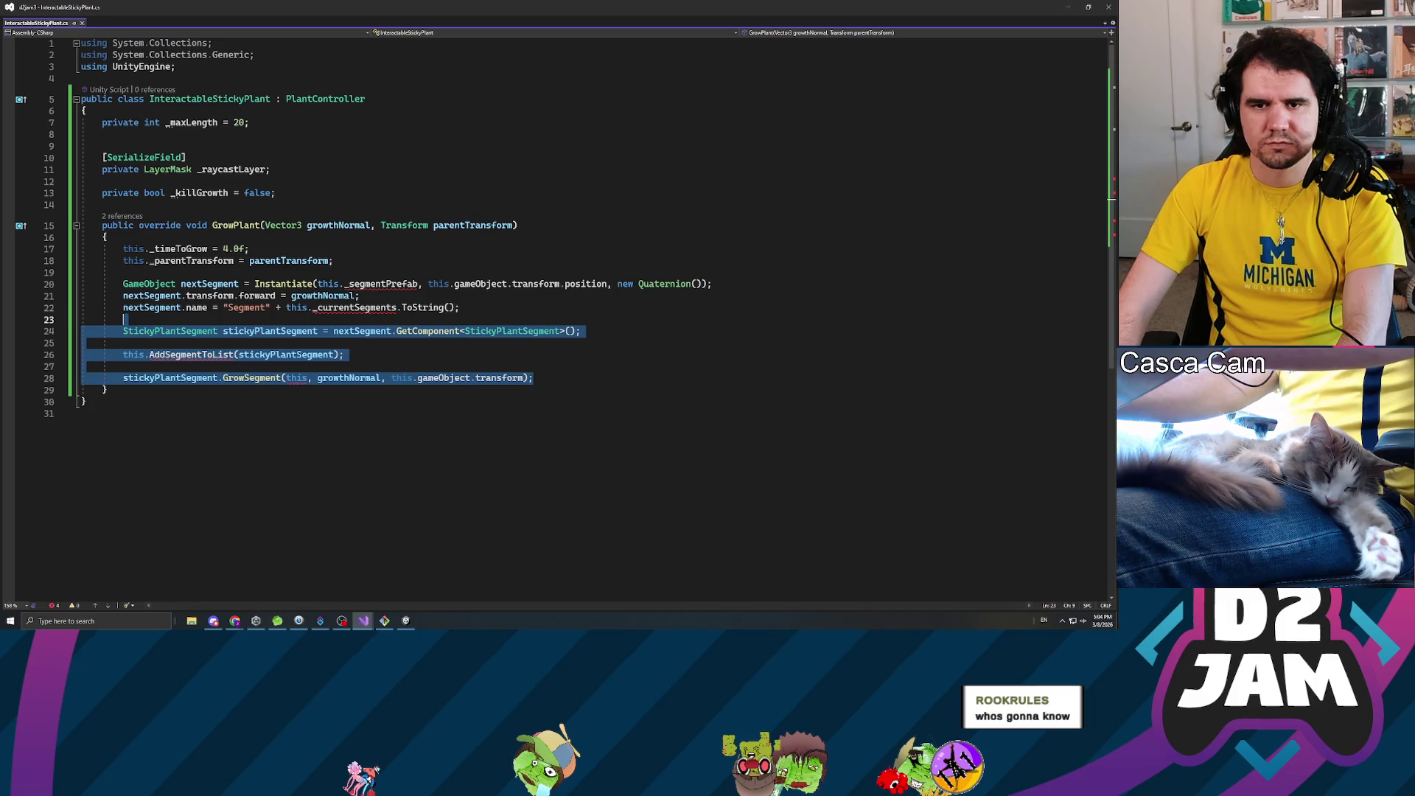
key(shift+Up)
key(shift+Up)
key(shift+Up)
key(ctrl+v)
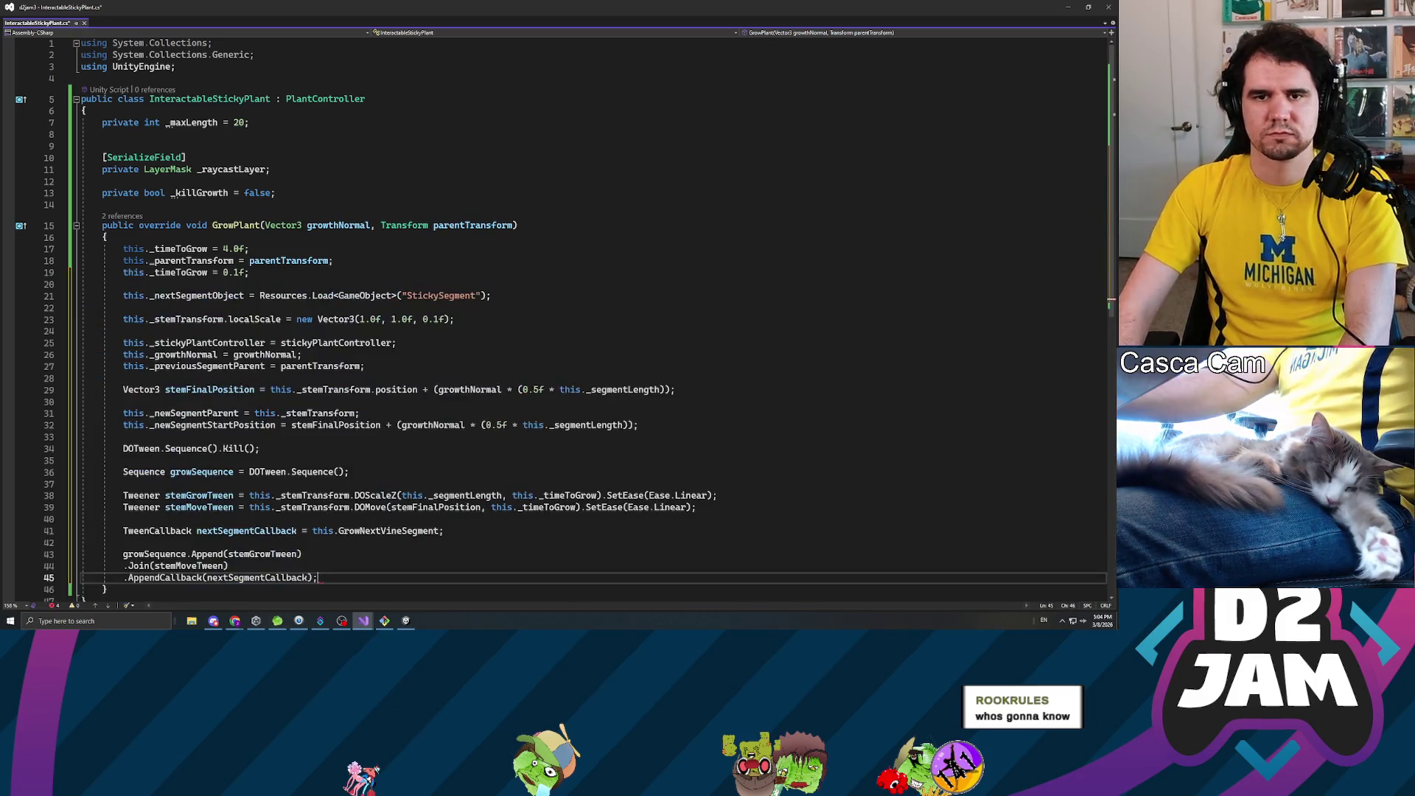
- Delete the duplicate _timeToGrow 0.1f line and the Resources.Load segment line
click(228, 565)
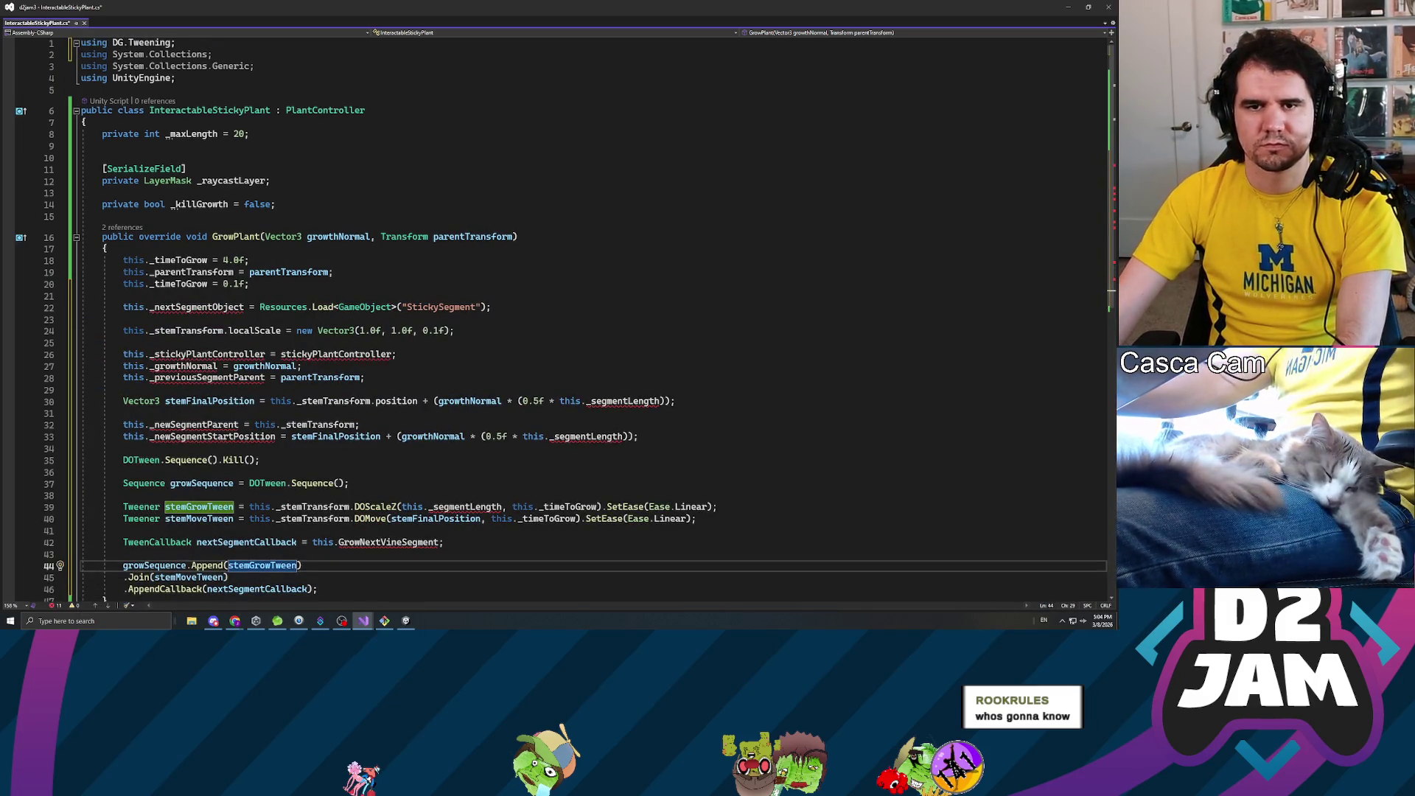
key(ctrl+minus)
key(ctrl+shift+l)
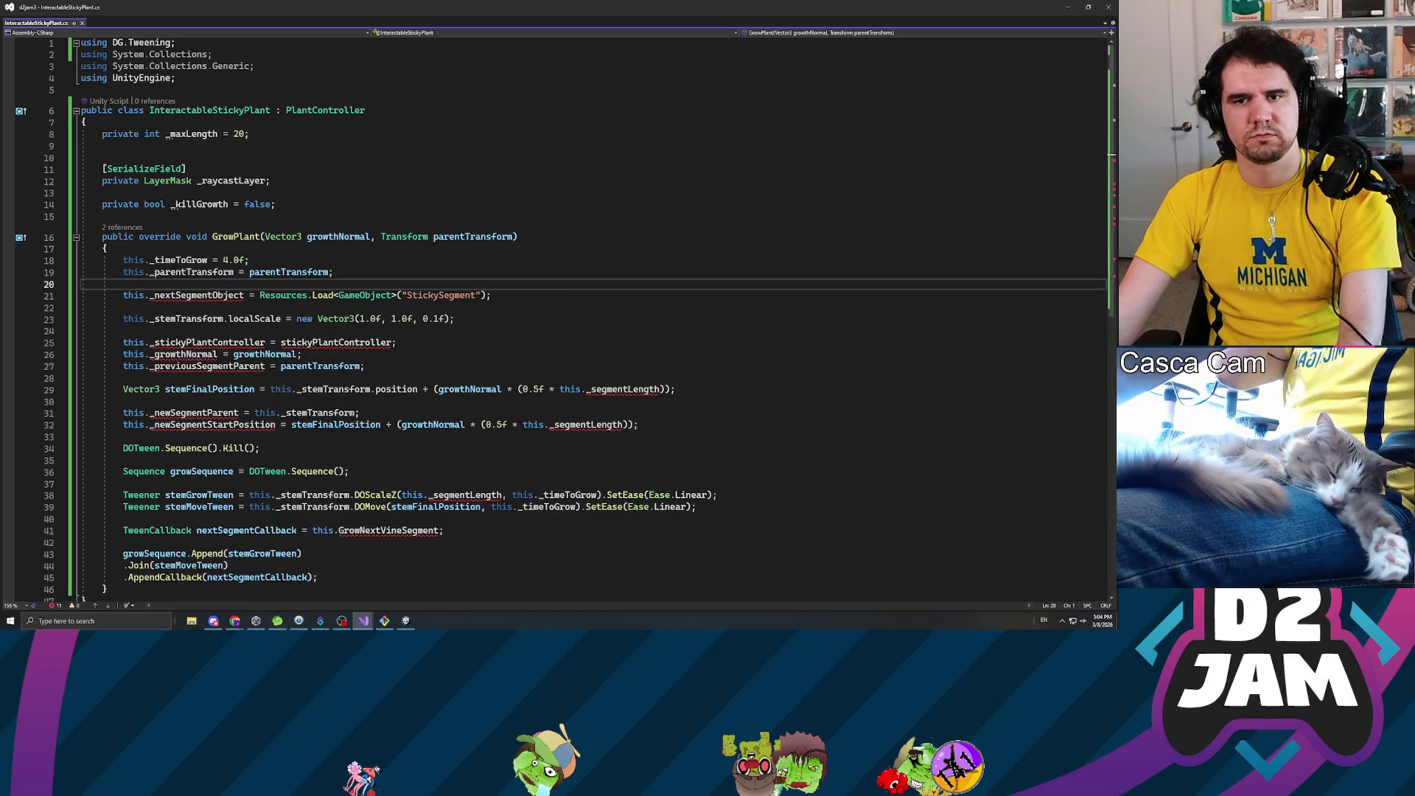
key(Down)
key(shift+End)
key(ctrl+shift+l)
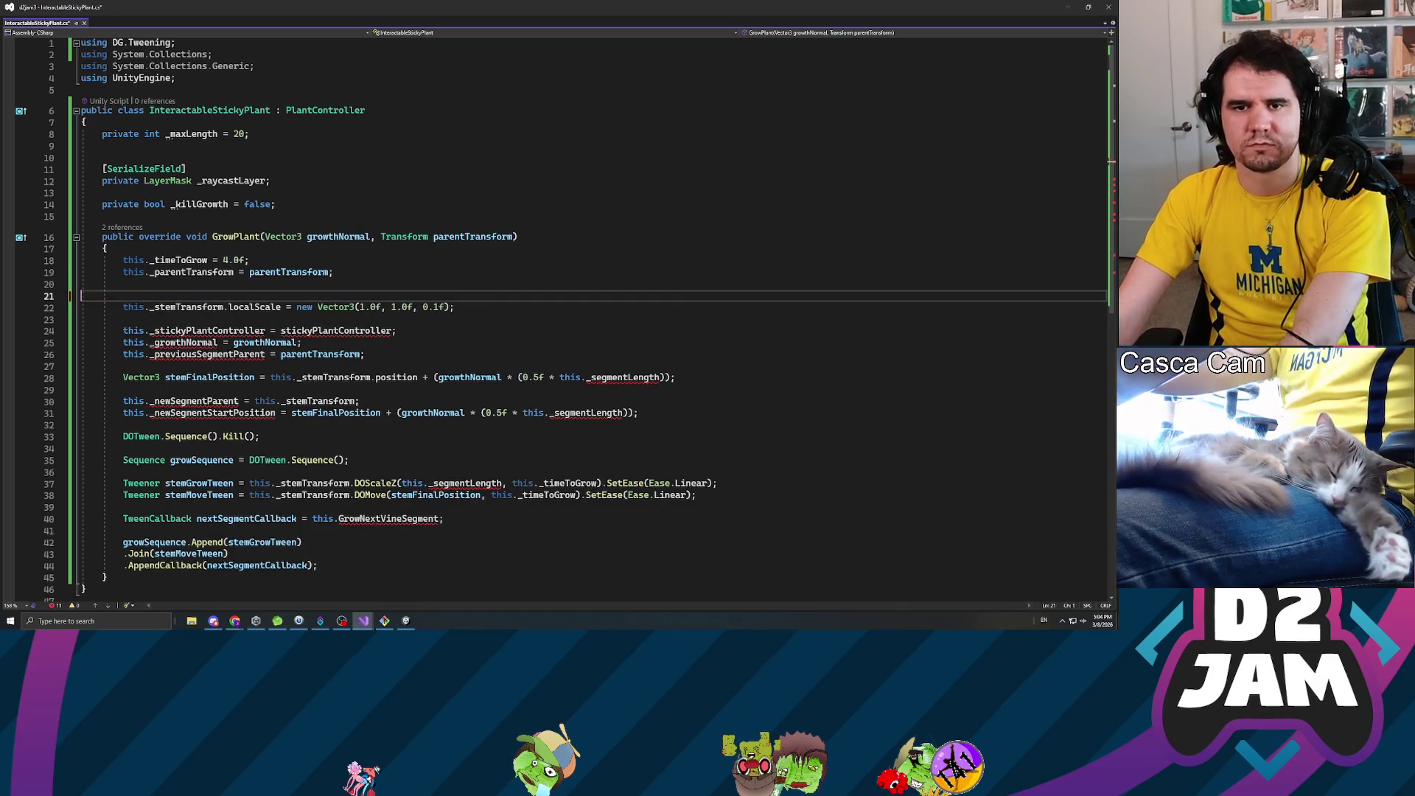
key(ctrl+shift+l)
key(Down)
key(Down)
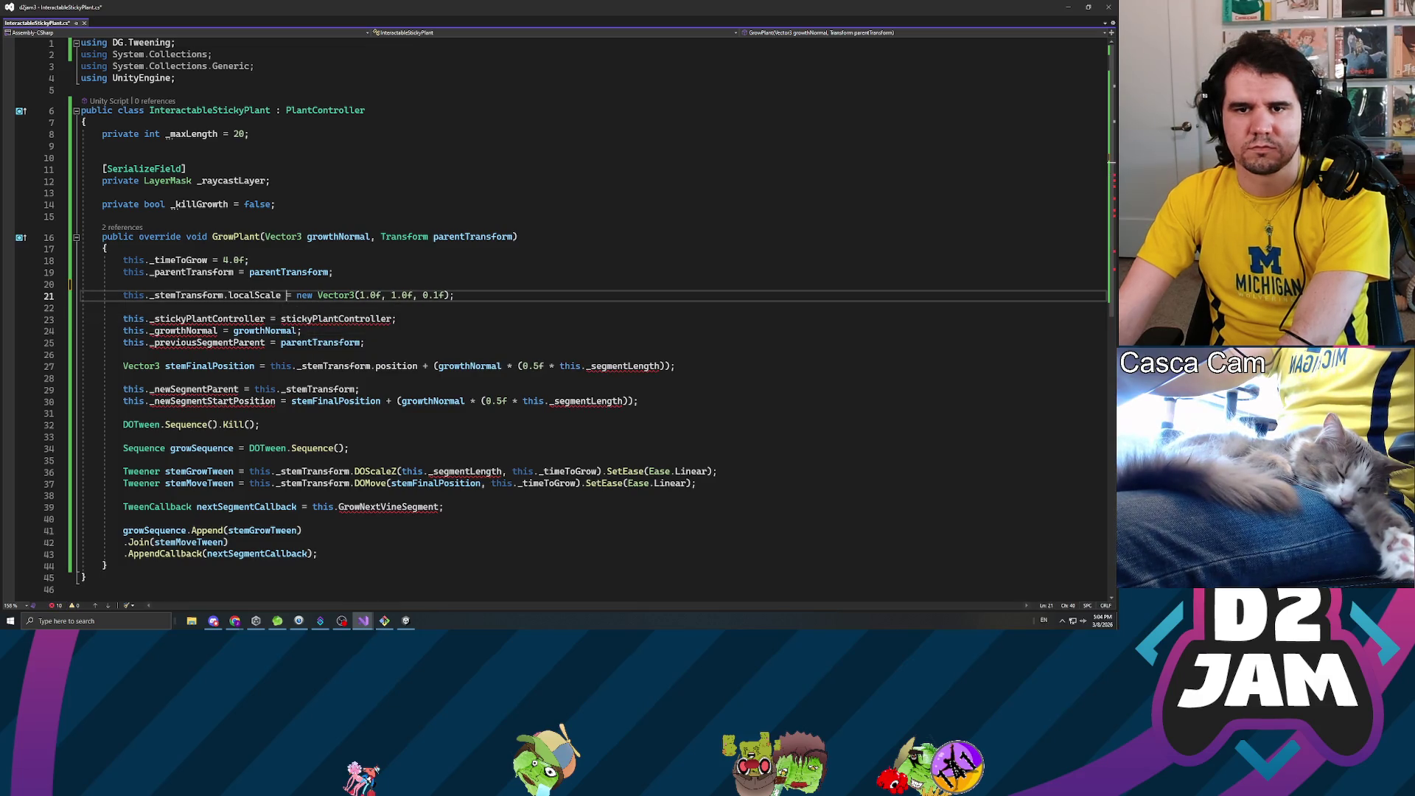
- Delete the stem localScale line and the blank line after it
triple_click(317, 297)
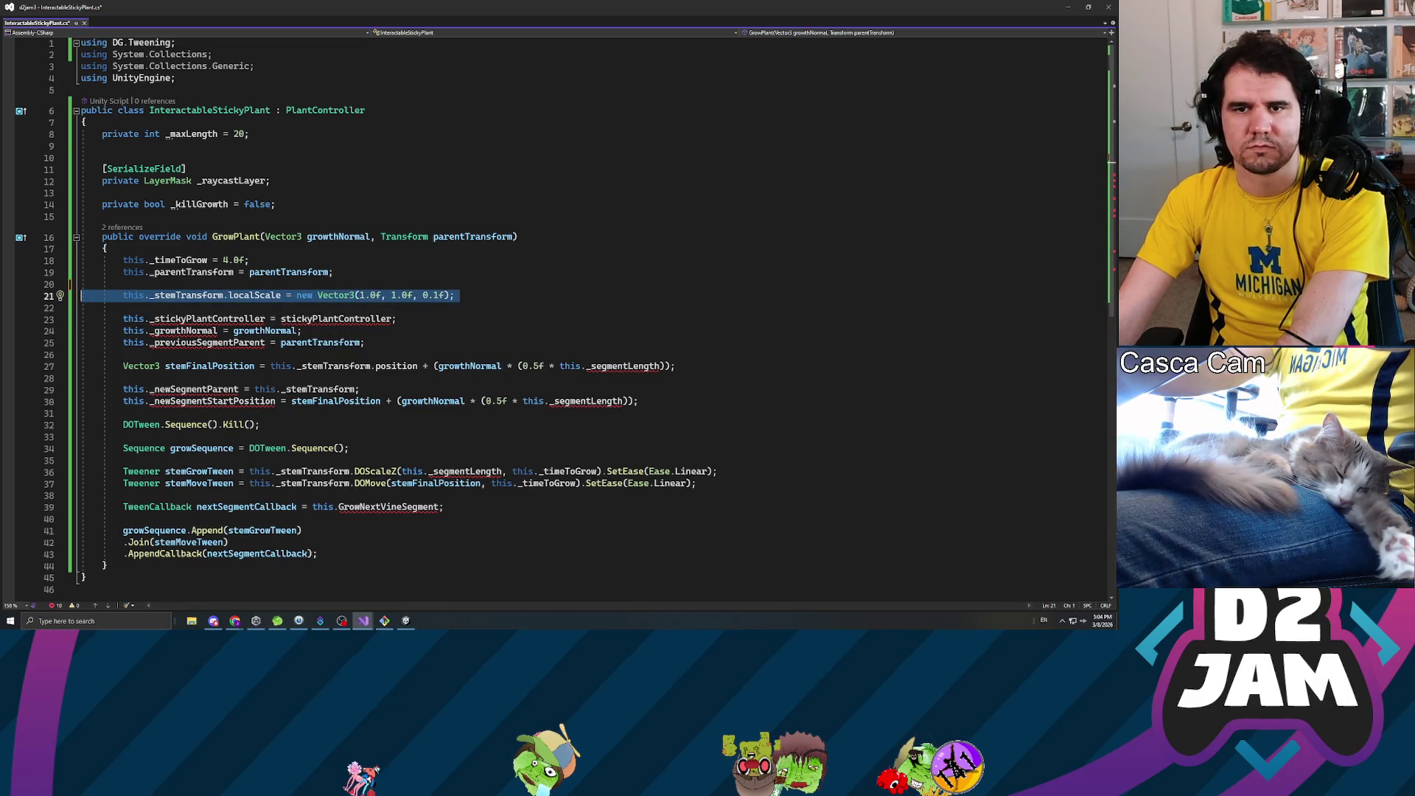
key(ctrl+shift+l)
key(ctrl+shift+l)
key(shift+Down)
key(Down)
key(End)
key(Up)
key(End)
key(ctrl+shift+Left)
key(ctrl+shift+Left)
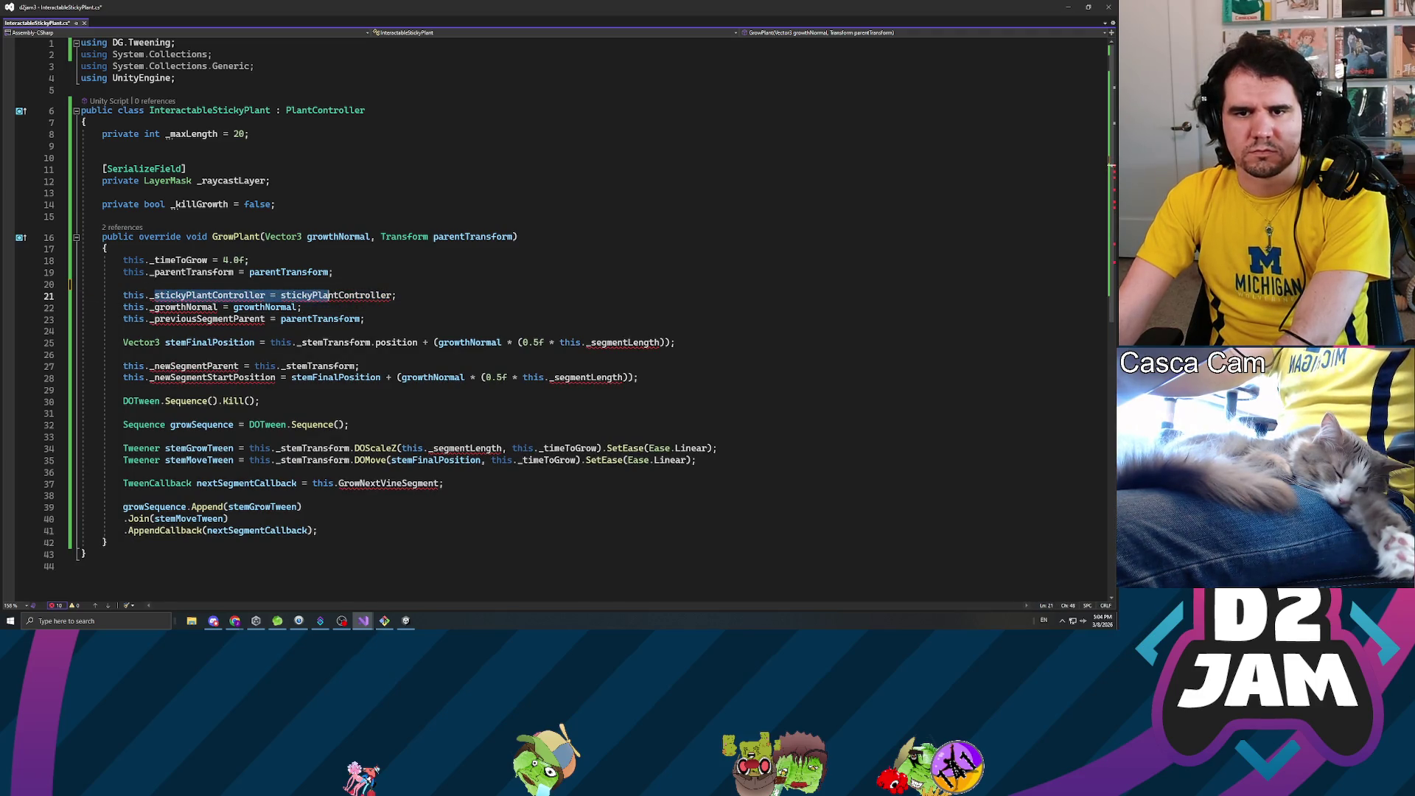
key(shift+Home)
key(shift+Home)
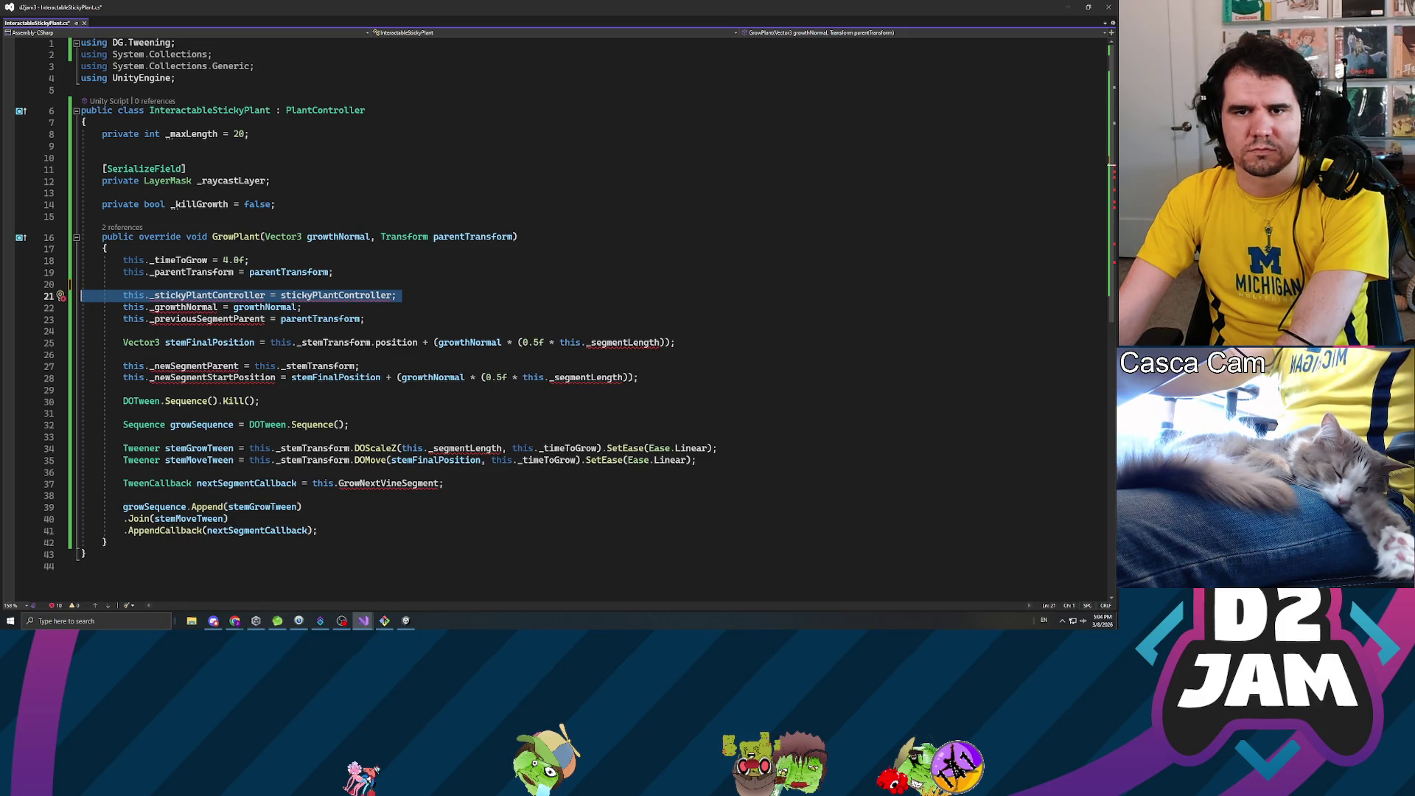
key(Down)
key(Down)
key(Down)
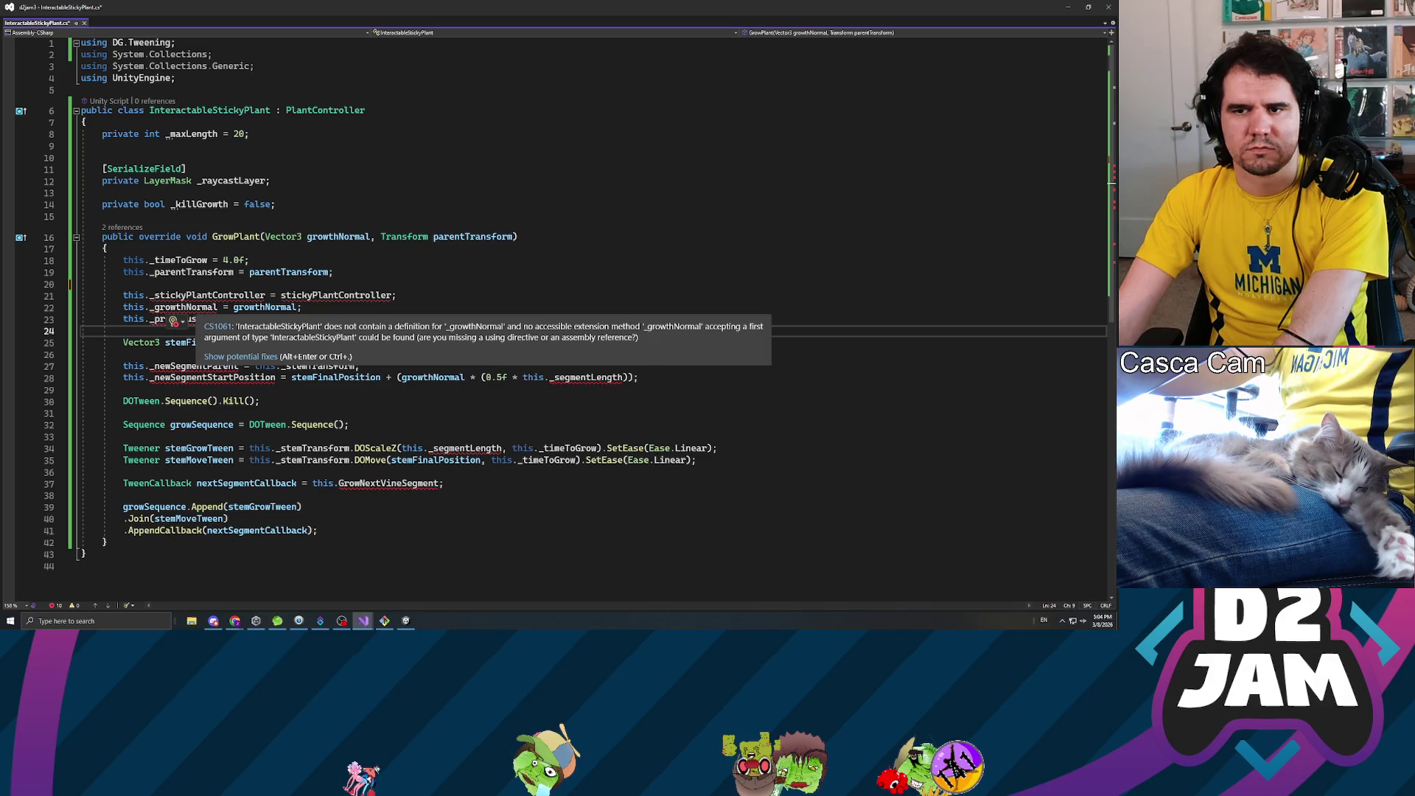
- Strip the this._ prefix from growthNormal and delete the previousSegmentParent and stickyPlantController lines
key(Up)
key(Up)
key(BackSpace)
key(BackSpace)
key(BackSpace)
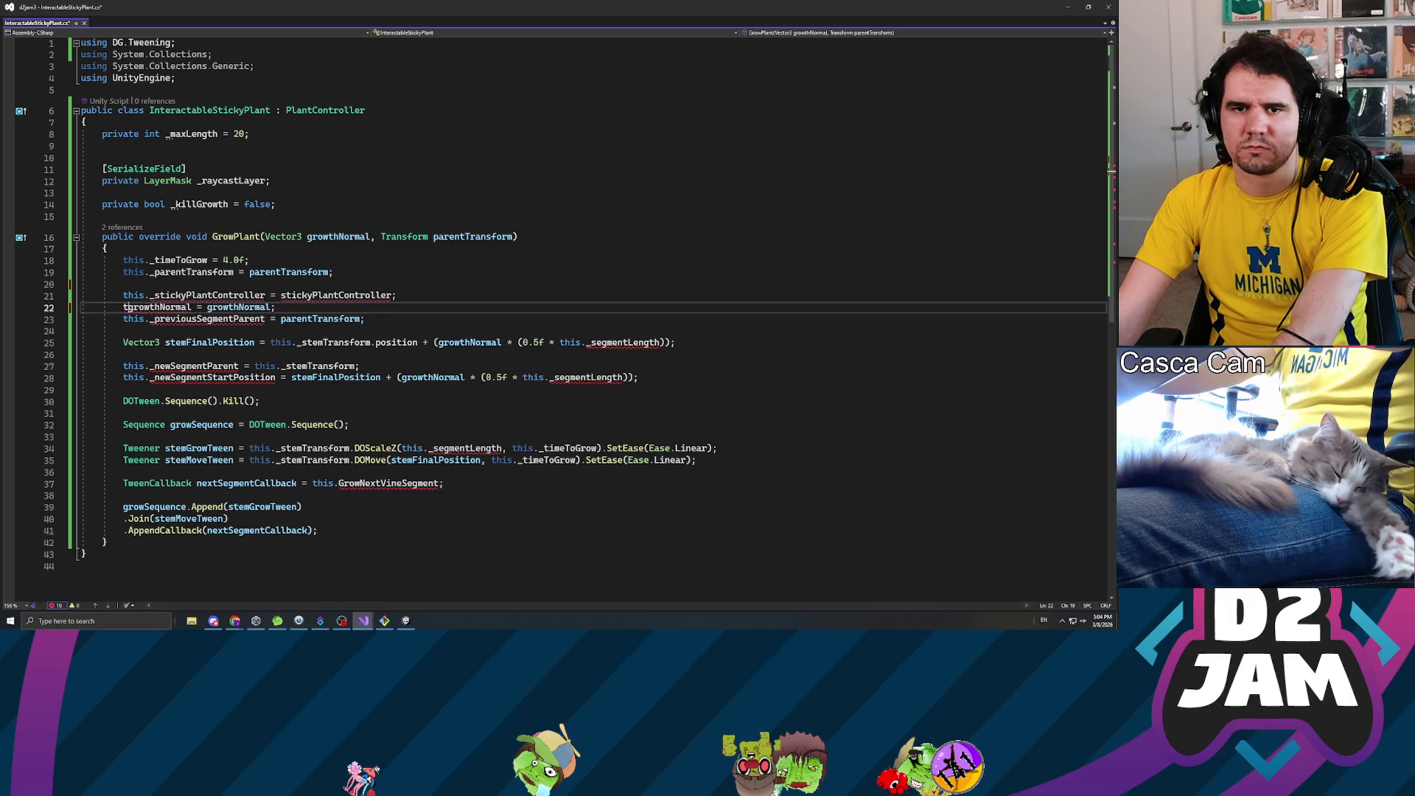
key(Down)
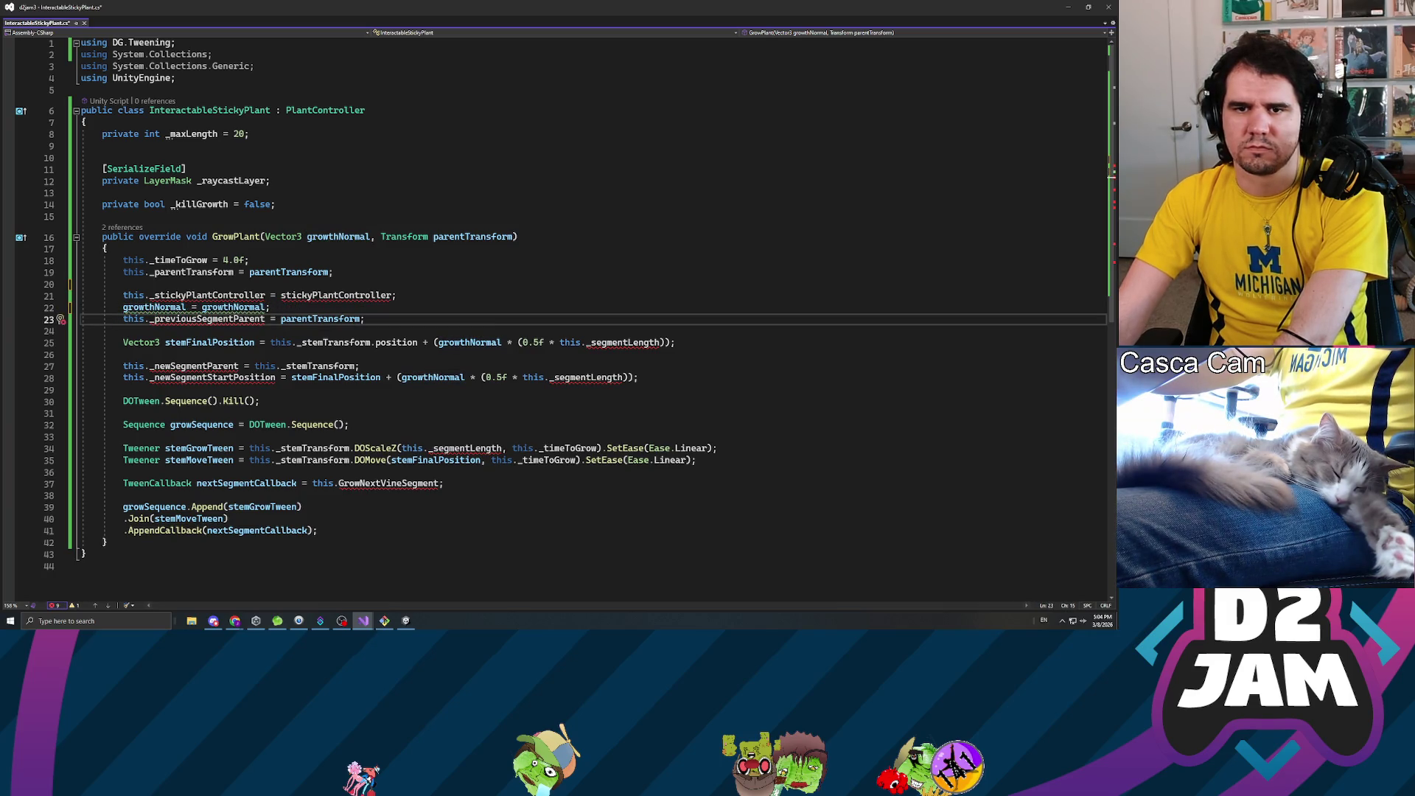
key(End)
key(shift+Home)
key(shift+Home)
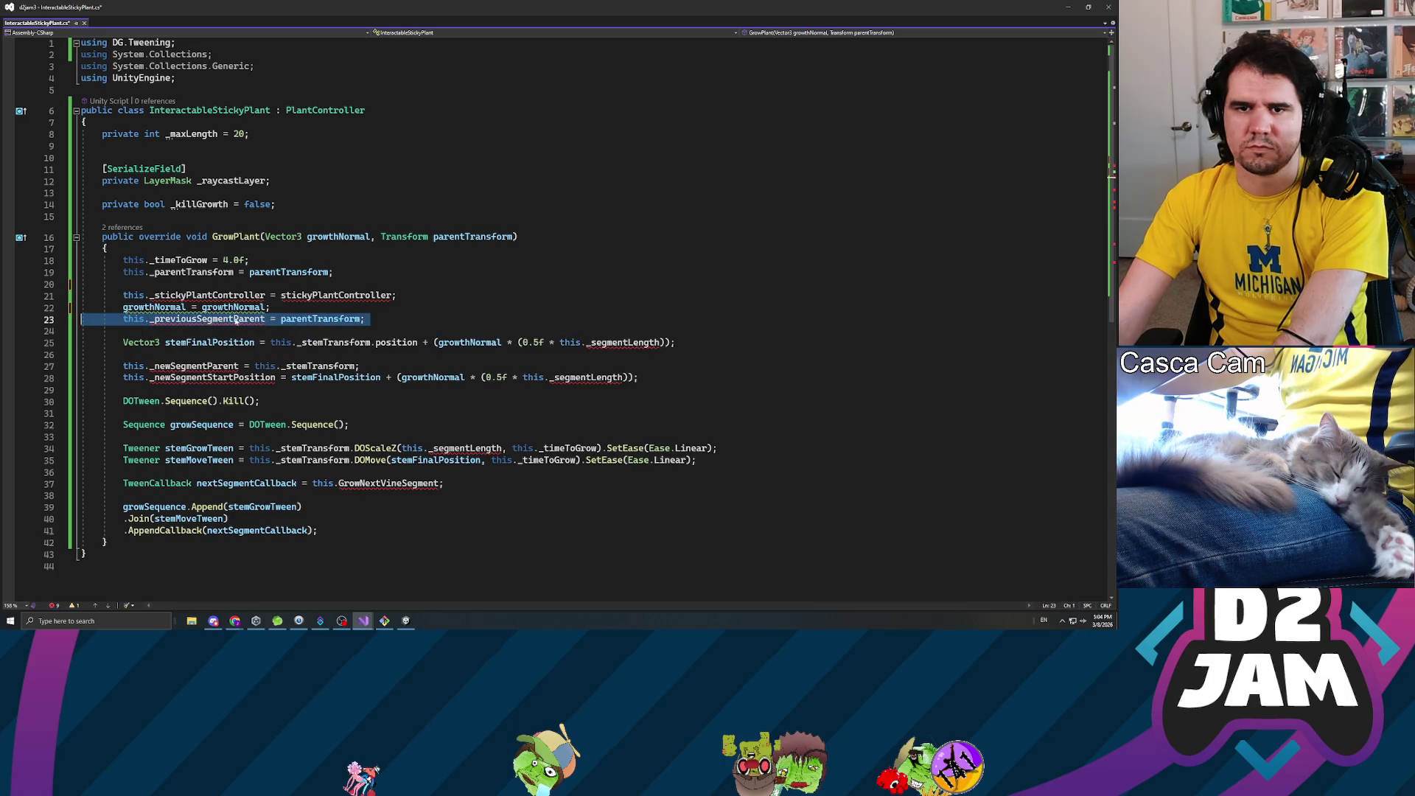
key(Delete)
key(Delete)
key(Up)
key(Up)
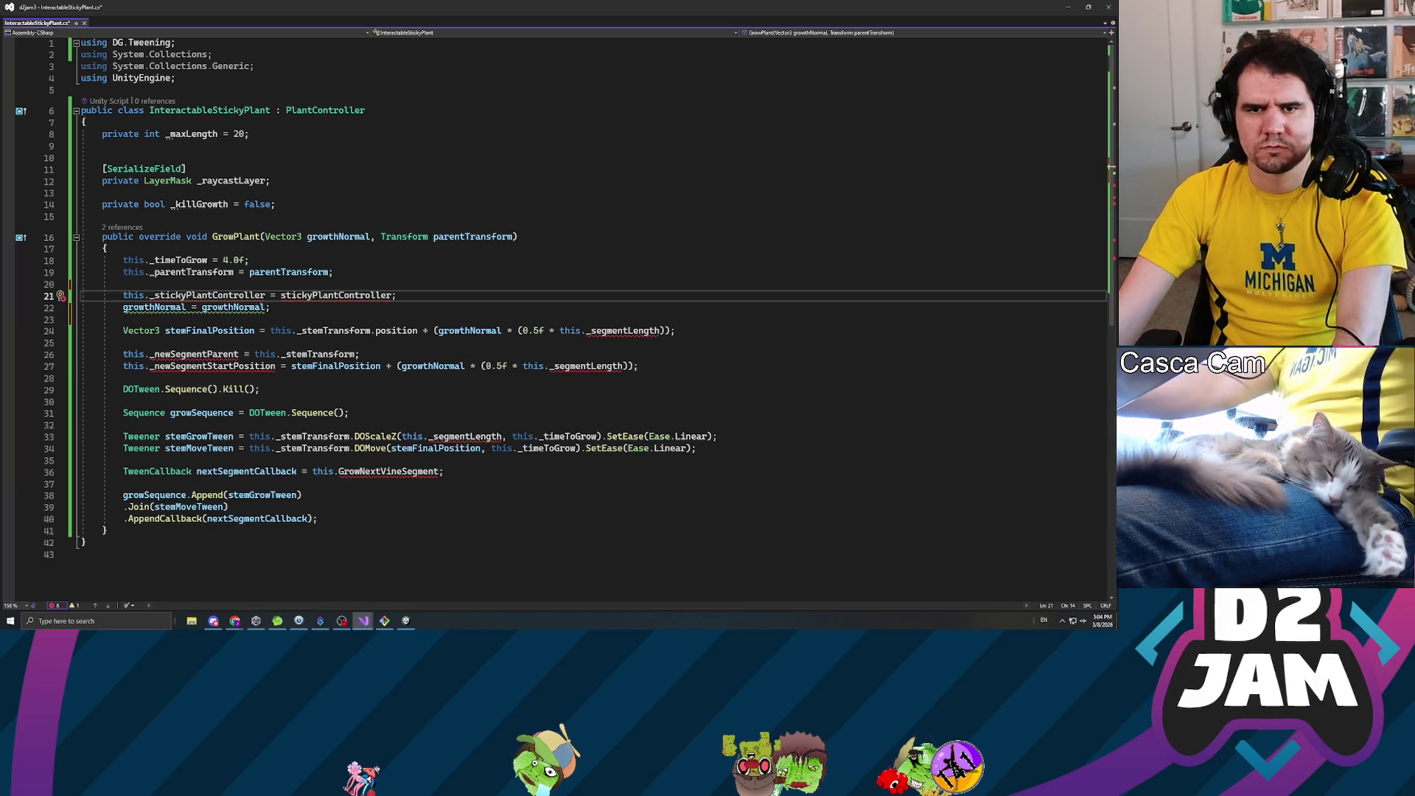
key(End)
key(shift+Home)
key(shift+Home)
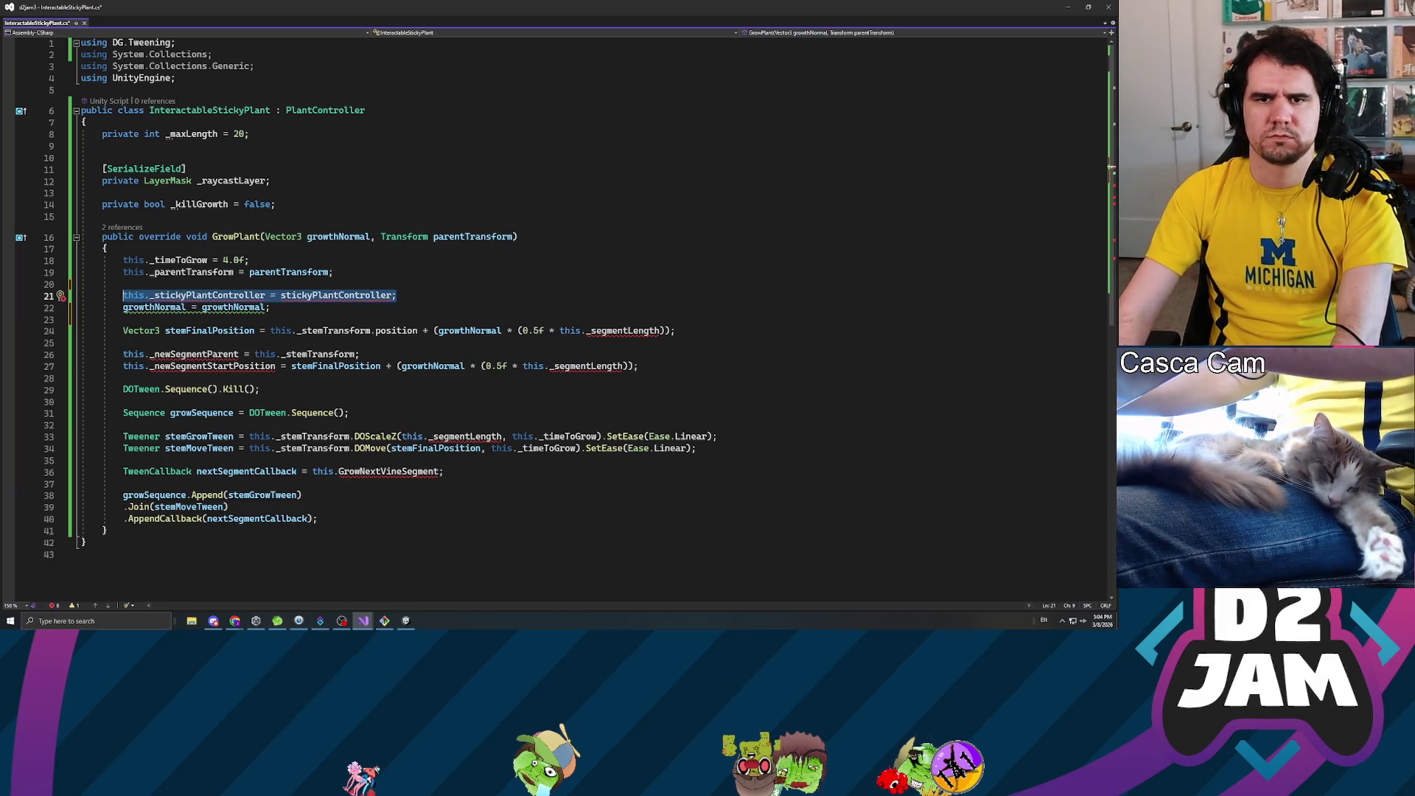
key(Delete)
key(Delete)
key(Up)
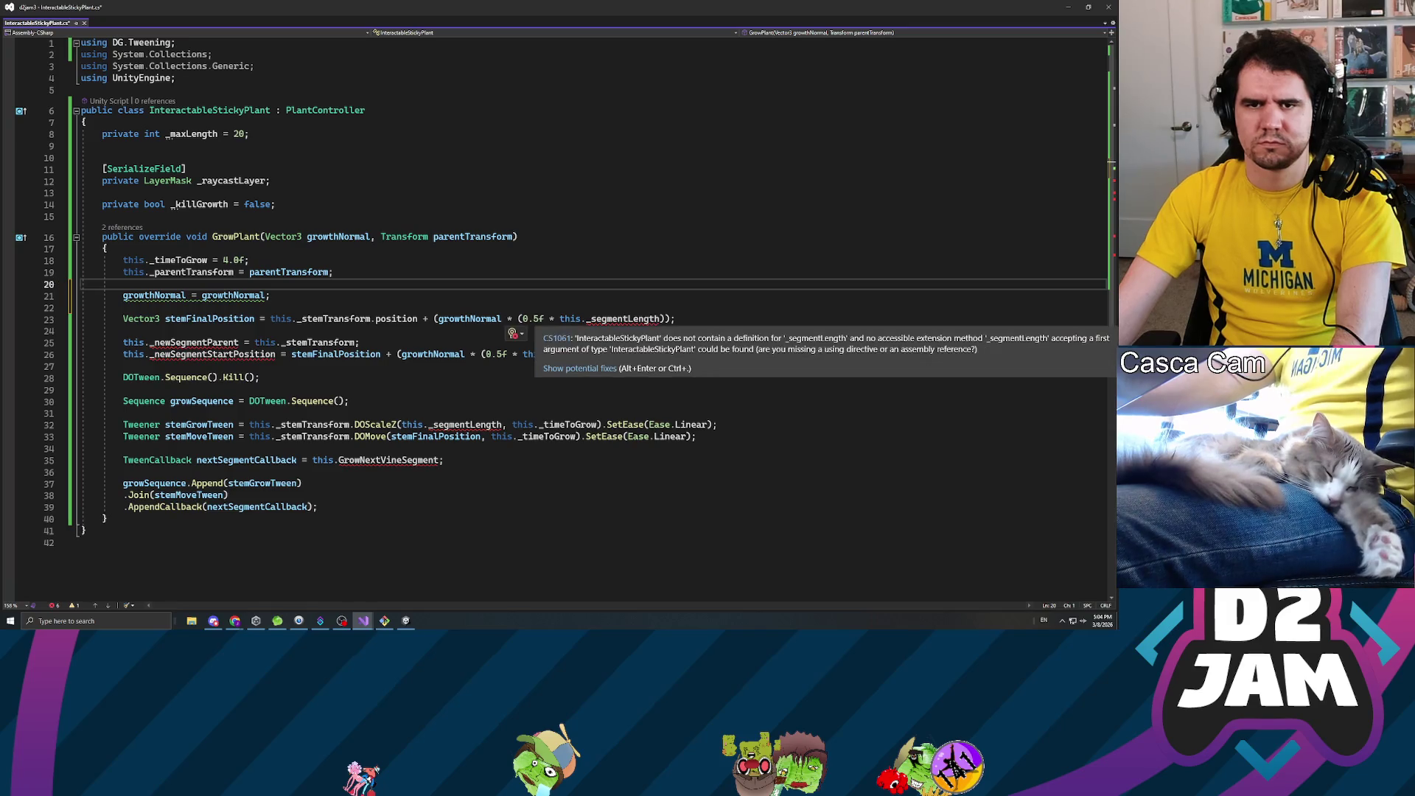
- Replace _segmentLength with _maxLength in the stemFinalPosition formula and save
click(661, 318)
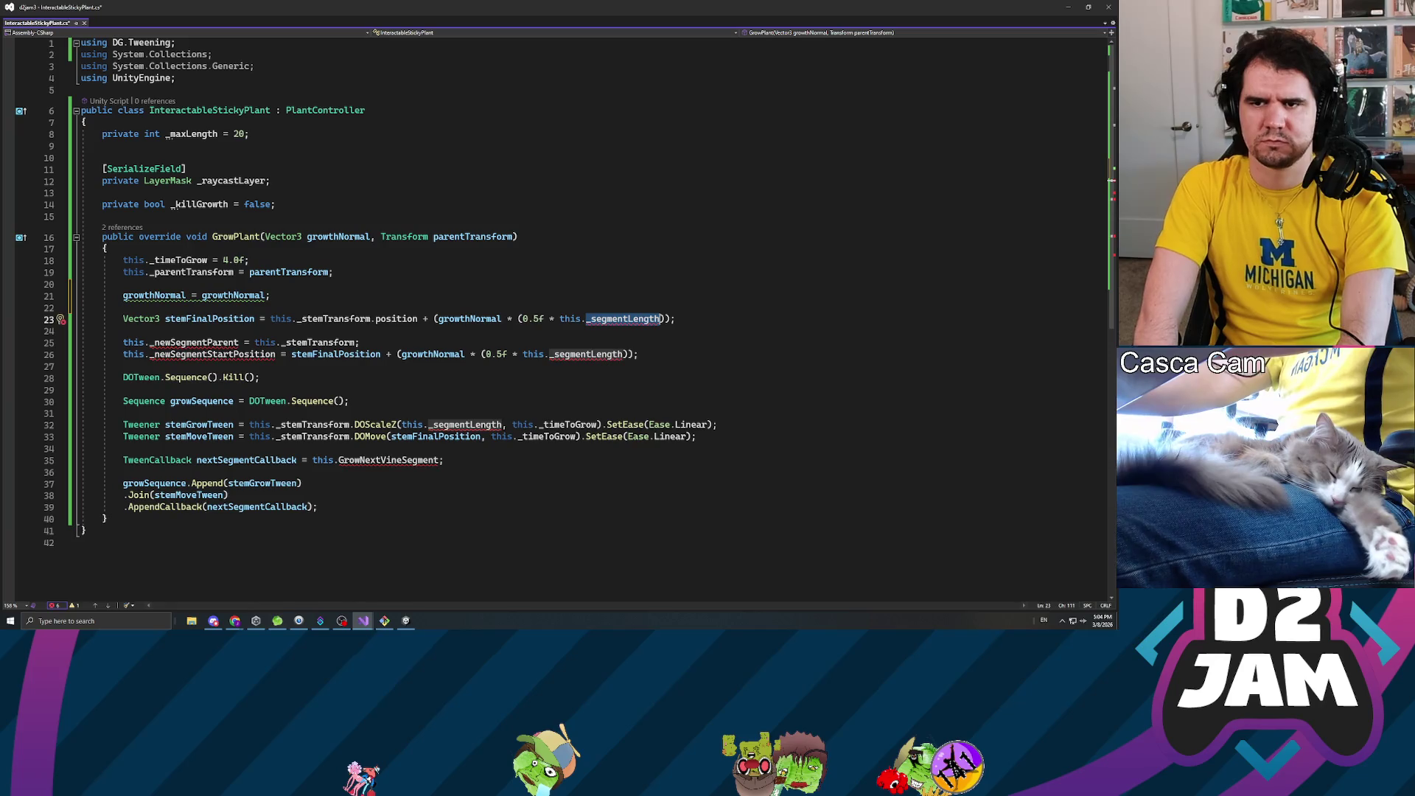
key(ctrl+BackSpace)
text(_max)
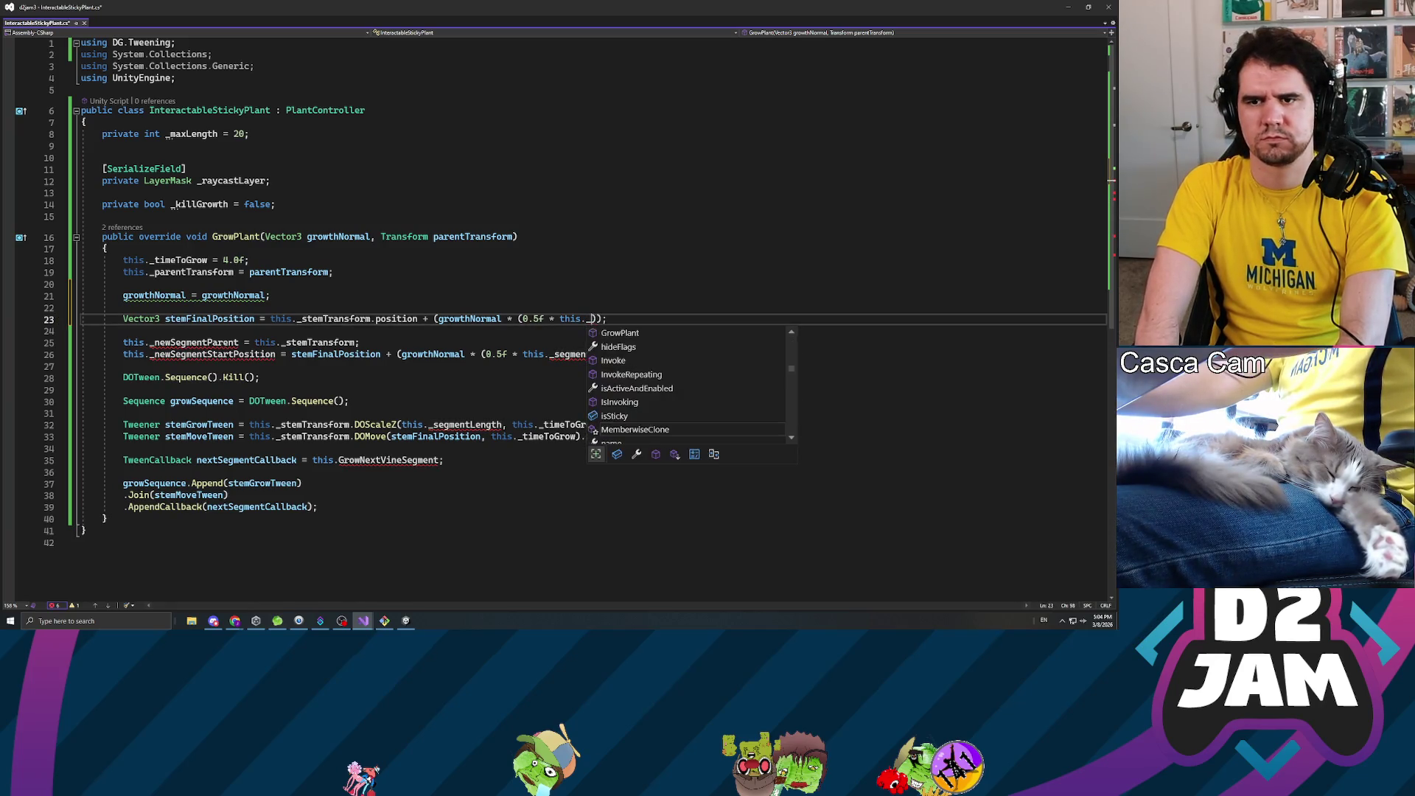
key(Tab)
key(ctrl+s)
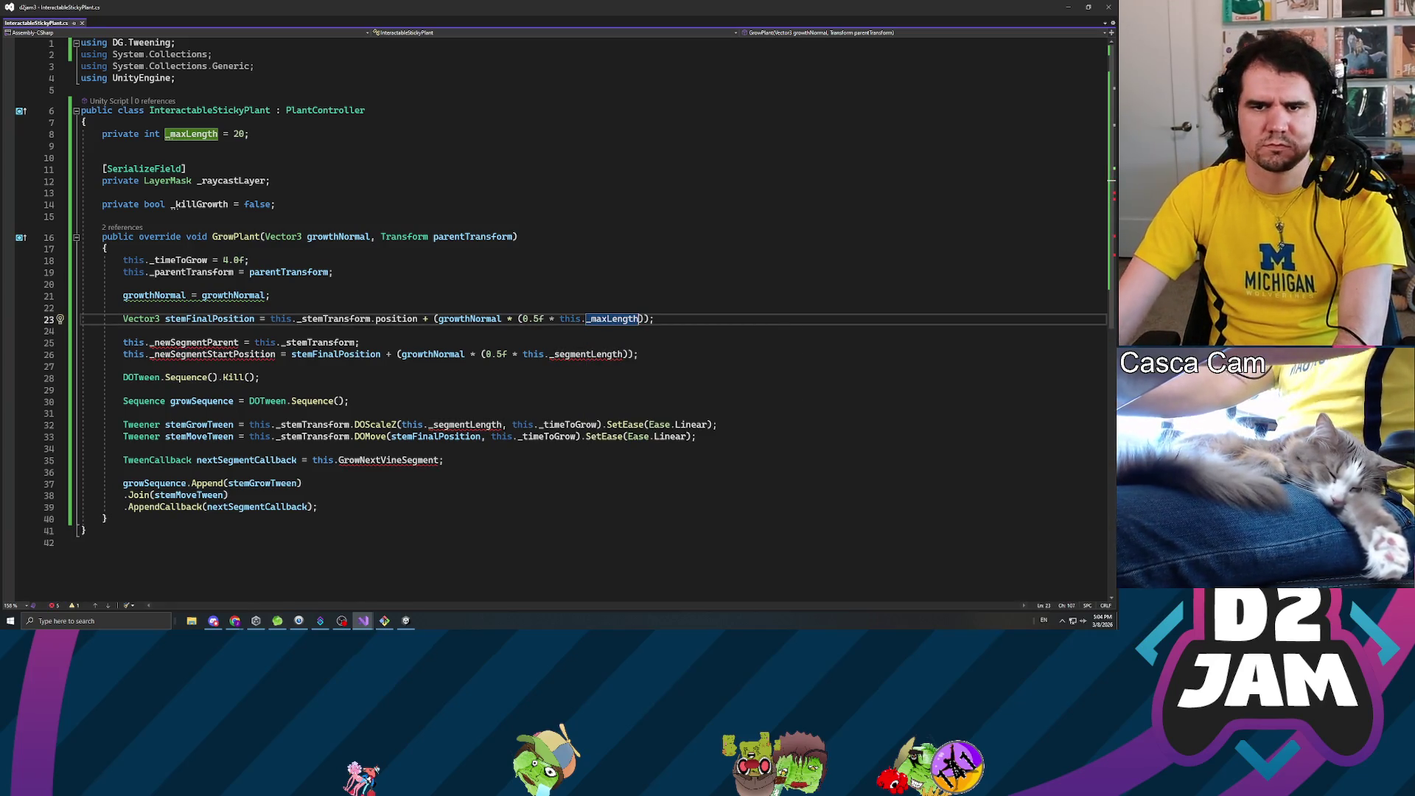
- Delete the newSegmentParent and start-position lines and make DOScaleZ scale to _maxLength
drag(47, 331, 46, 354)
key(Delete)
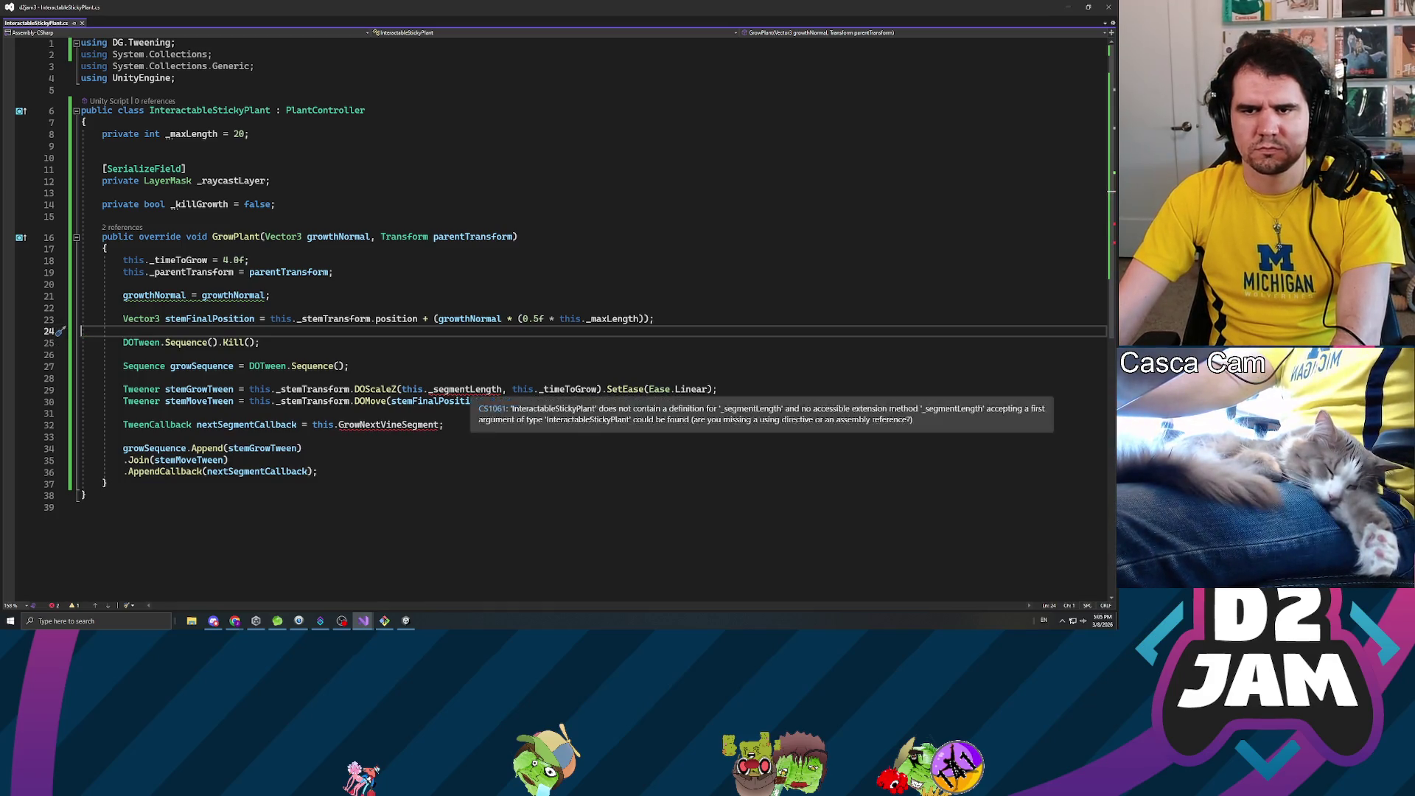
double_click(466, 389)
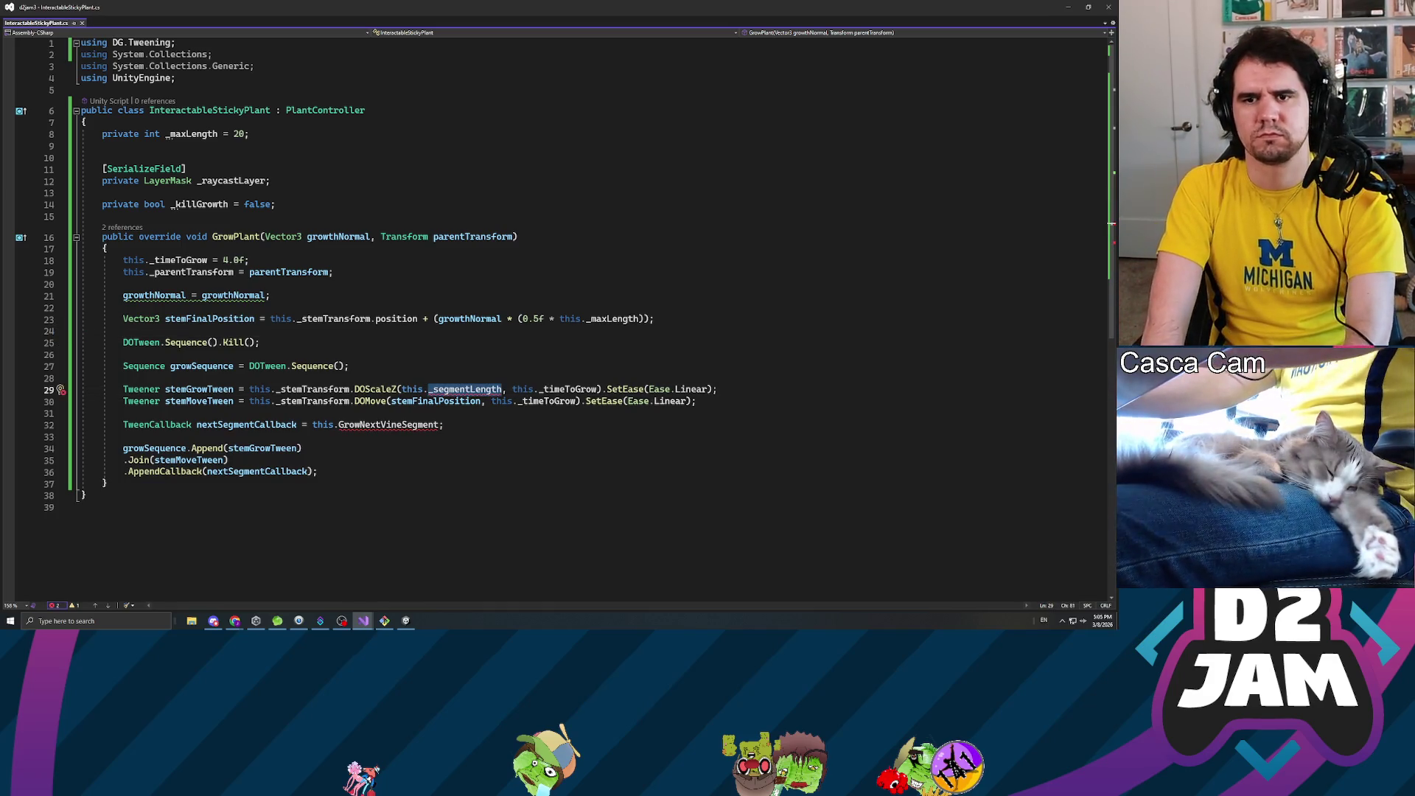
text()_)
key(BackSpace)
key(BackSpace)
text(_maxL)
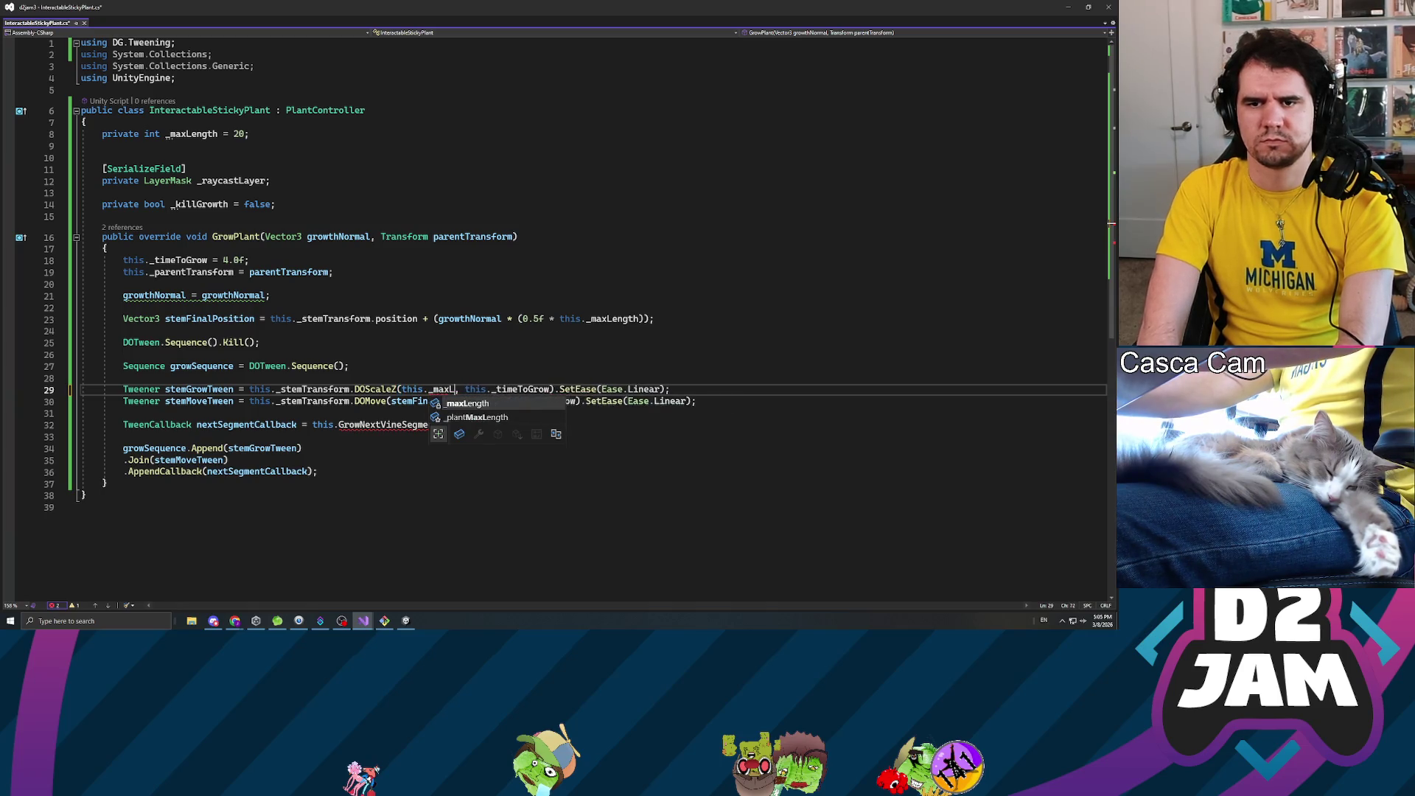
key(Tab)
key(Right)
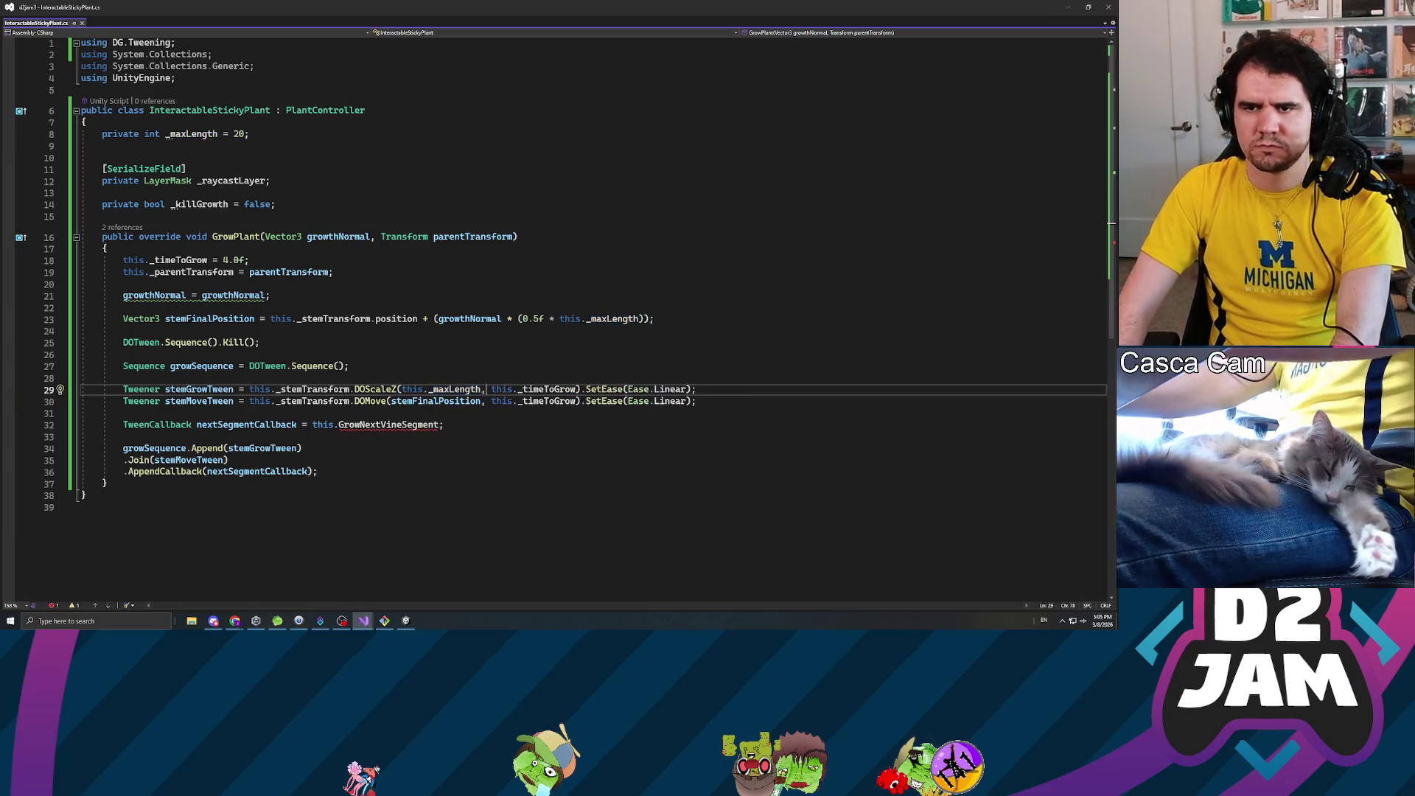
key(Right)
key(Right)
key(Right)
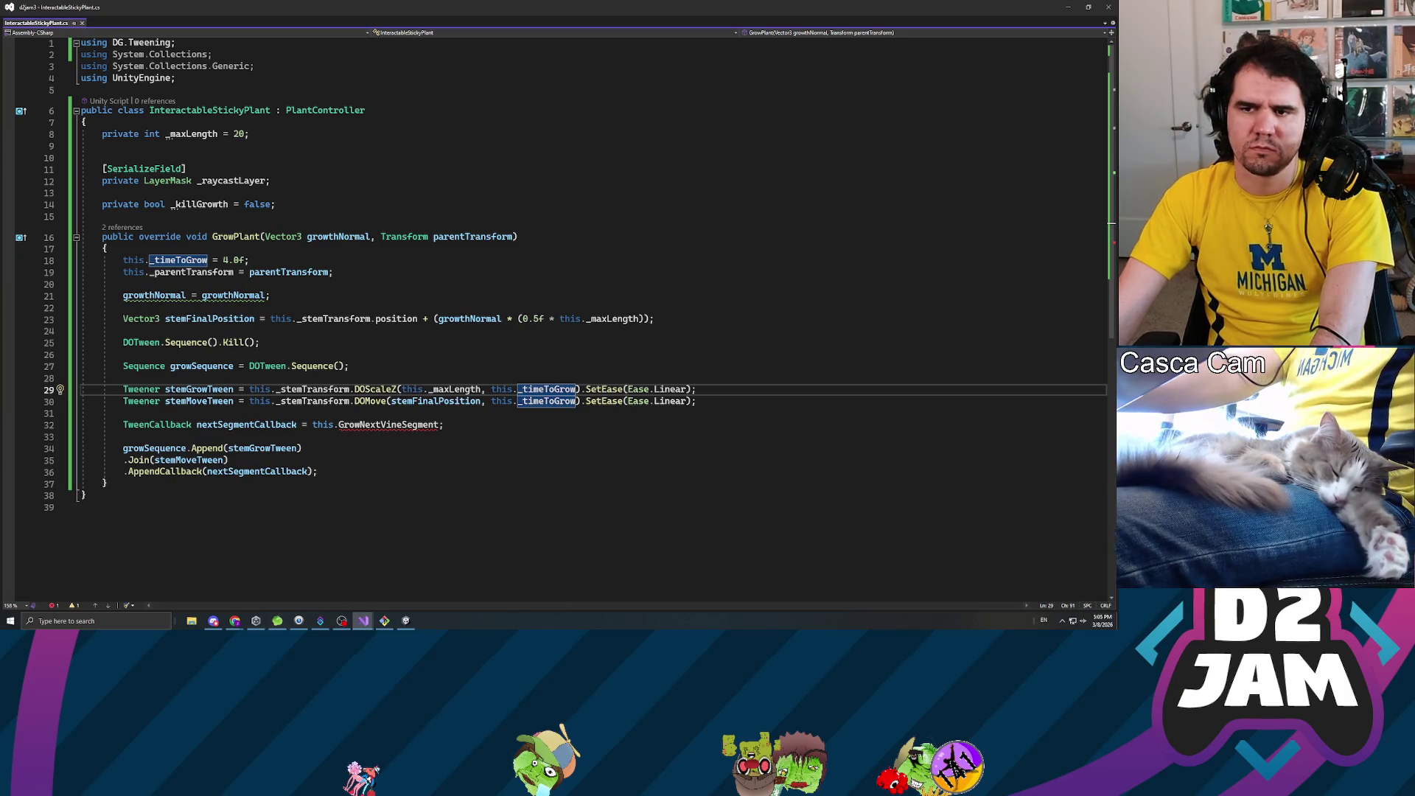
key(Up)
key(Up)
key(Up)
click(384, 425)
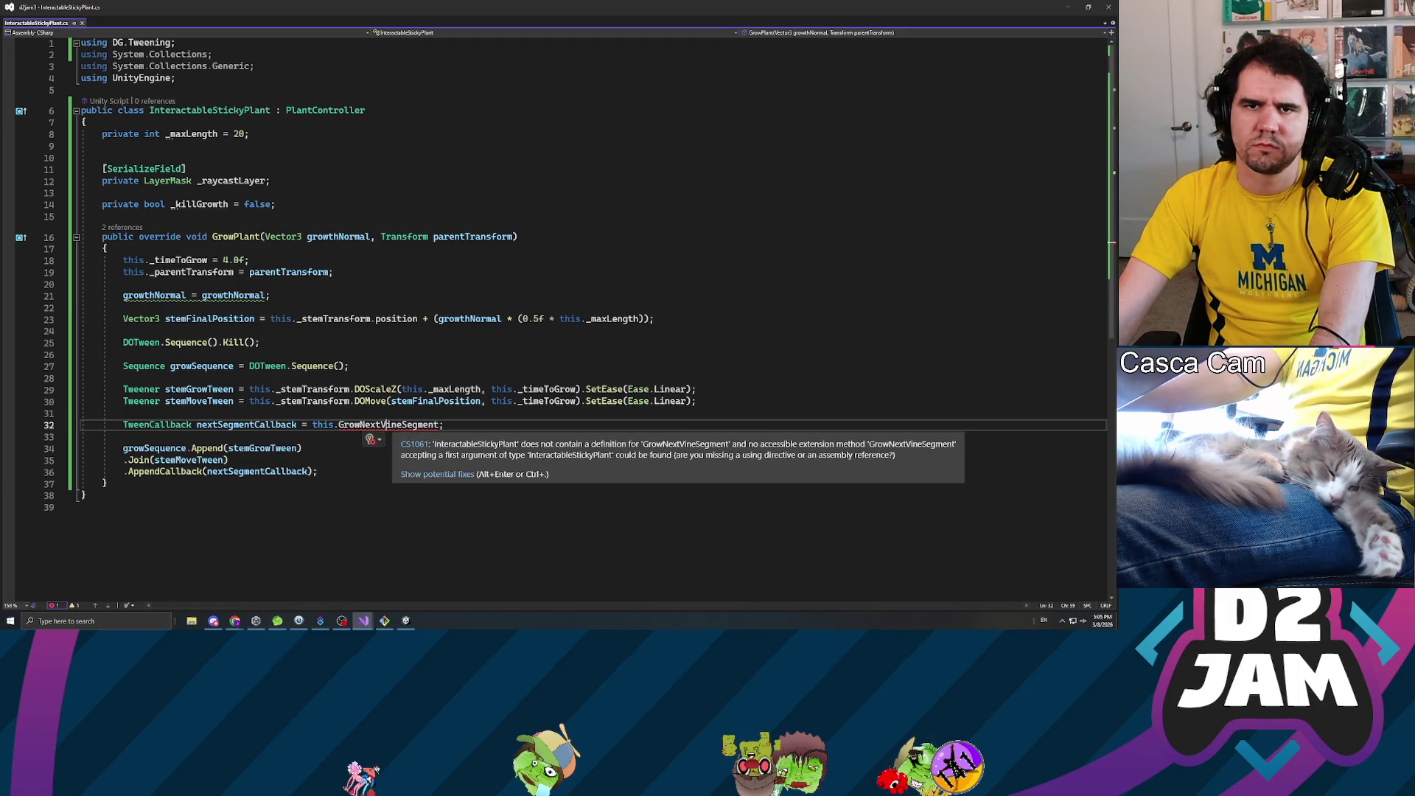
- Delete the nextSegmentCallback line and the growthNormal assignment line, then save
key(Home)
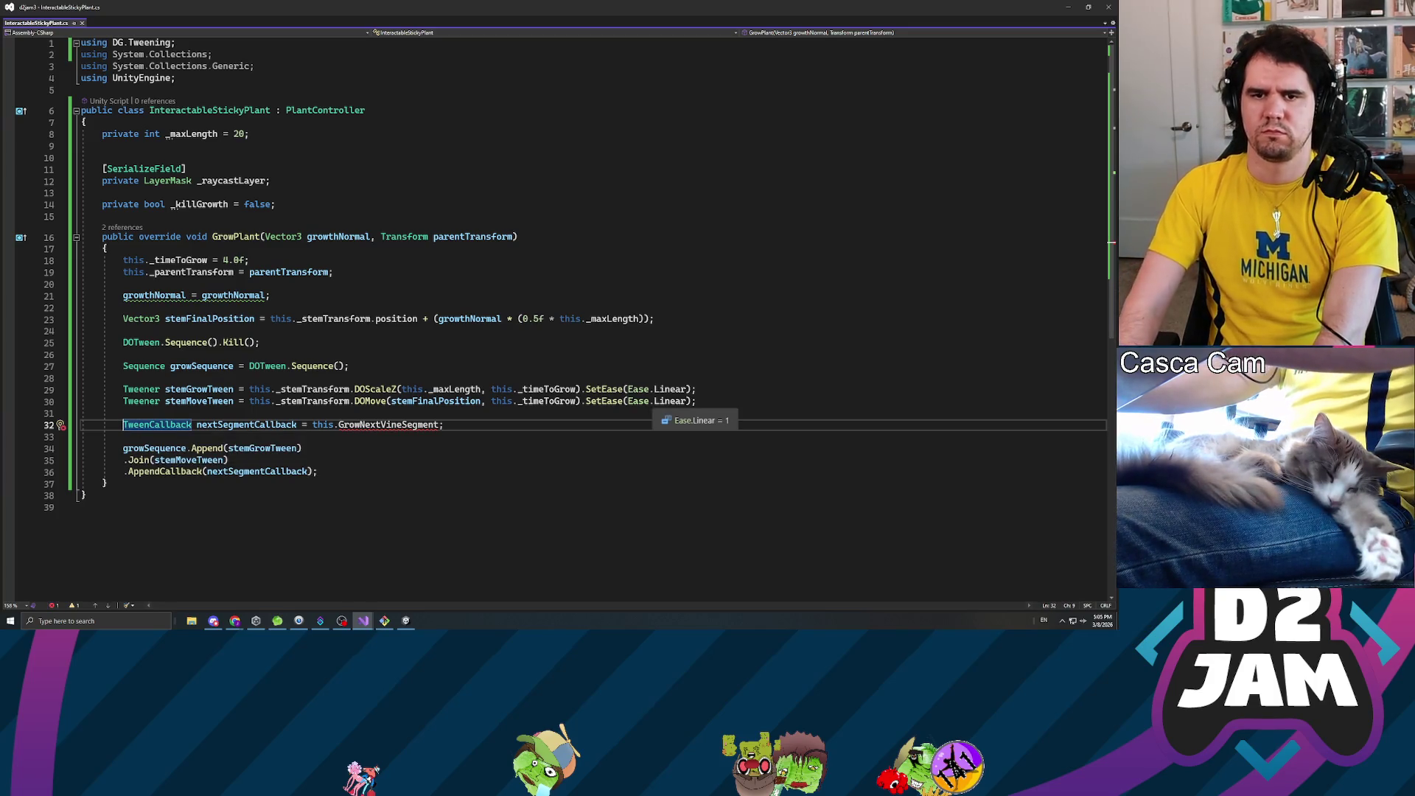
key(shift+End)
key(BackSpace)
key(BackSpace)
key(BackSpace)
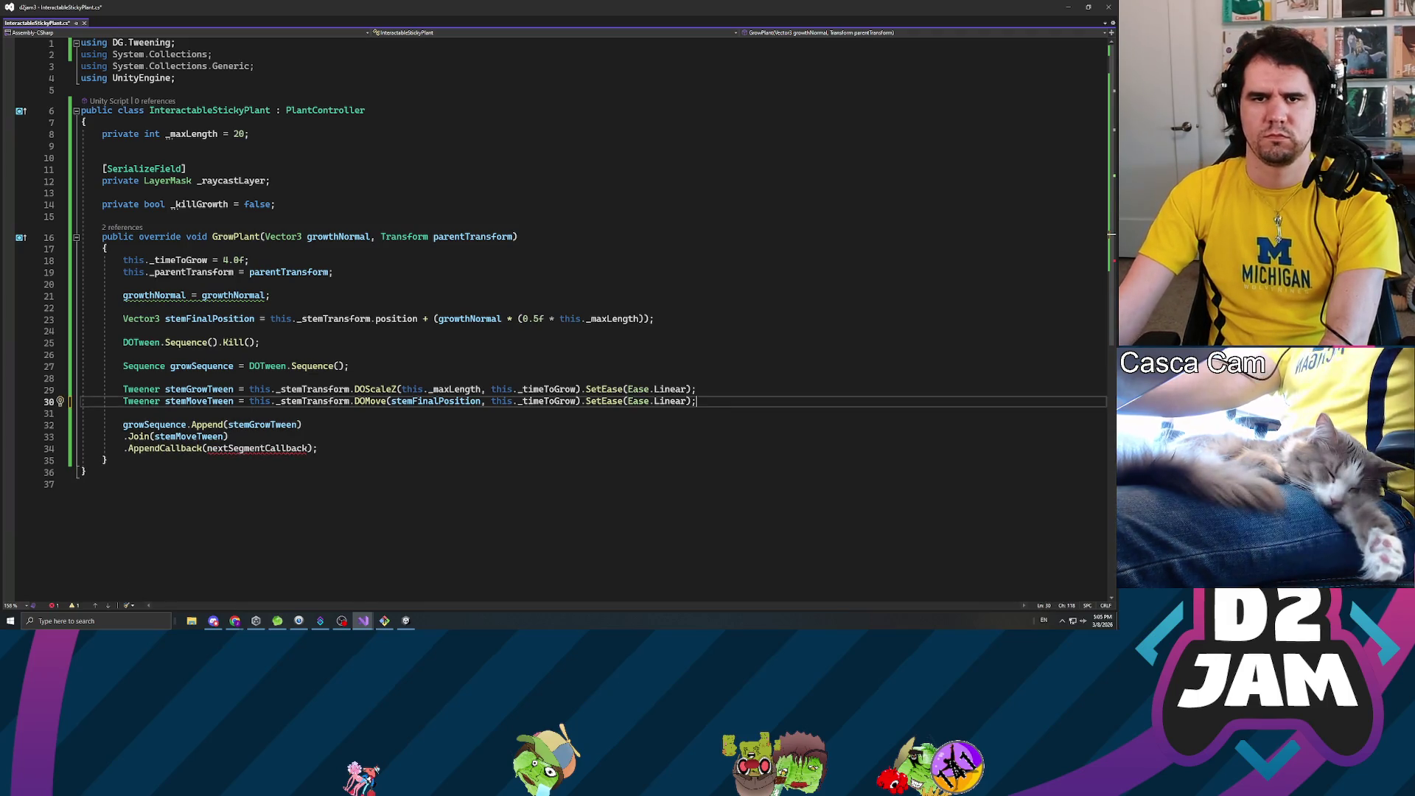
click(123, 295)
text(this.)
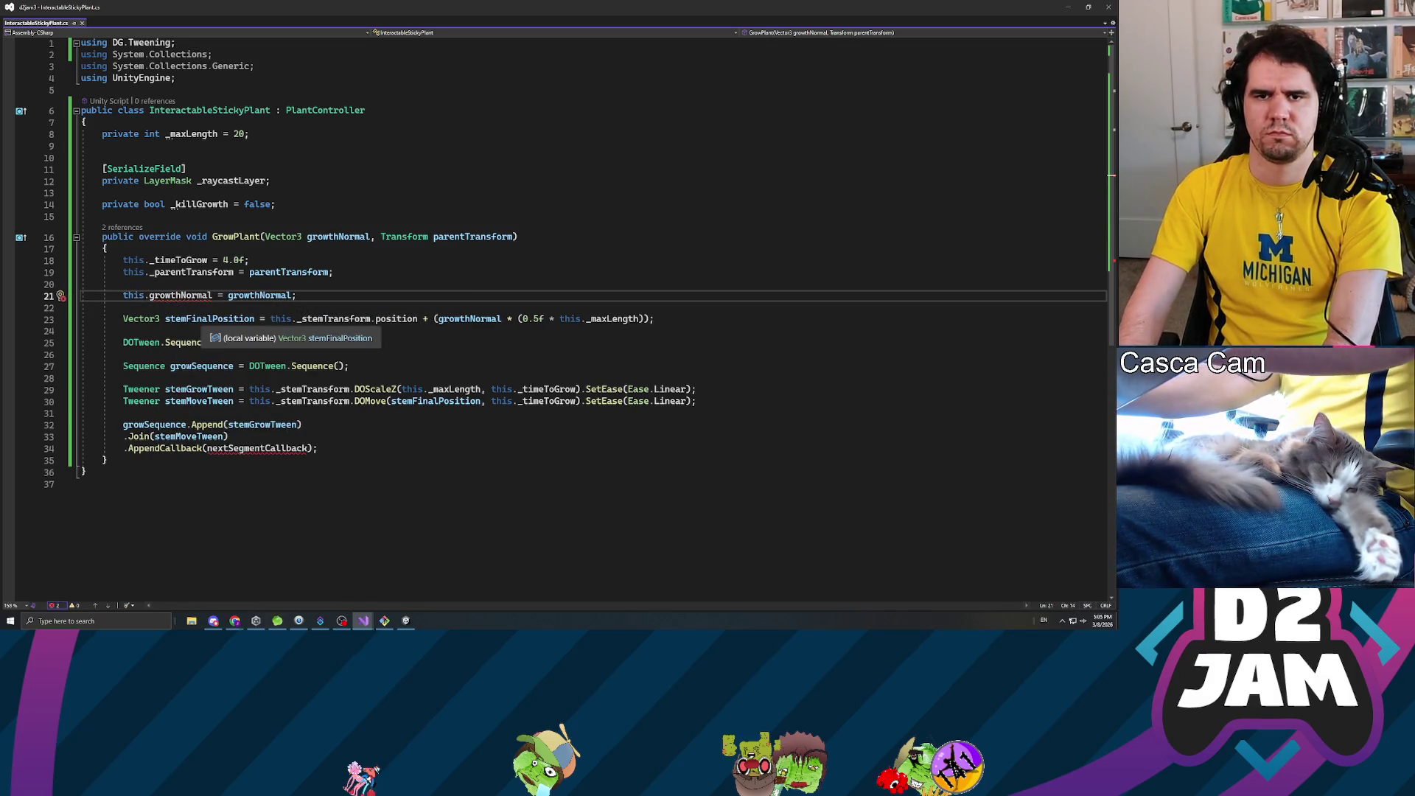
key(End)
key(shift+Home)
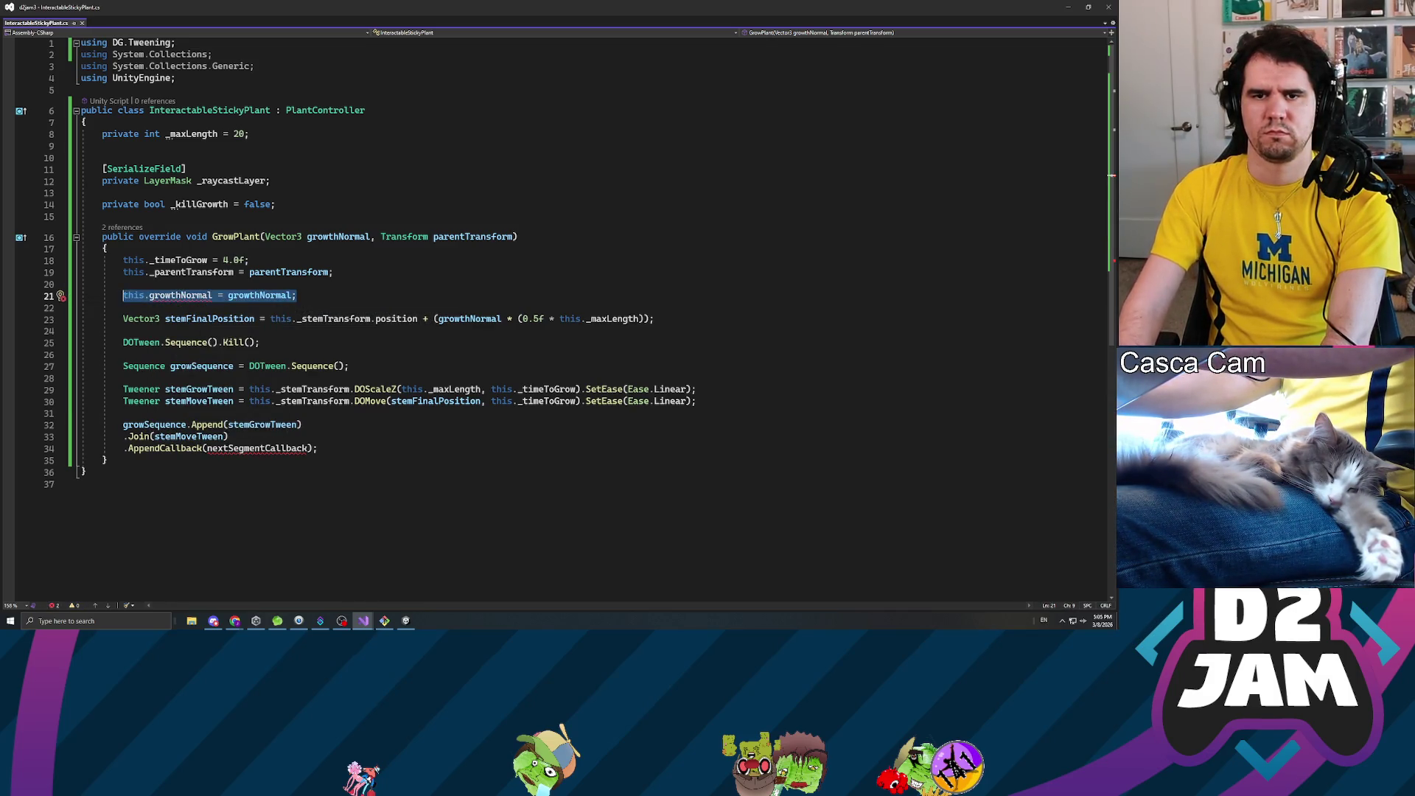
key(BackSpace)
key(BackSpace)
key(BackSpace)
key(BackSpace)
key(ctrl+s)
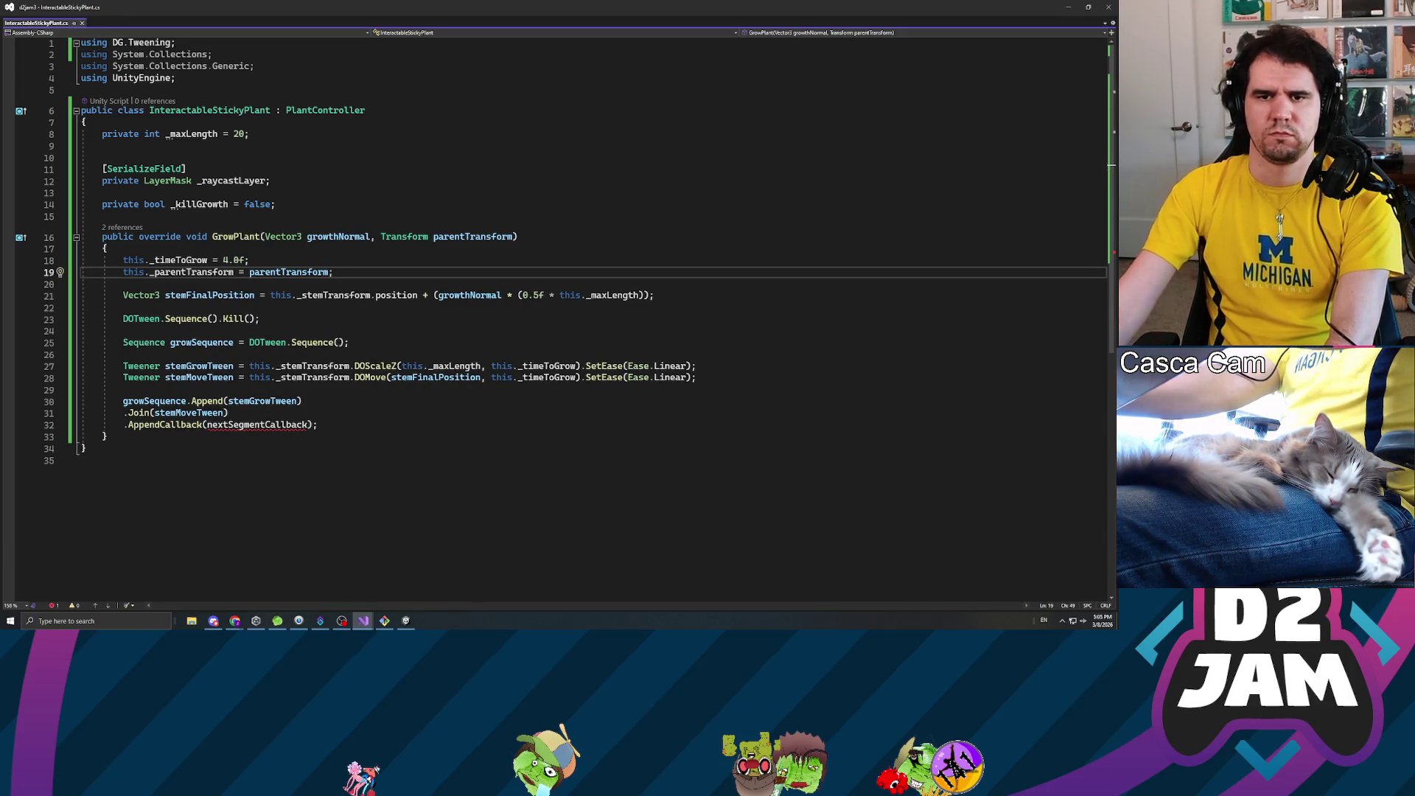
- Remove the AppendCallback line, end the sequence with a semicolon after Join(stemMoveTween), and save
double_click(233, 428)
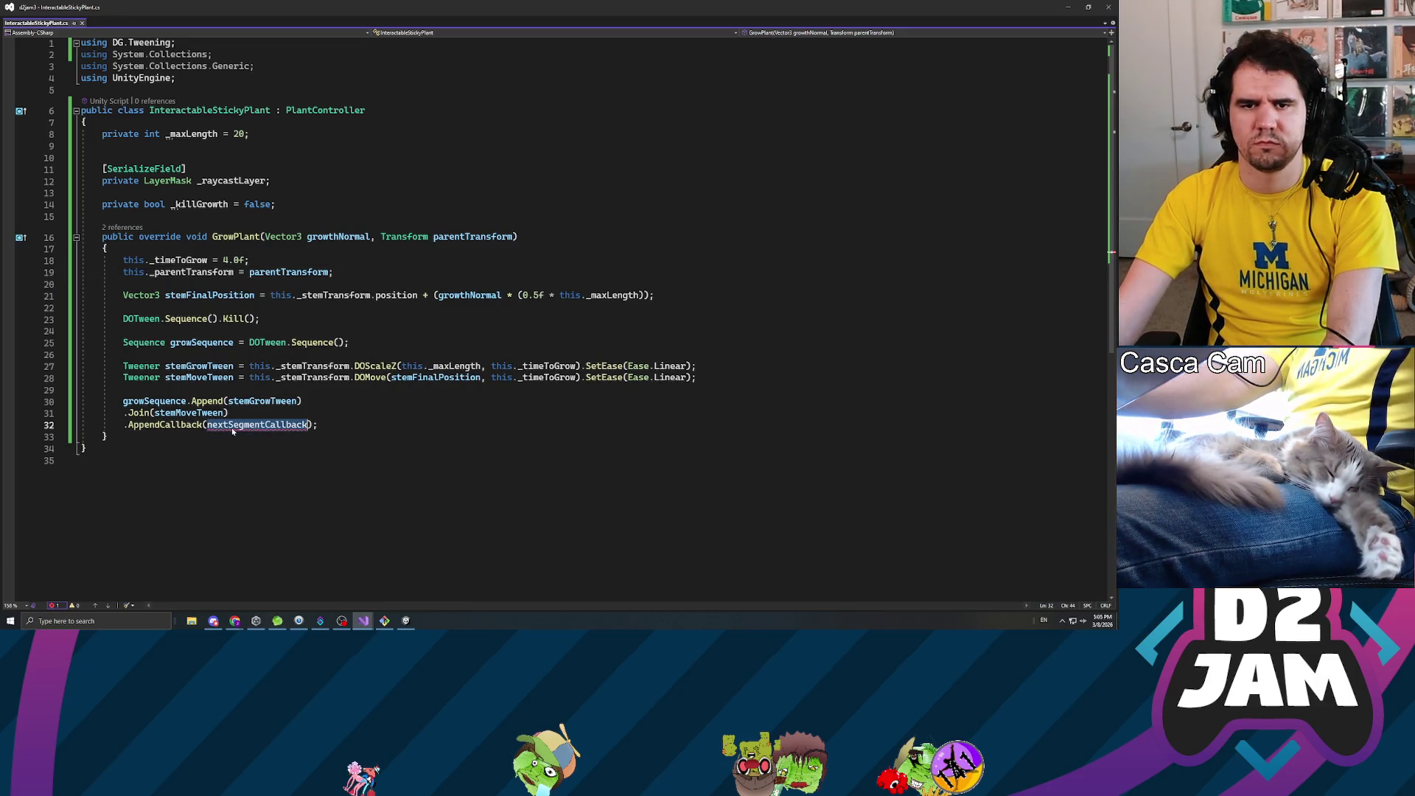
key(End)
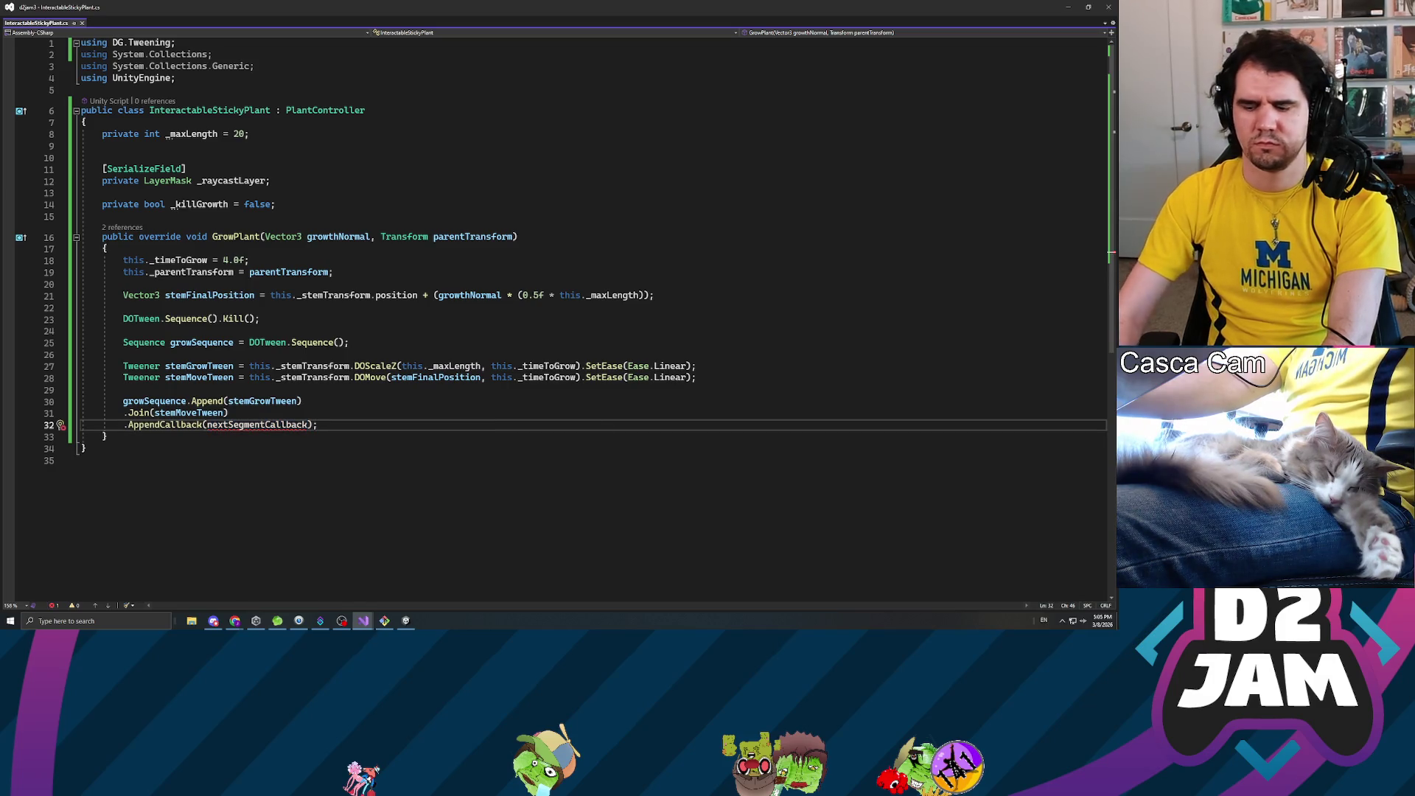
key(shift+Home)
key(shift+Home)
key(BackSpace)
key(BackSpace)
text(;)
key(ctrl+s)
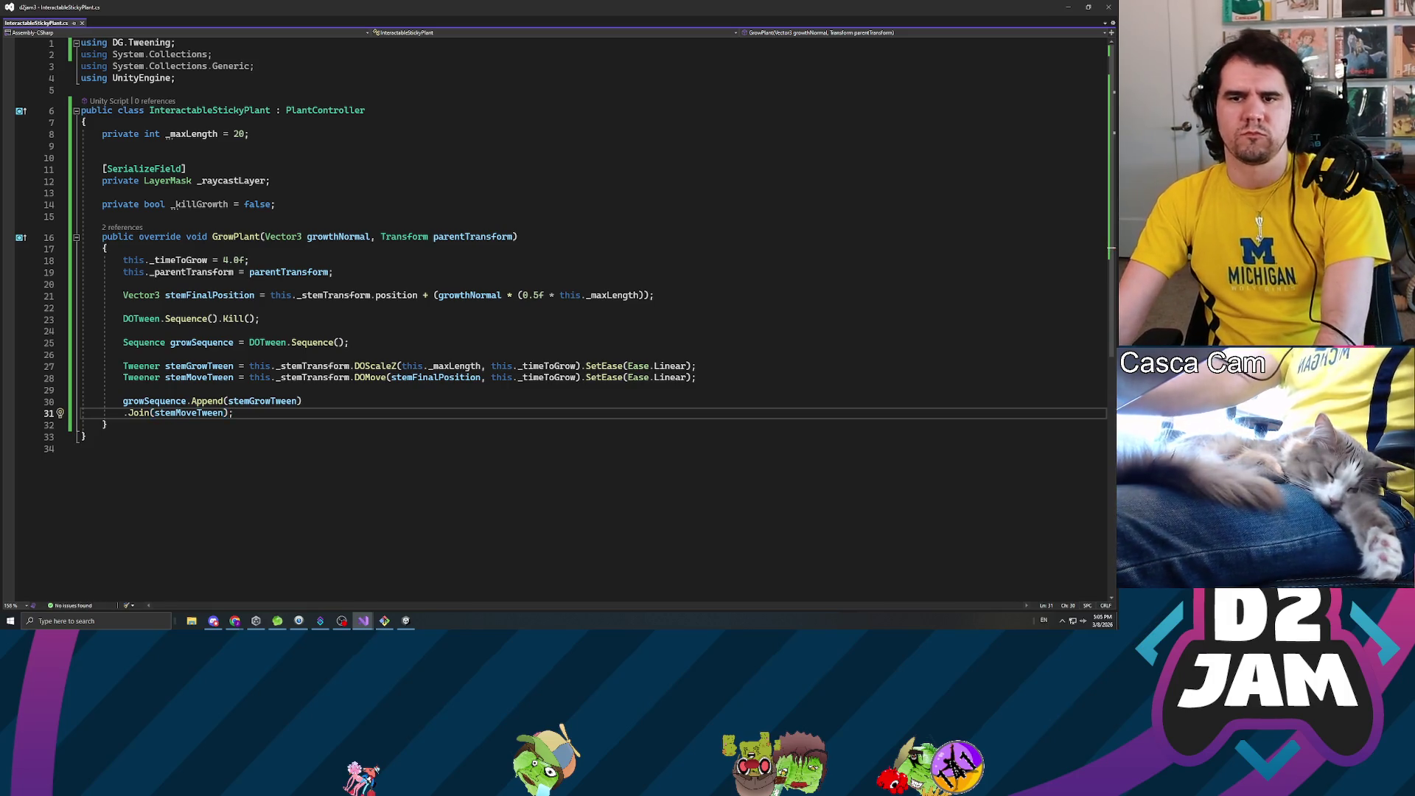
key(Down)
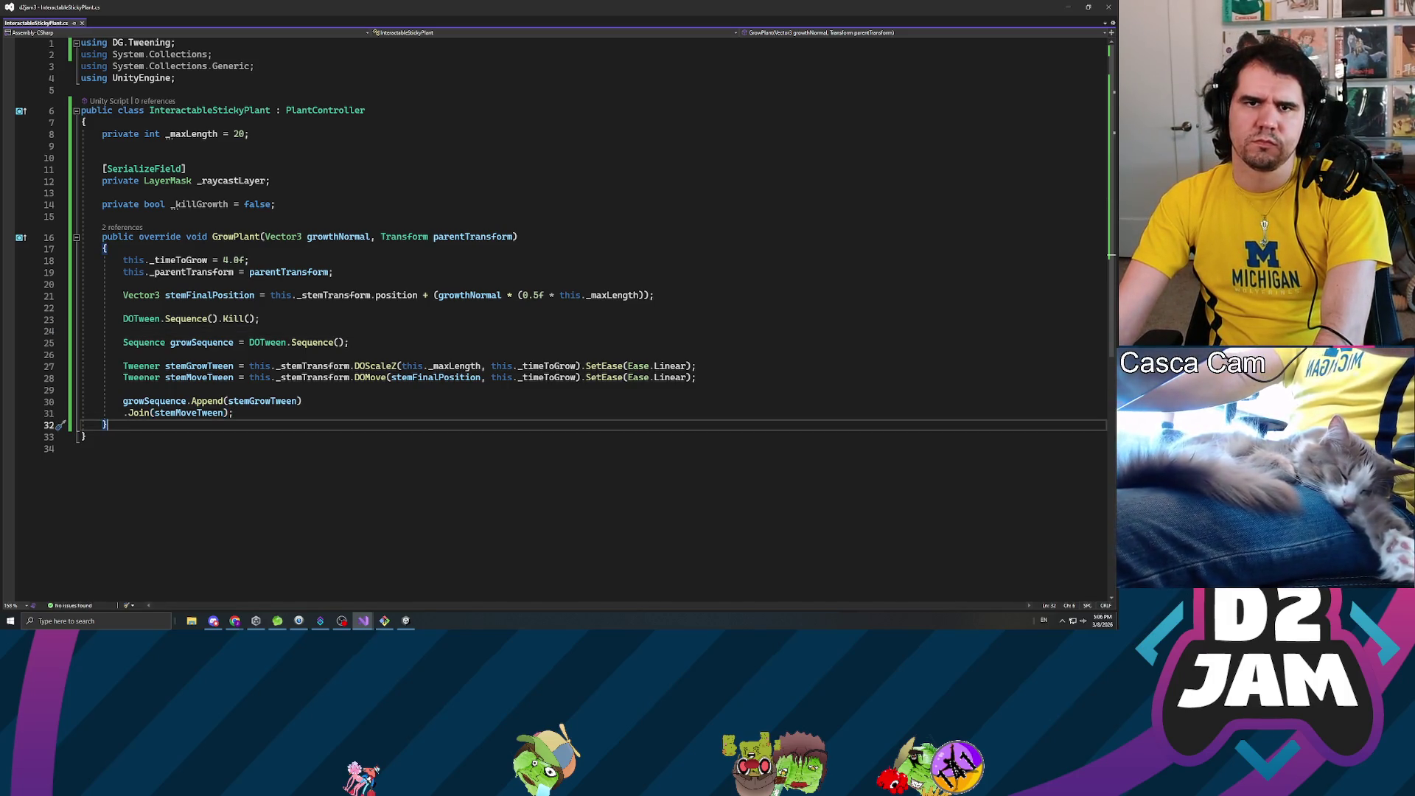
click(1066, 11)
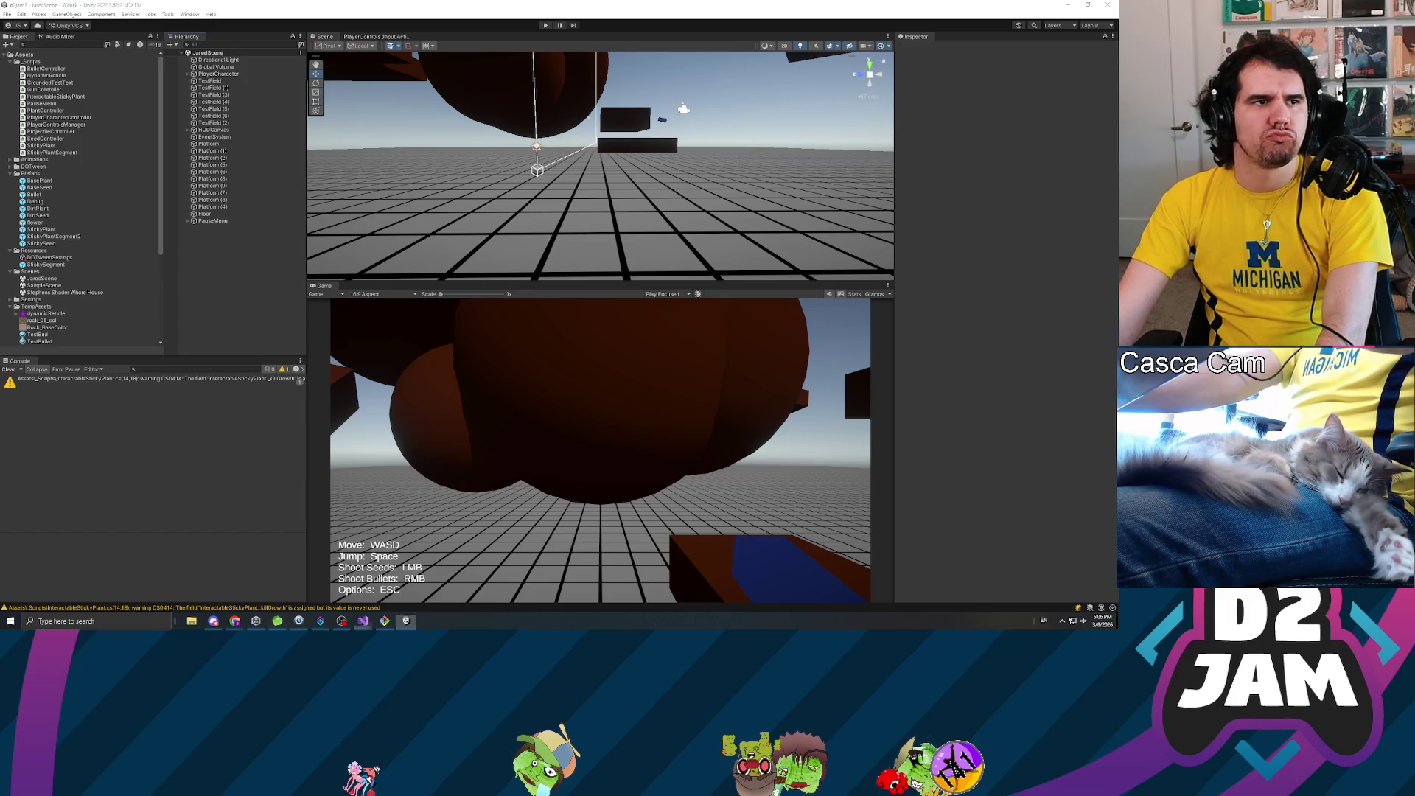
- Return to PlayerCharacterController.cs in Visual Studio after Unity recompiles
click(363, 621)
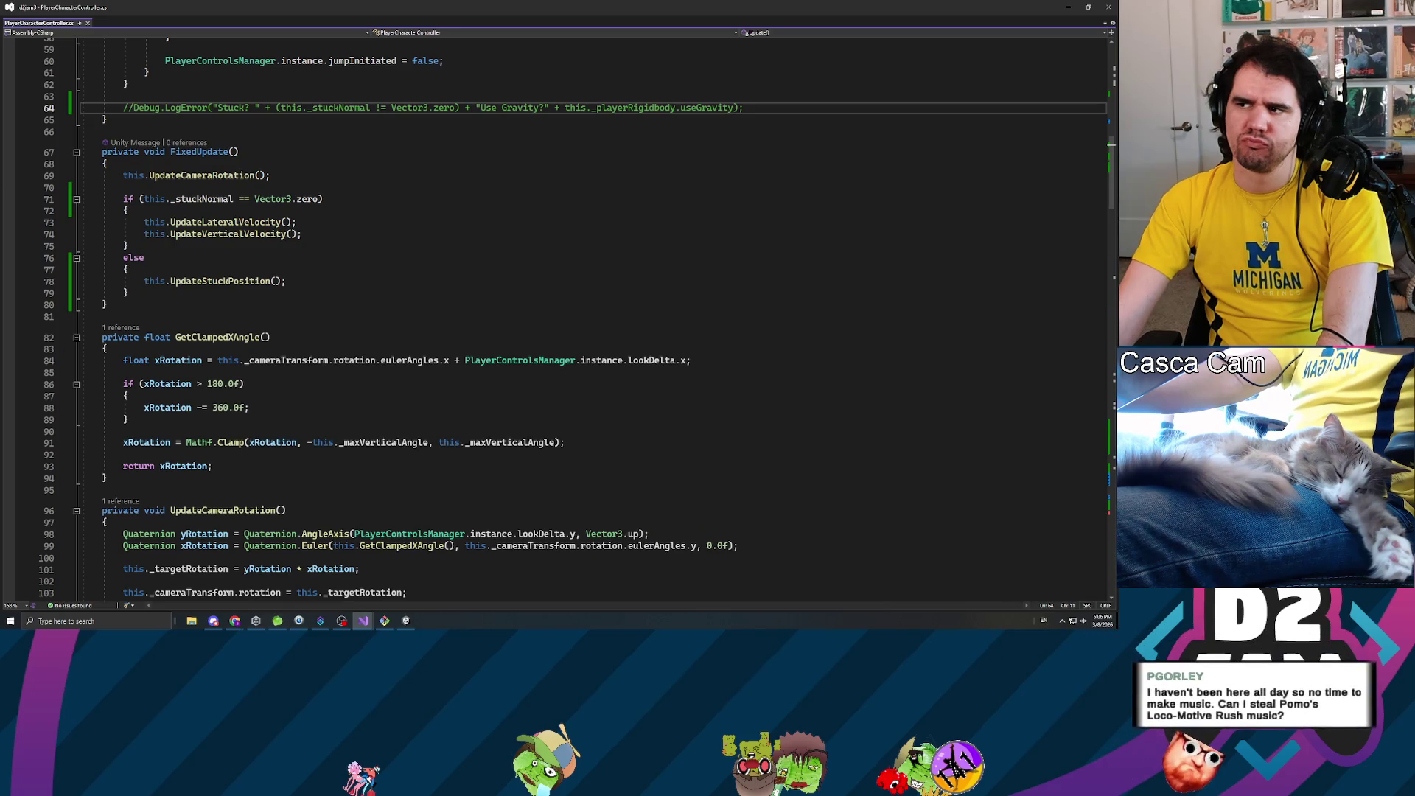
scroll(553, 317, down, 3)
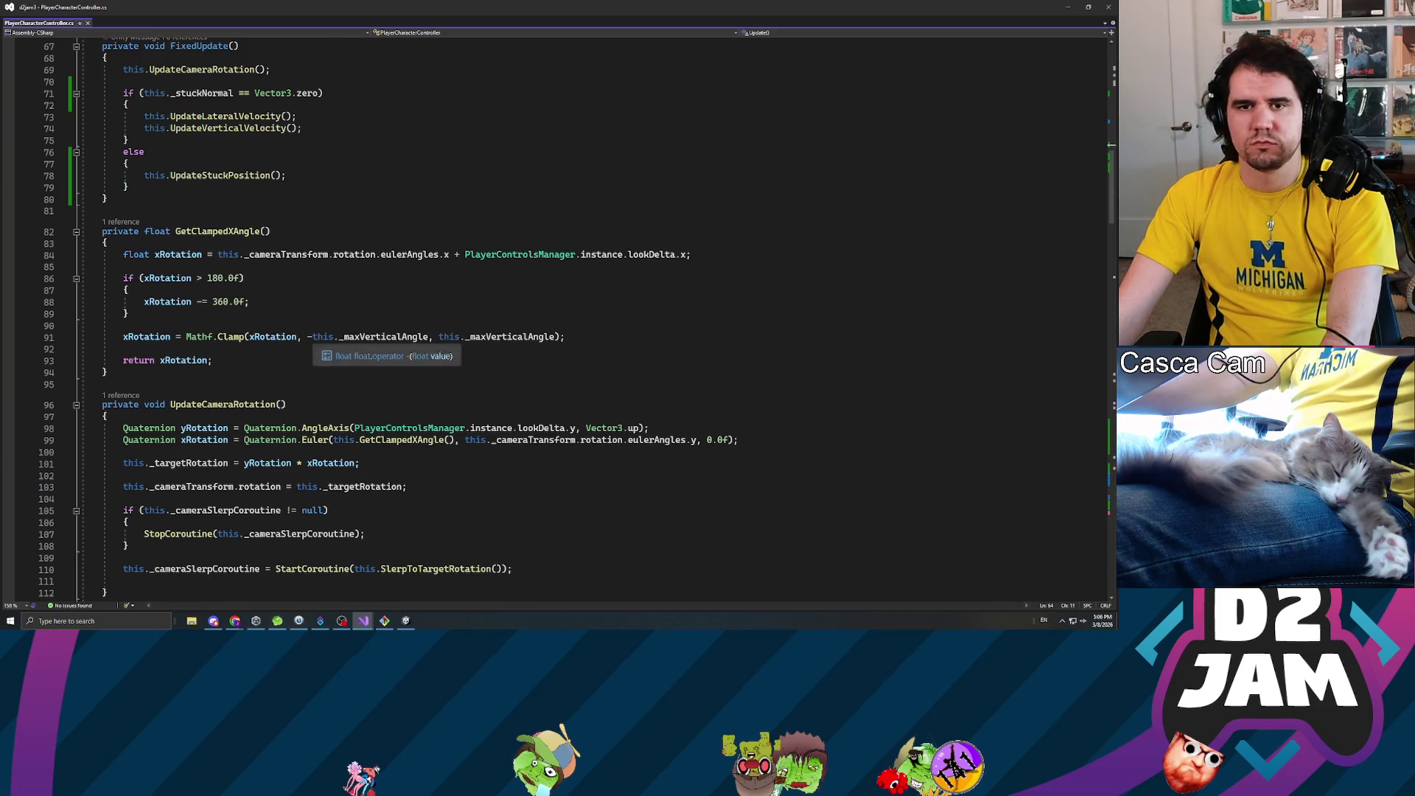
scroll(553, 317, down, 16)
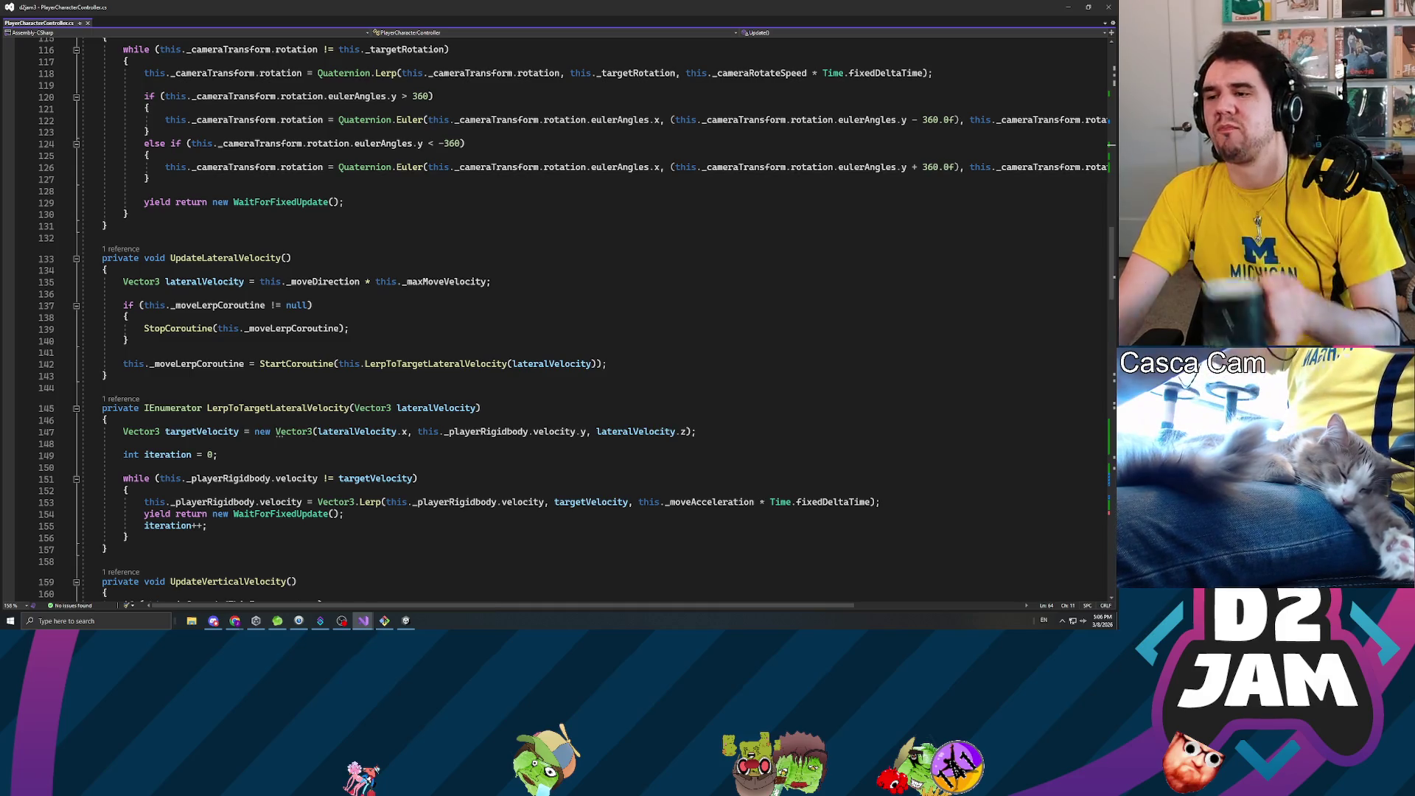
key(alt+Tab)
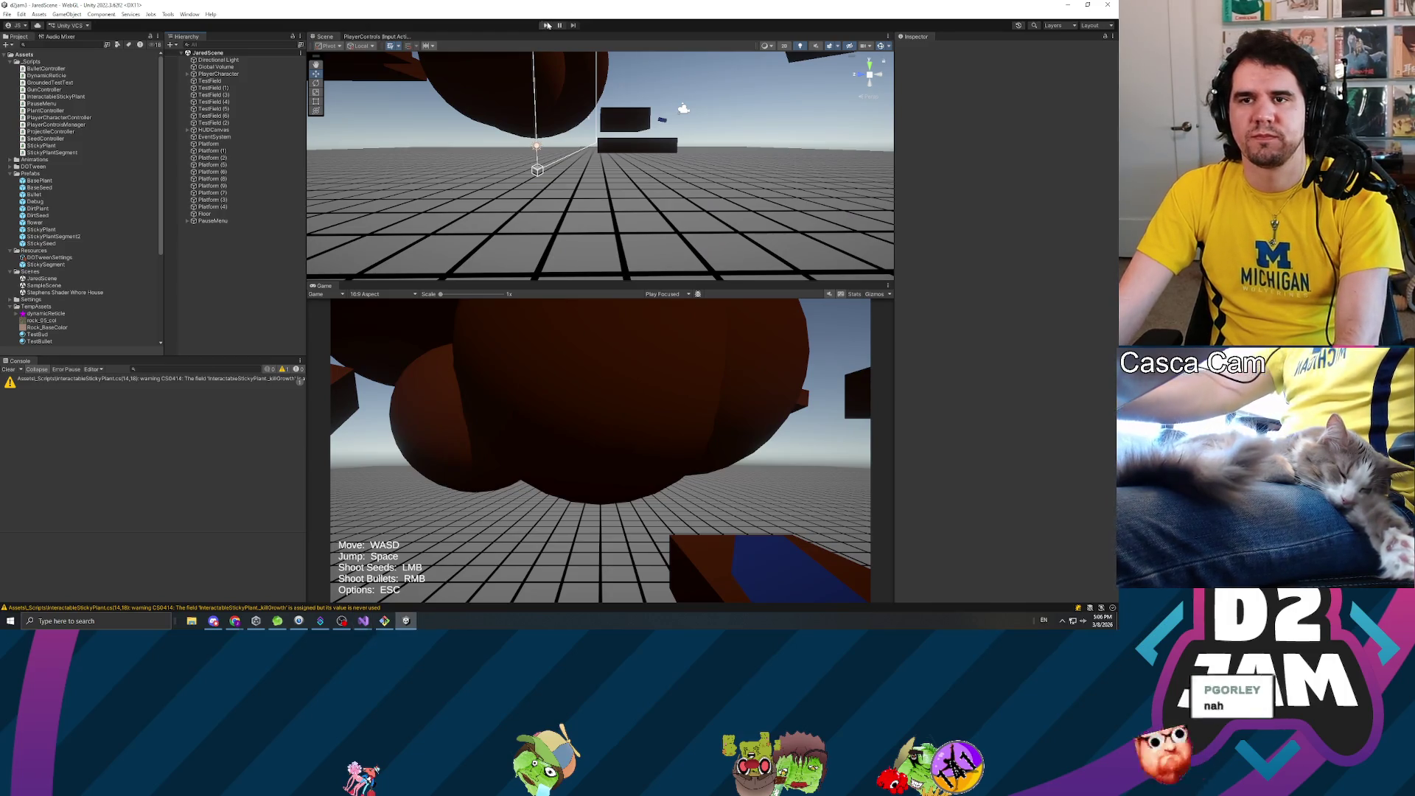
- Play-test the scene, shooting two seeds at the brown box to grow stems, then stop
key(ctrl+p)
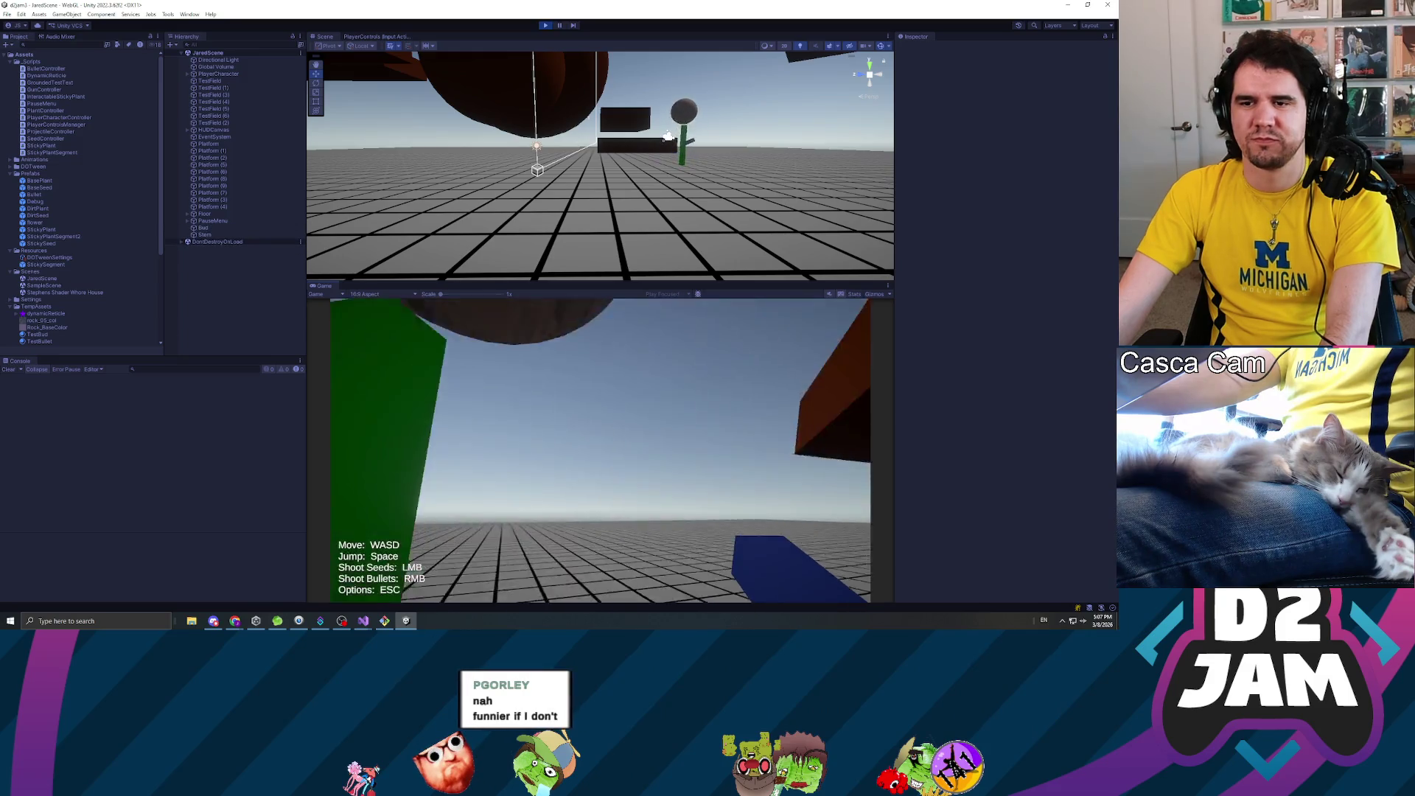
click(601, 450)
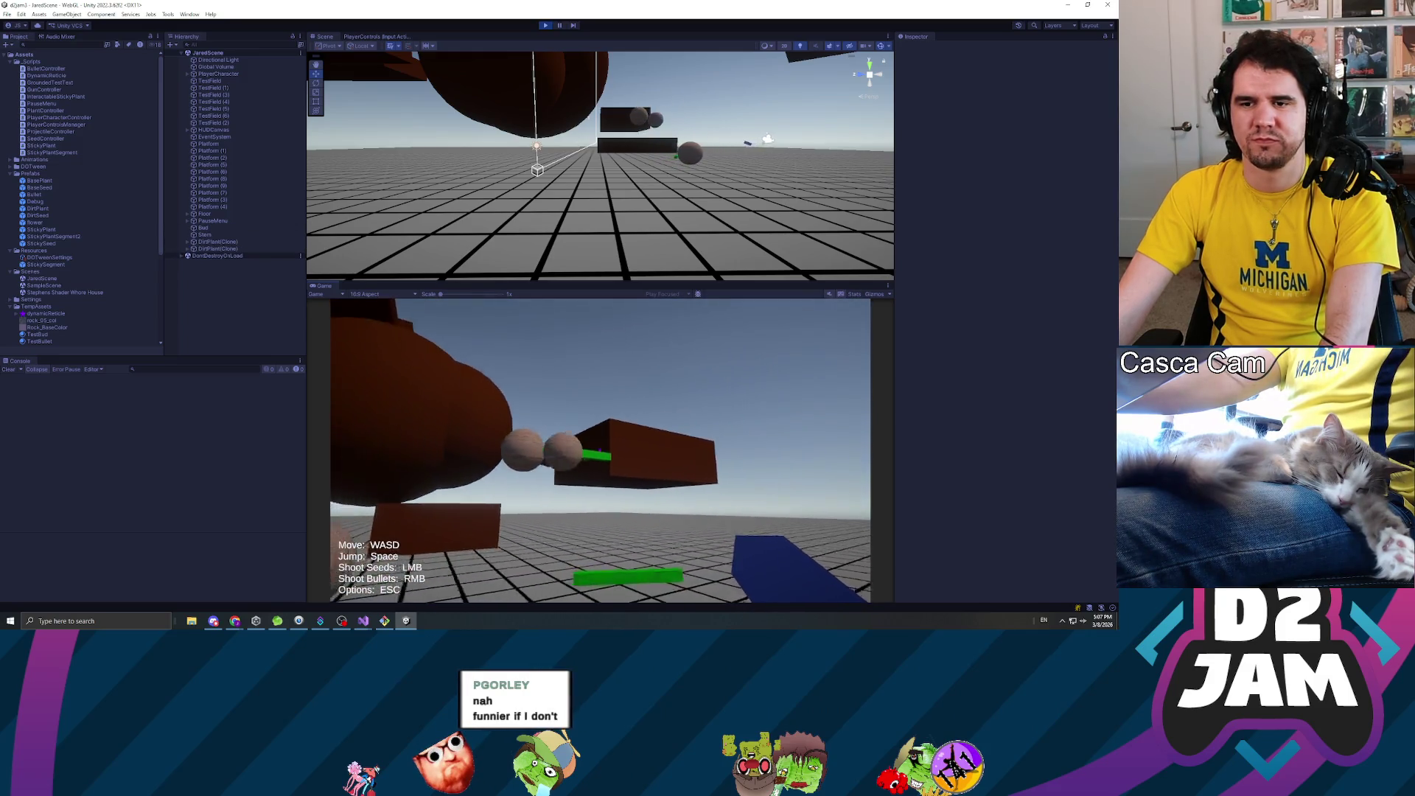
click(600, 451)
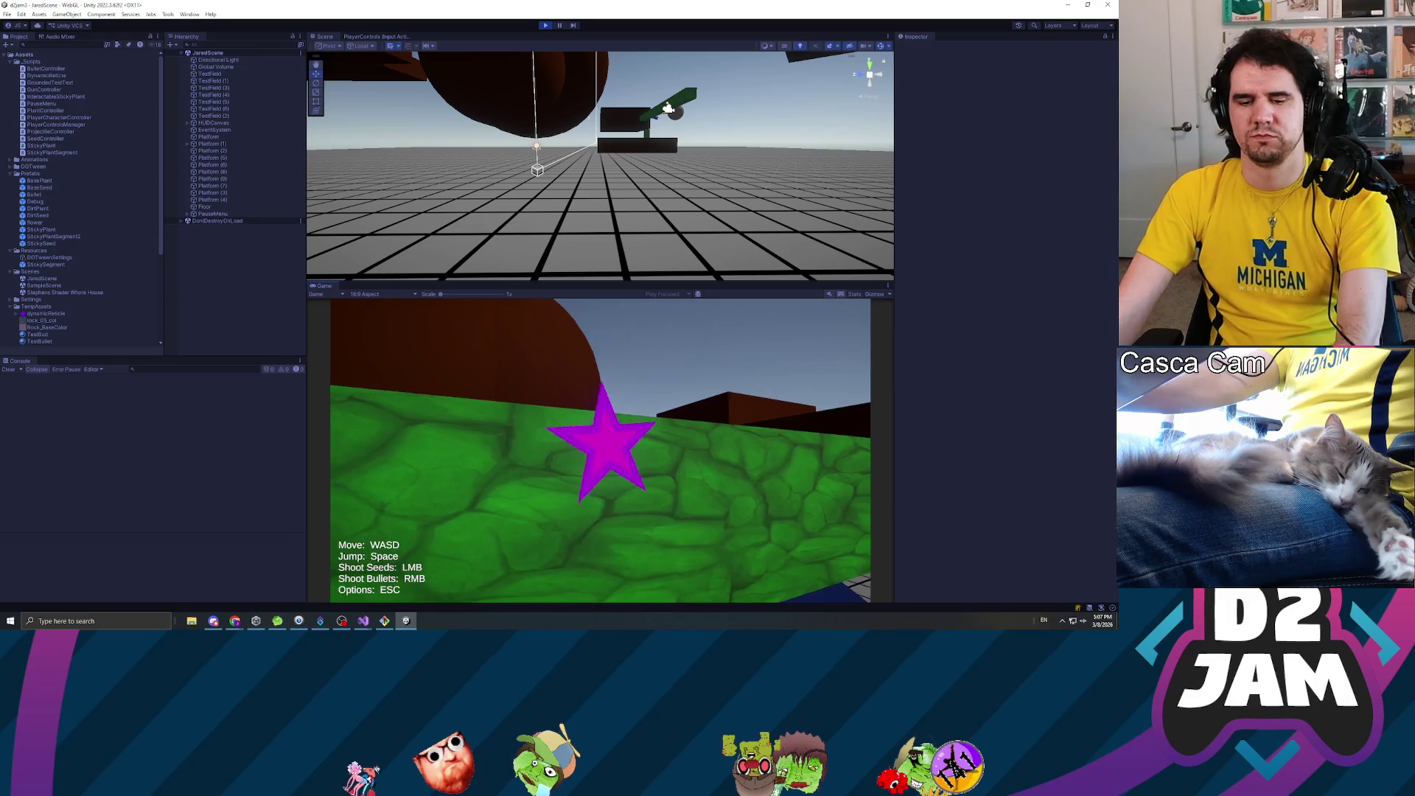
key(Escape)
click(545, 26)
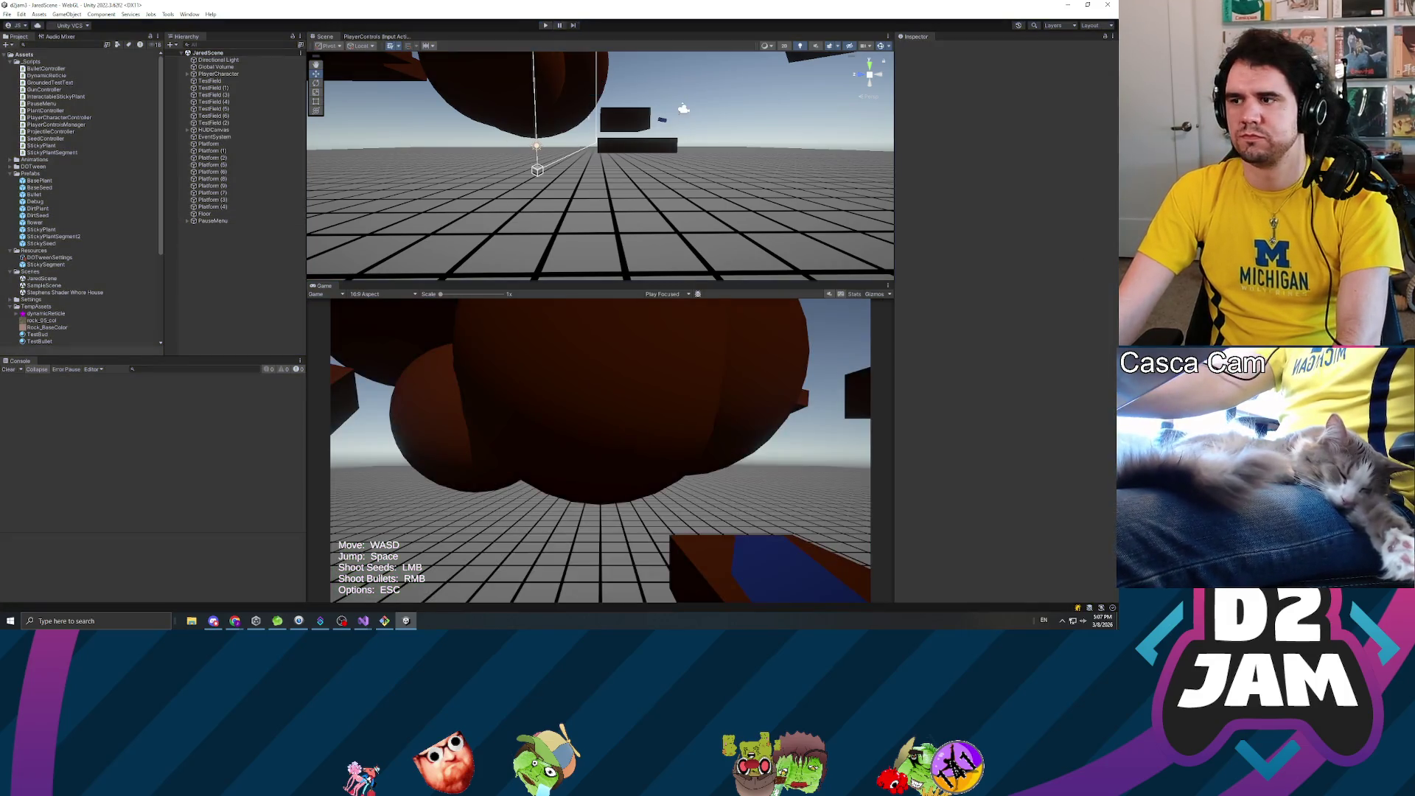
key(alt+Tab)
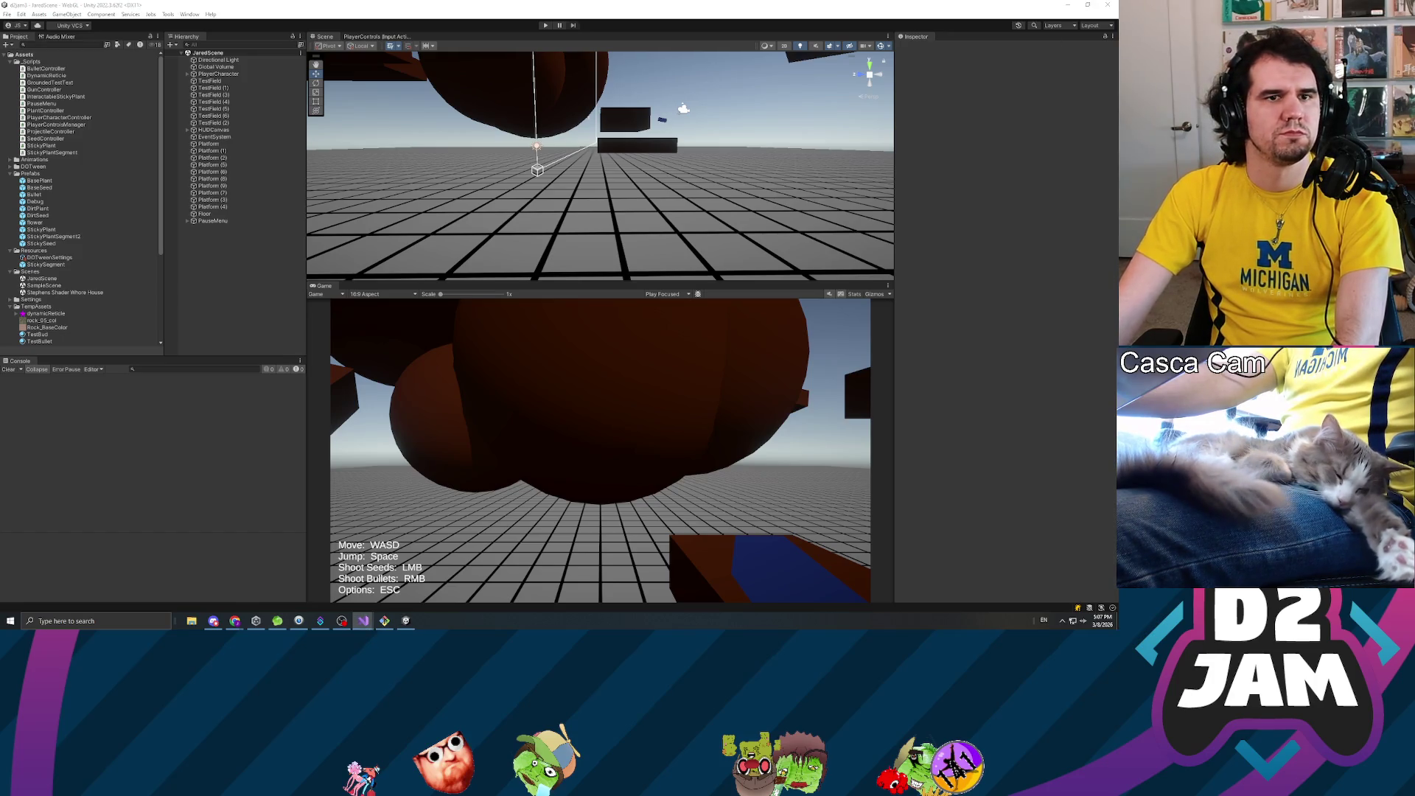
- Append * 2.0f to the unstuckJumpVector calculation in UpdateStuckPosition to double the jump force
scroll(560, 317, down, 2)
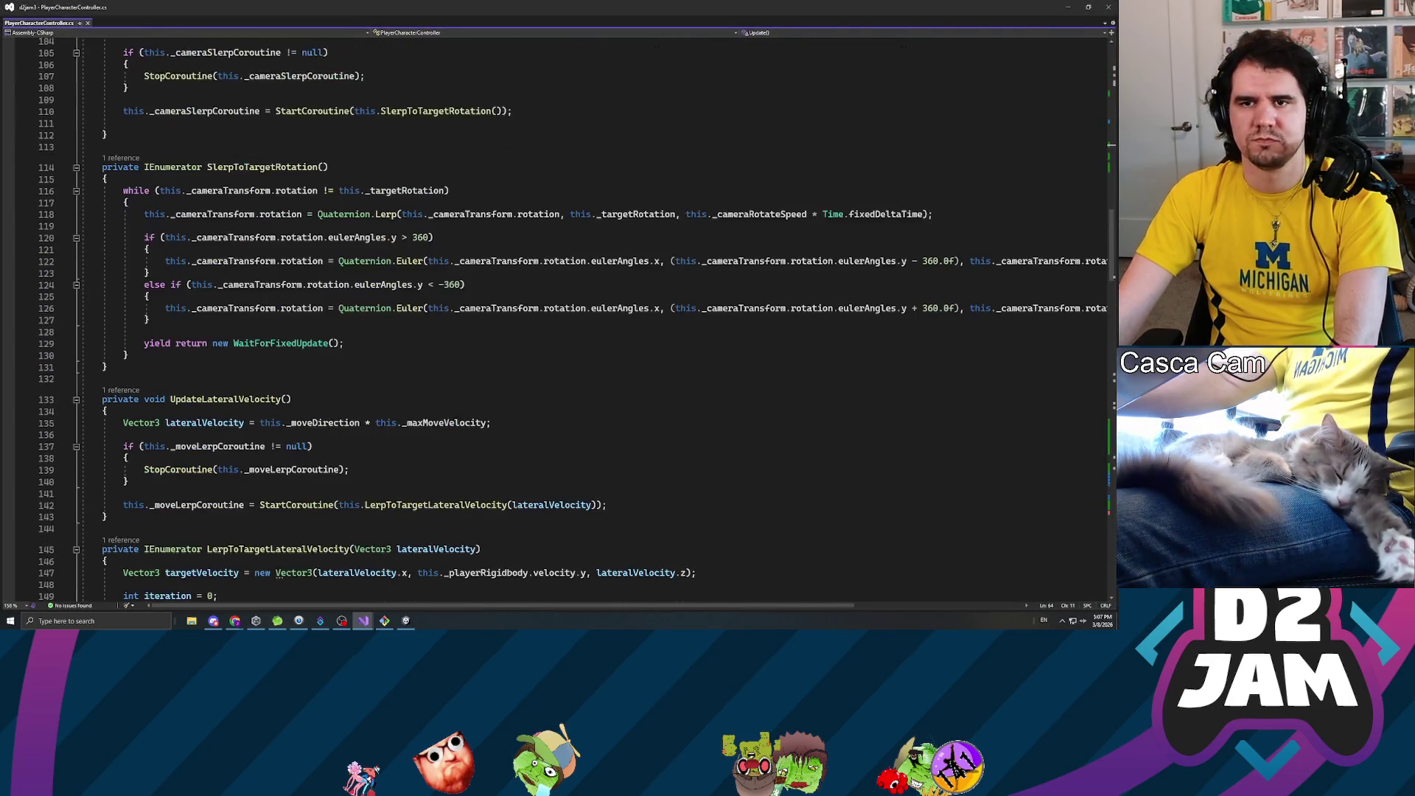
scroll(472, 295, up, 5)
scroll(471, 294, down, 19)
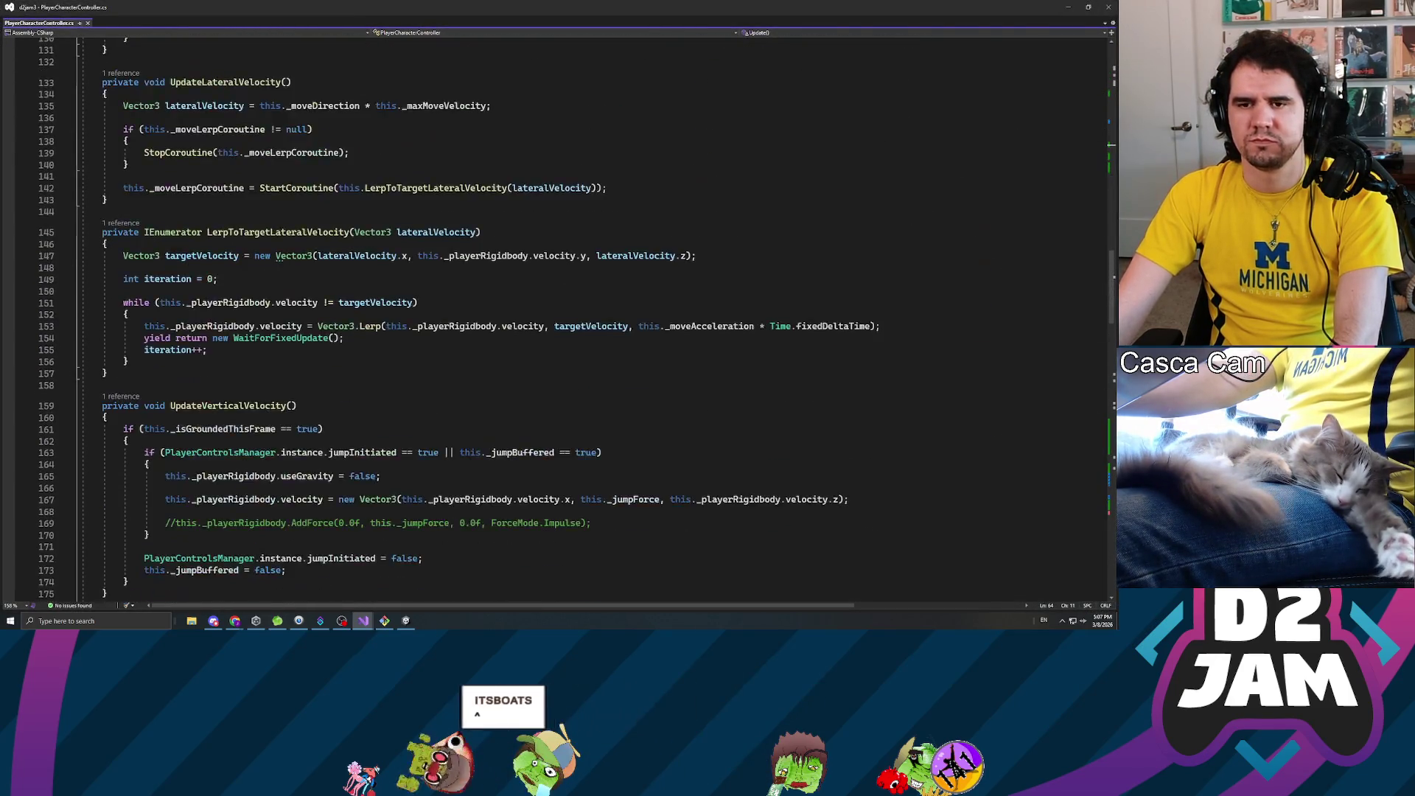
scroll(471, 295, down, 12)
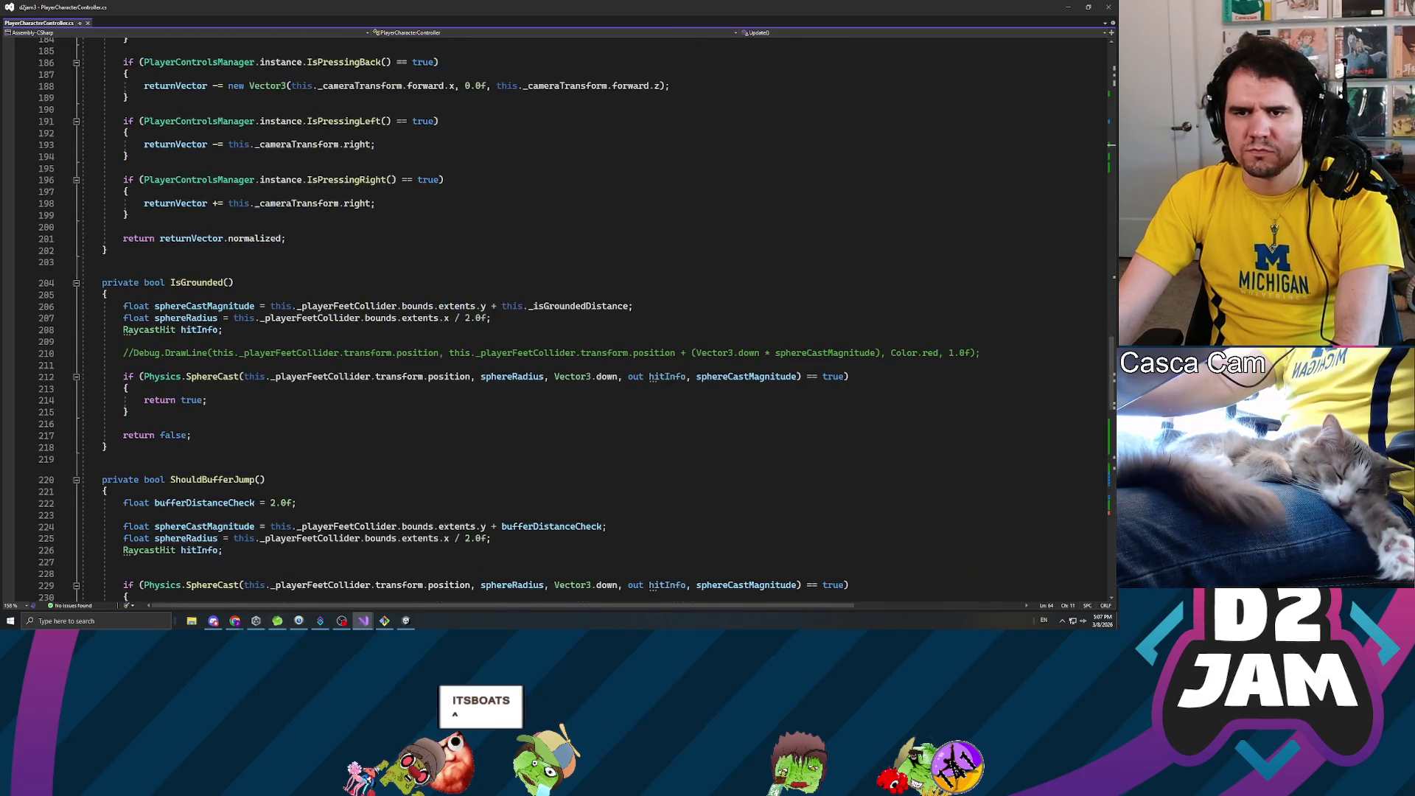
scroll(560, 317, down, 14)
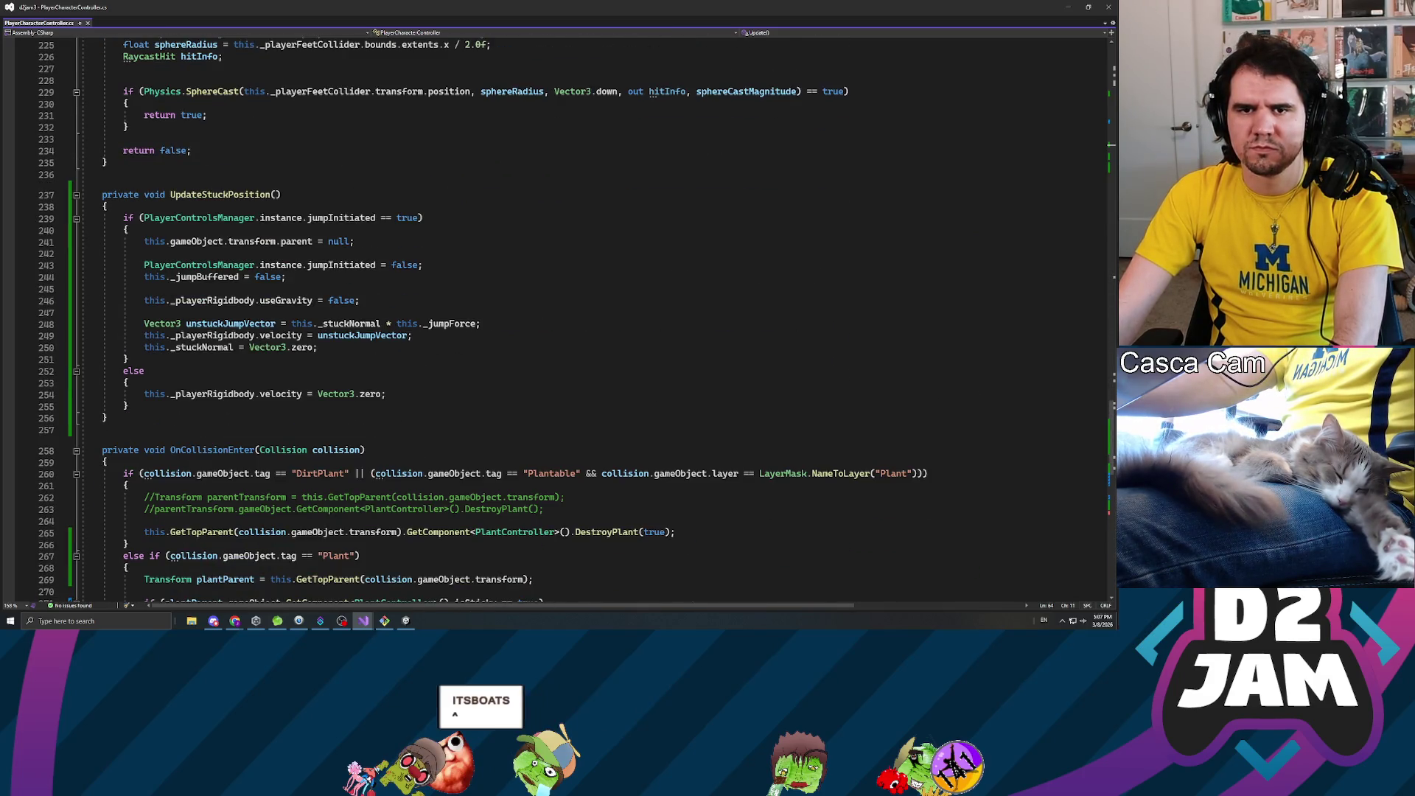
click(475, 324)
text(* 2.0f)
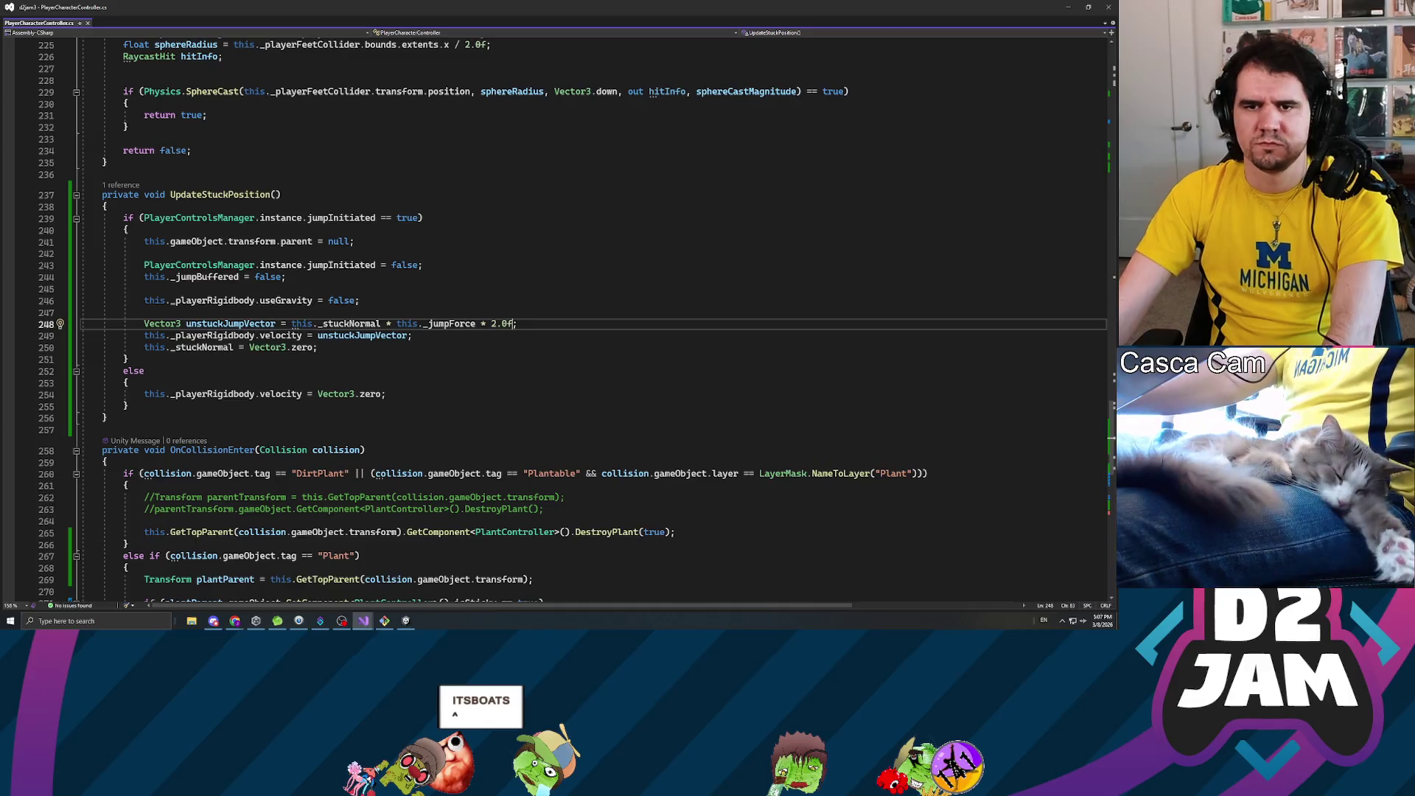
click(286, 277)
key(alt+Tab)
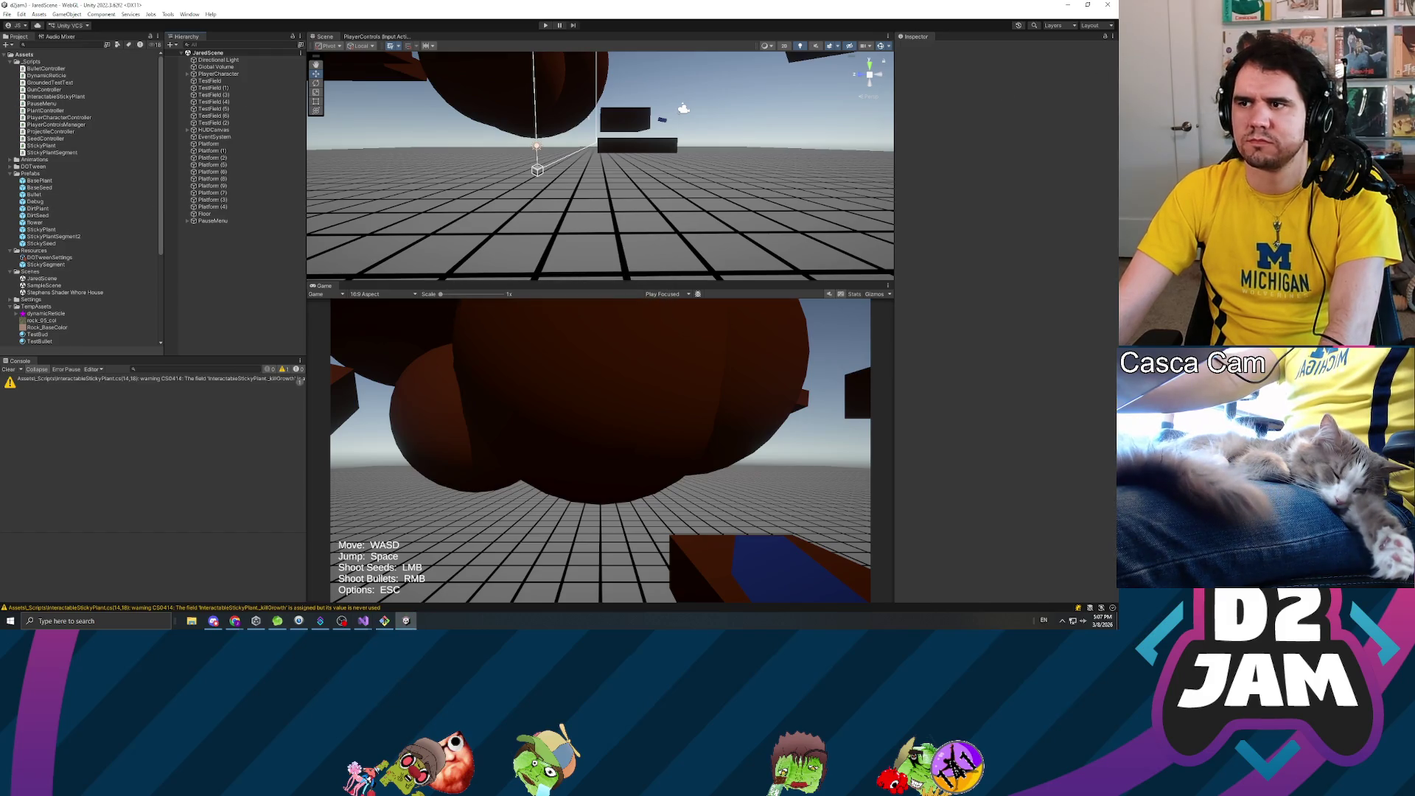
key(alt+Tab)
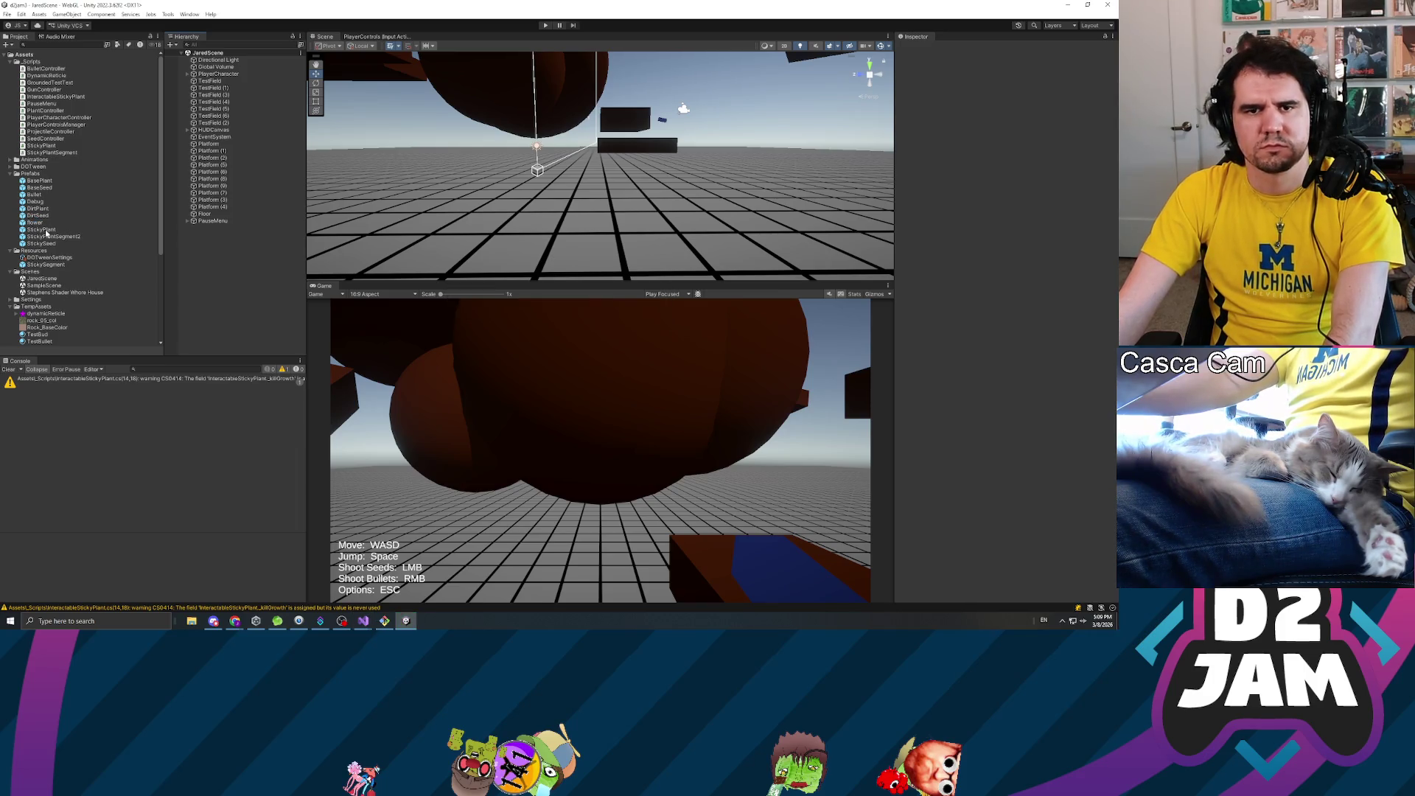
- Set the StickySegment Stem's scale to Y 0.1 and Z 1, then leave the prefab for the level
double_click(40, 232)
double_click(73, 239)
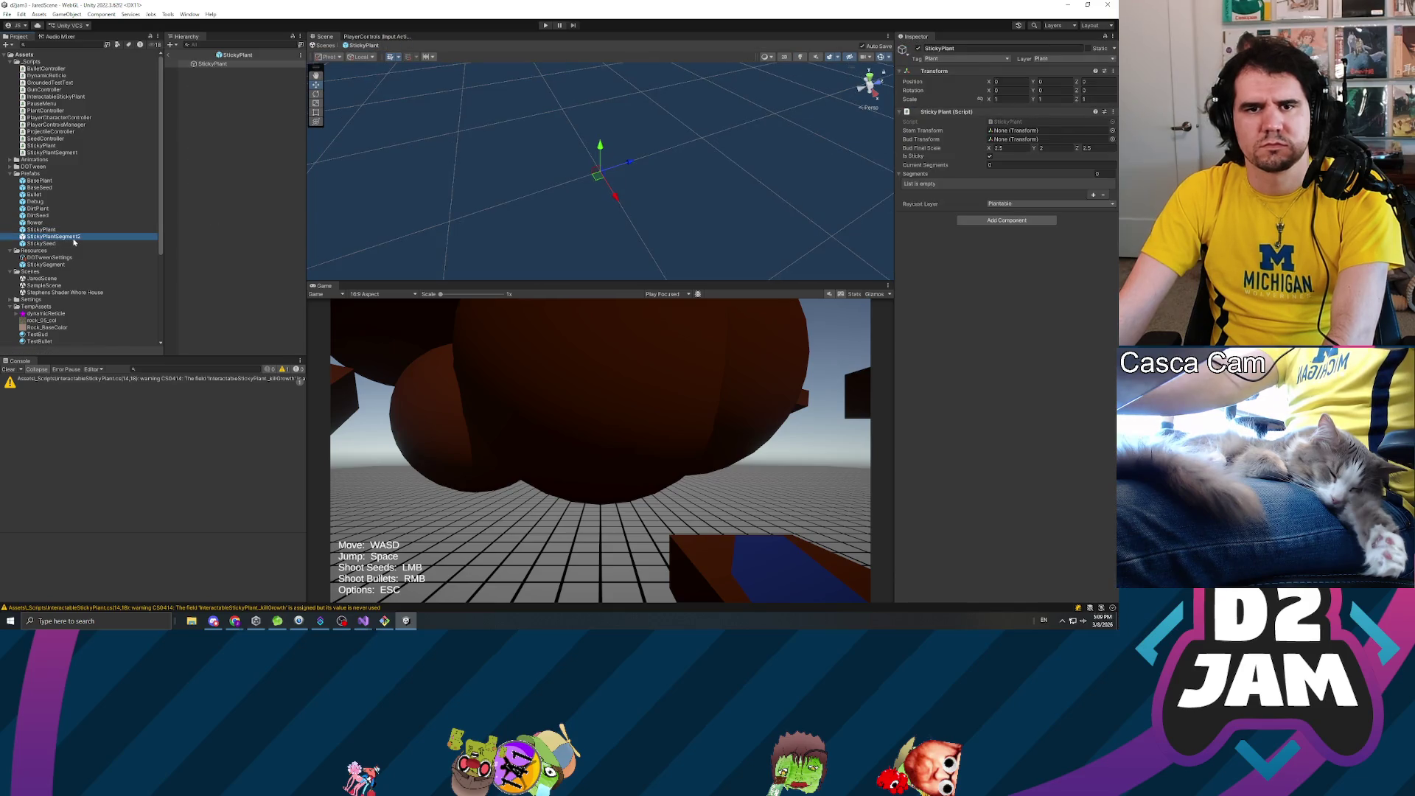
double_click(49, 264)
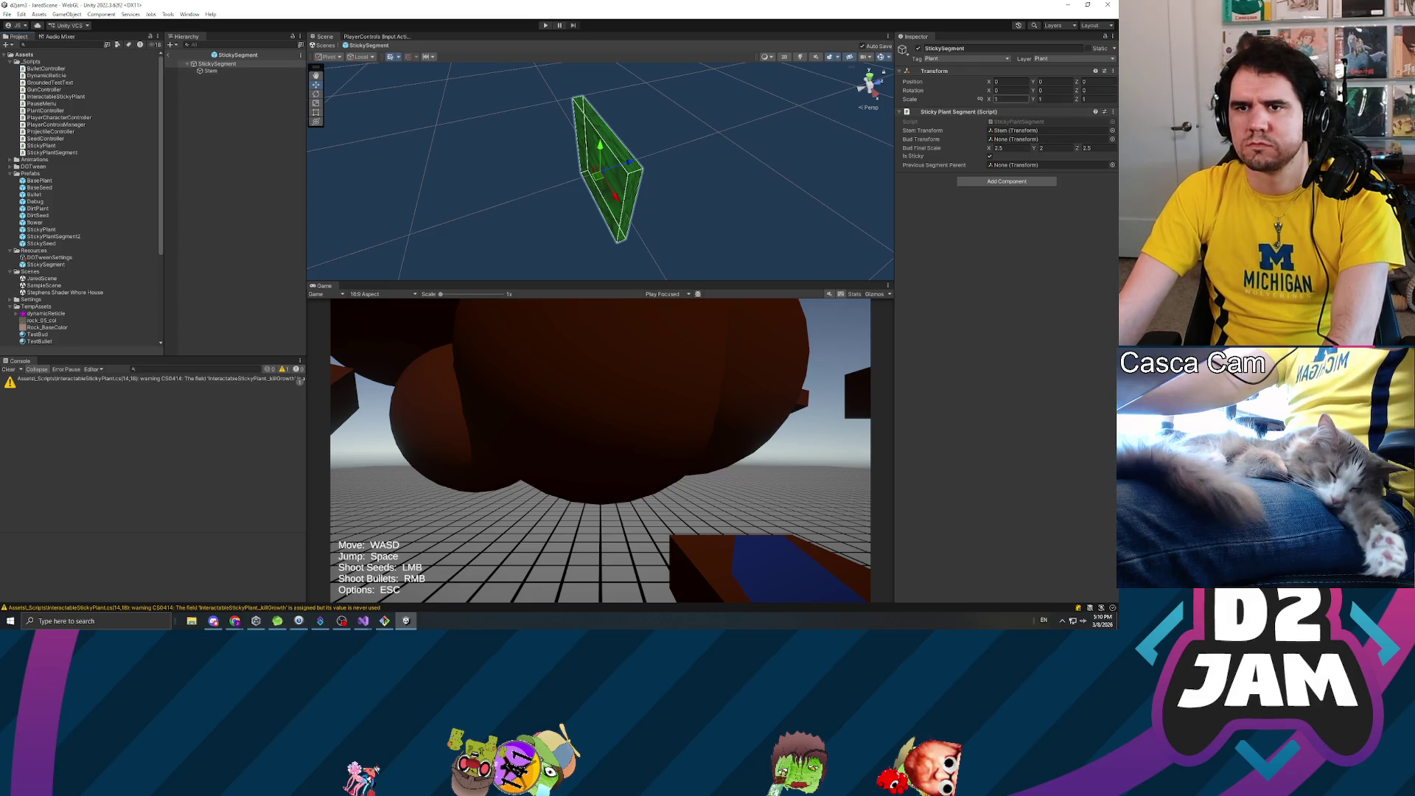
click(229, 71)
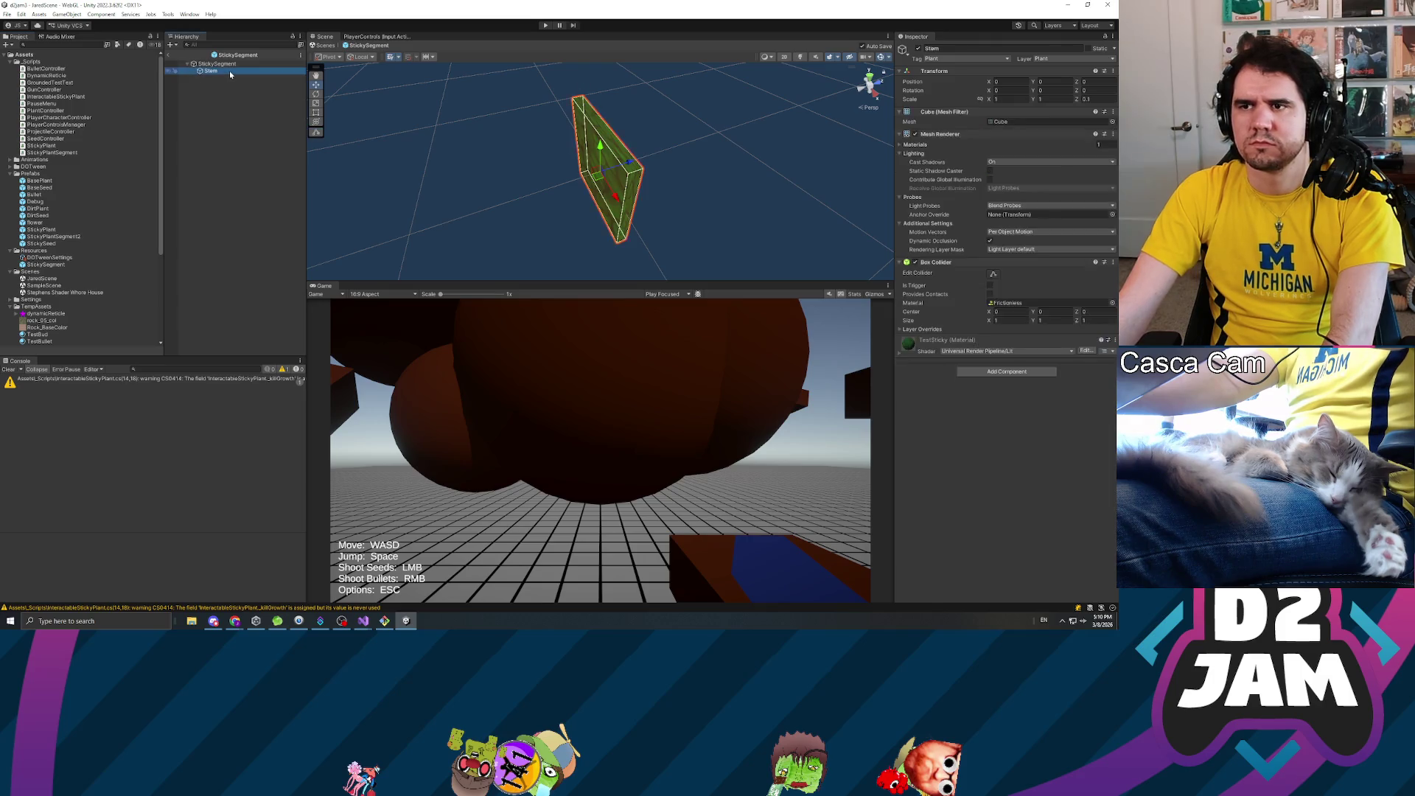
text(0.1)
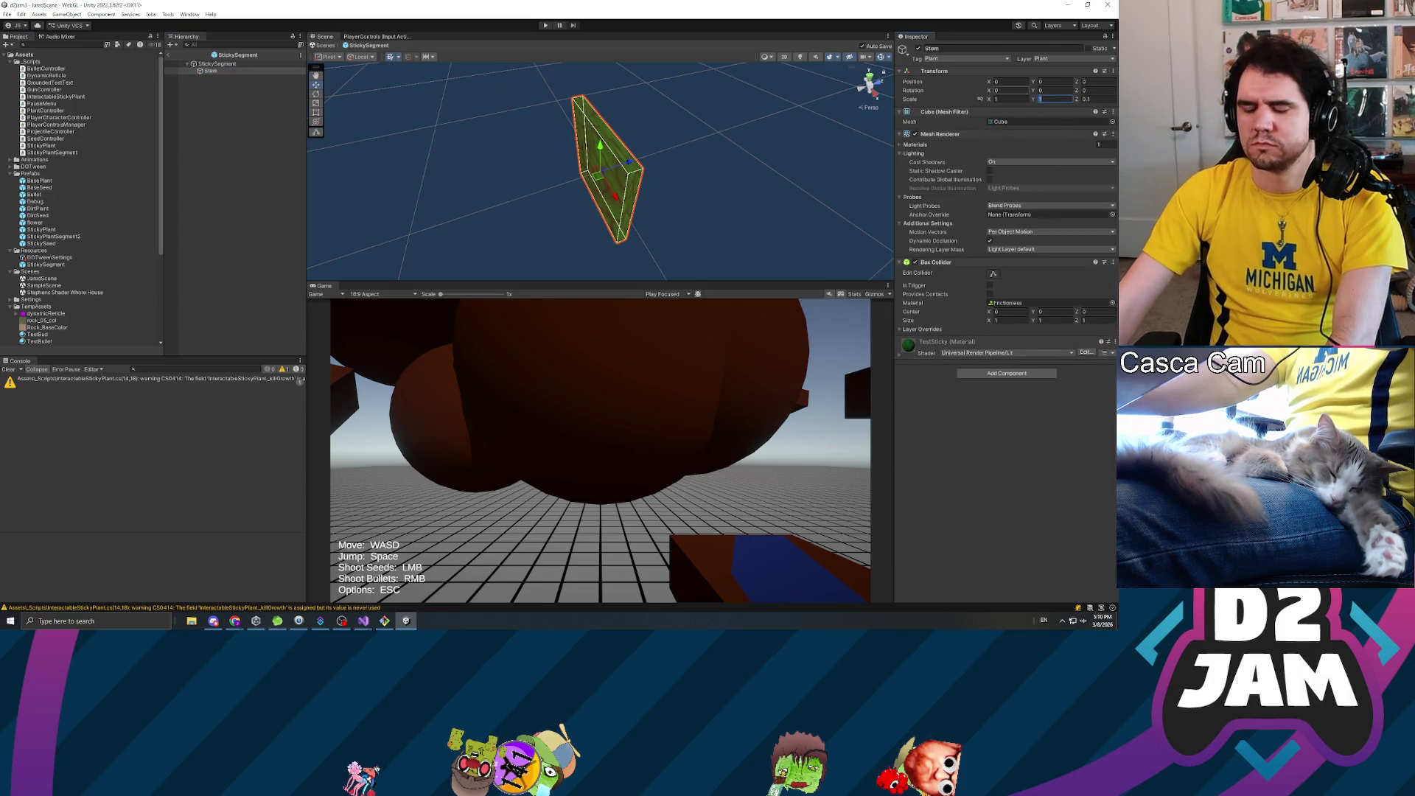
key(Tab)
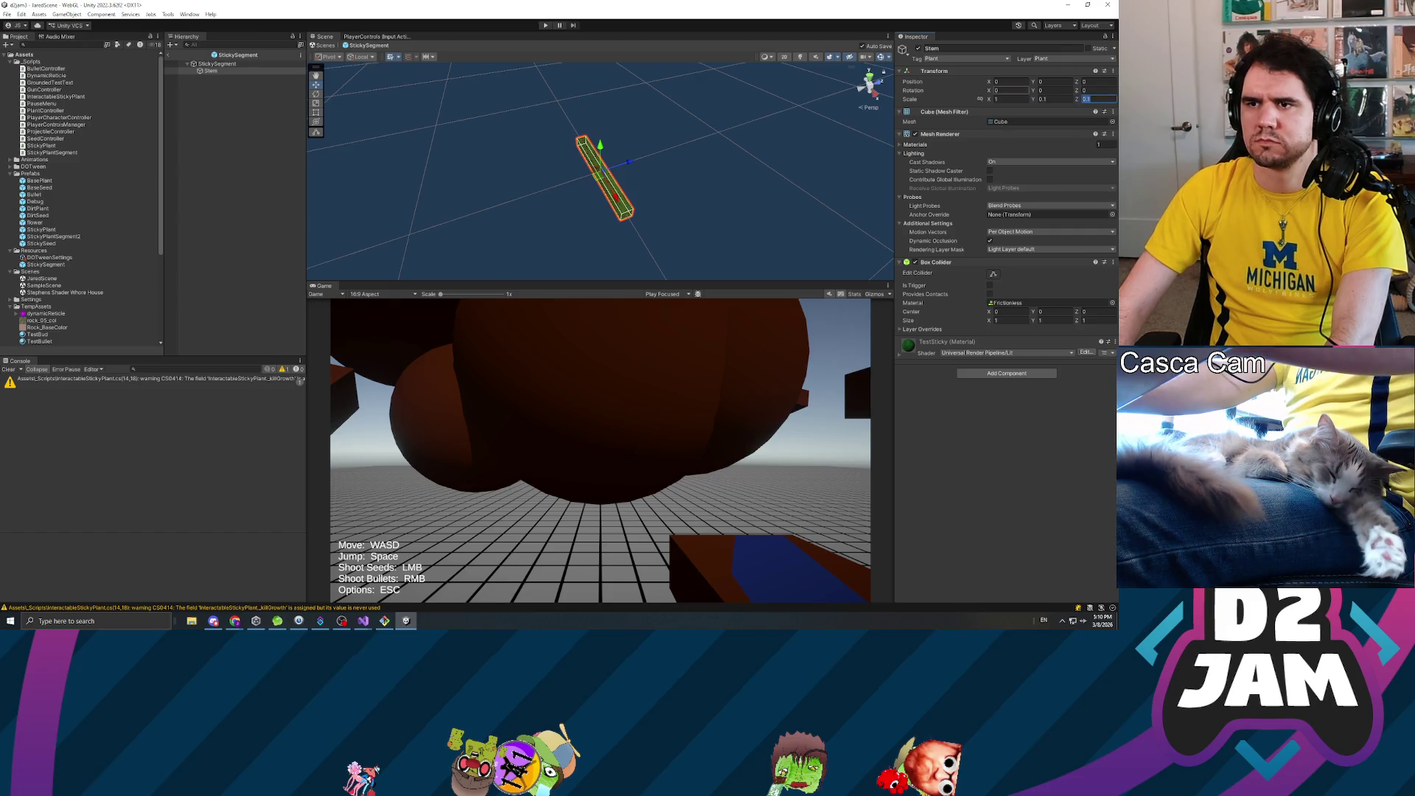
text(1)
key(Return)
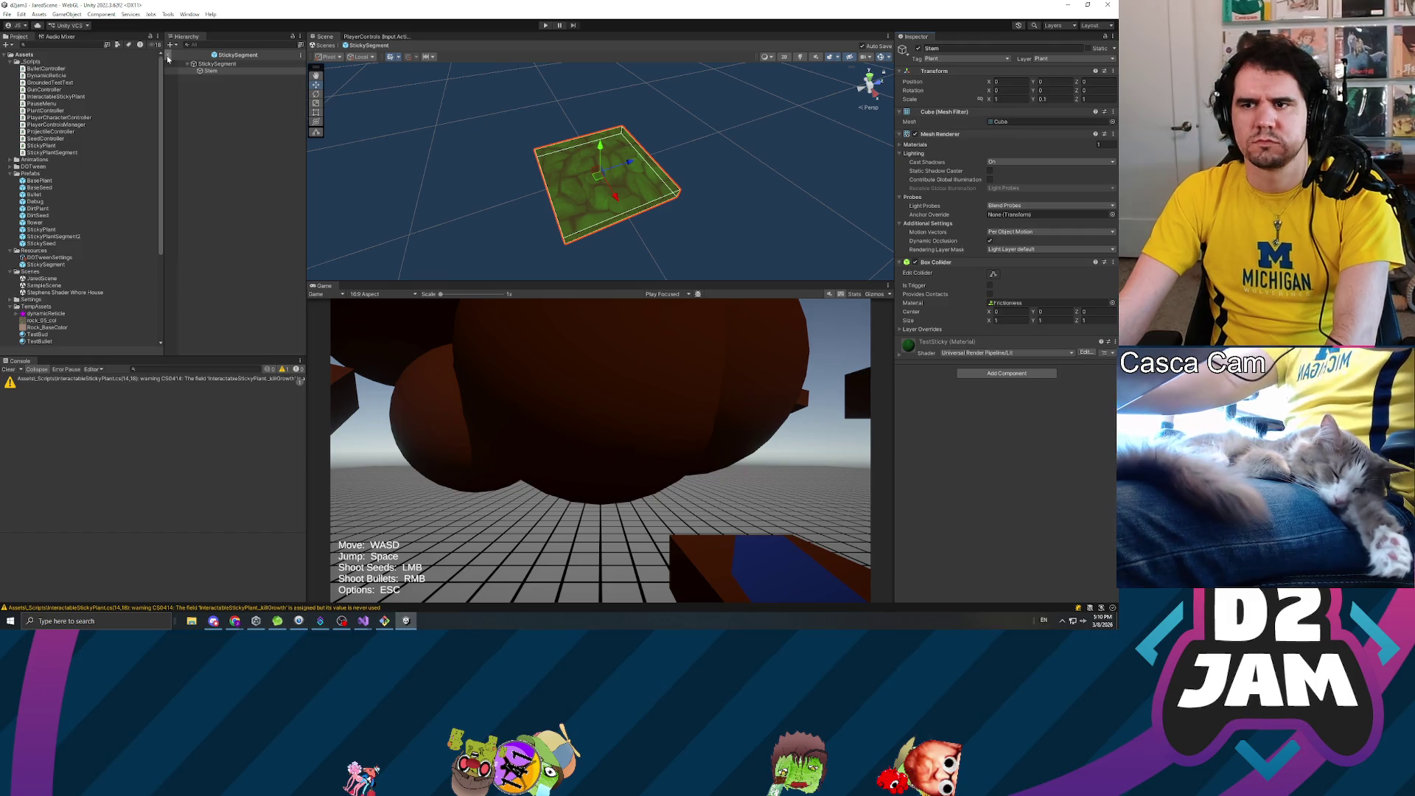
click(168, 56)
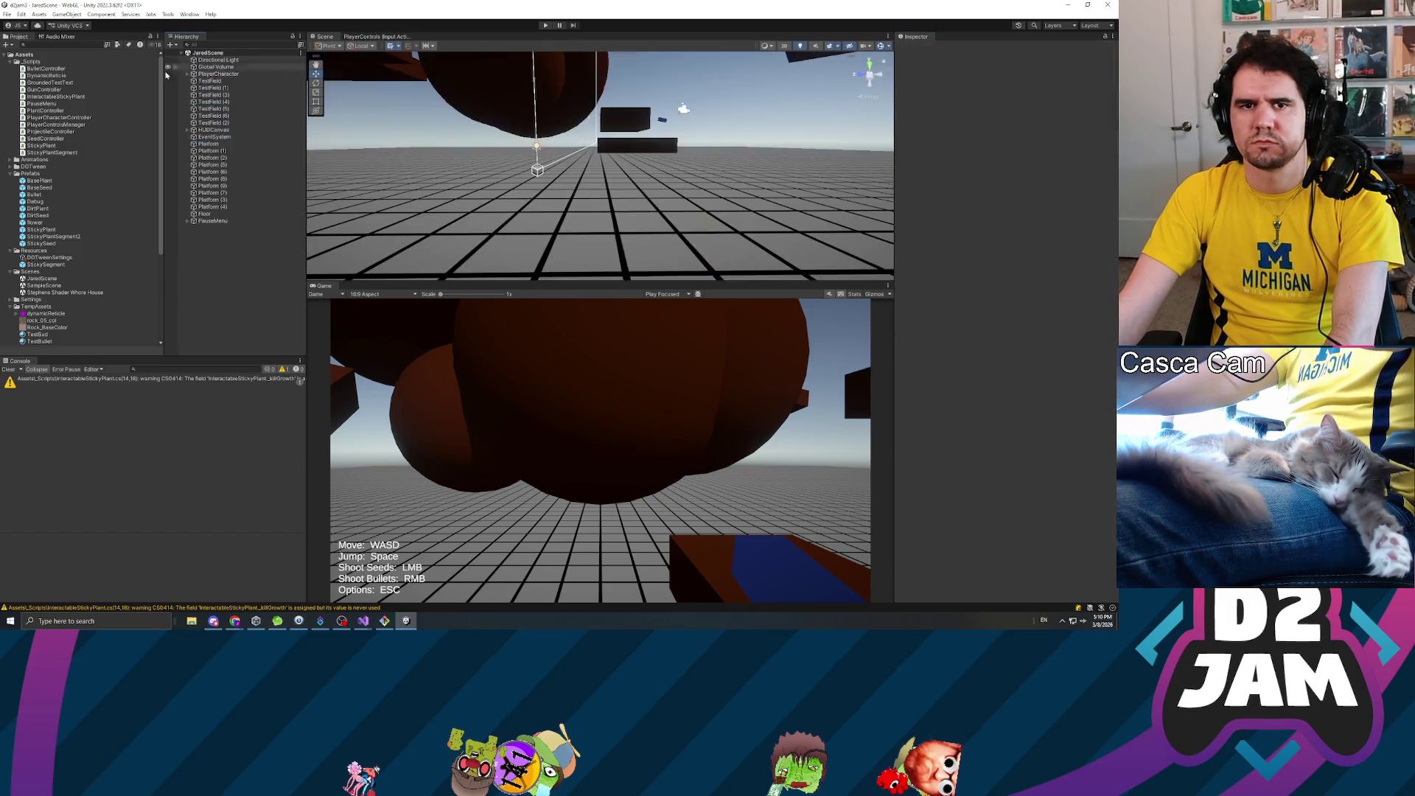
- In the DirtPlant prefab, set the Bud's Y scale to 0.1 and adjust its Z scale
double_click(39, 209)
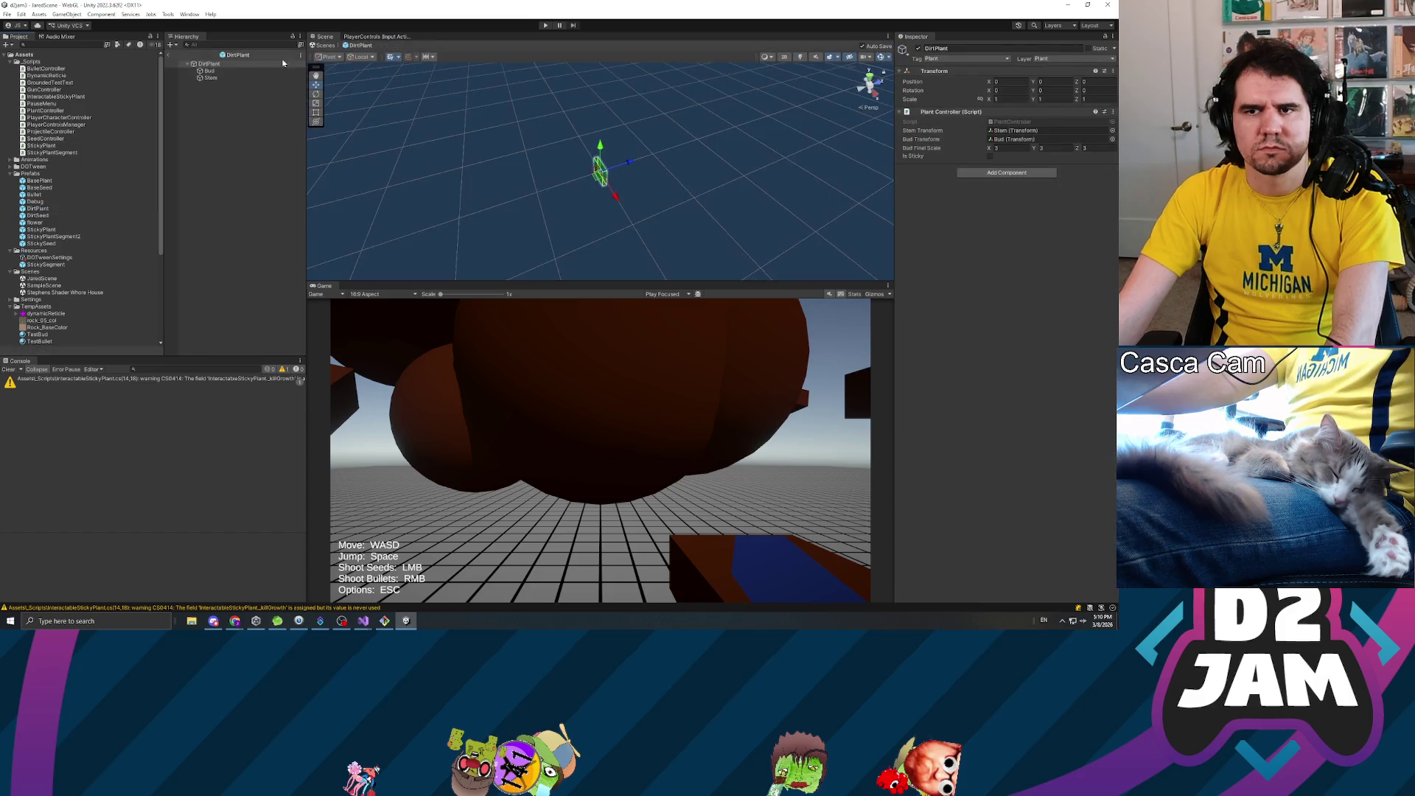
click(212, 70)
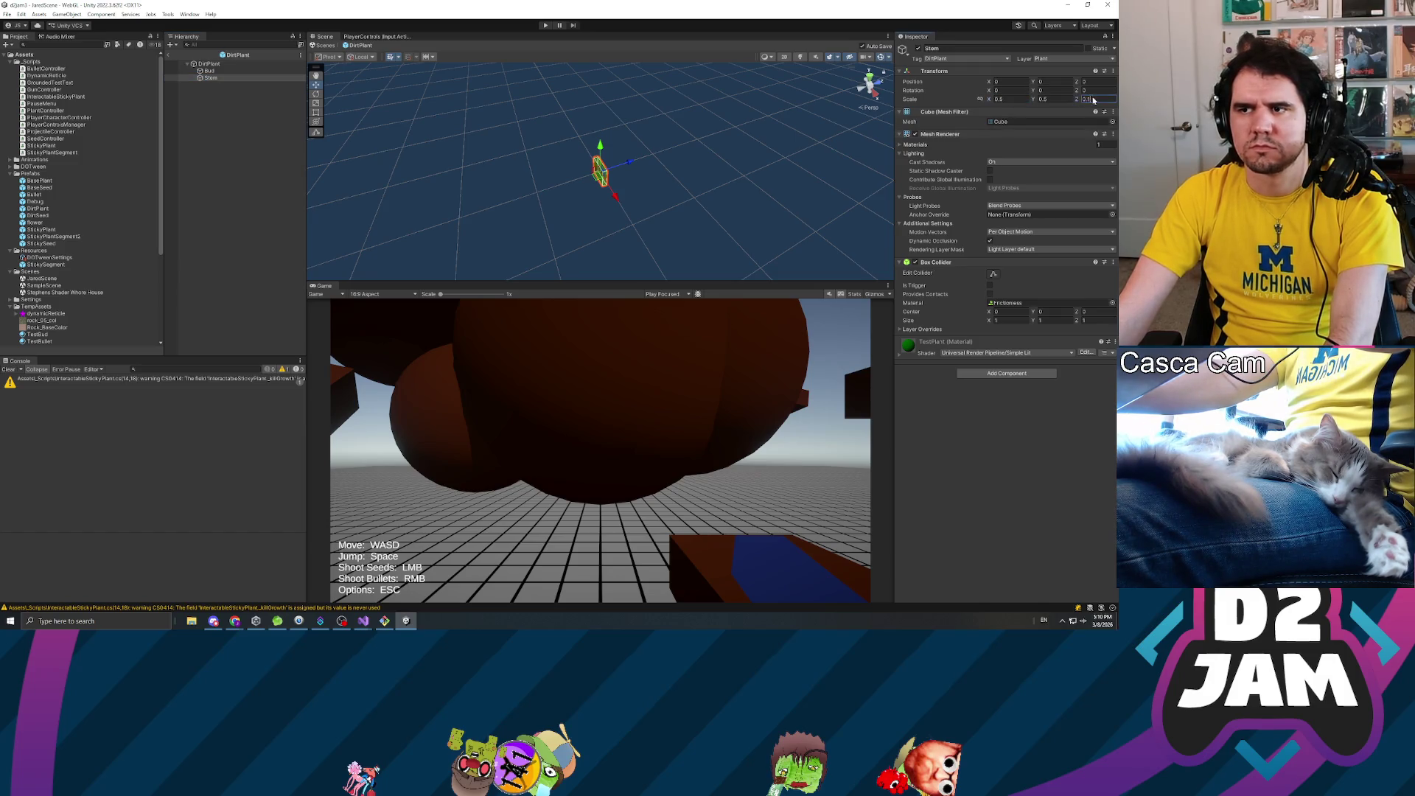
text(0.1)
key(Tab)
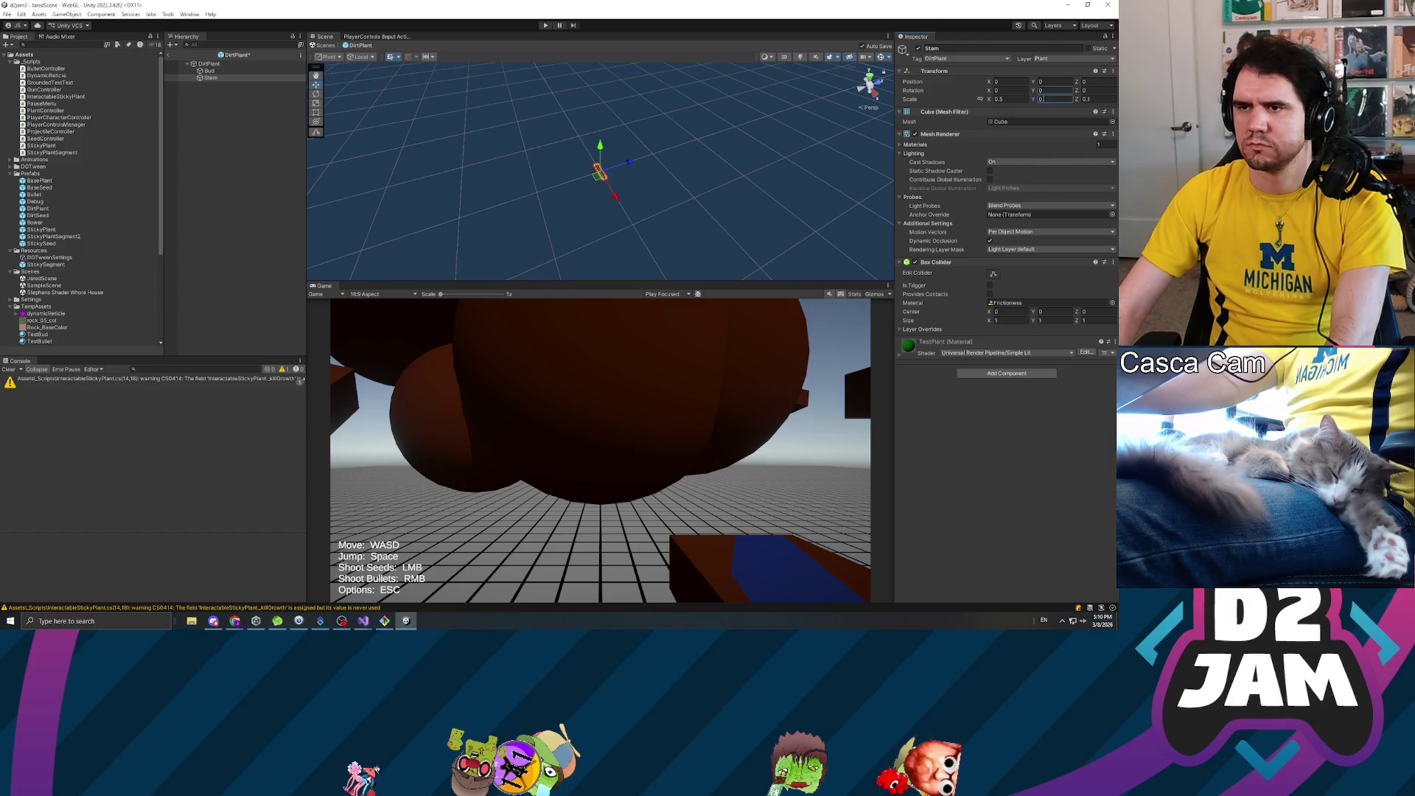
text(0.)
click(996, 485)
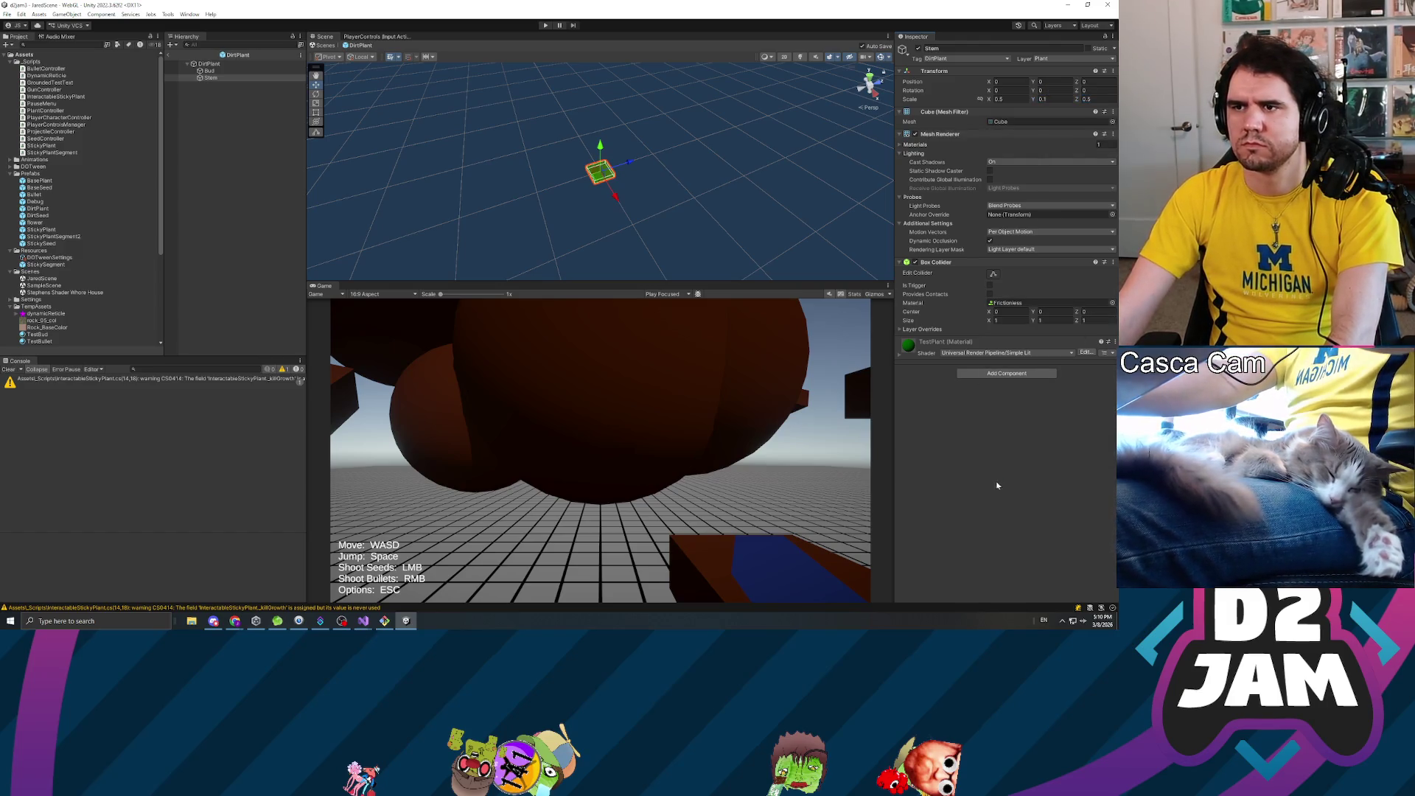
- Set the BasePlant Stem's scale to Y 0.1 and Z 1.5
click(39, 209)
double_click(40, 180)
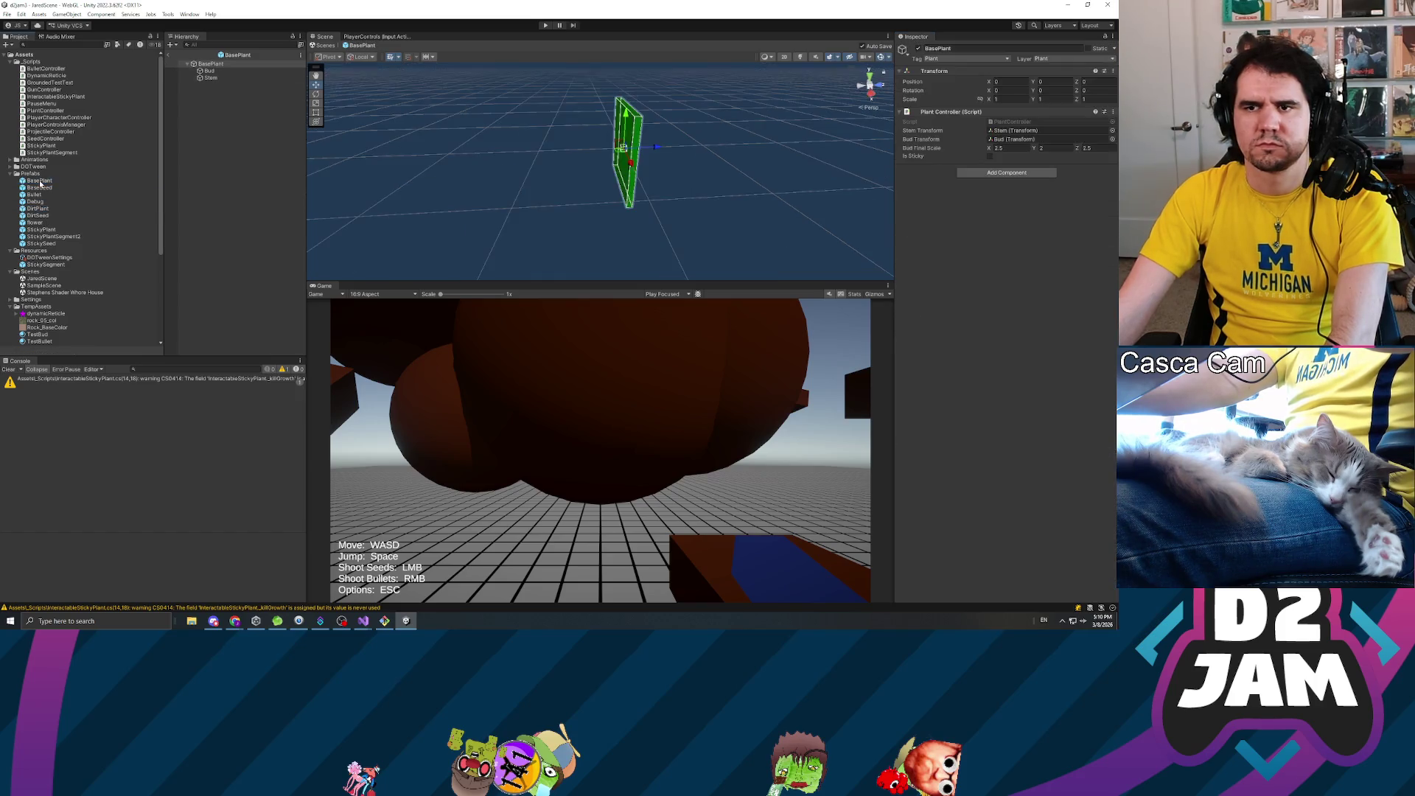
click(212, 77)
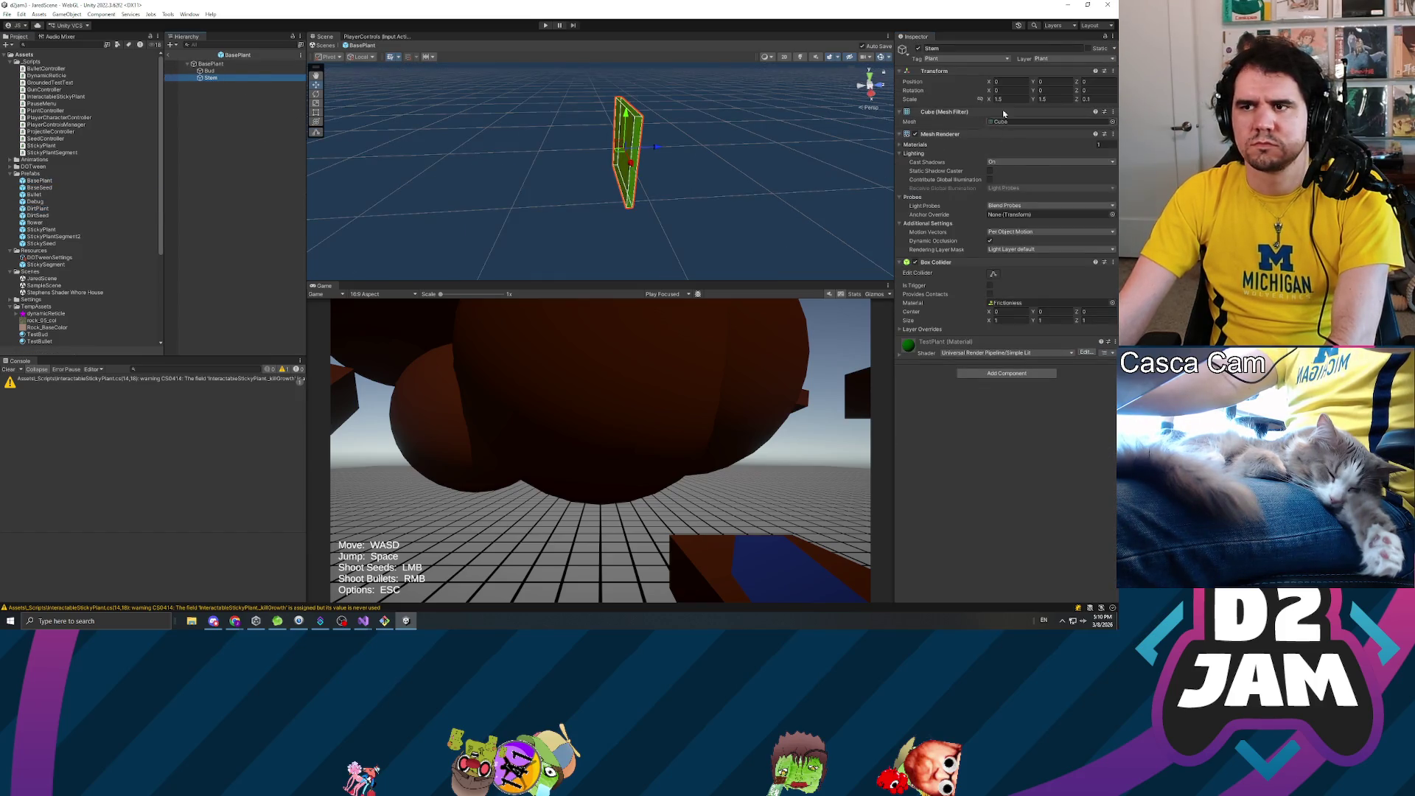
click(1054, 99)
text(0.)
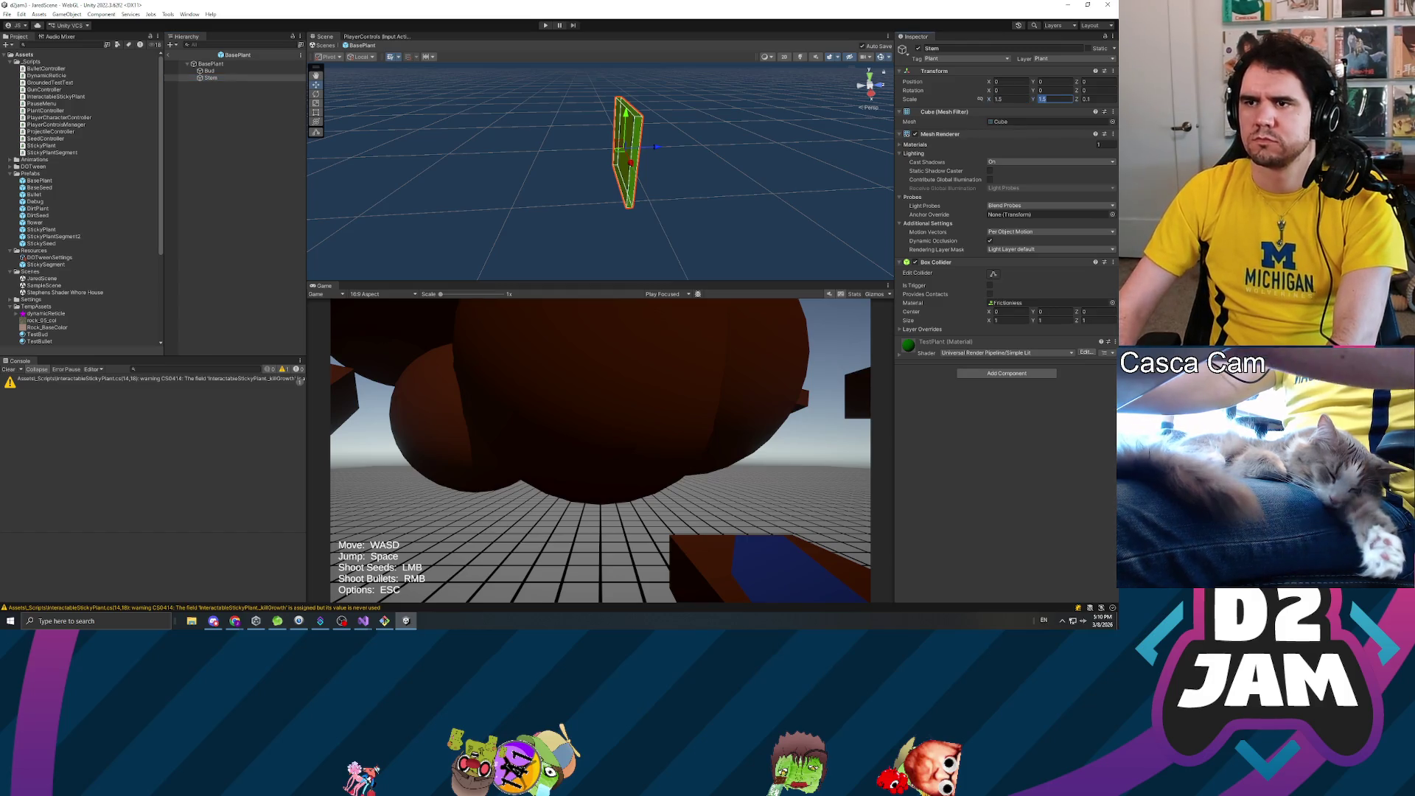
text(1)
key(Tab)
text(1.5)
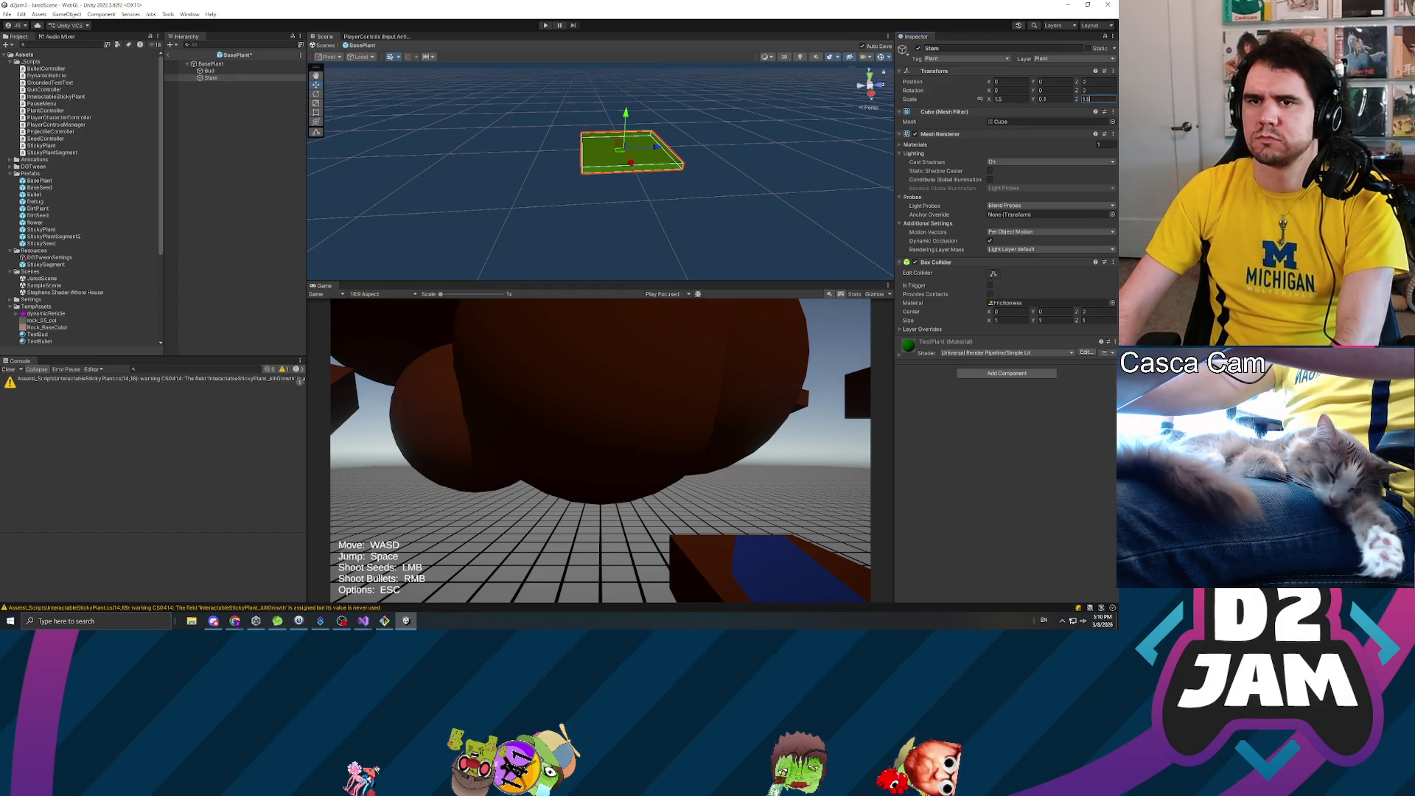
click(221, 184)
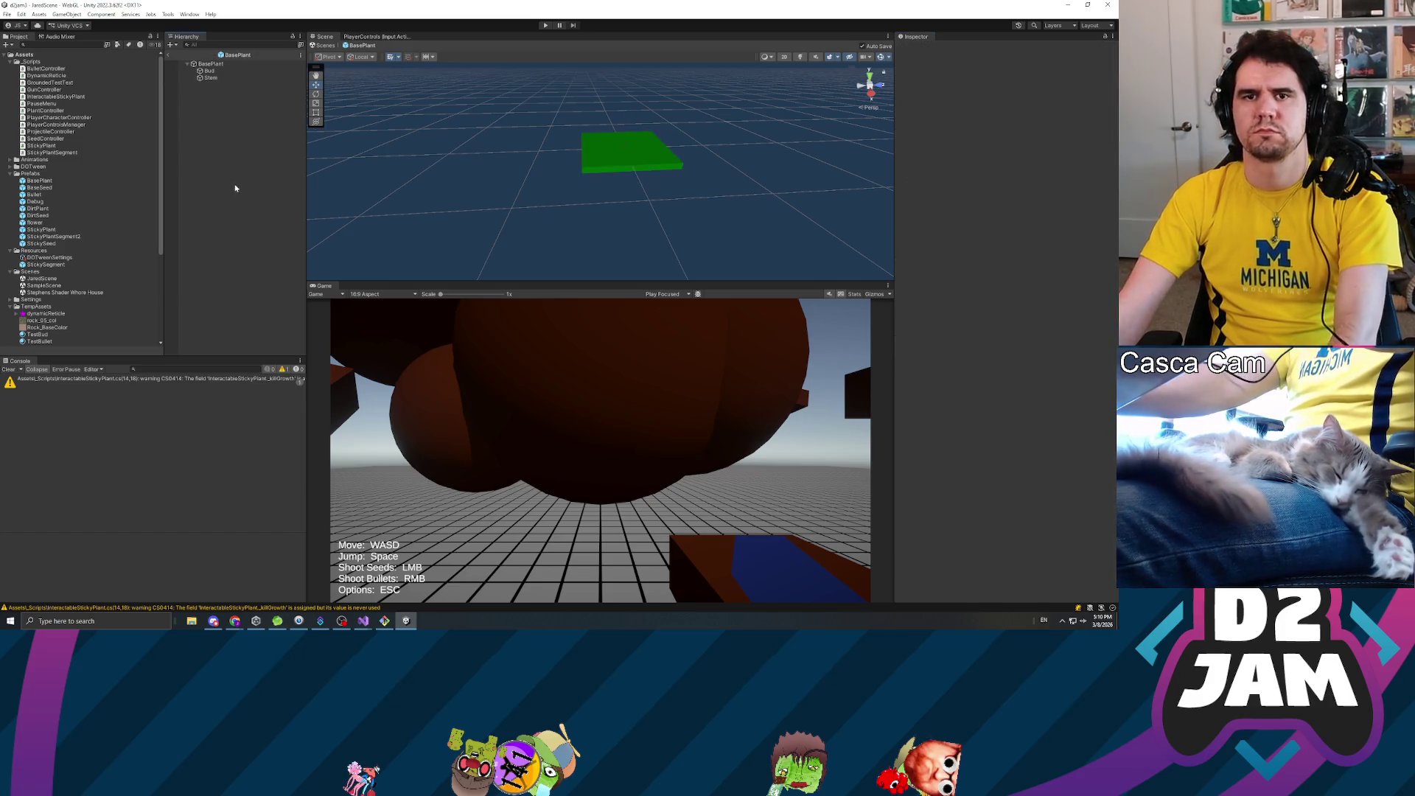
- Start a play test and fire a seed to sprout a plant
click(49, 215)
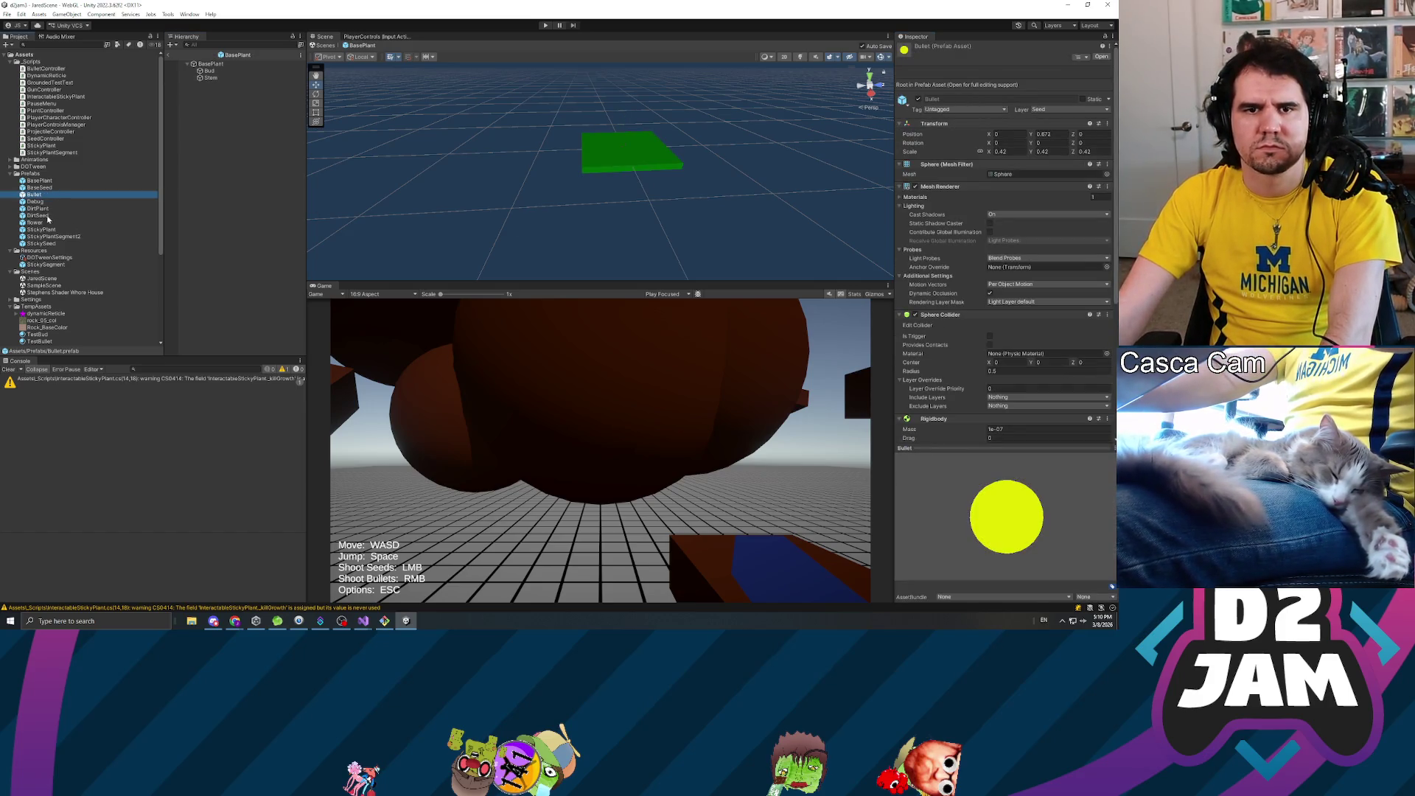
click(67, 237)
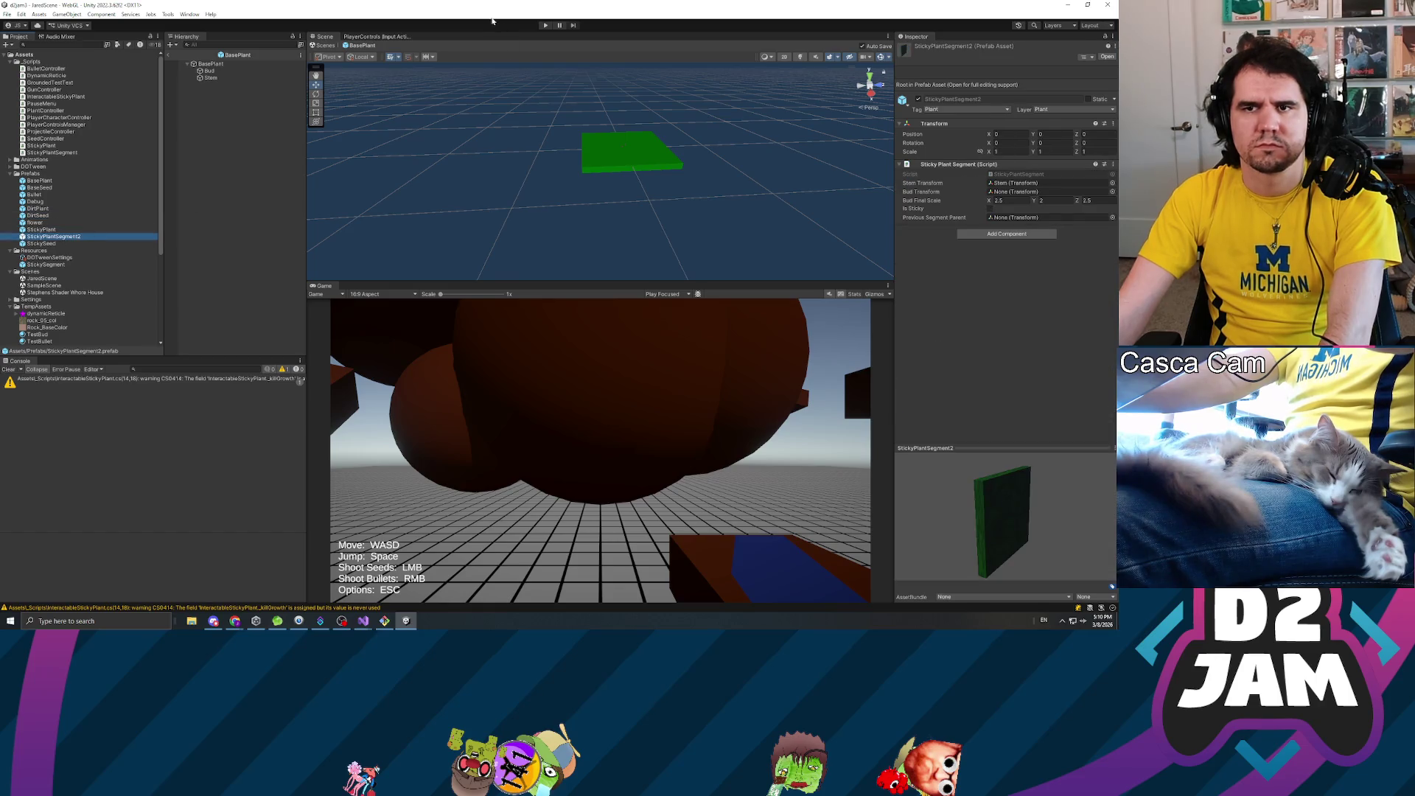
click(545, 26)
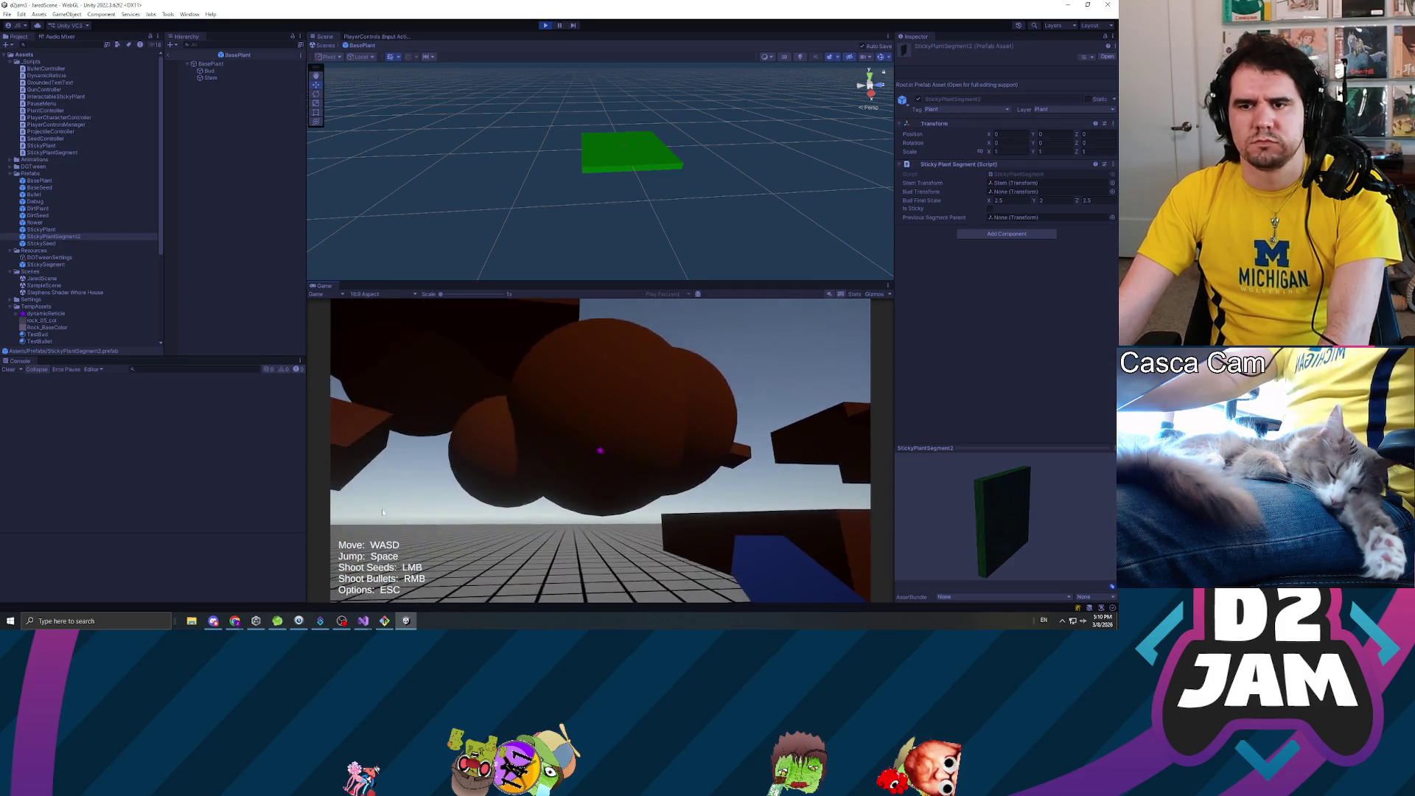
click(601, 451)
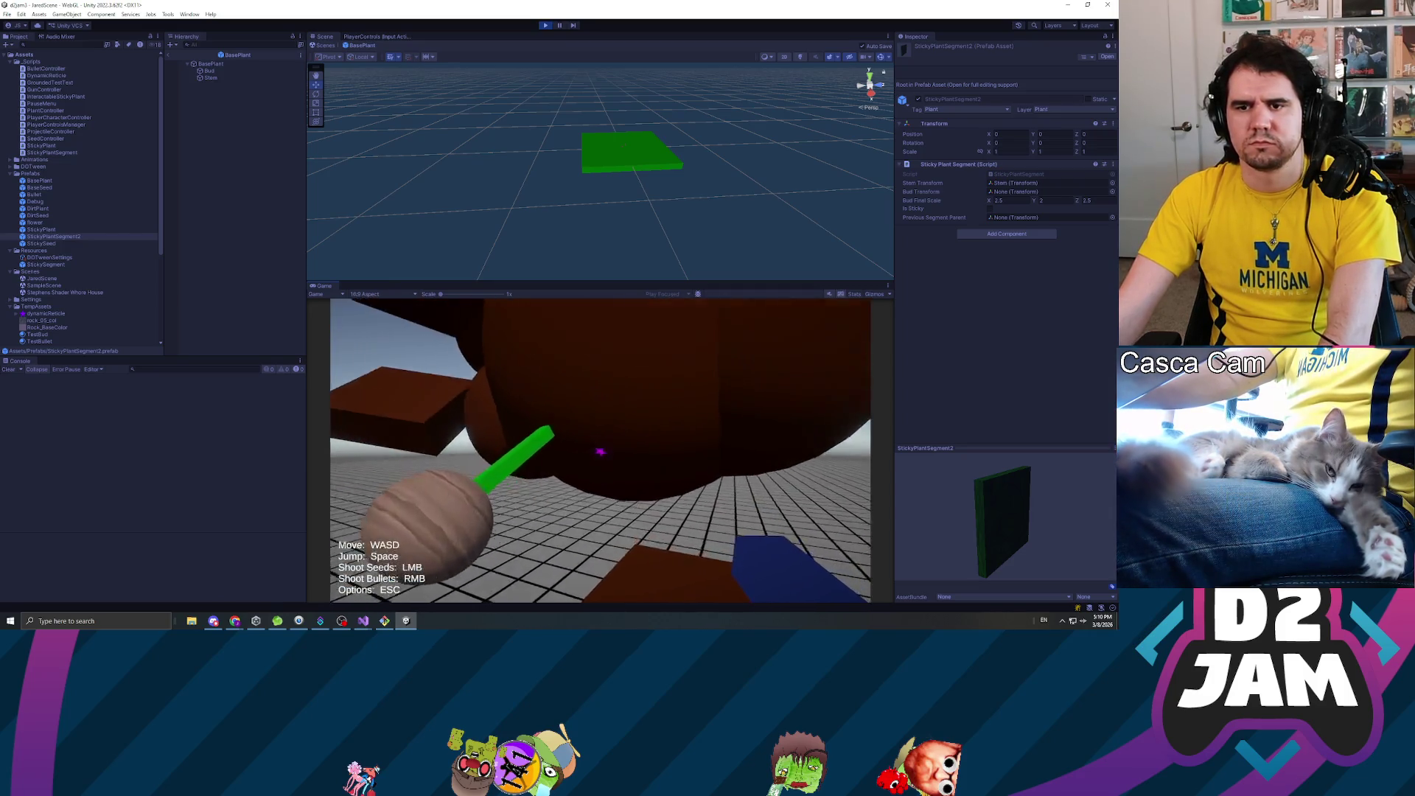
- Fire another seed and a bullet in the running game, then pause and stop play mode
click(600, 450)
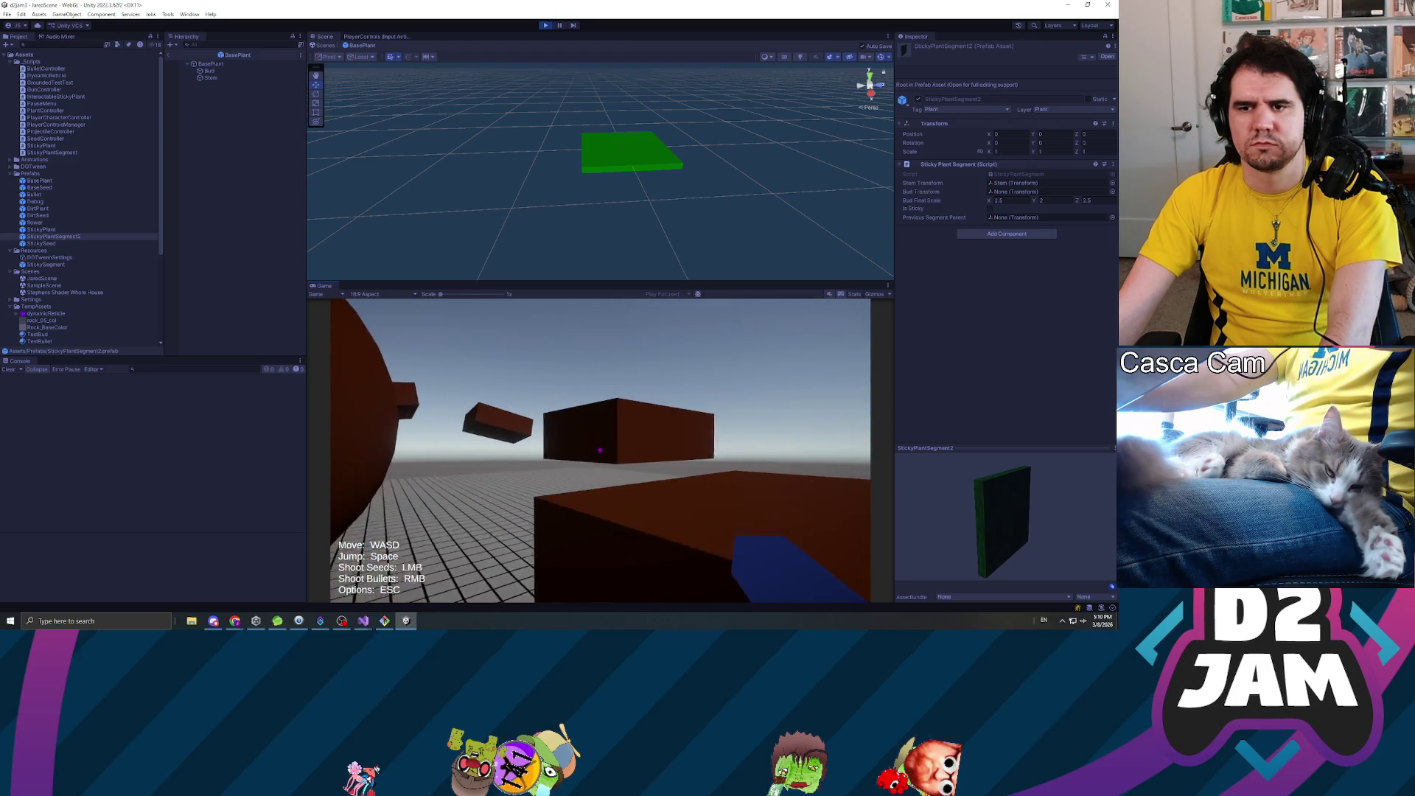
right_click(601, 450)
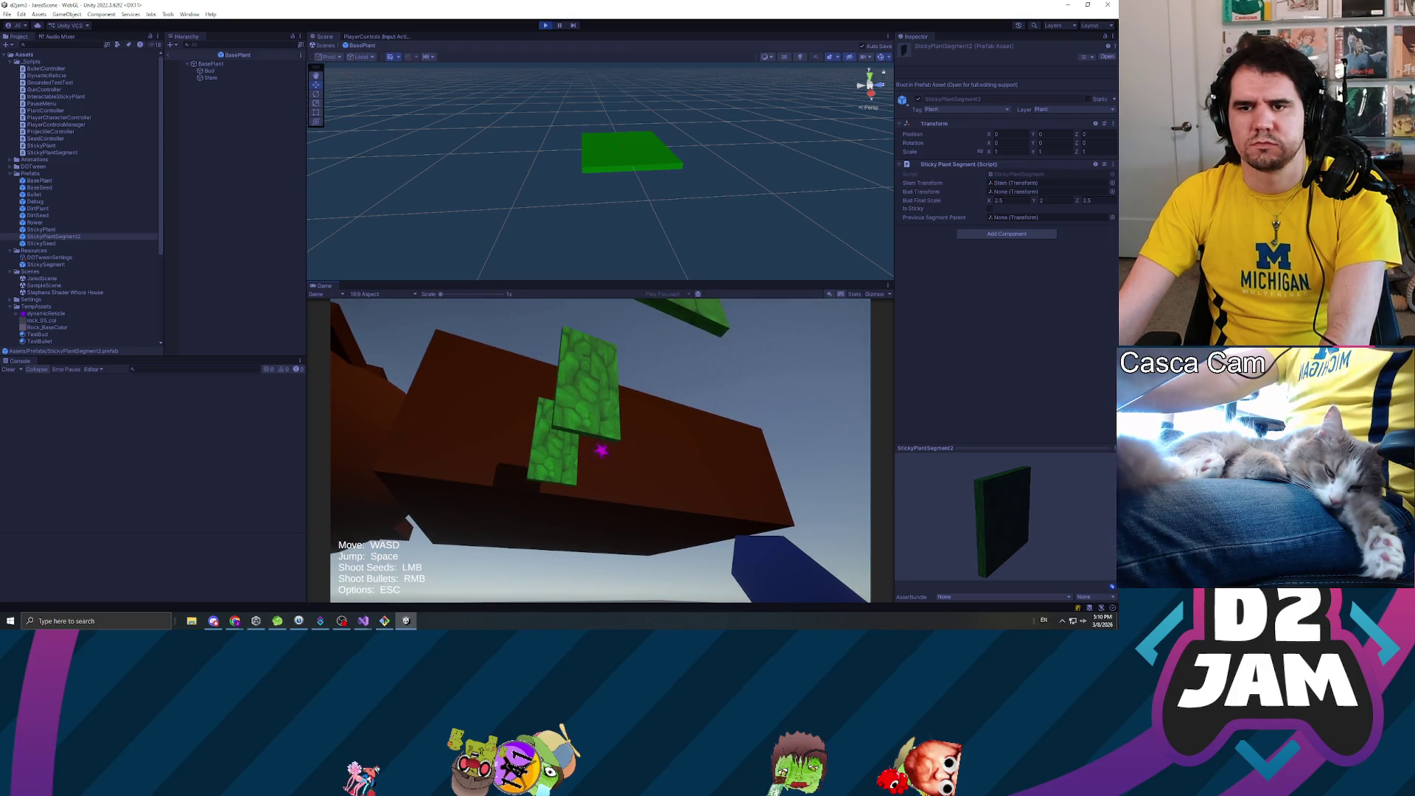
key(Escape)
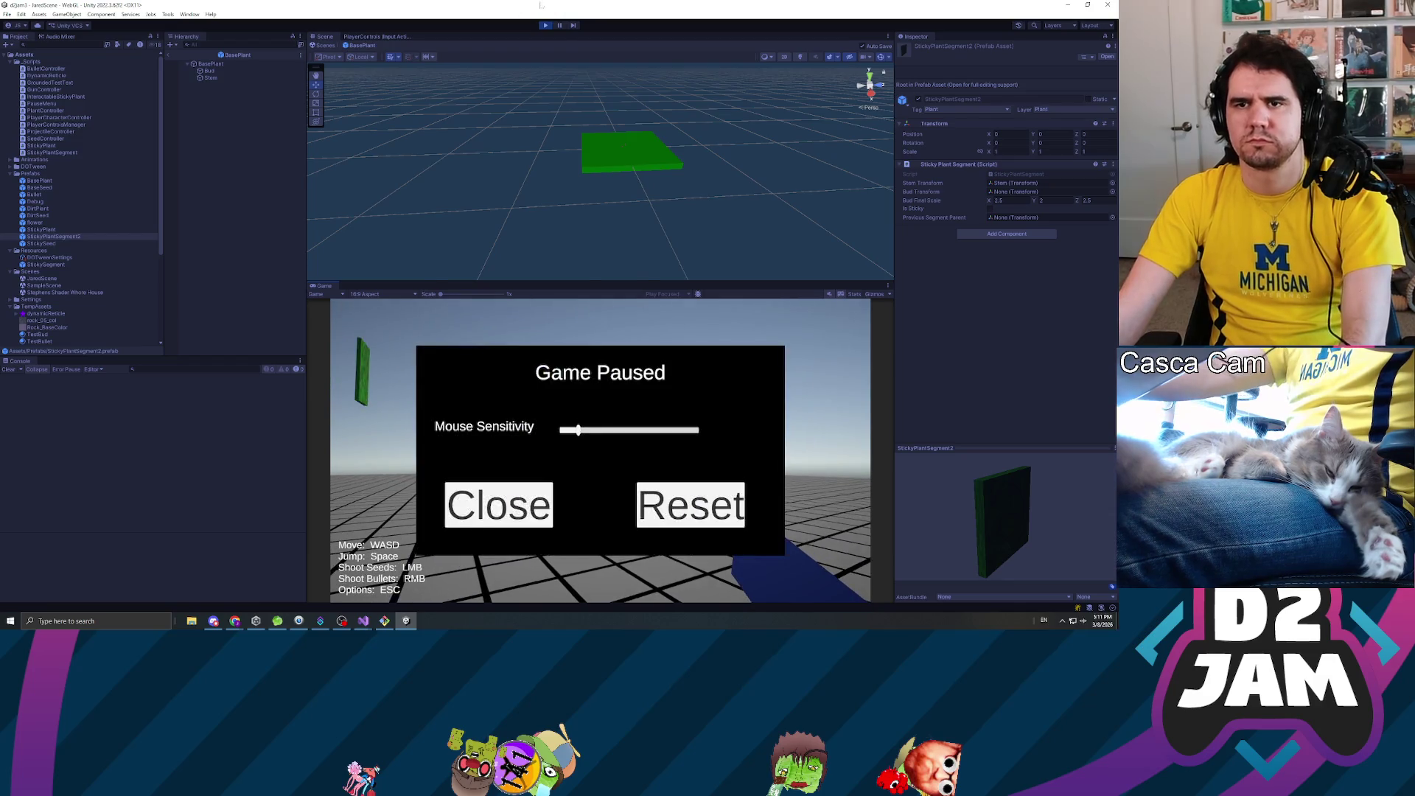
key(ctrl+p)
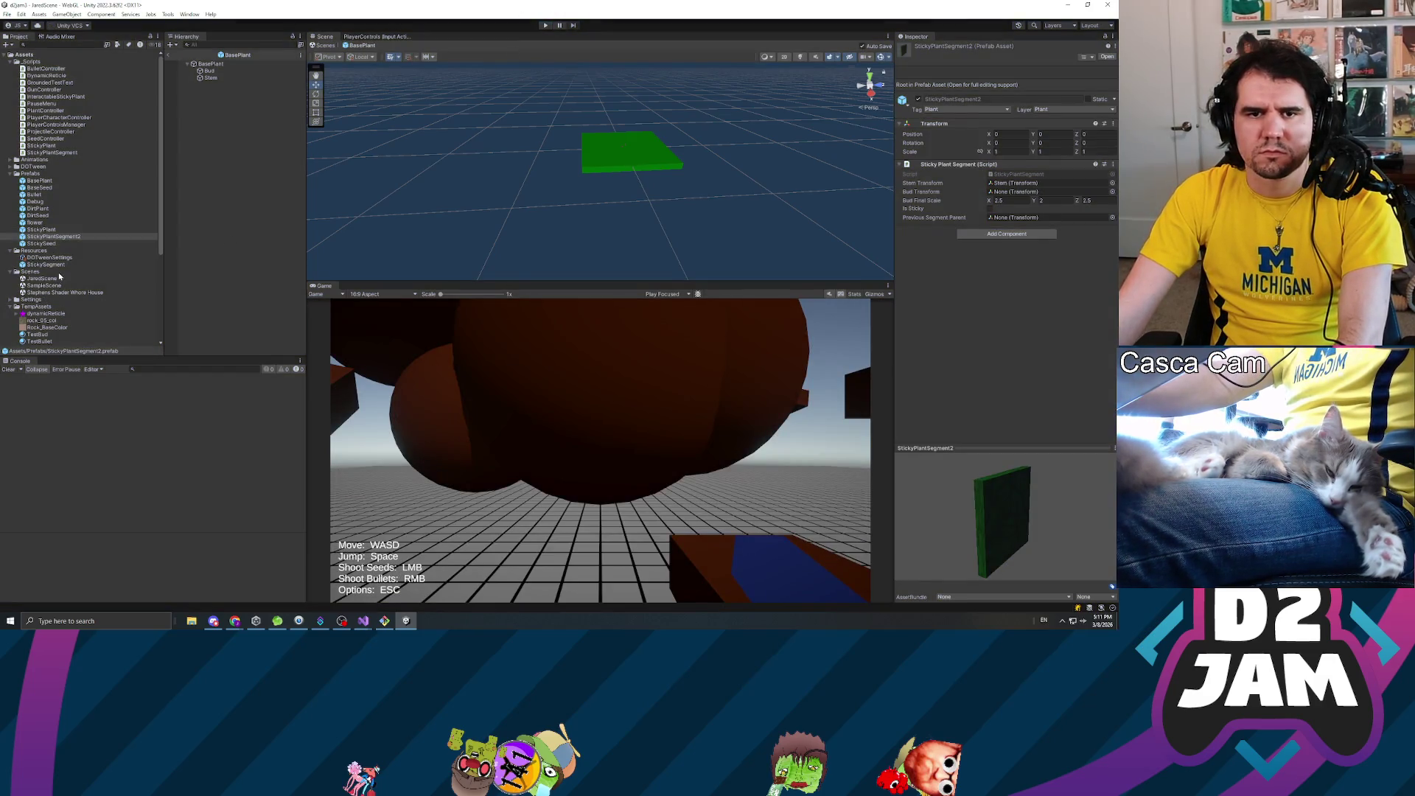
click(41, 243)
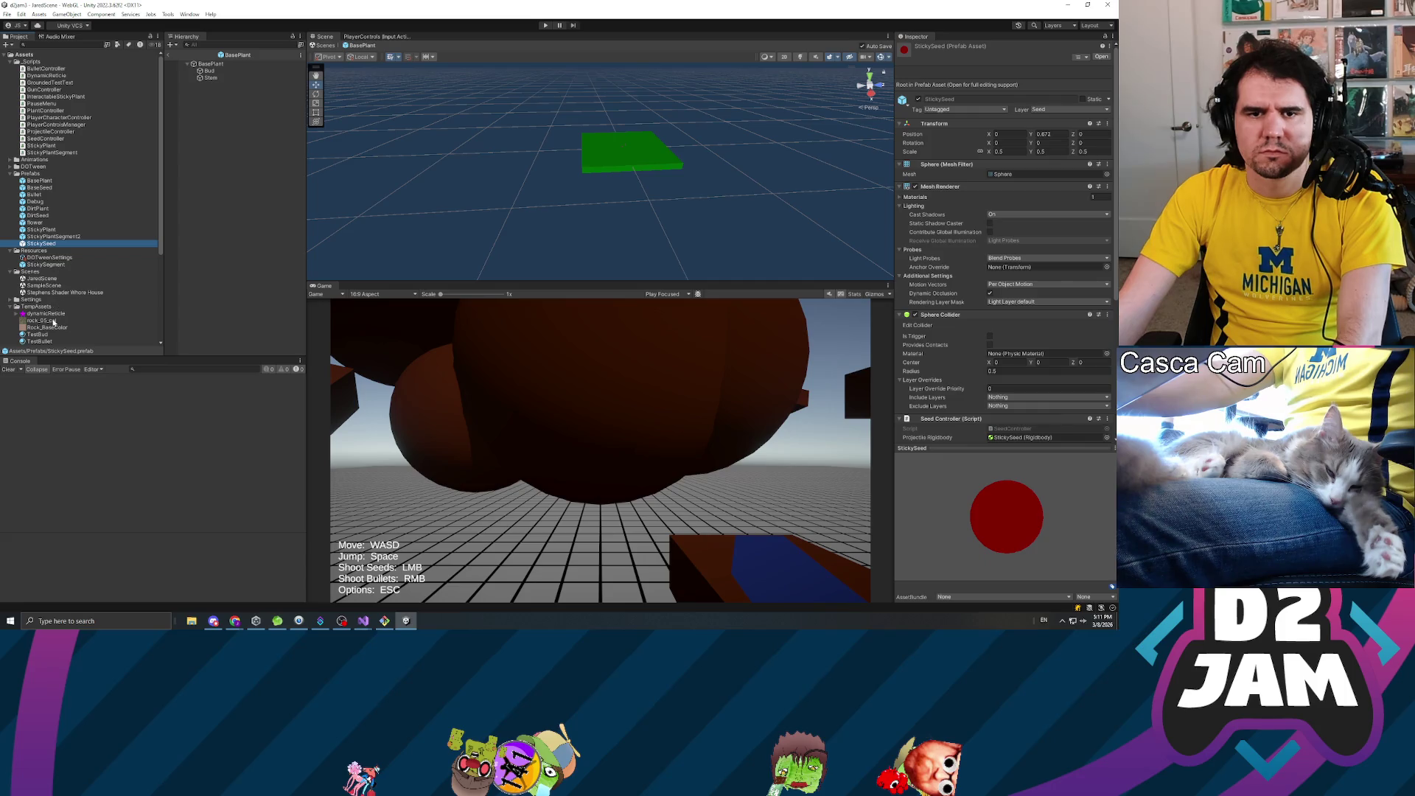
- Open the StickySegment prefab with its Stem selected, then visit Visual Studio and return to recompile
click(39, 265)
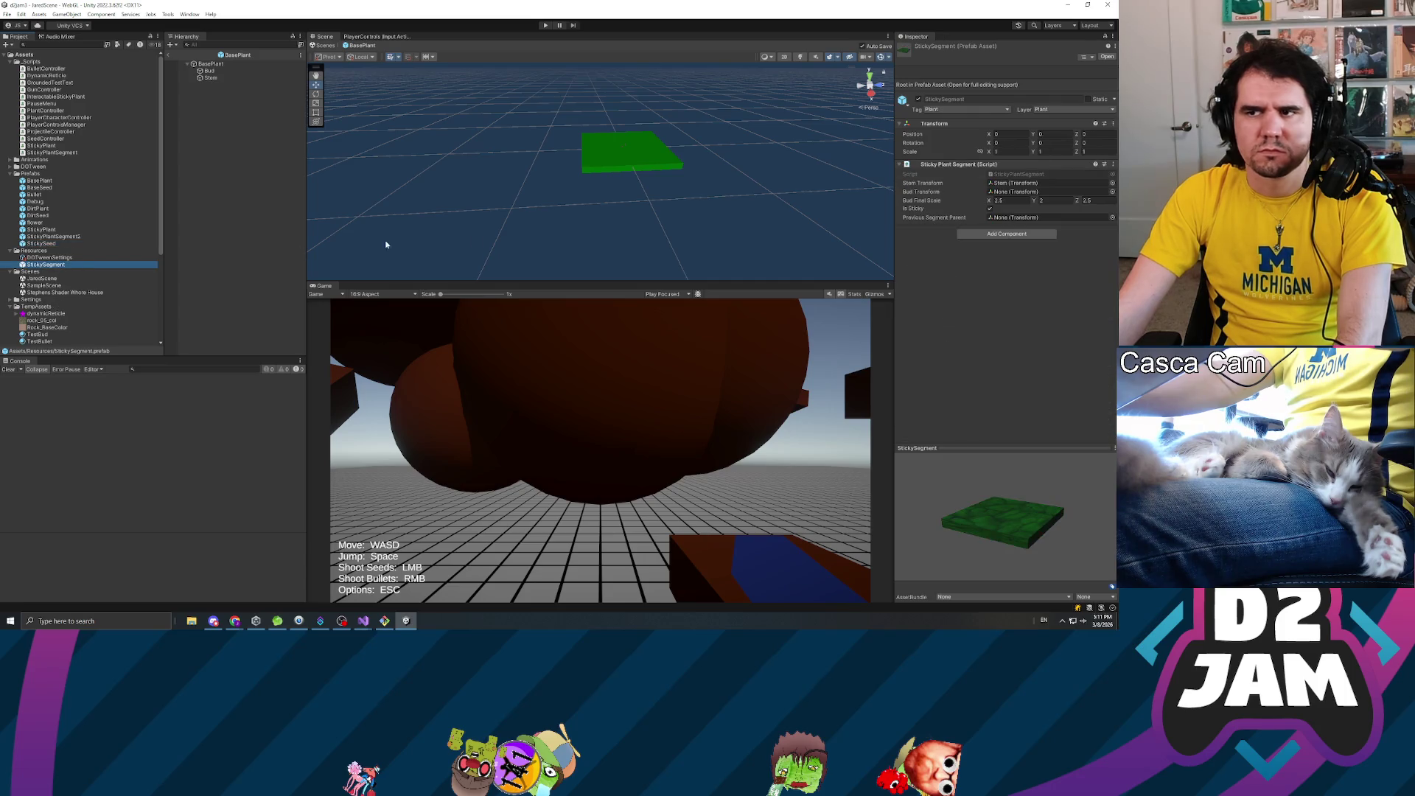
click(210, 78)
double_click(45, 265)
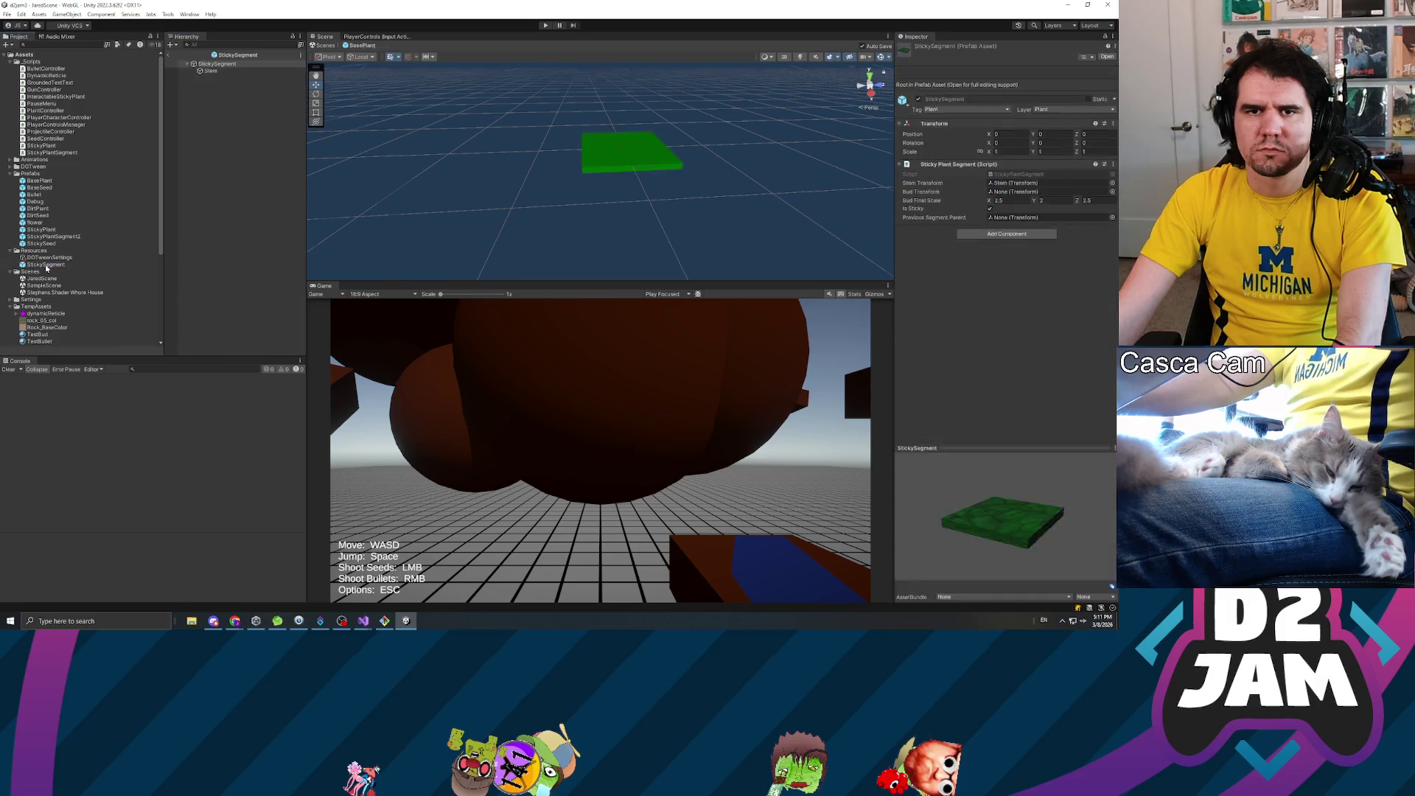
click(213, 72)
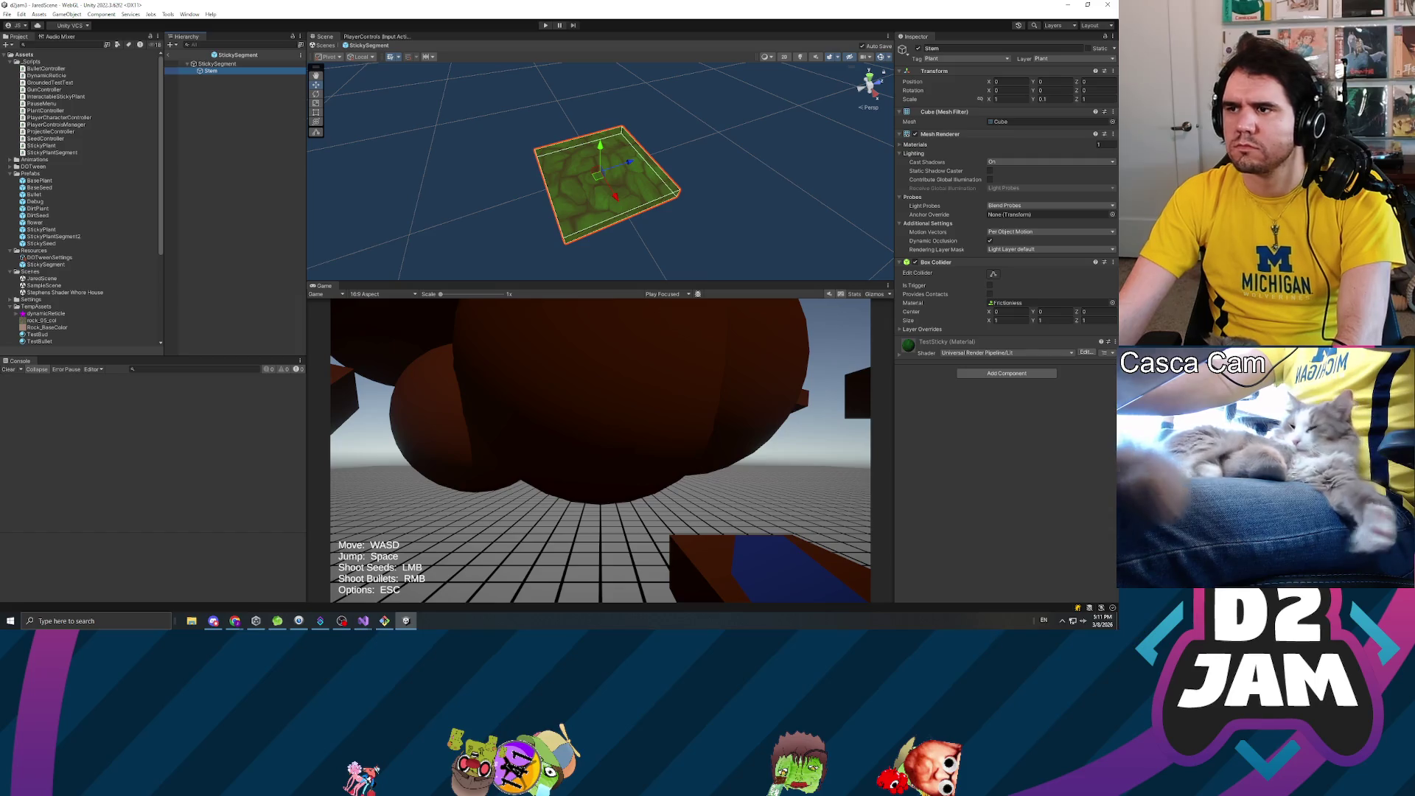
key(alt+Tab)
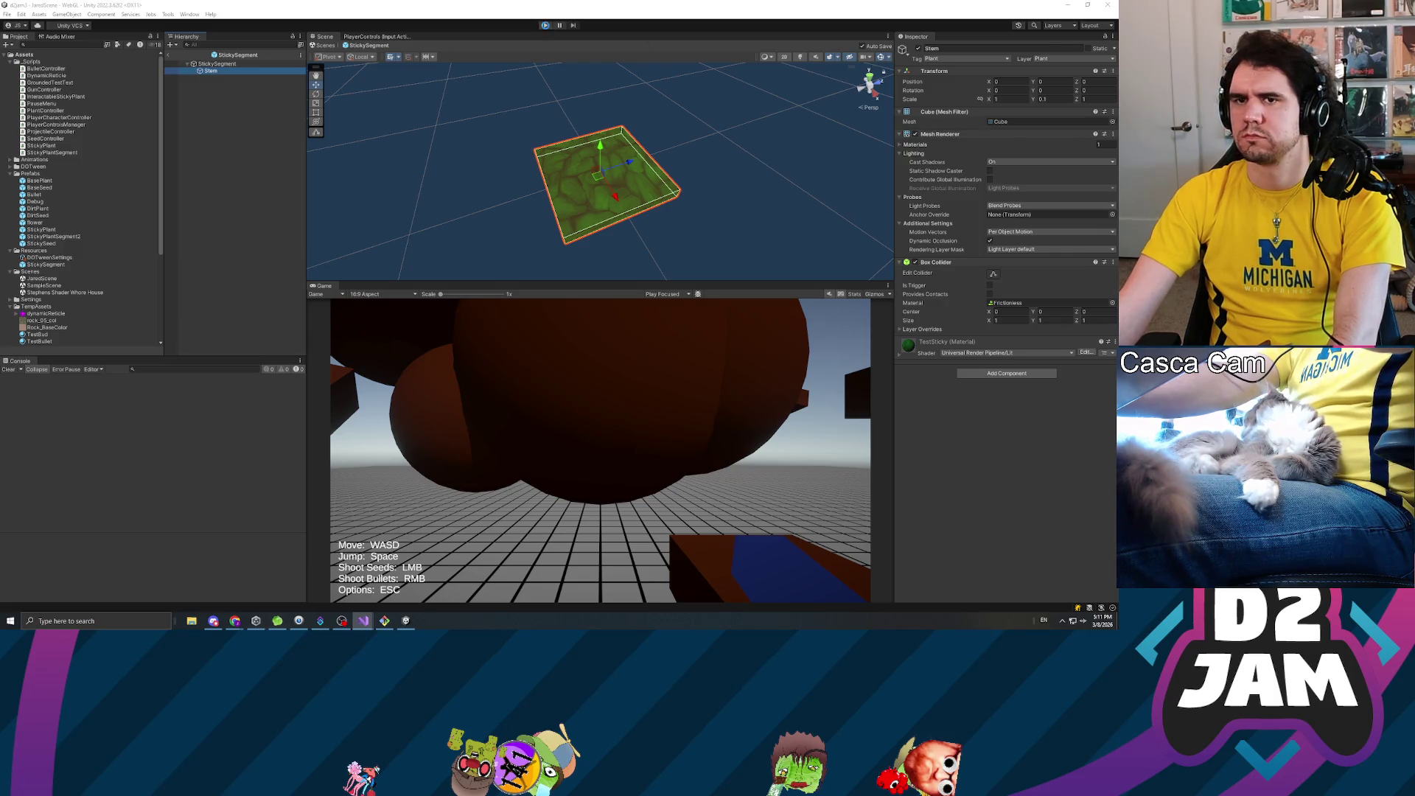
click(134, 349)
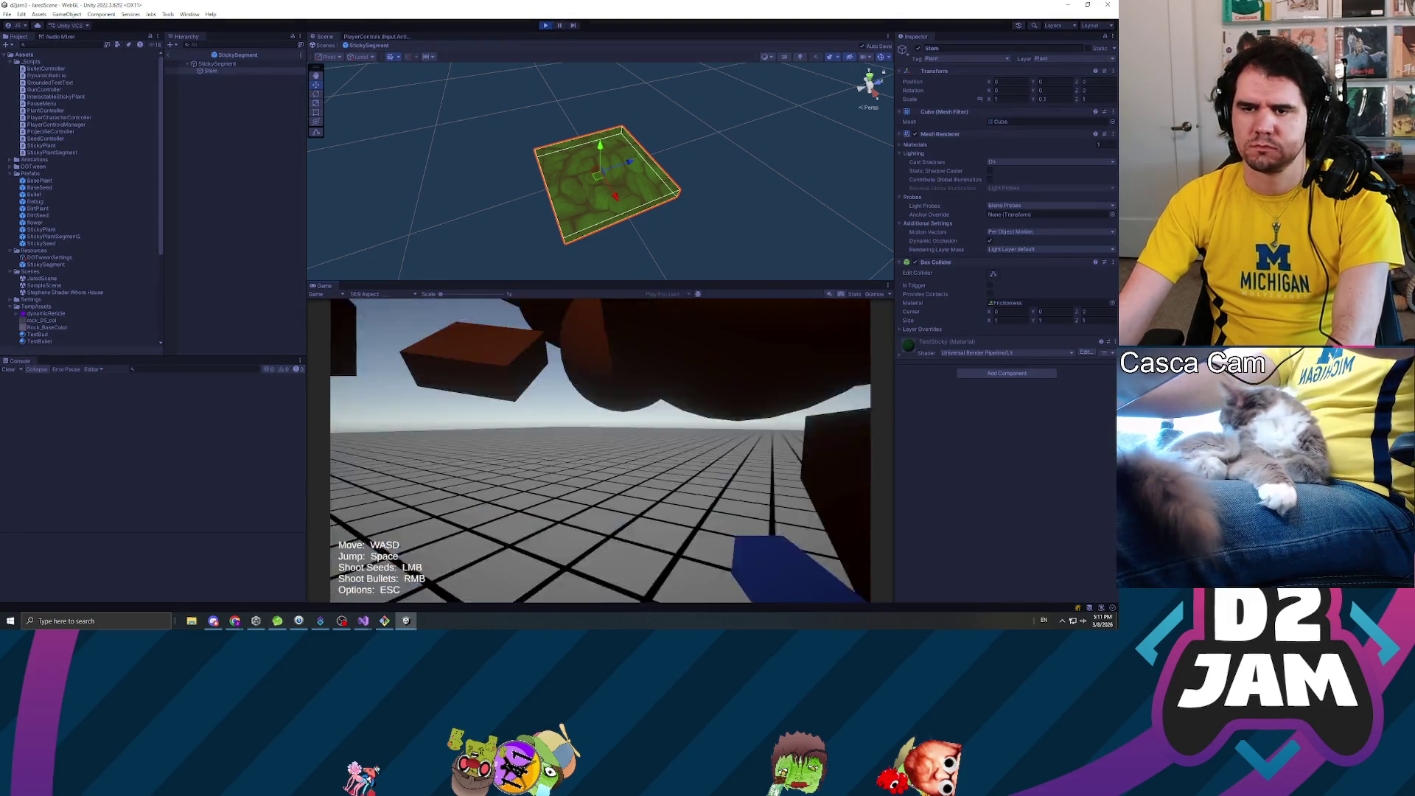
- Fire a sticky seed into the floating box, walk toward it, and pause the game
click(600, 449)
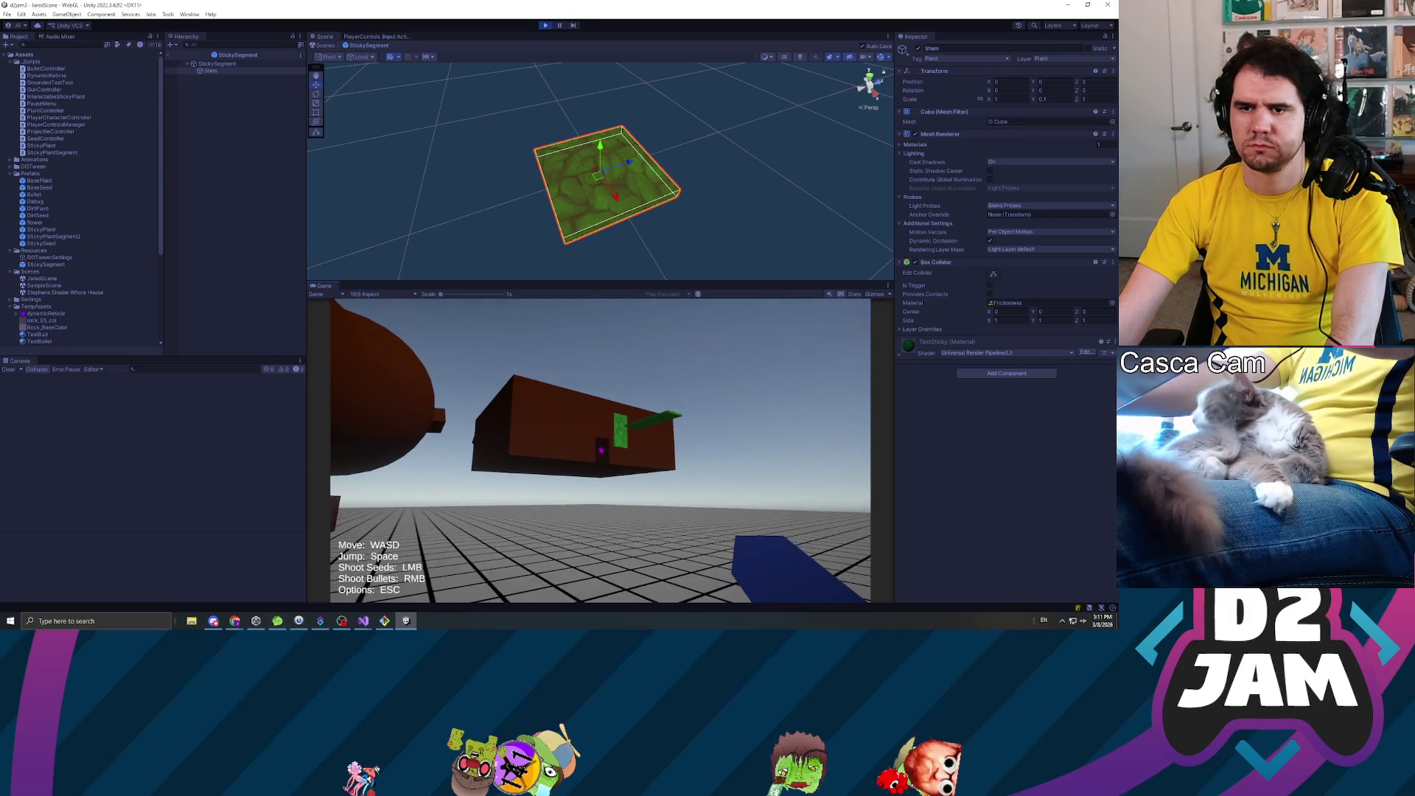
key(w)
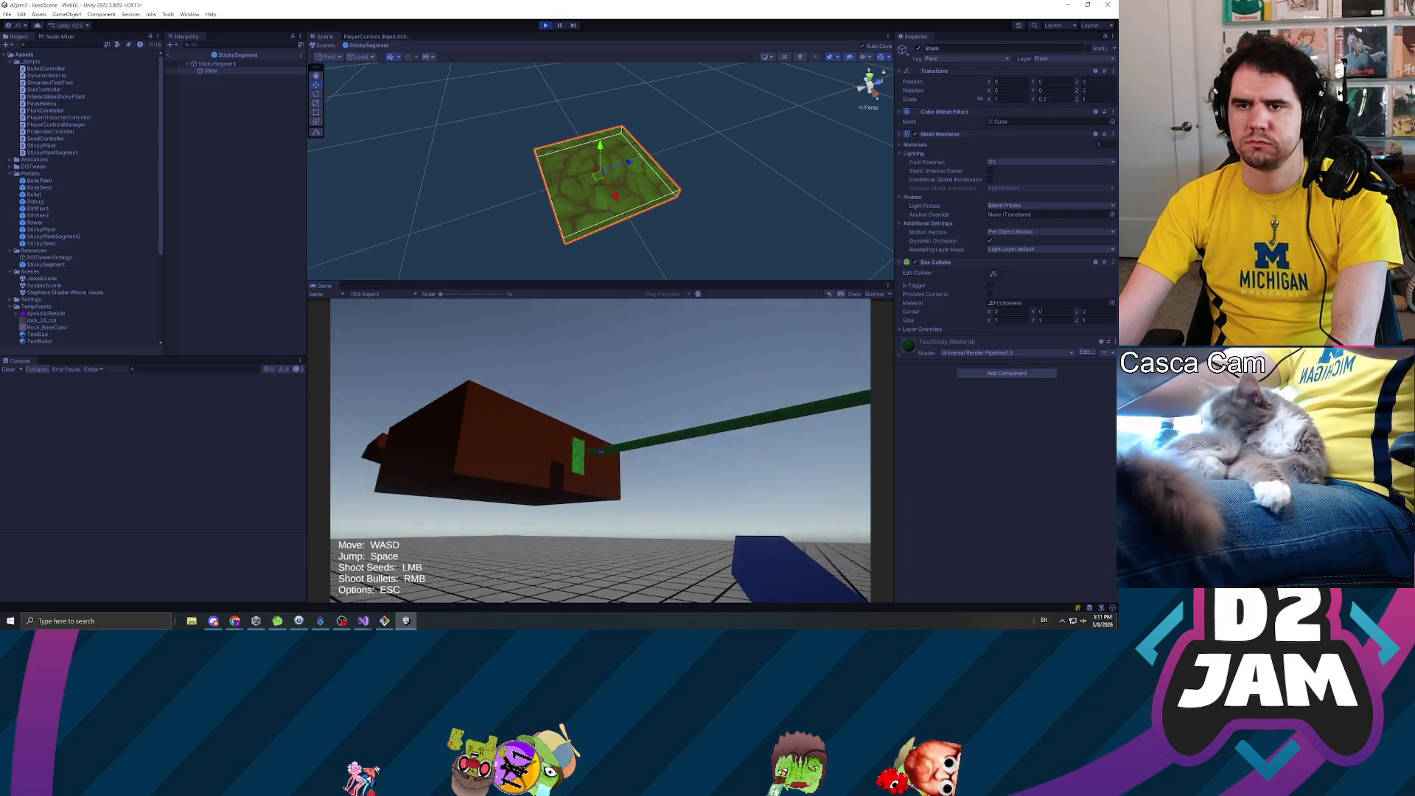
key(Escape)
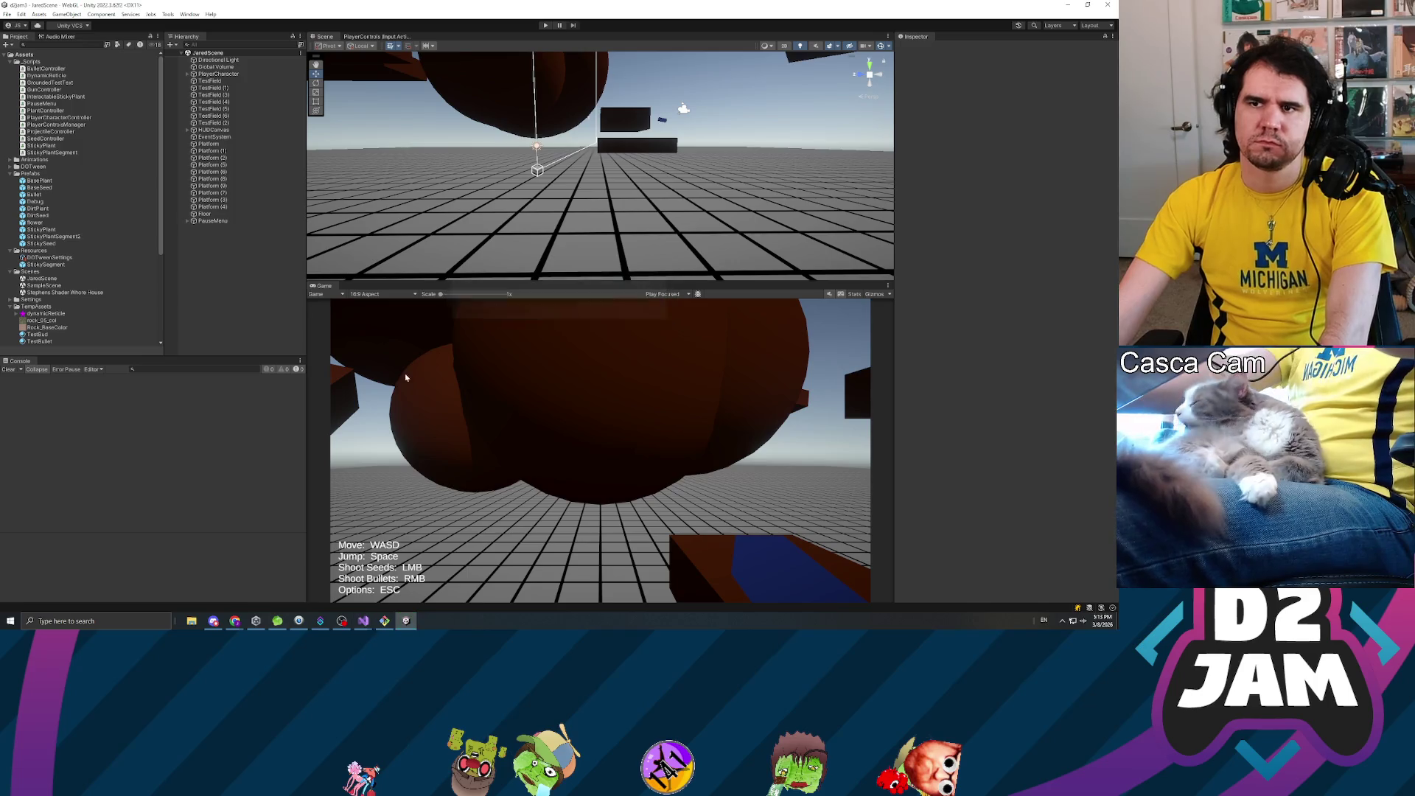
key(ctrl+p)
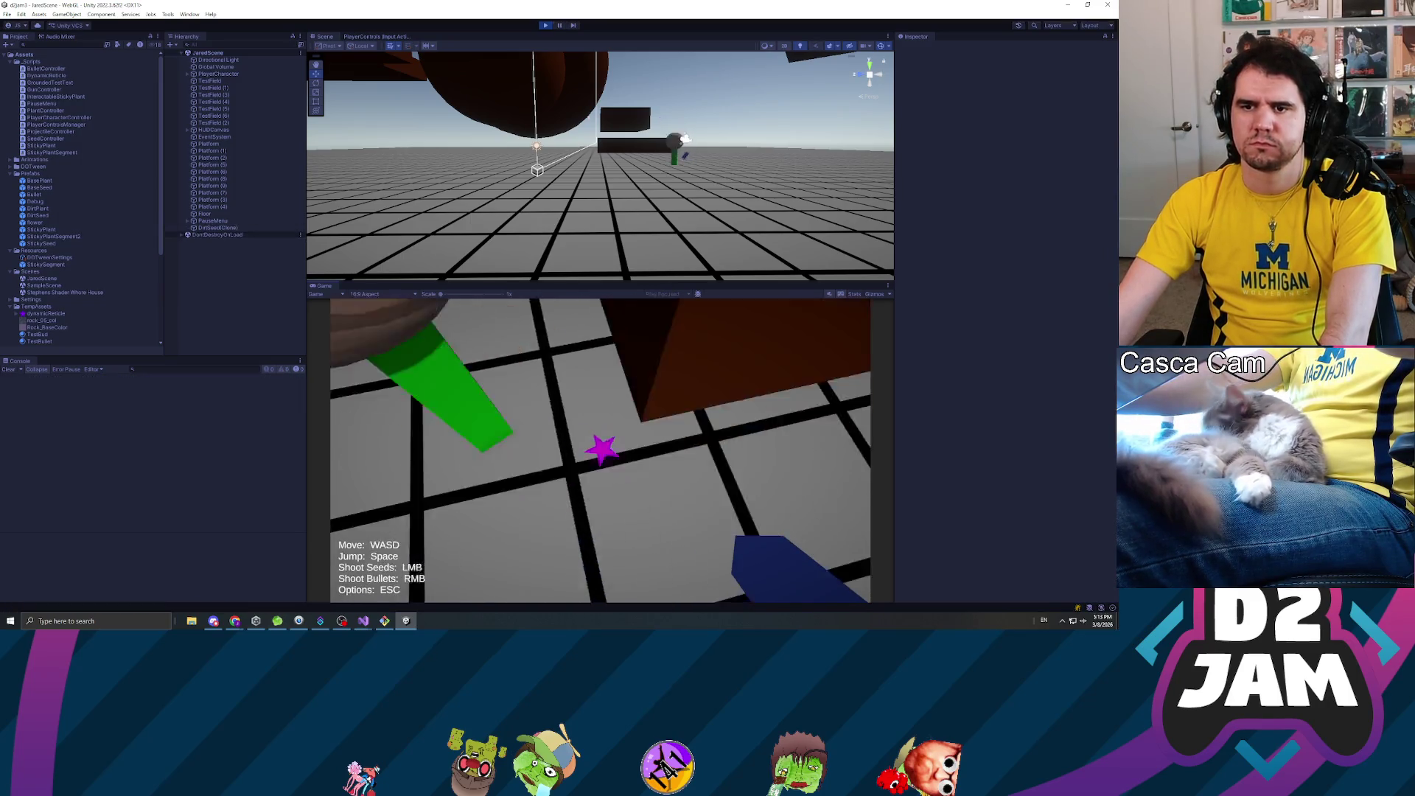
click(600, 450)
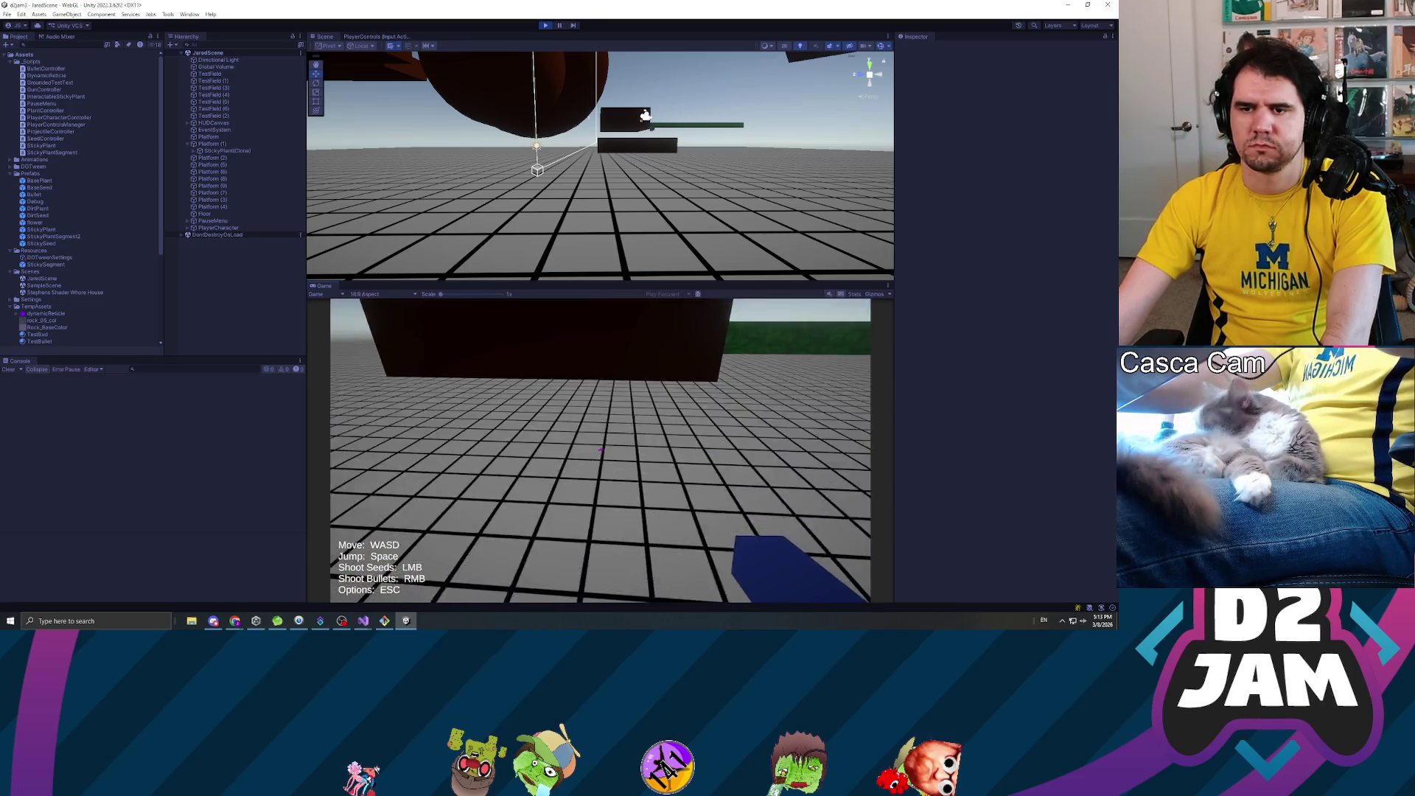
click(600, 450)
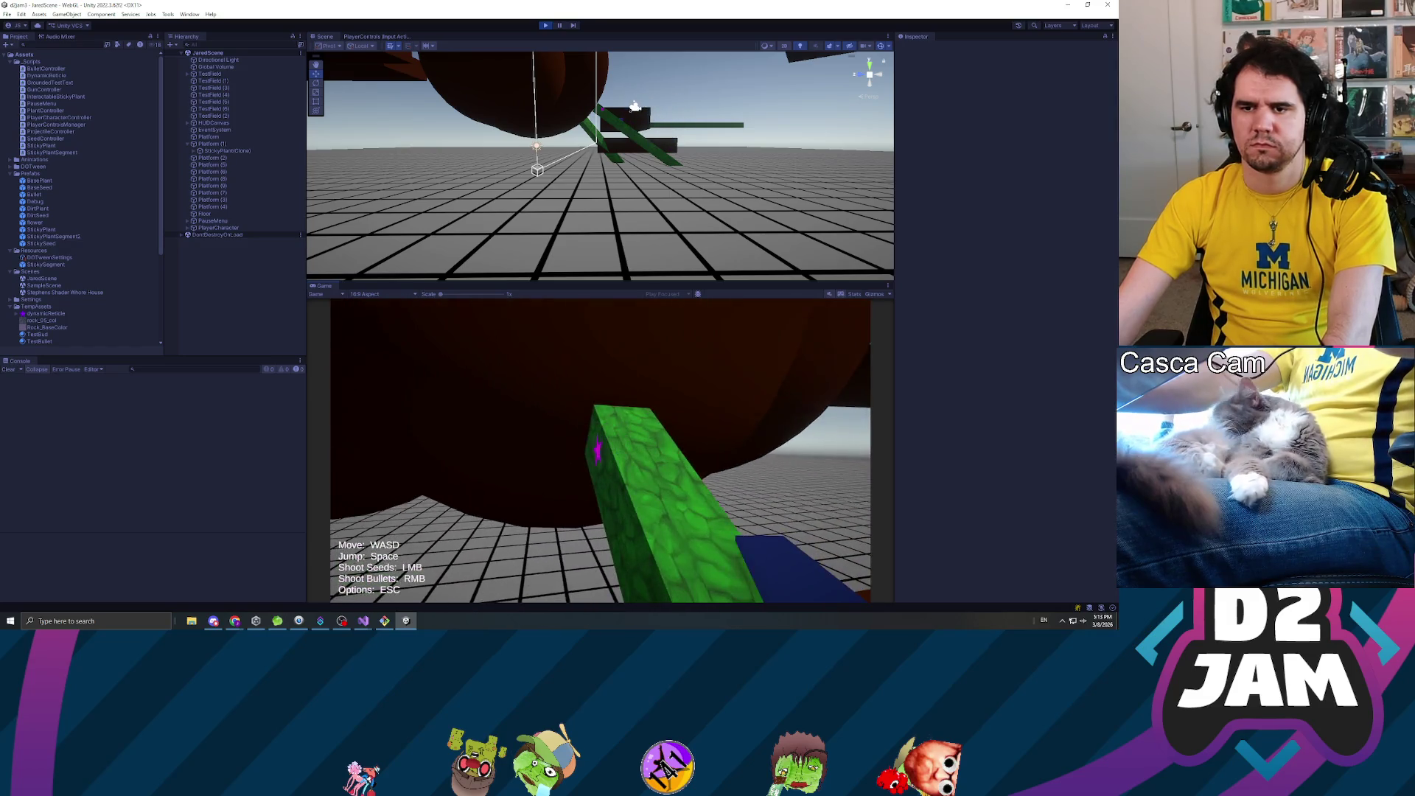
key(Escape)
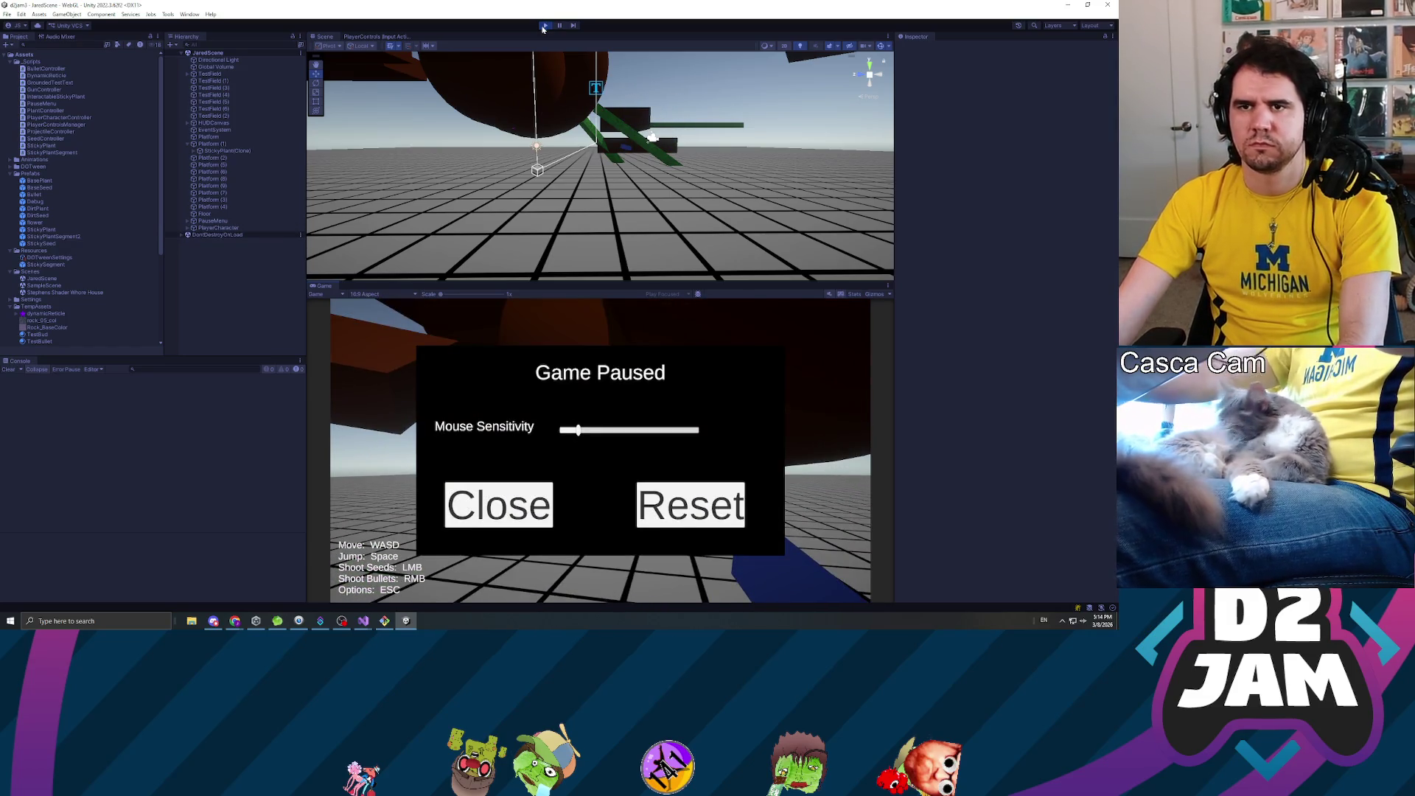
click(545, 25)
click(34, 237)
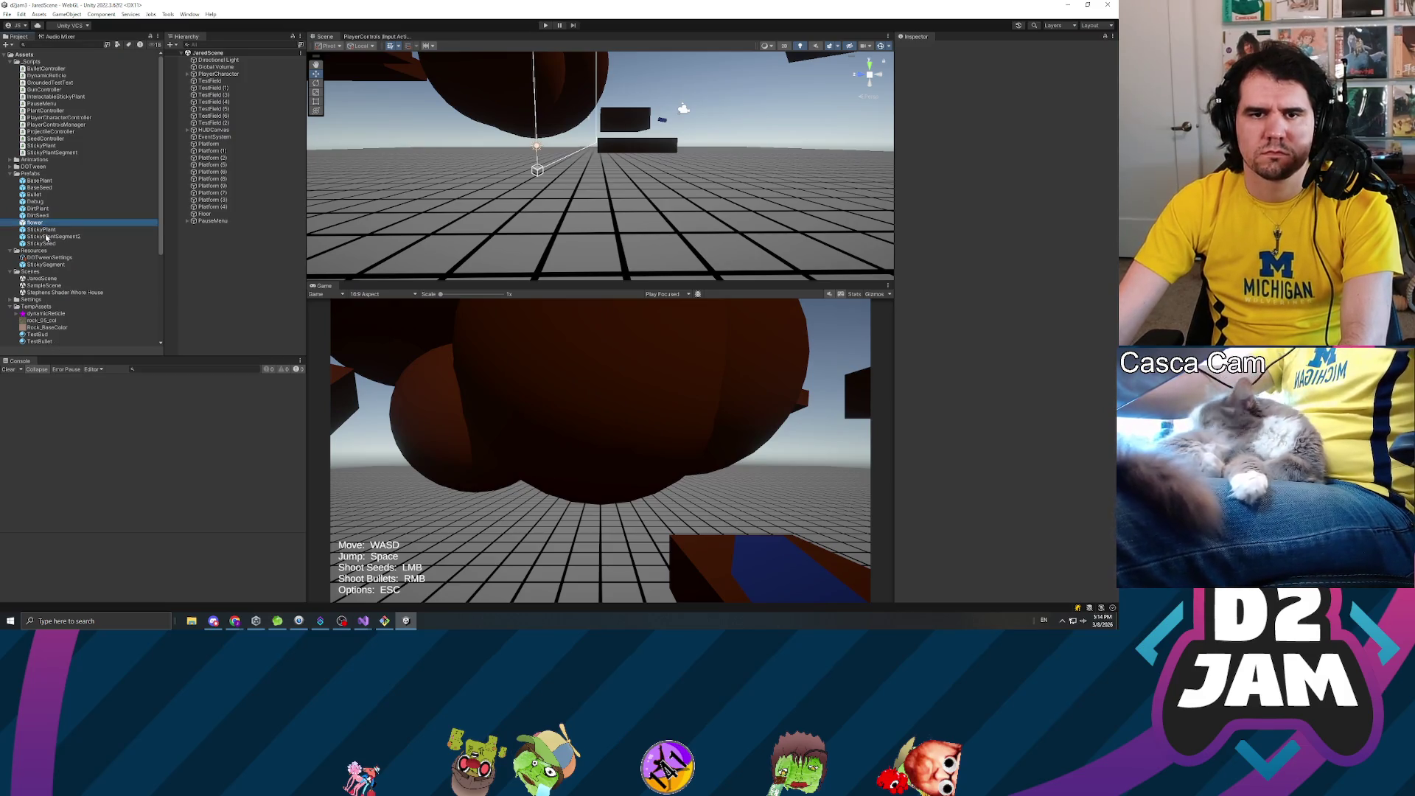
- Switch the StickySegment Stem's mesh to a Cylinder
double_click(46, 265)
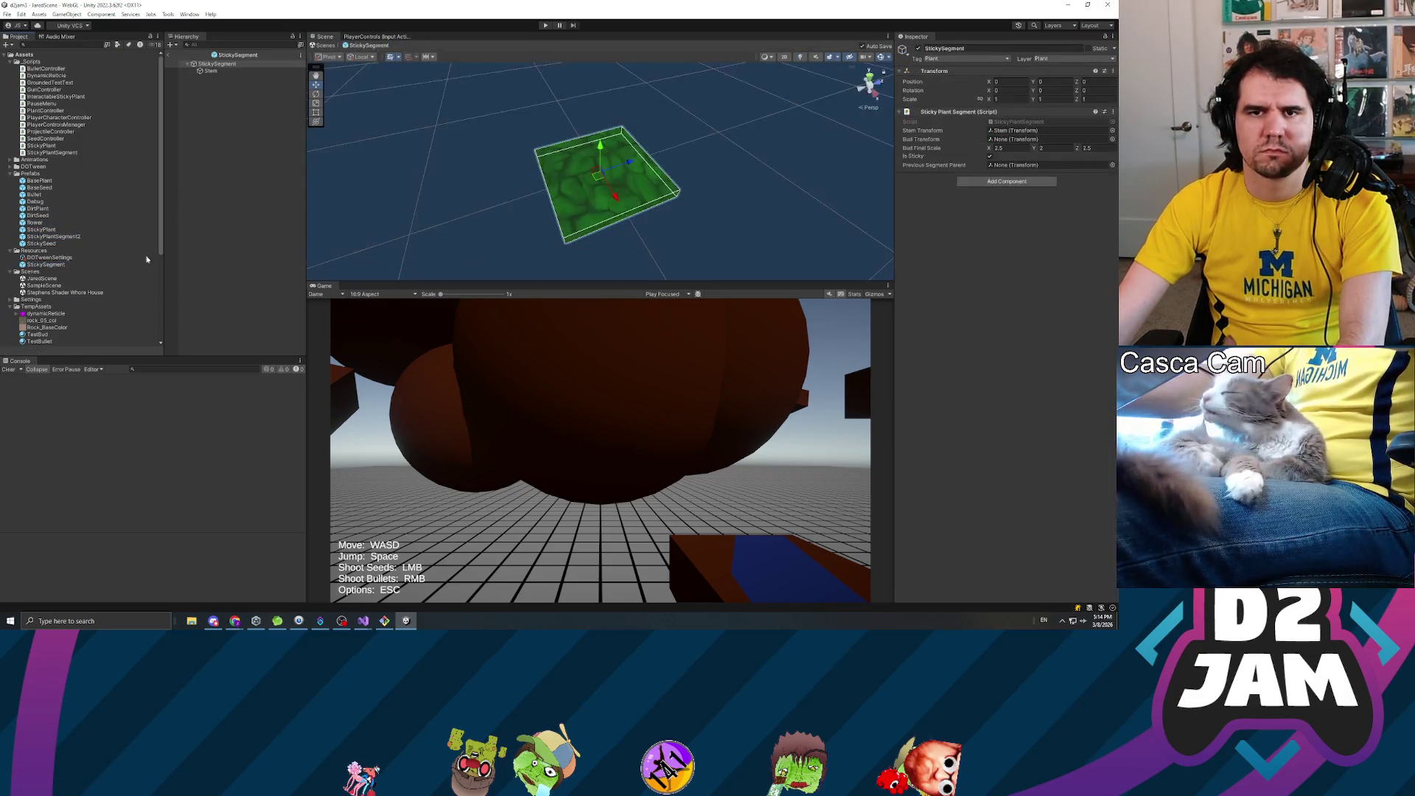
click(201, 72)
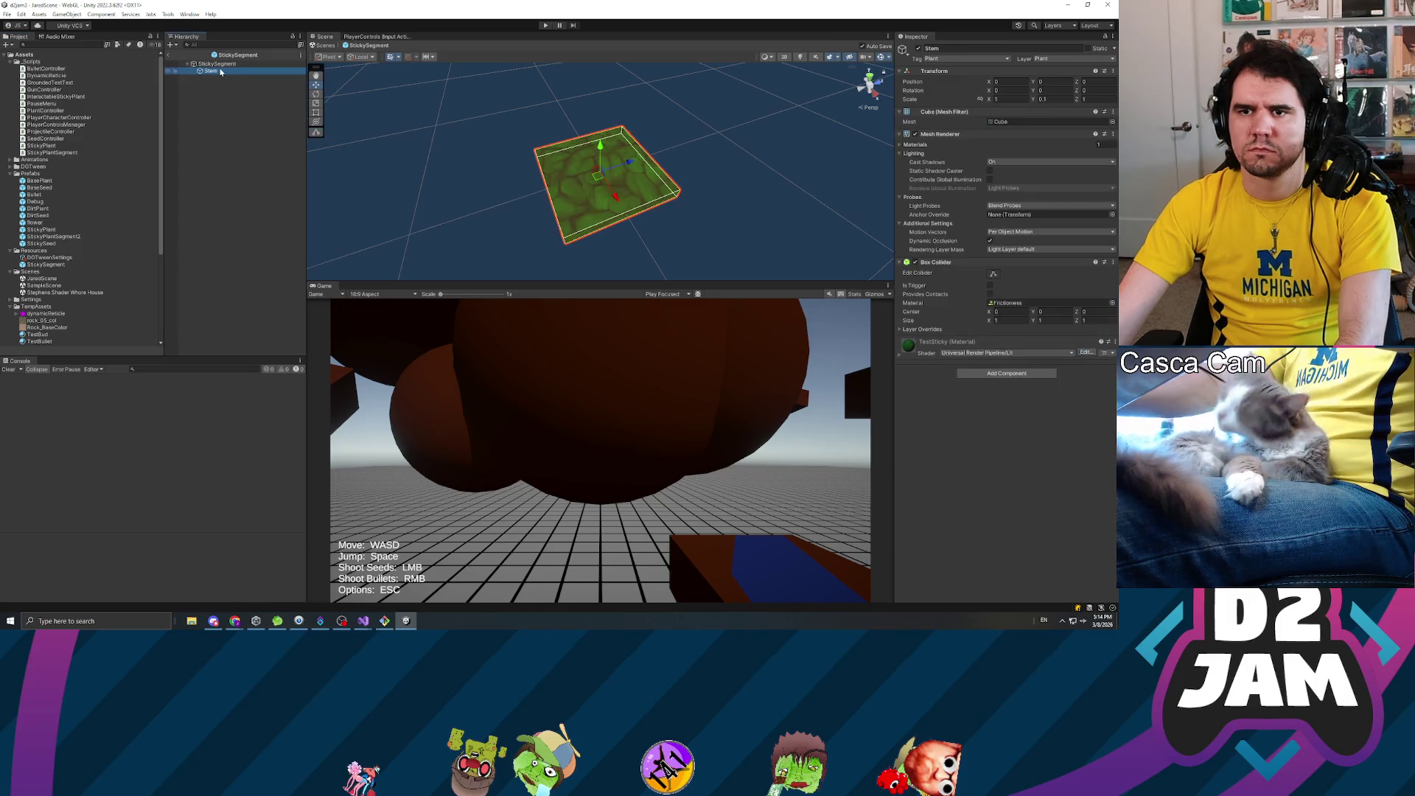
click(1112, 121)
double_click(938, 155)
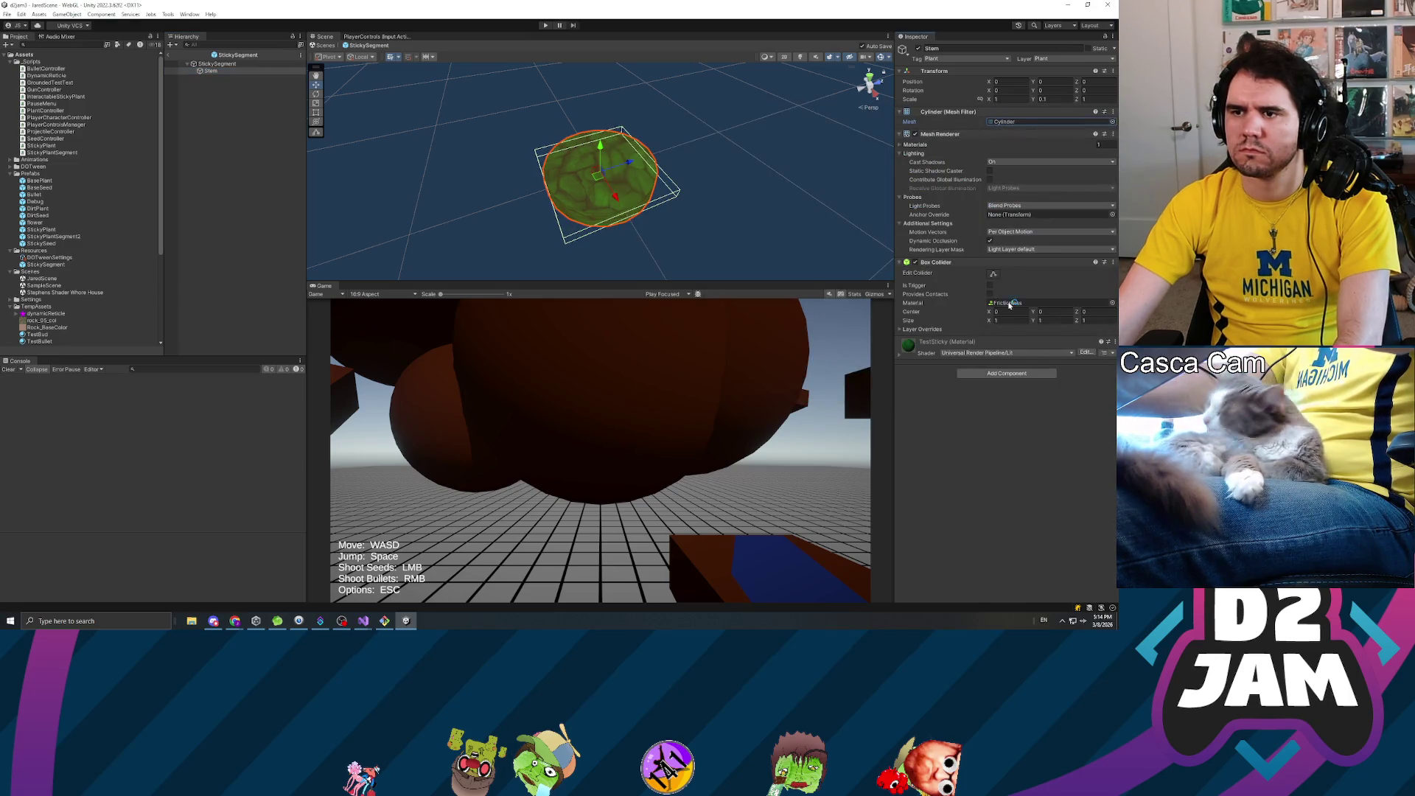
- Replace the Stem's Box Collider with a Capsule Collider
click(1112, 262)
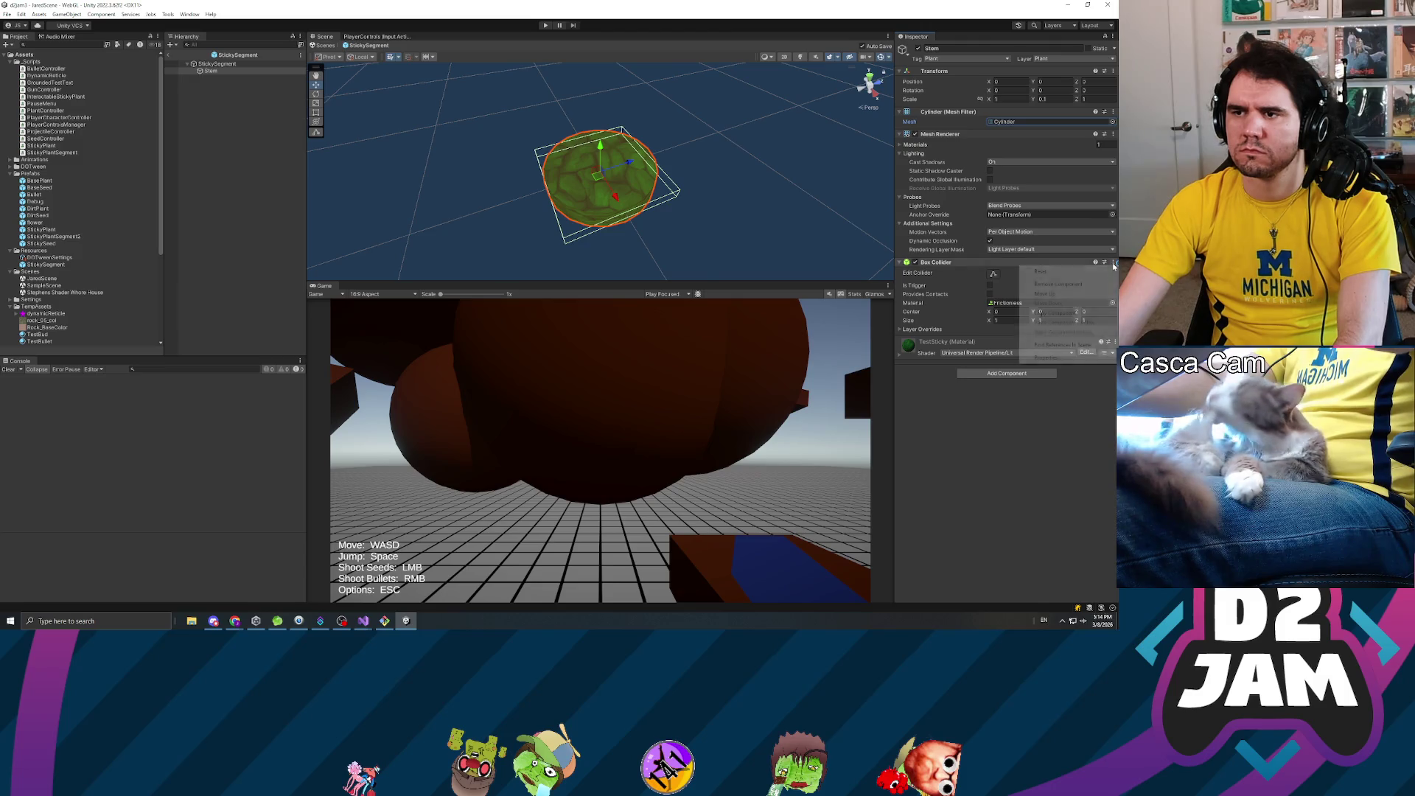
click(1039, 284)
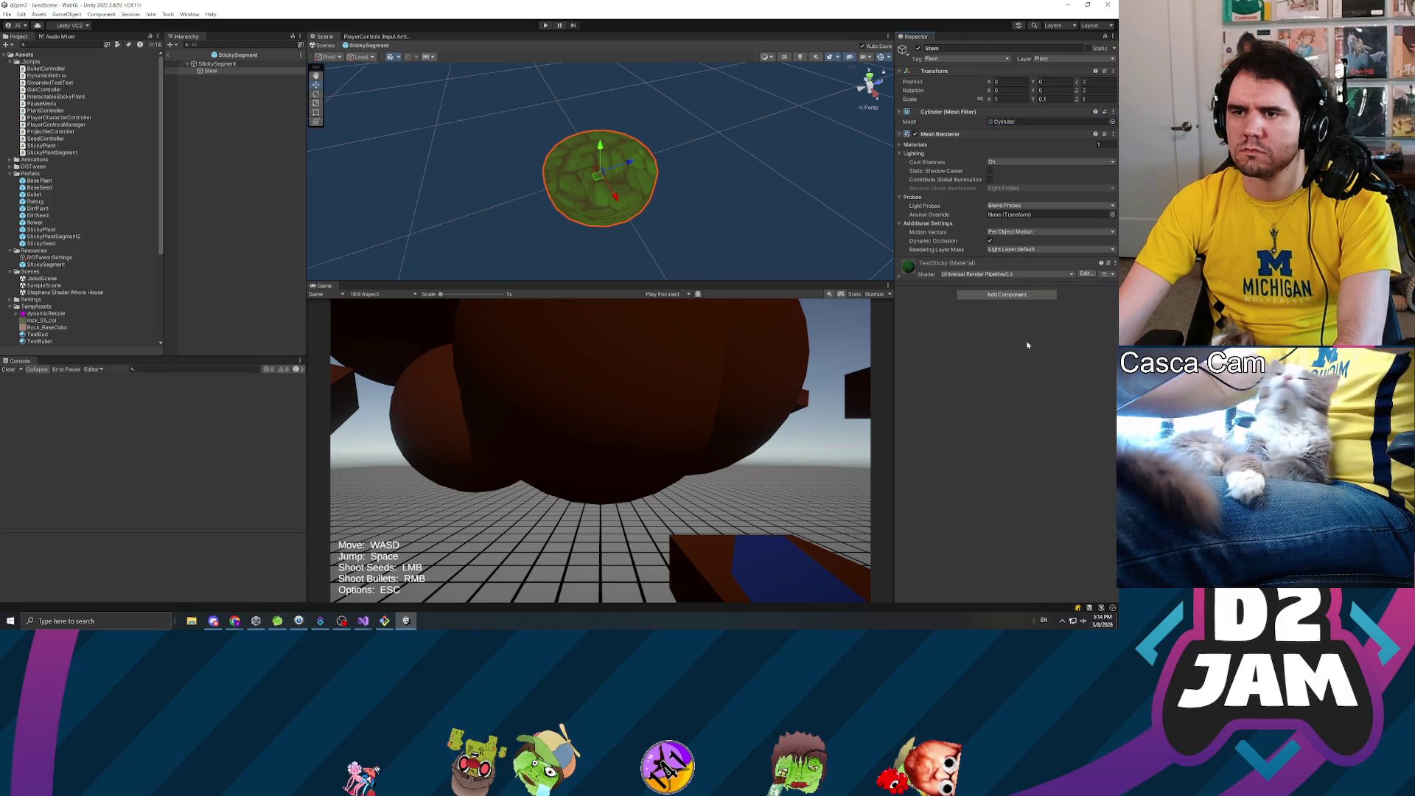
click(1007, 294)
text(capsule)
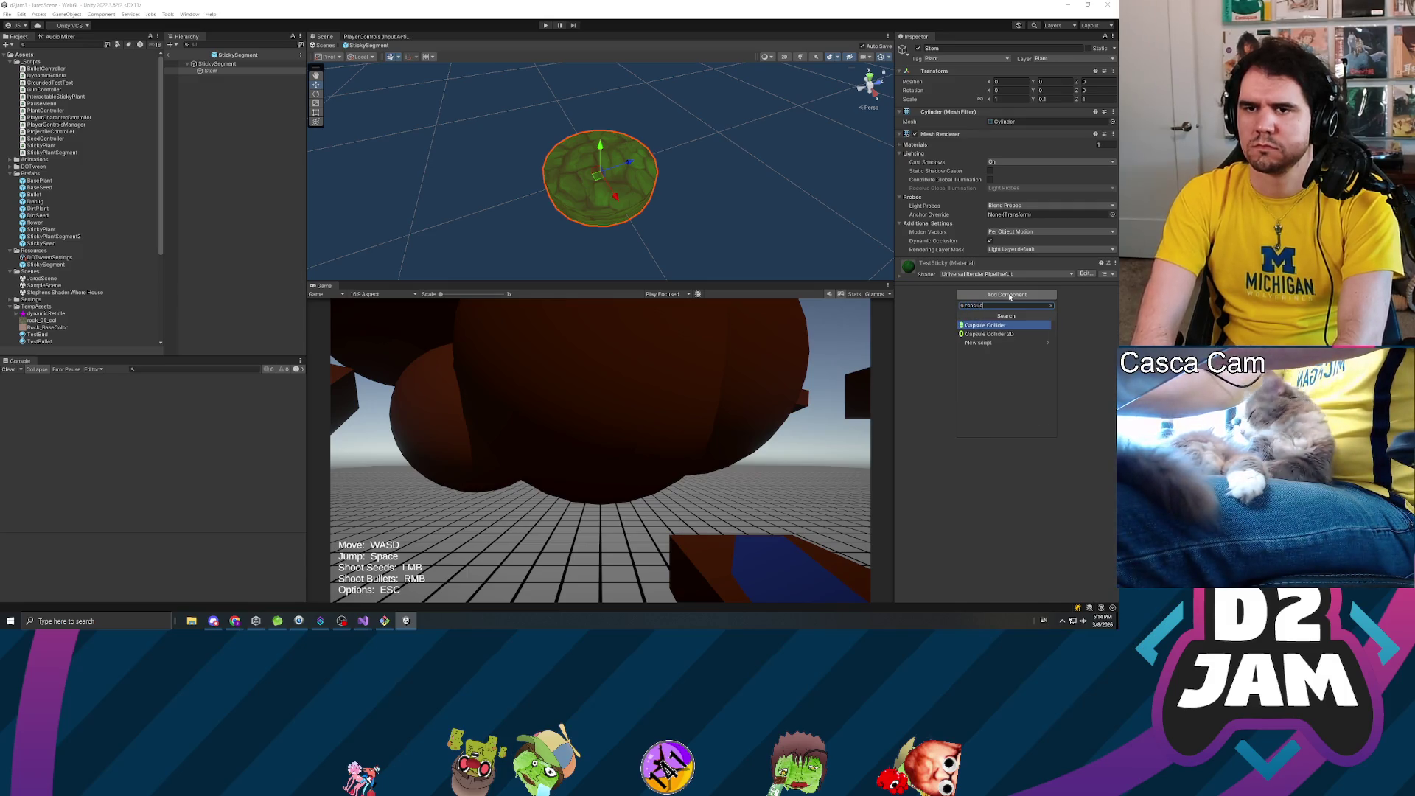
key(Return)
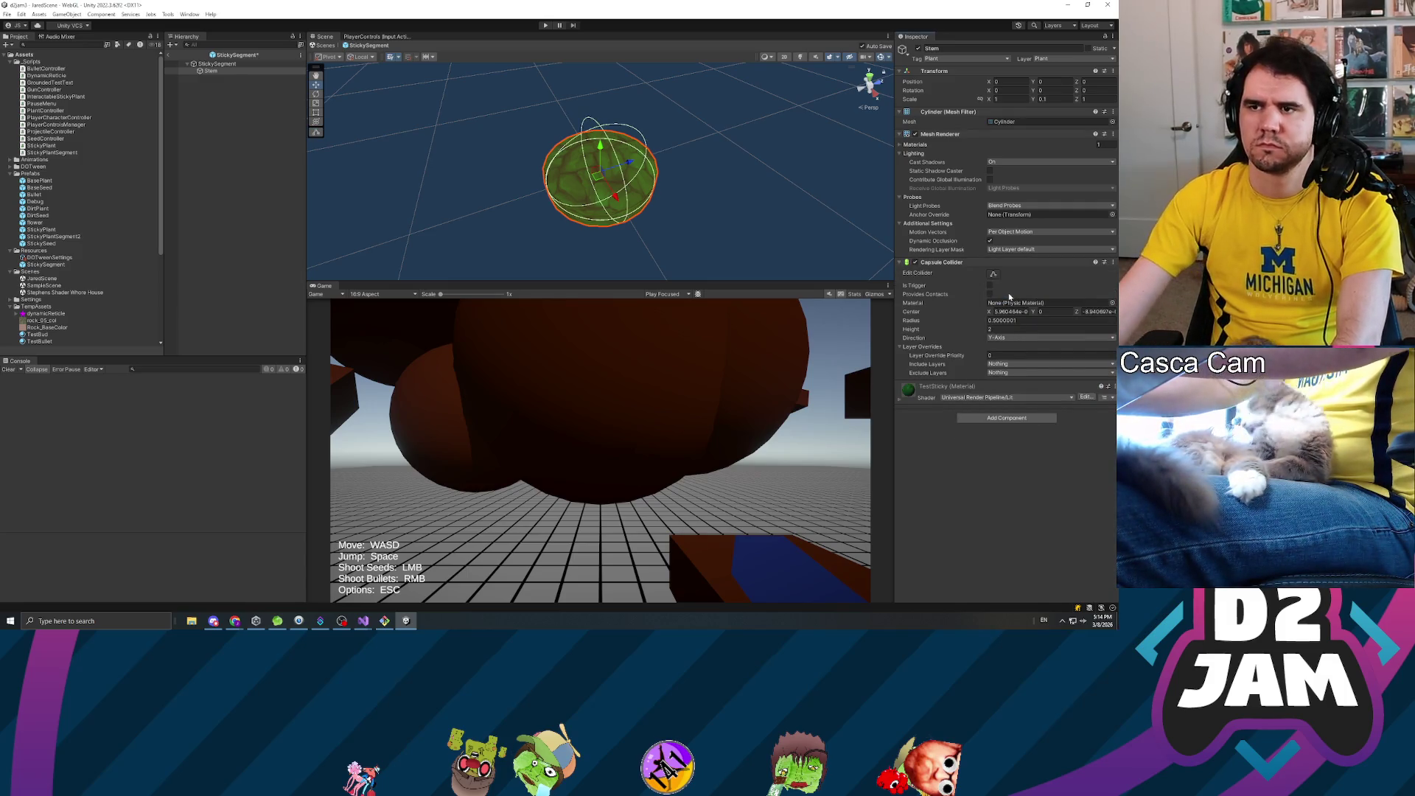
- Try a Y scale of 1.38 on the Stem, undo it, deselect, and start a play test
drag(1035, 99, 1061, 100)
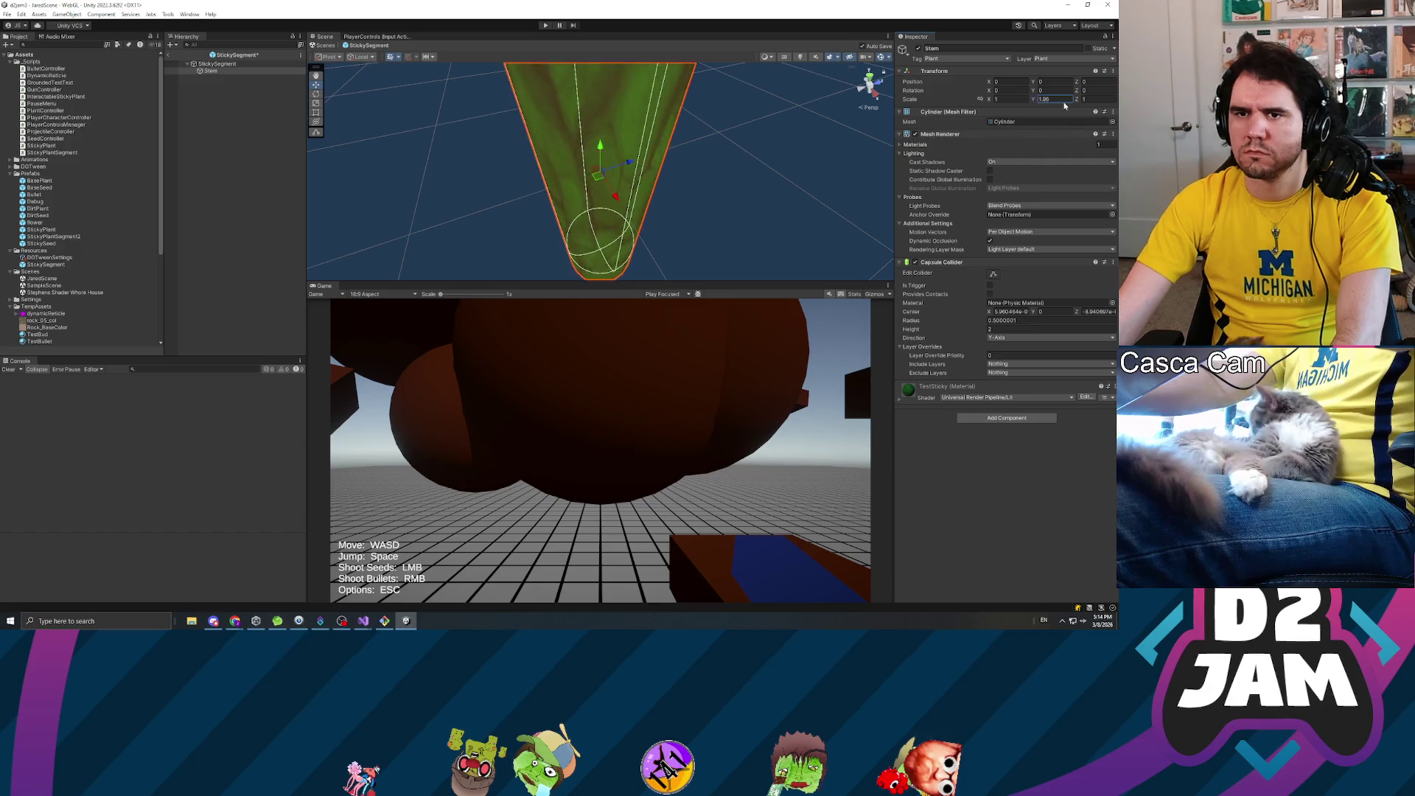
scroll(626, 142, down, 3)
scroll(625, 143, up, 3)
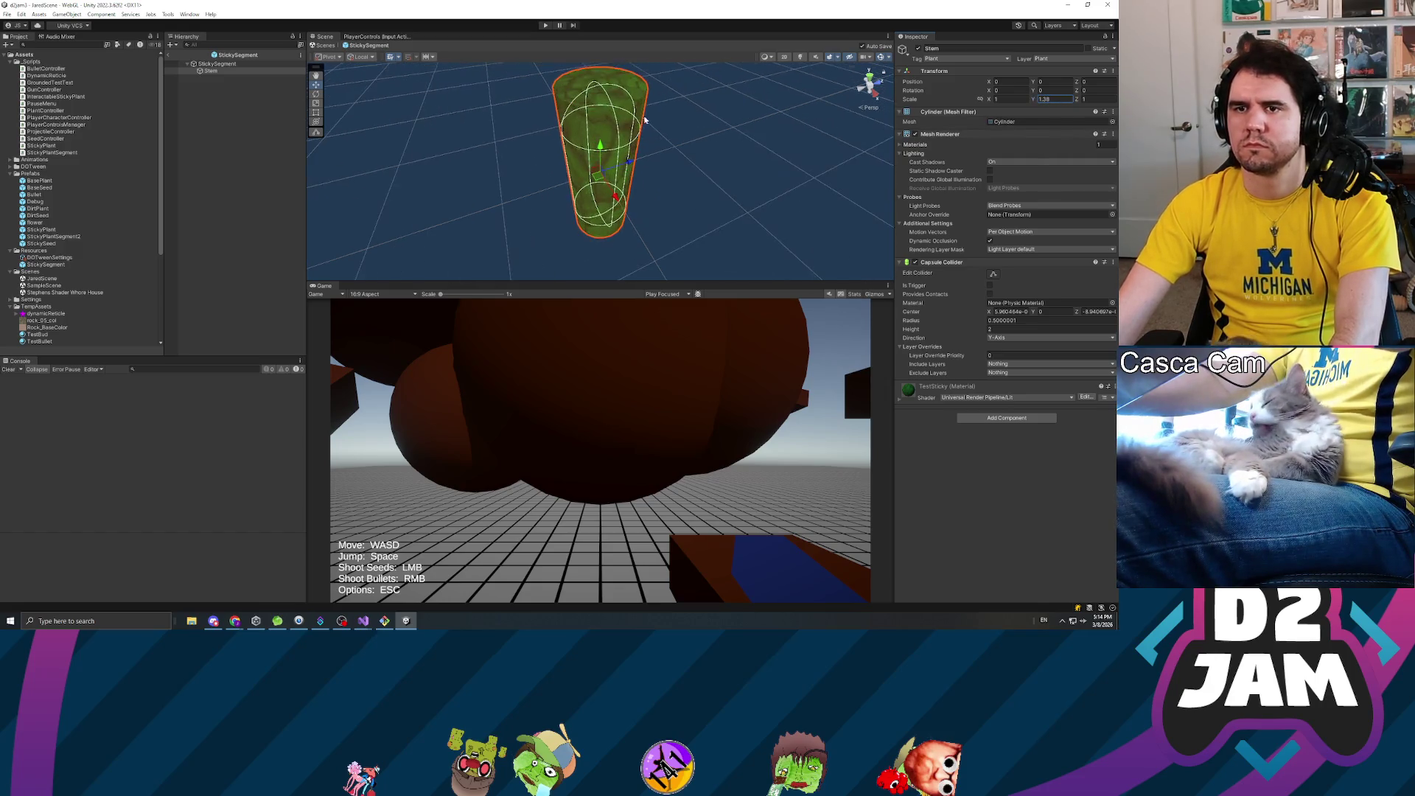
key(ctrl+z)
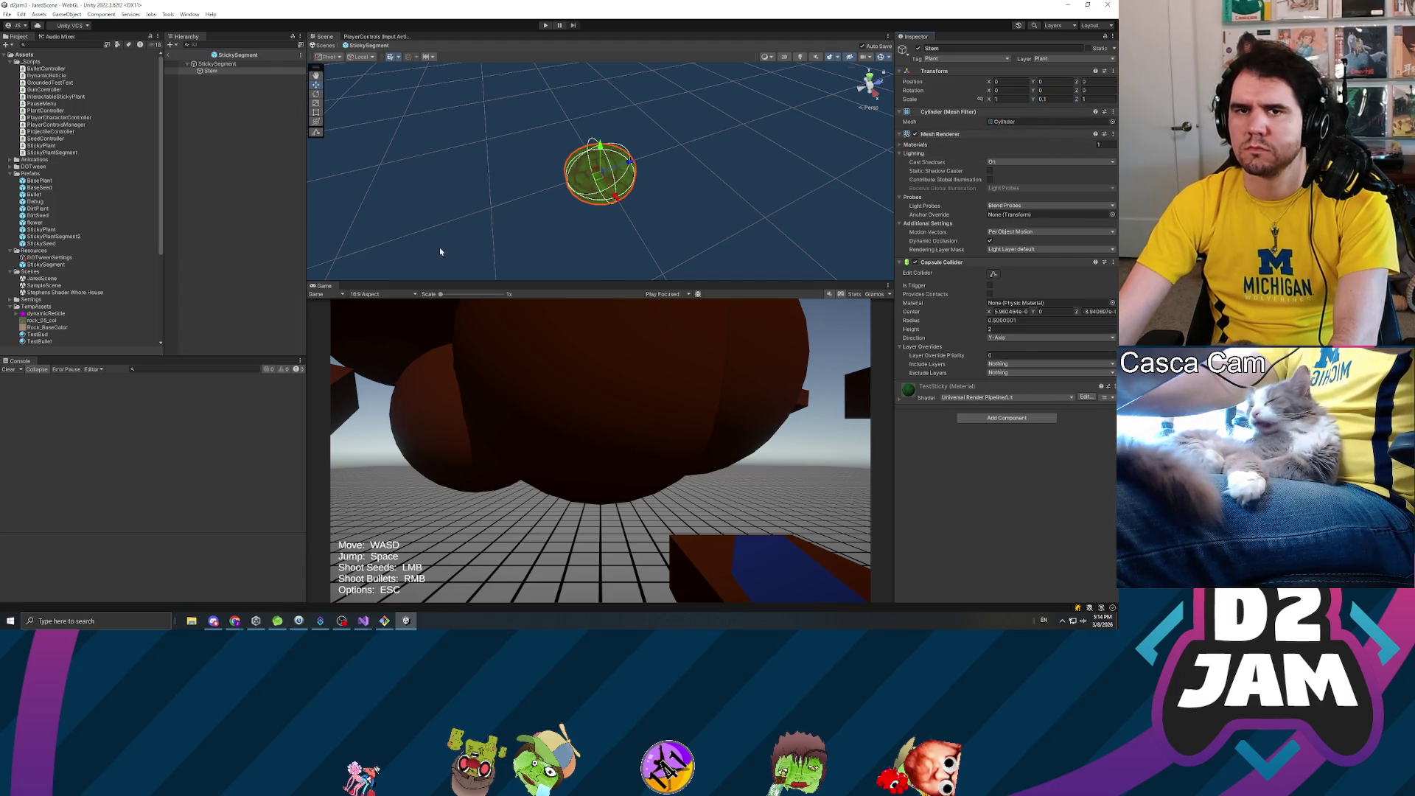
click(228, 182)
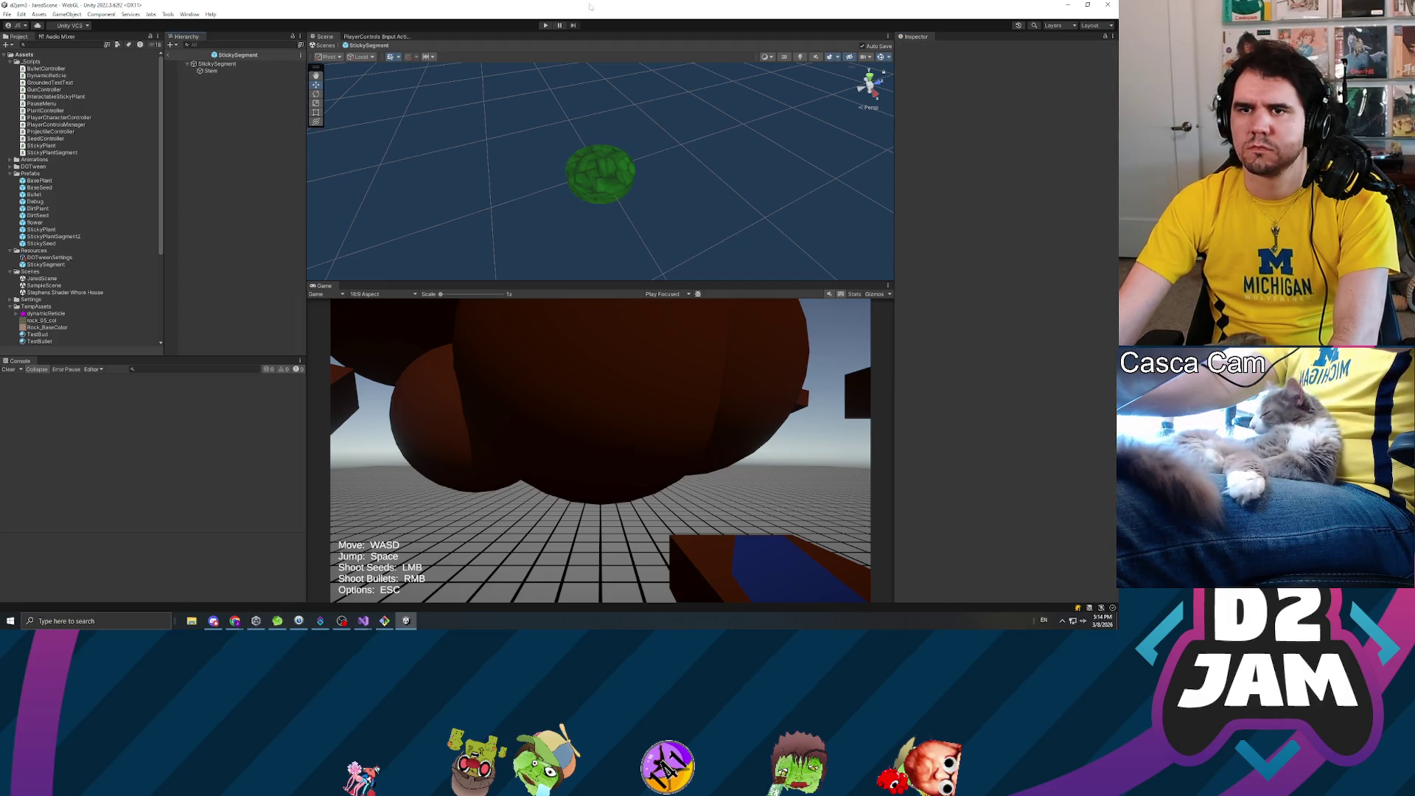
click(545, 25)
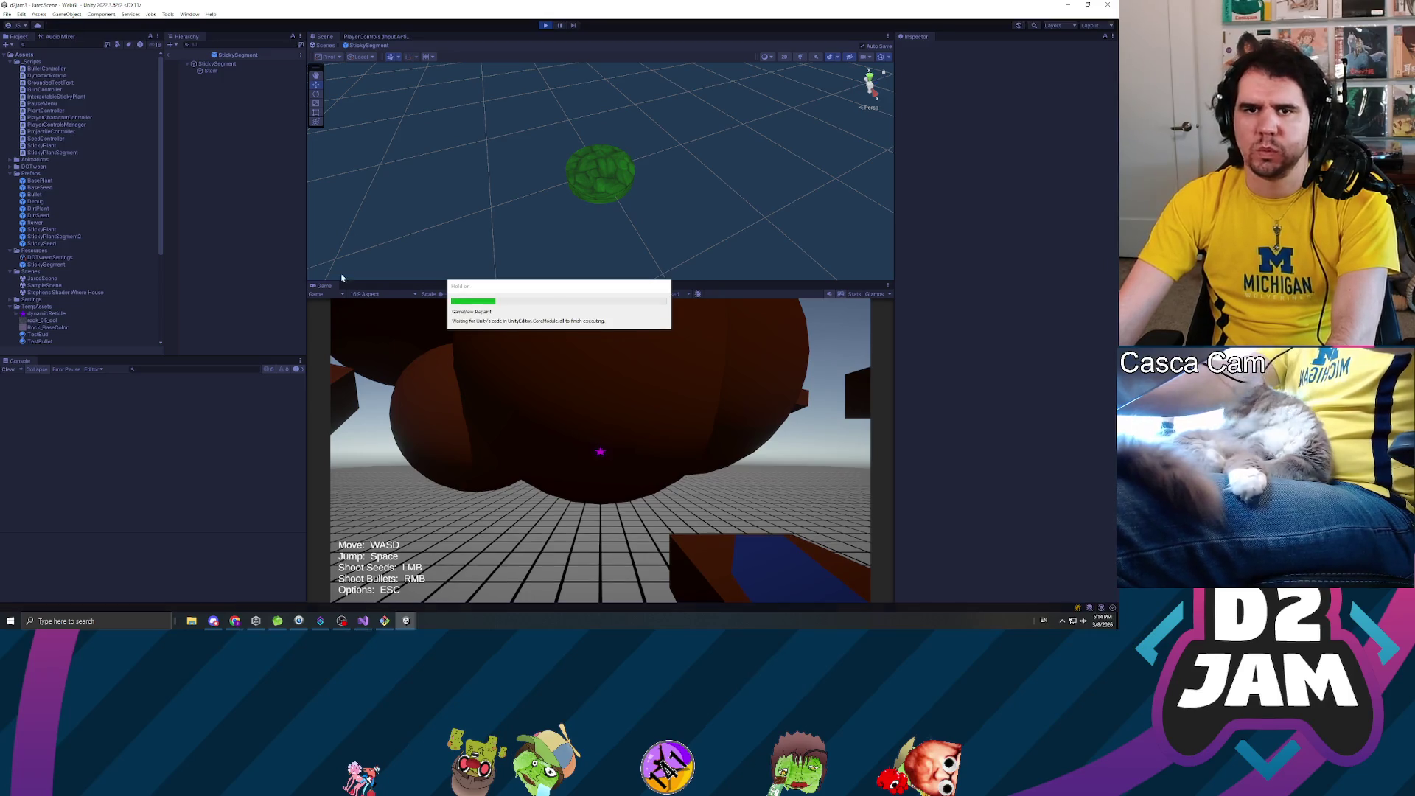
- Fire seeds to grow green stems, walk down to the ground, then pause and stop the game
click(602, 448)
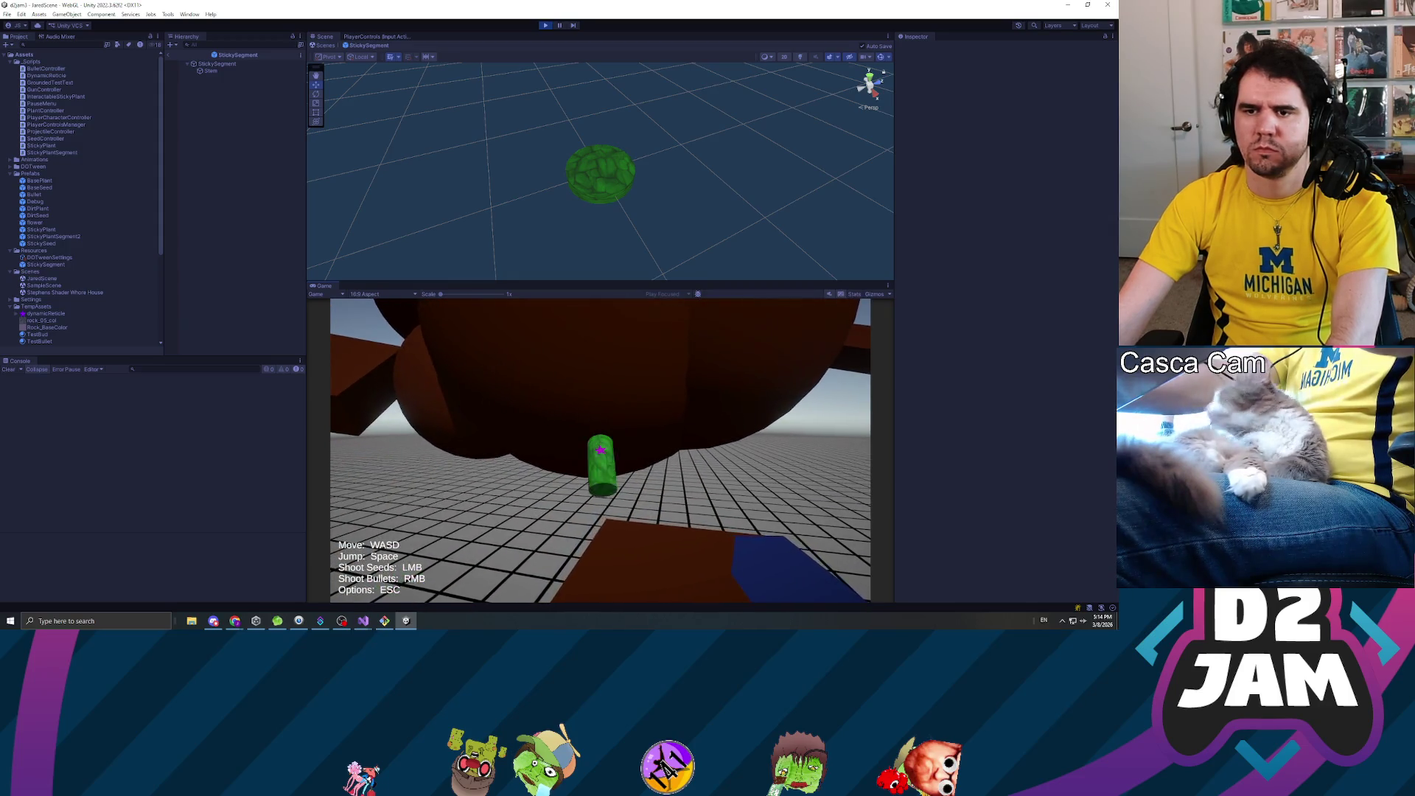
key(w)
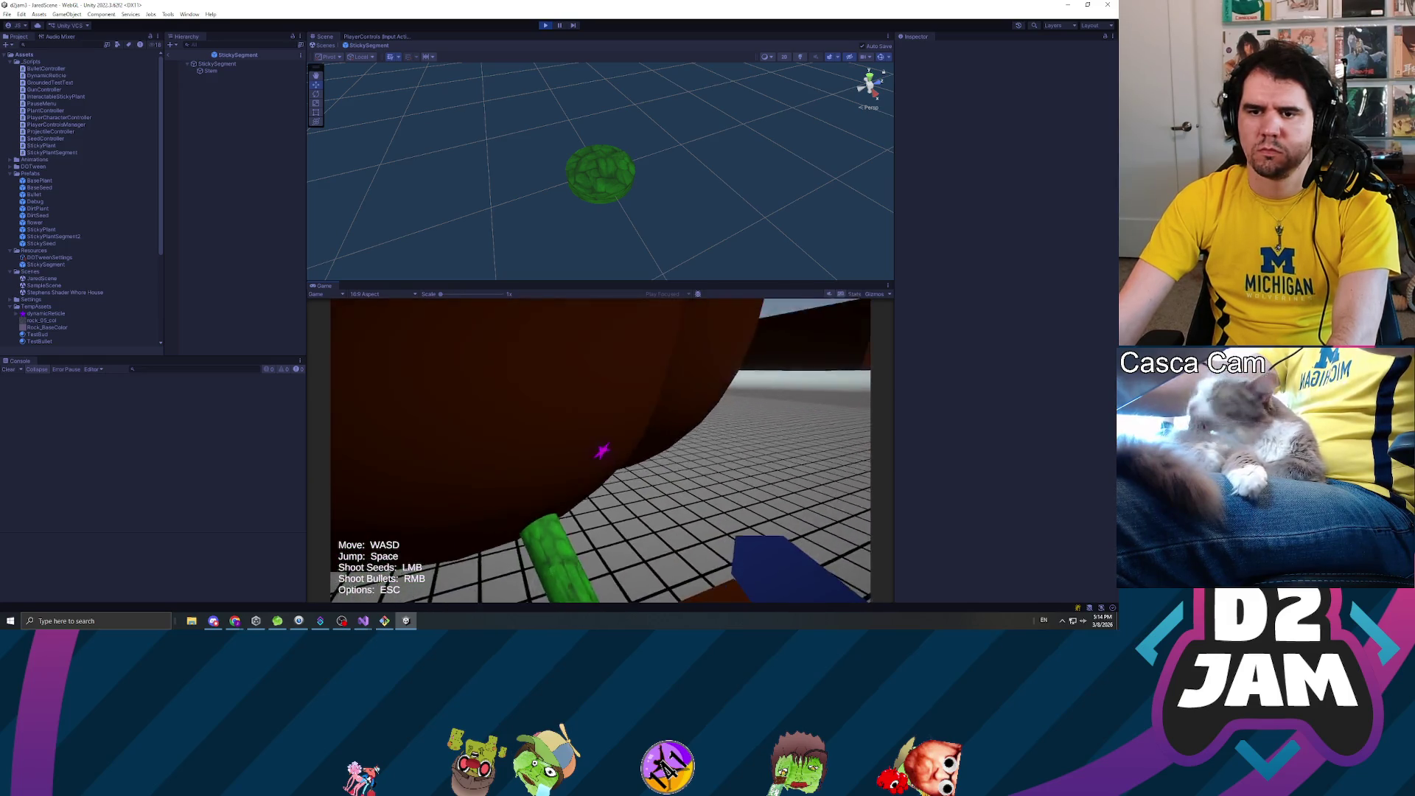
click(600, 451)
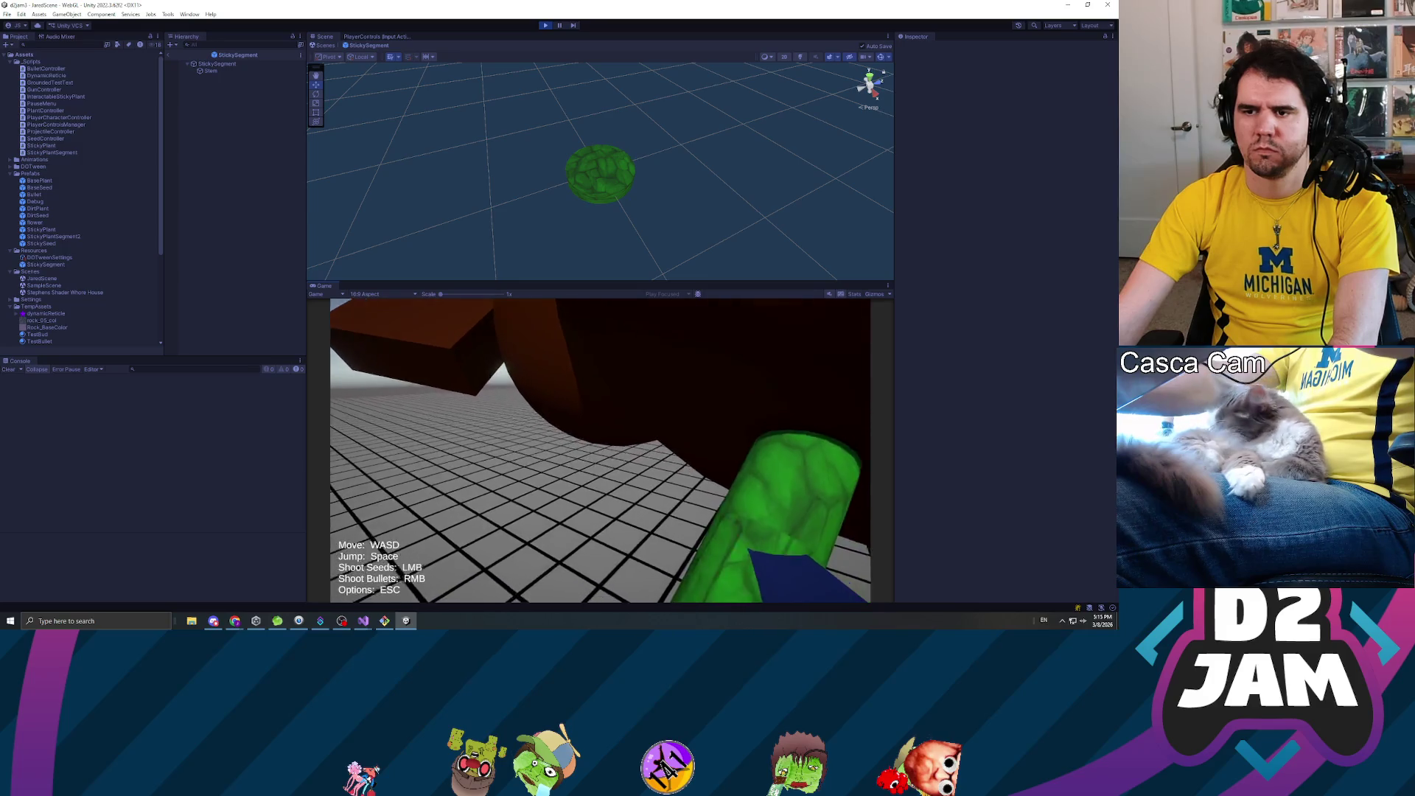
key(Escape)
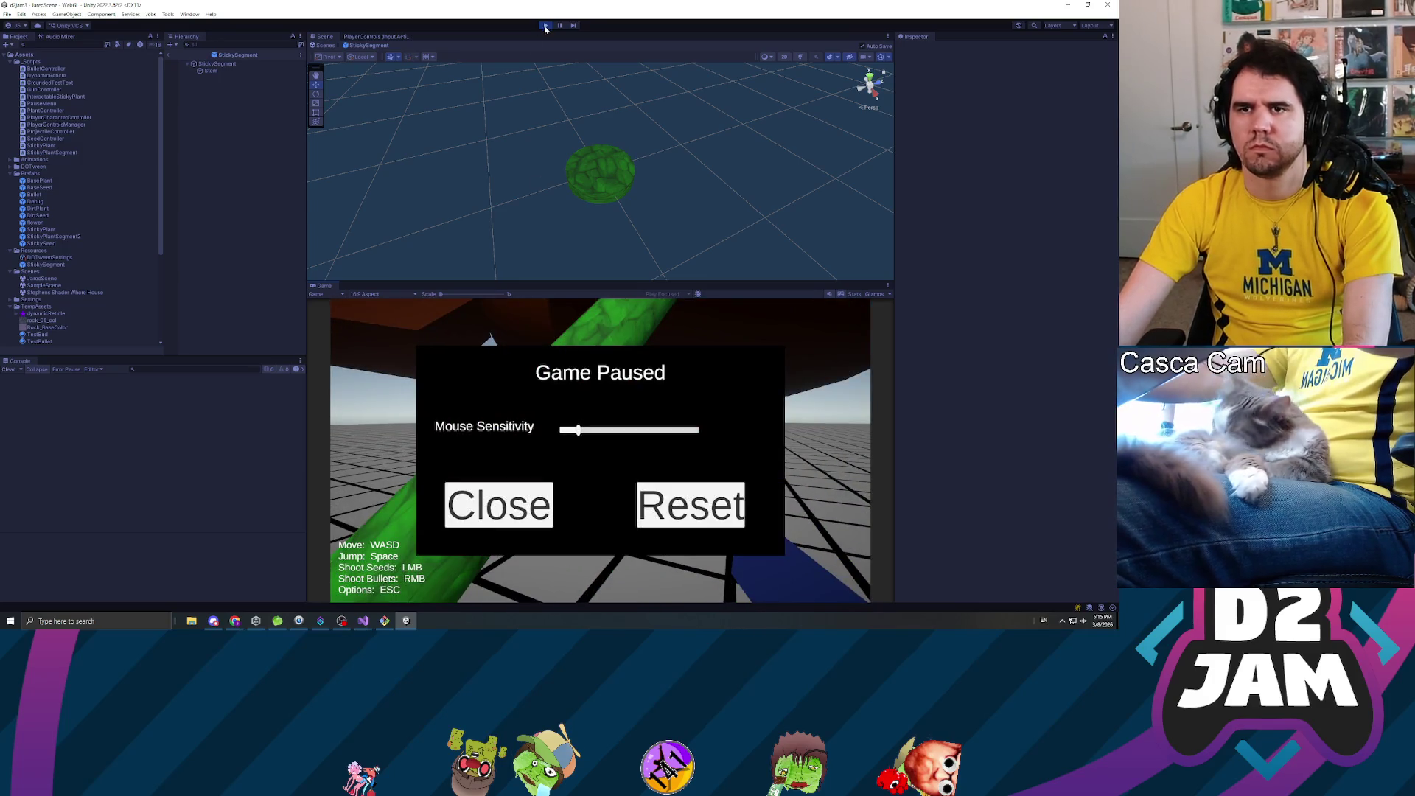
key(ctrl+p)
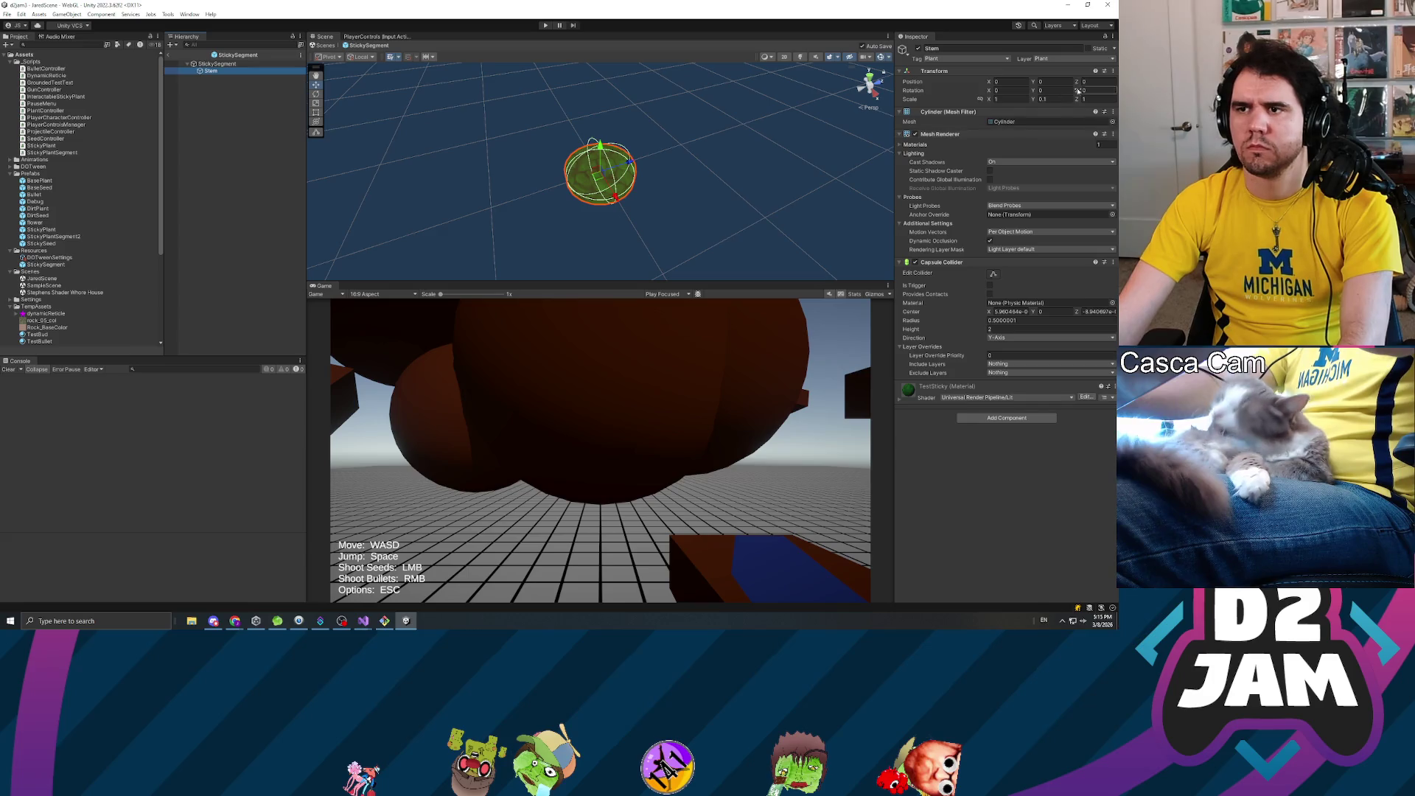
- Reselect the Stem, start the game, and walk toward the green stem before pausing
click(218, 64)
click(214, 71)
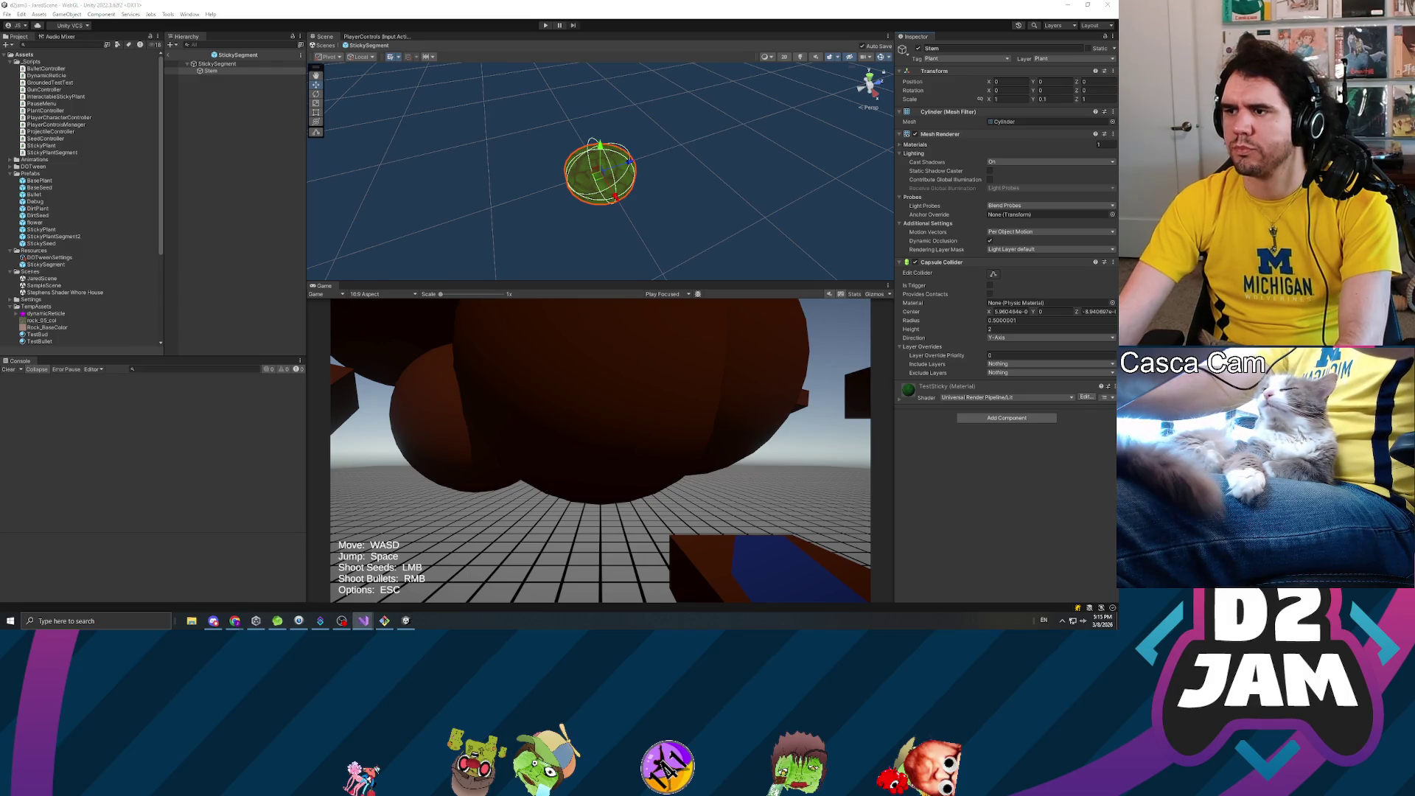
click(544, 26)
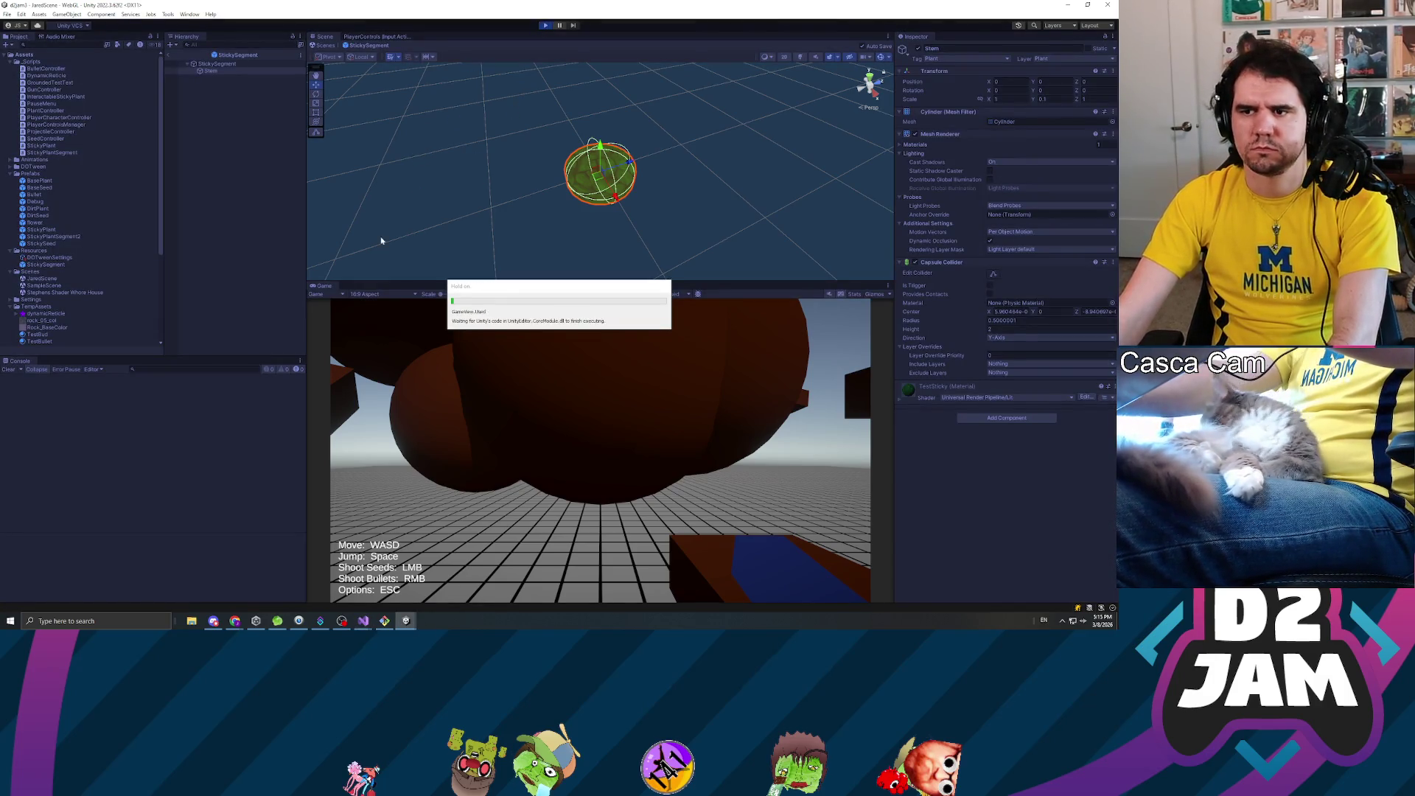
click(570, 357)
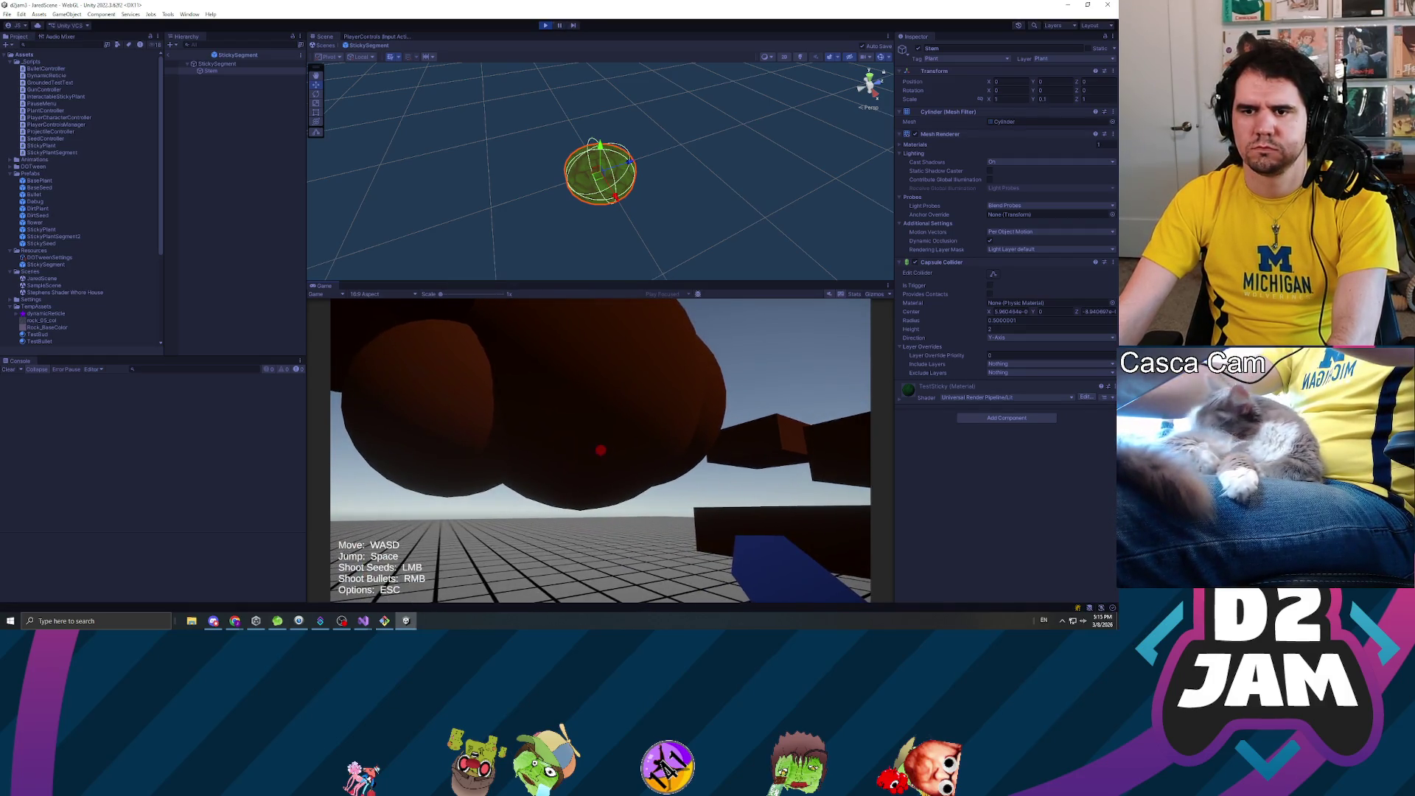
key(w)
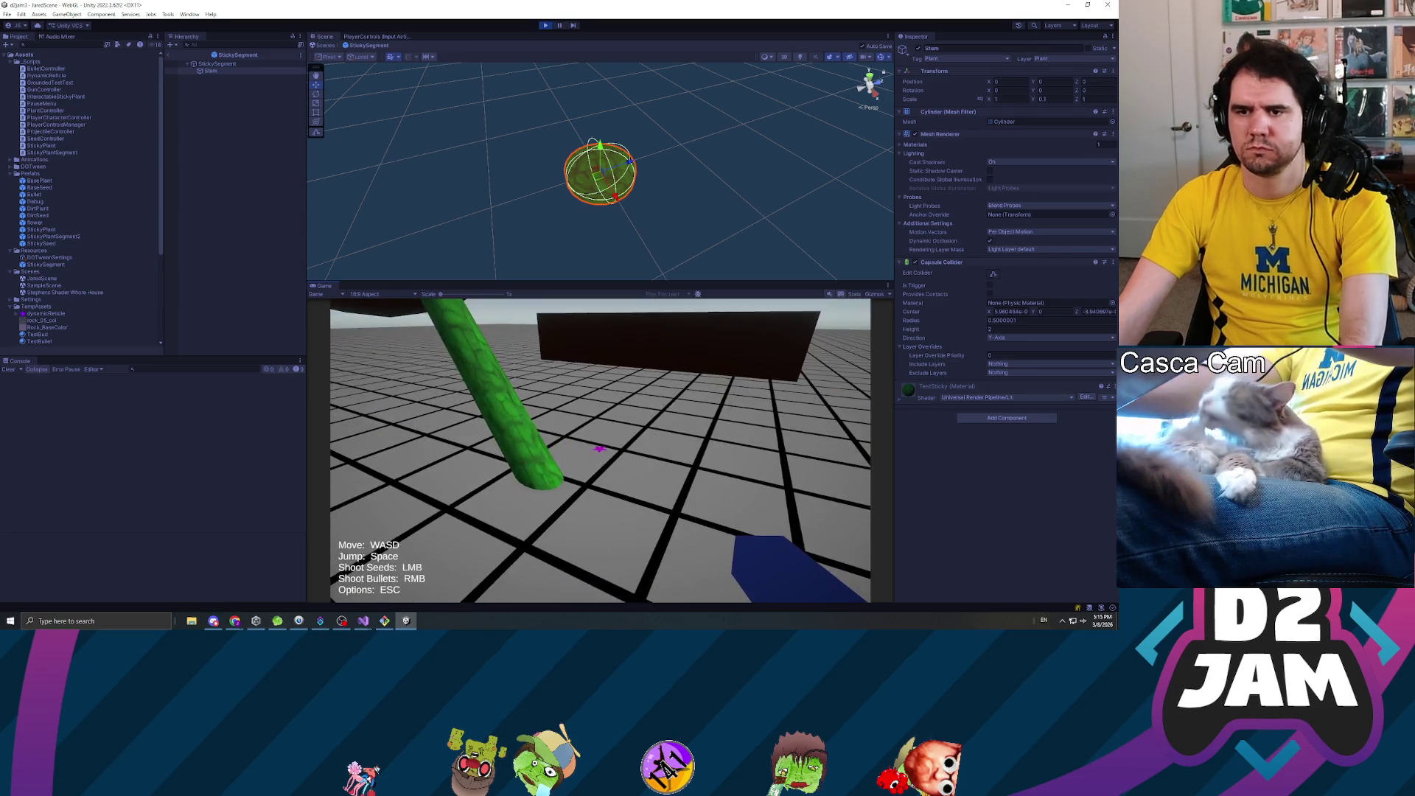
key(Escape)
- Return to JaredScene, recompile scripts via Visual Studio, and exit play mode
click(170, 54)
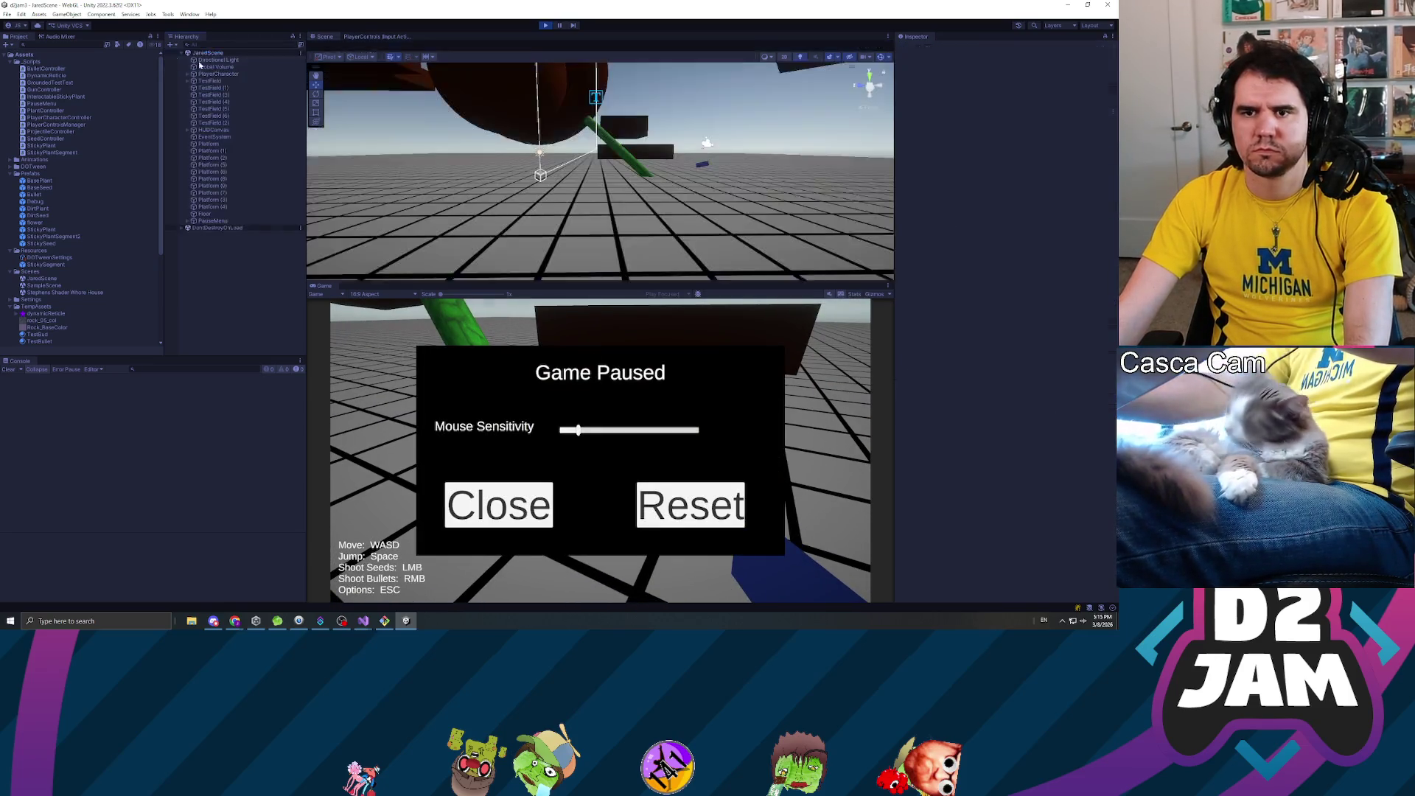
mouse_move(612, 203)
mouse_down()
mouse_move(657, 250)
mouse_move(672, 147)
mouse_move(650, 163)
mouse_up()
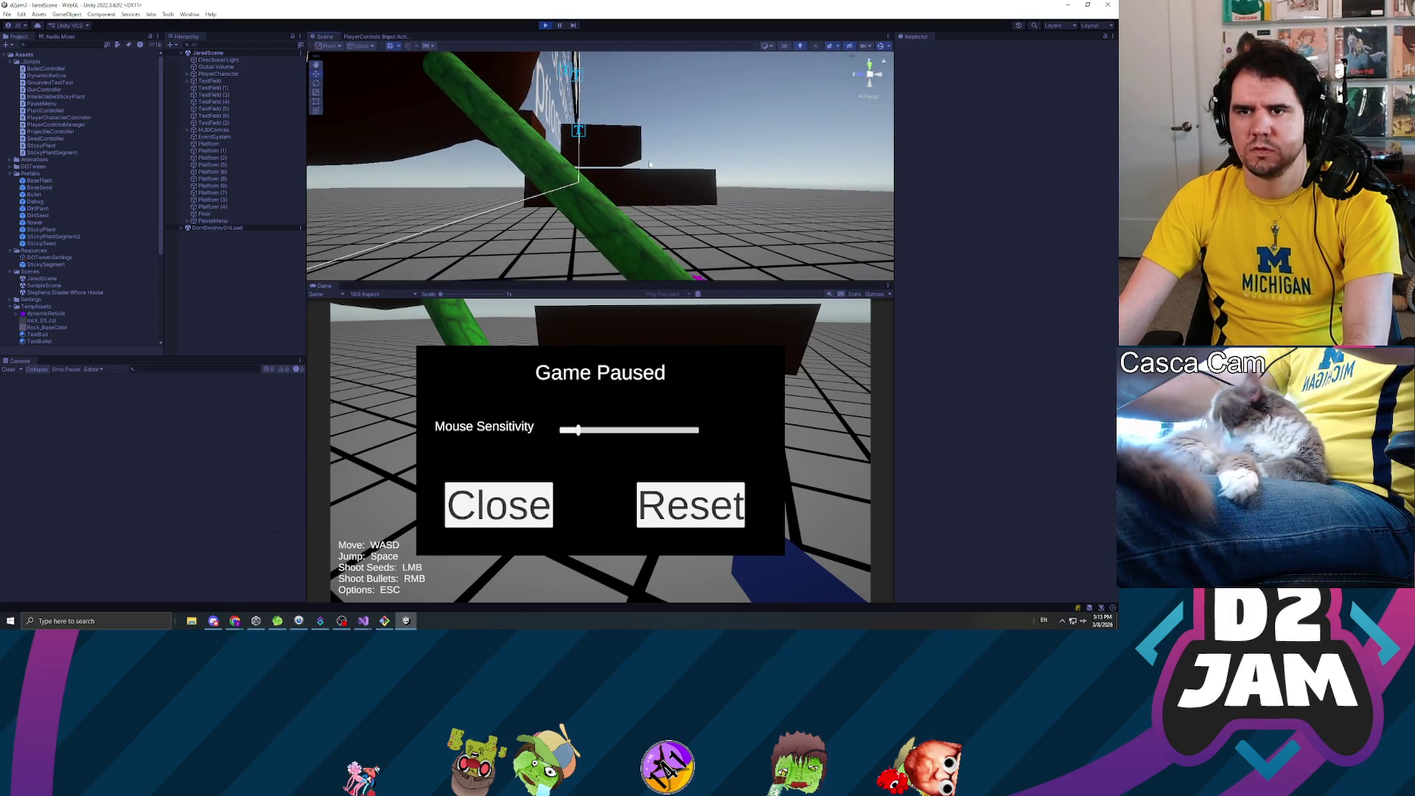
key(alt+Tab)
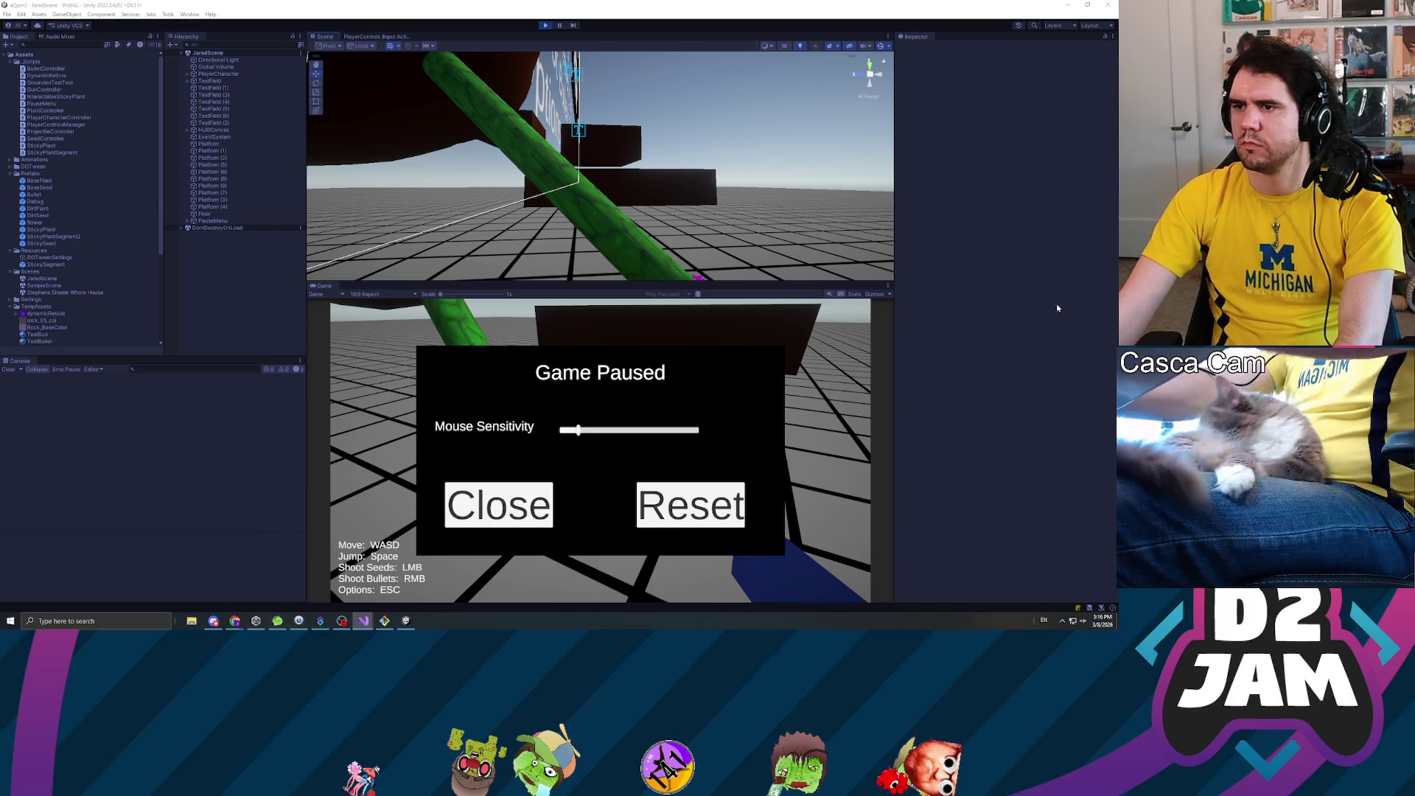
click(1038, 333)
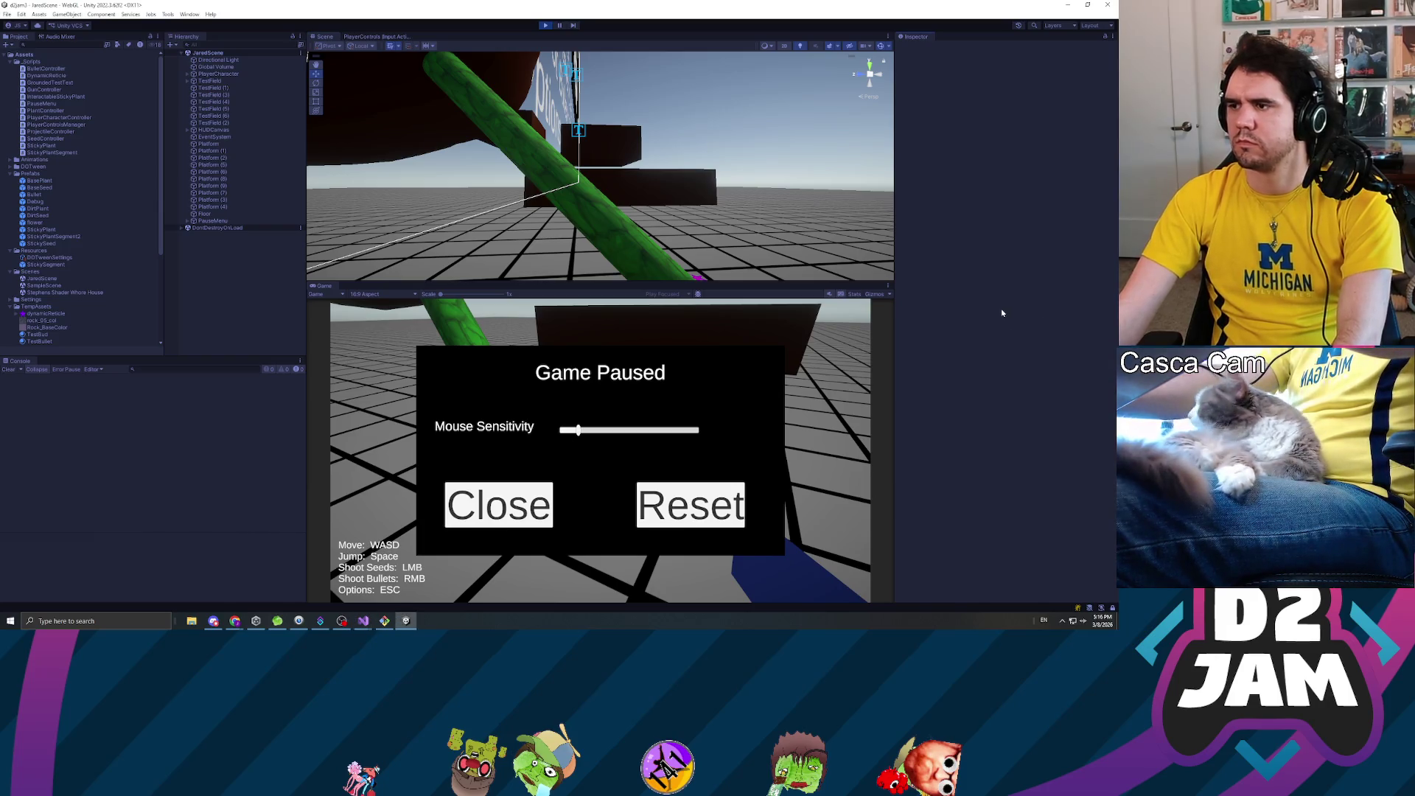
click(546, 25)
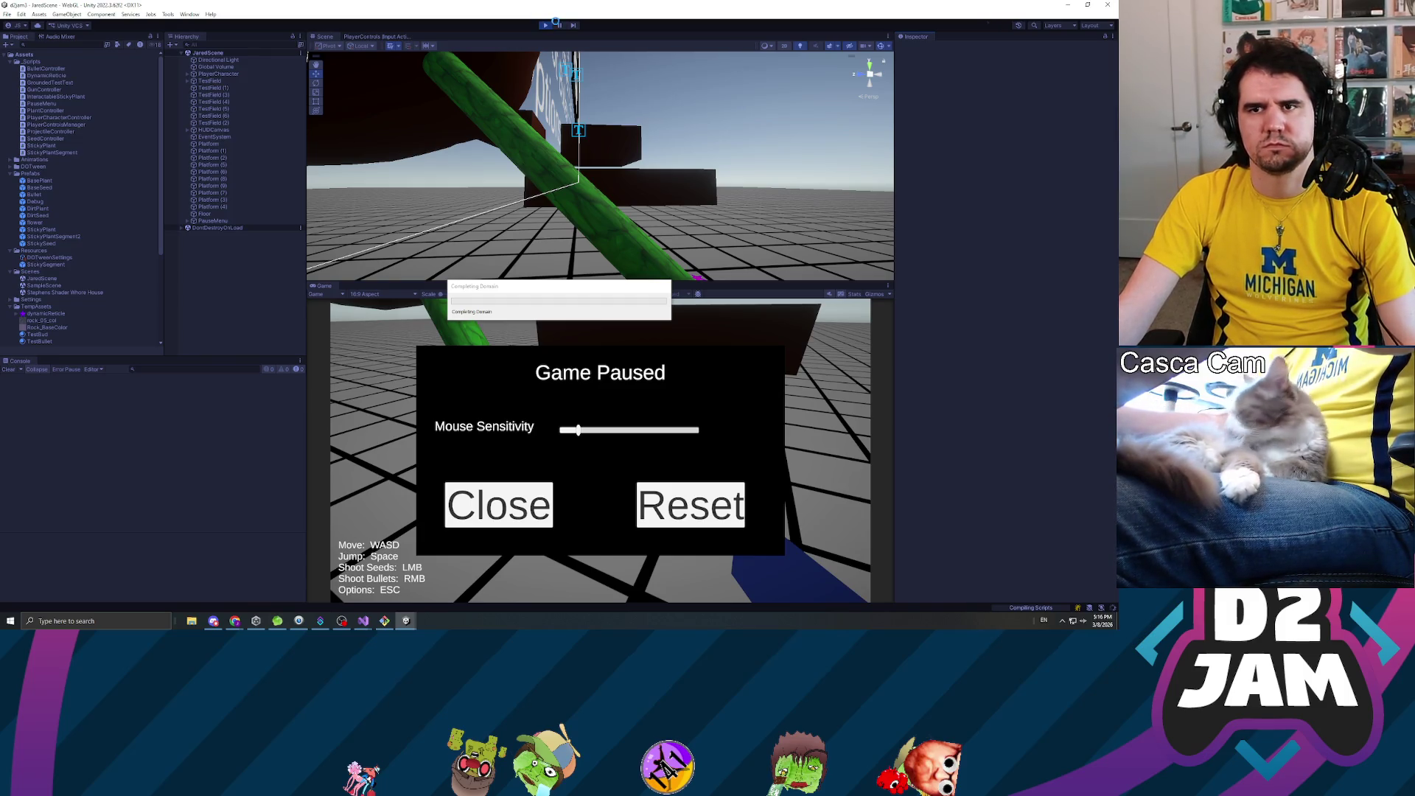
click(546, 26)
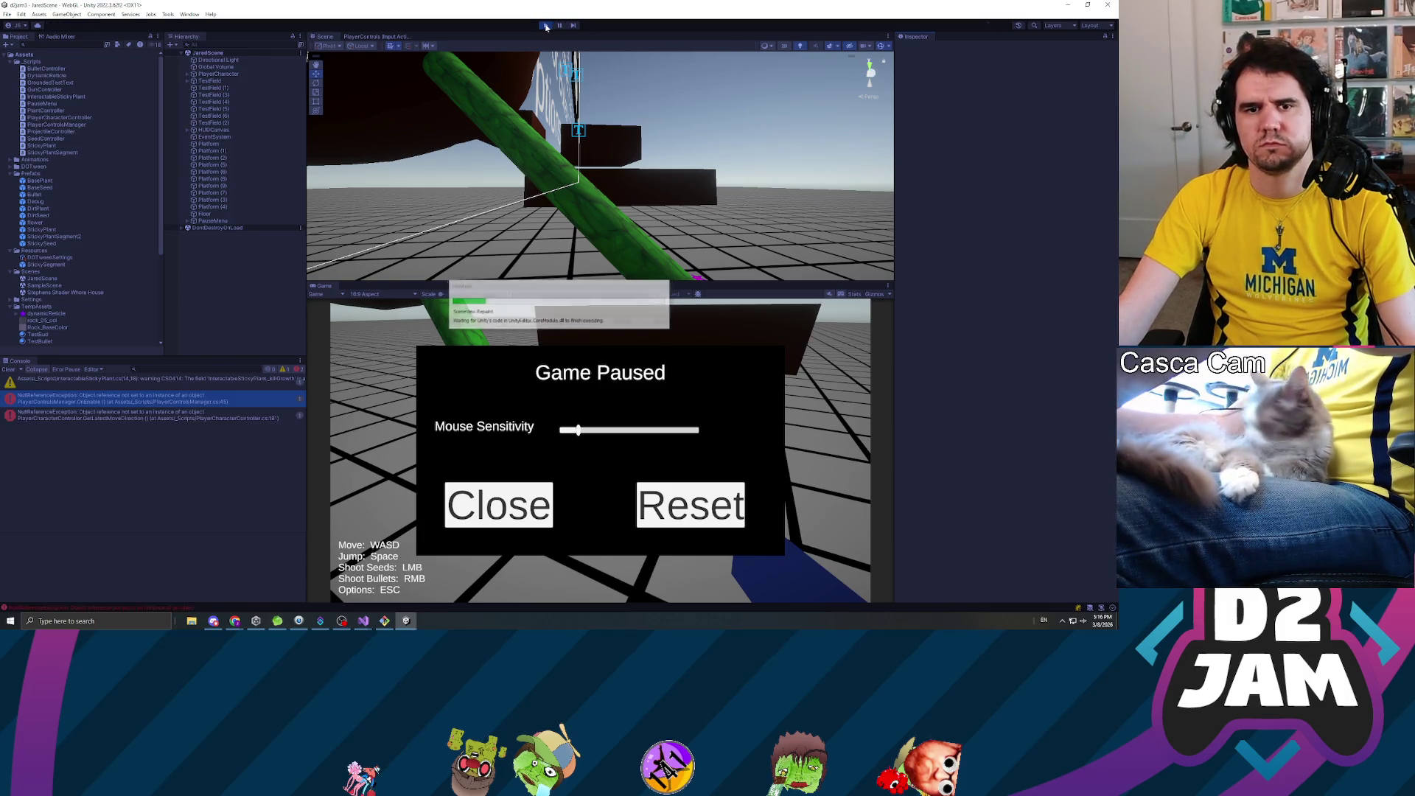
- Play again, firing a seed and a bullet and walking toward the three green stalks, then pause
click(546, 26)
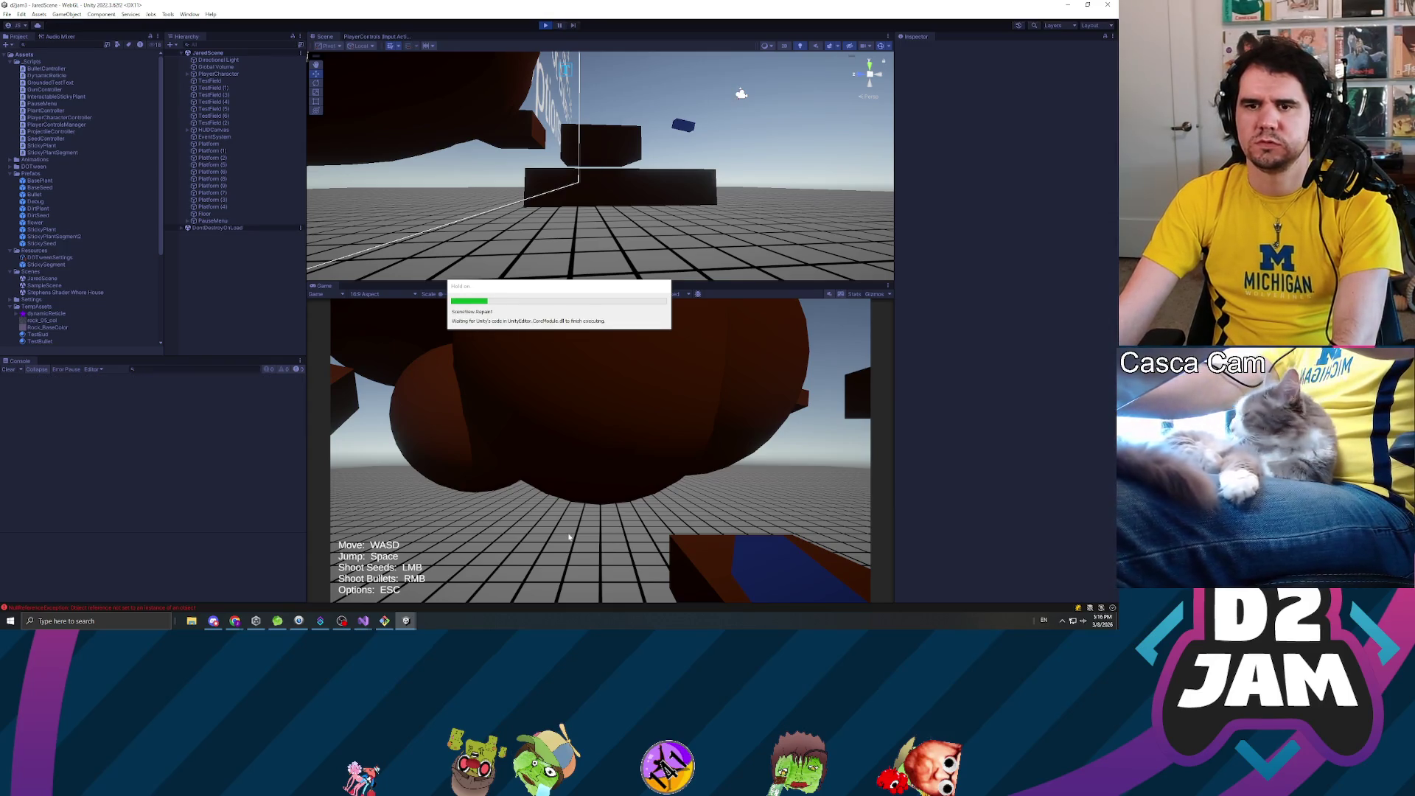
click(582, 374)
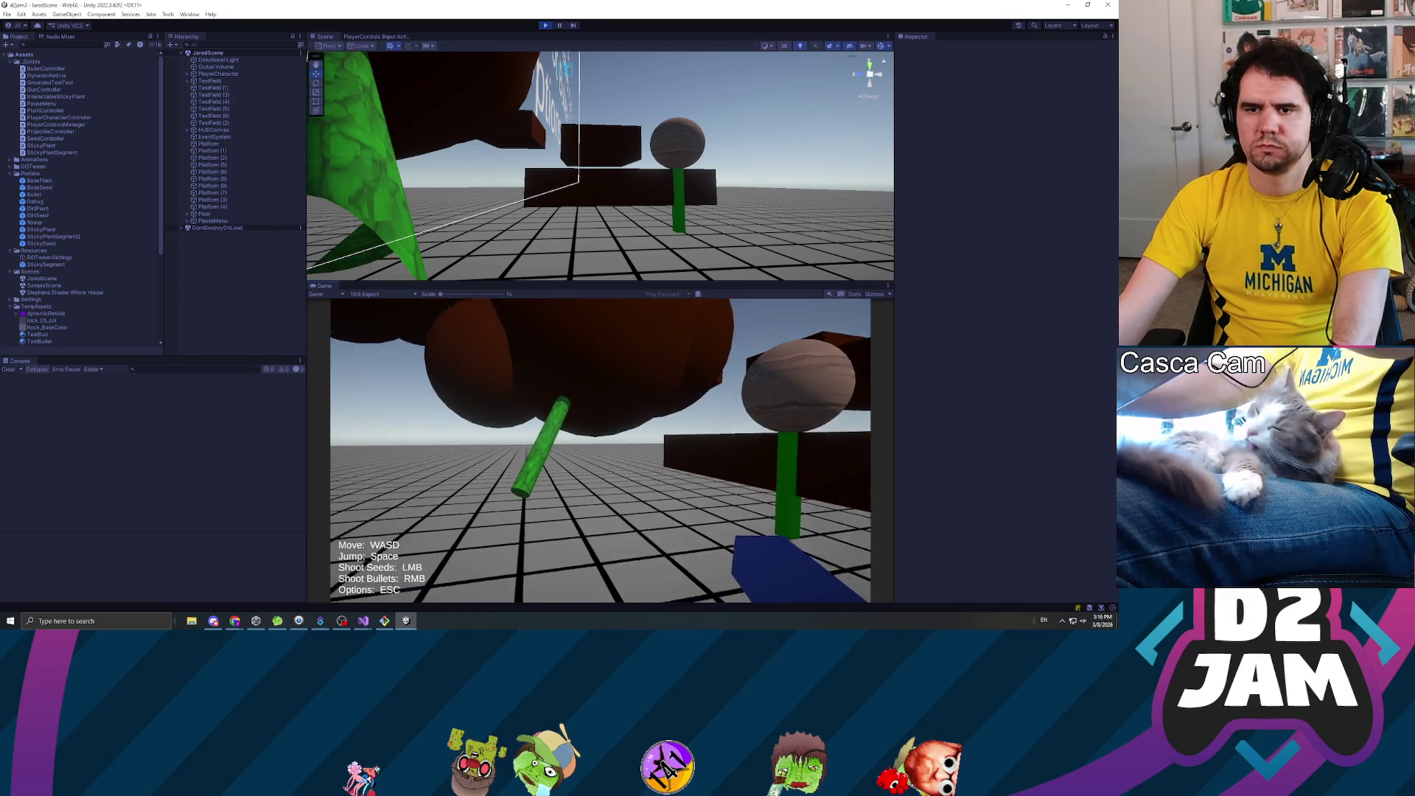
right_click(599, 451)
key(w)
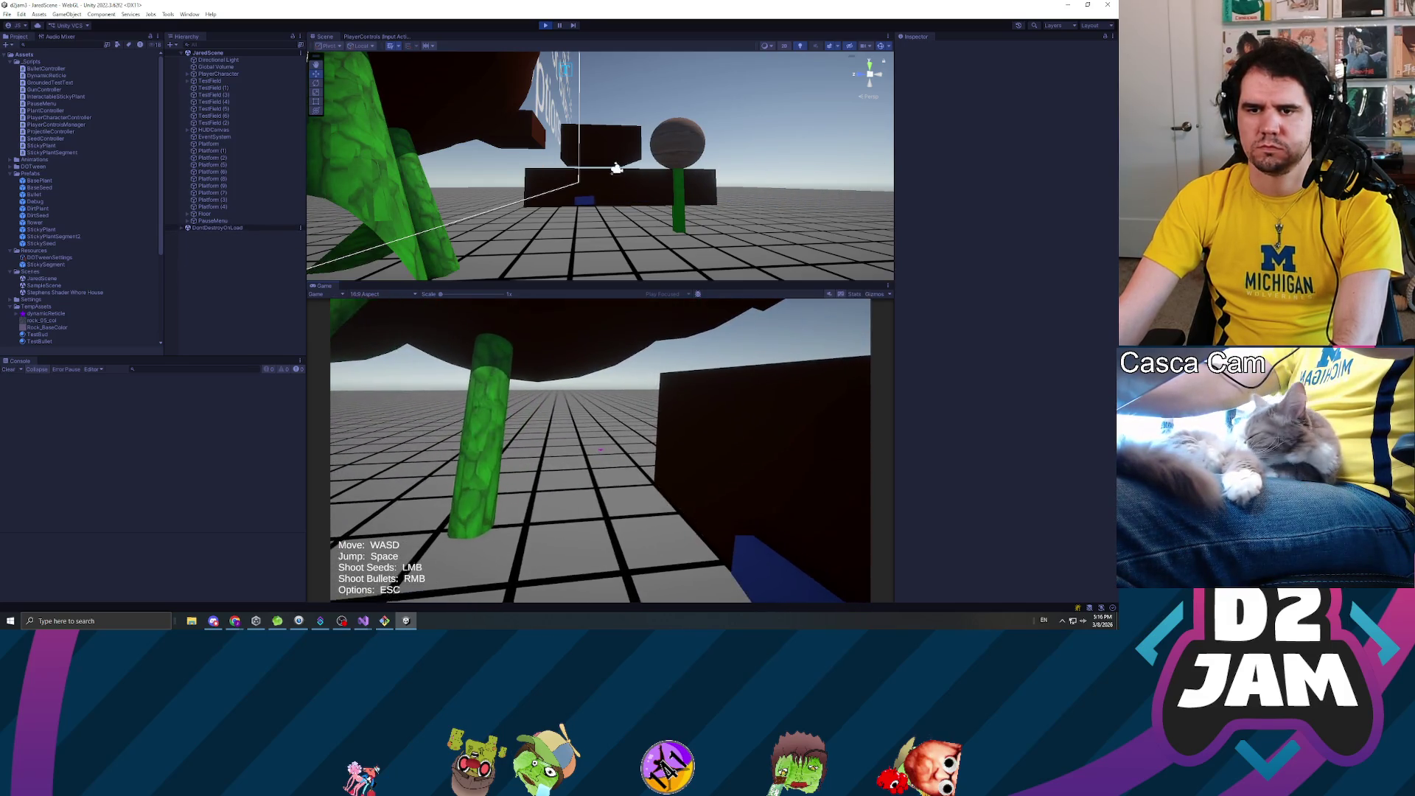
key(w)
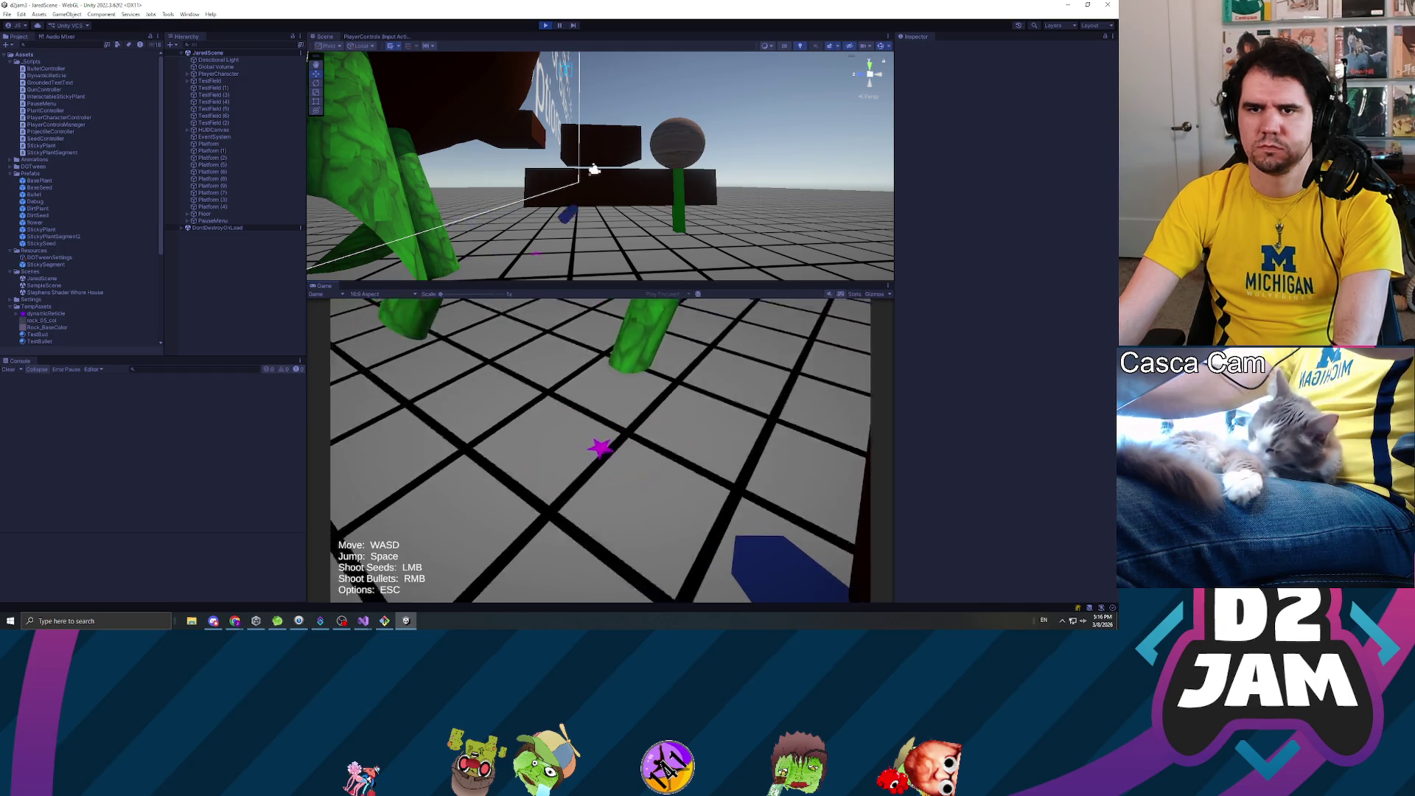
key(w)
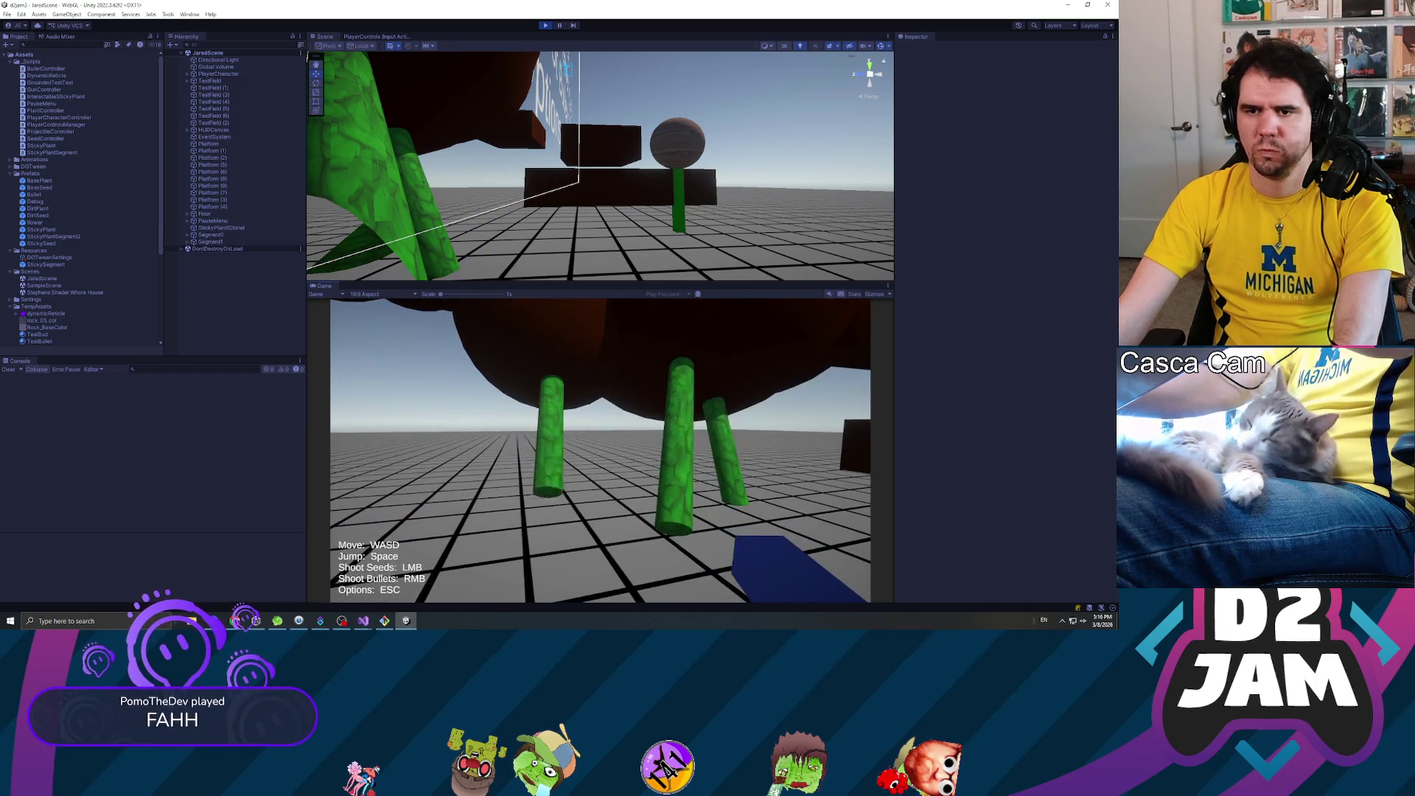
key(Escape)
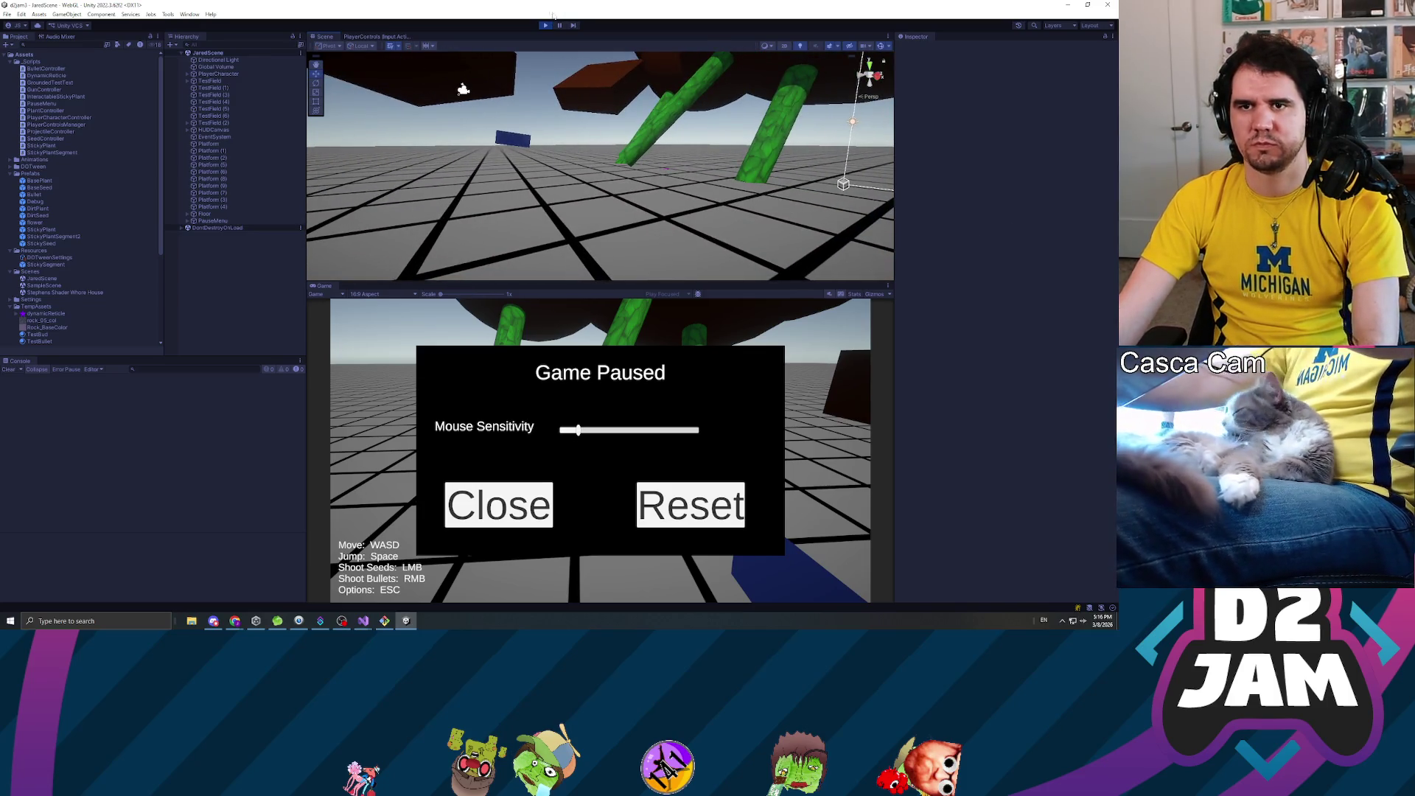
- Stop the playtest and bring up the PlayerCharacterController code in Visual Studio
key(ctrl+p)
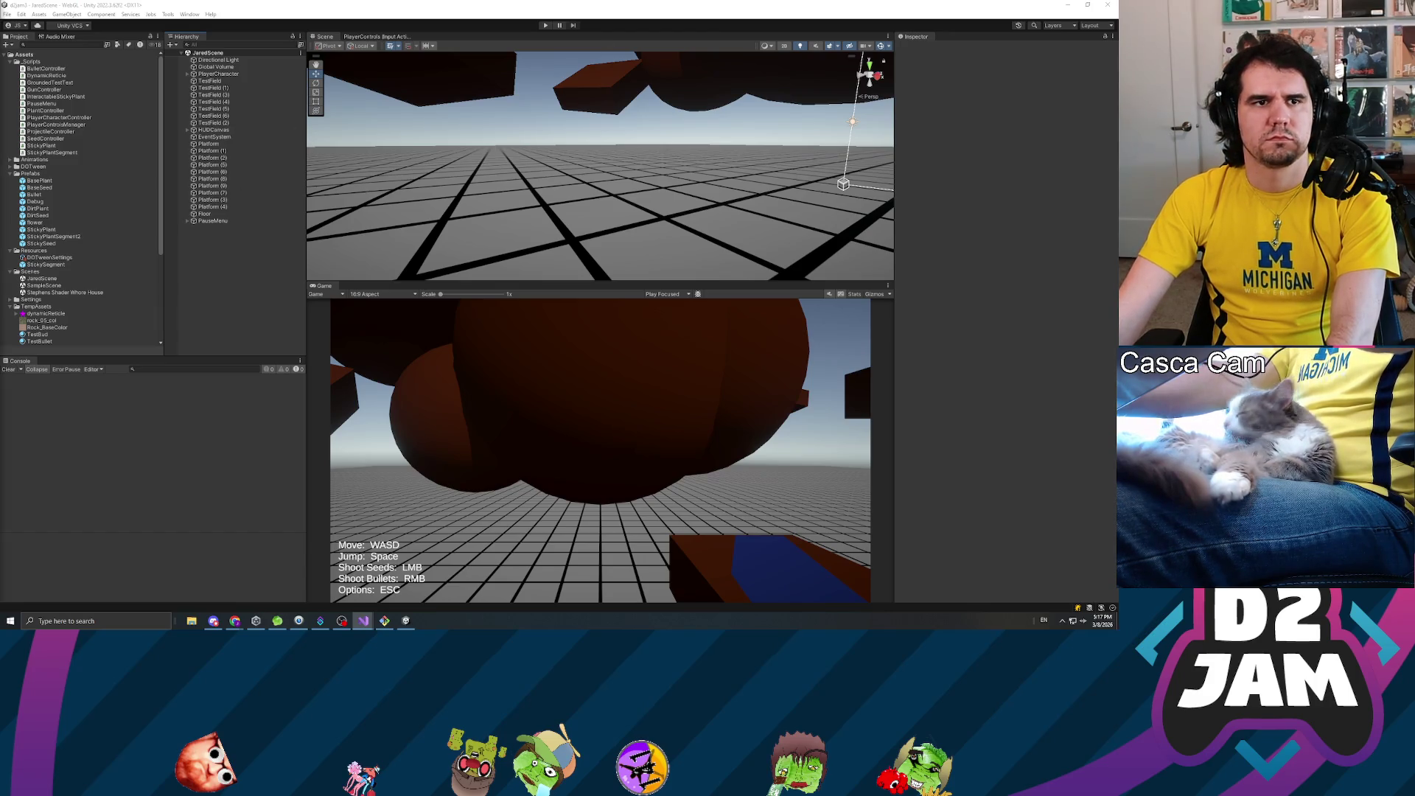
key(alt+Tab)
scroll(560, 317, down, 7)
- Inspect the Plant collision check and the unstuck jump calculation using _jumpForce on line 248
click(554, 185)
click(349, 243)
scroll(349, 243, down, 6)
scroll(560, 316, up, 5)
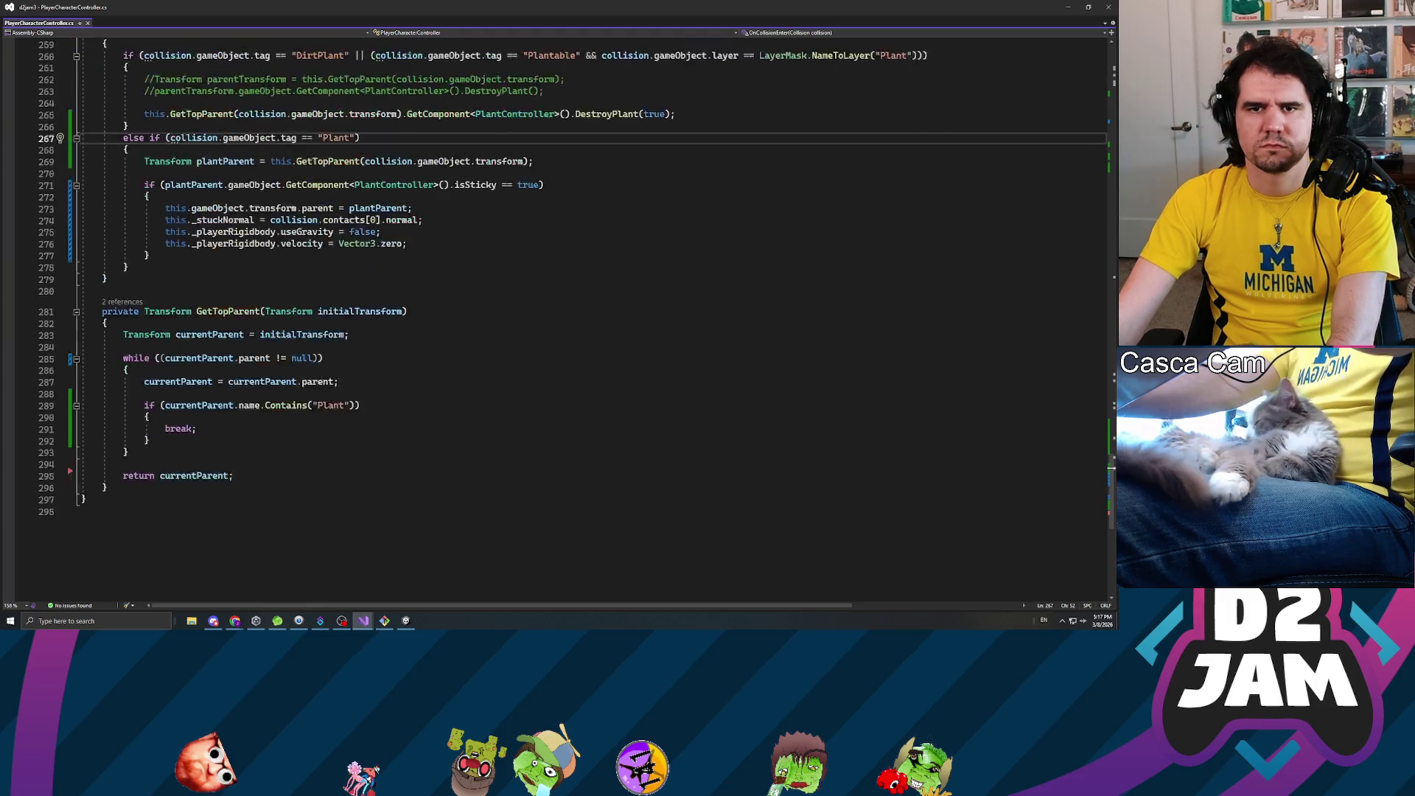
scroll(560, 317, up, 10)
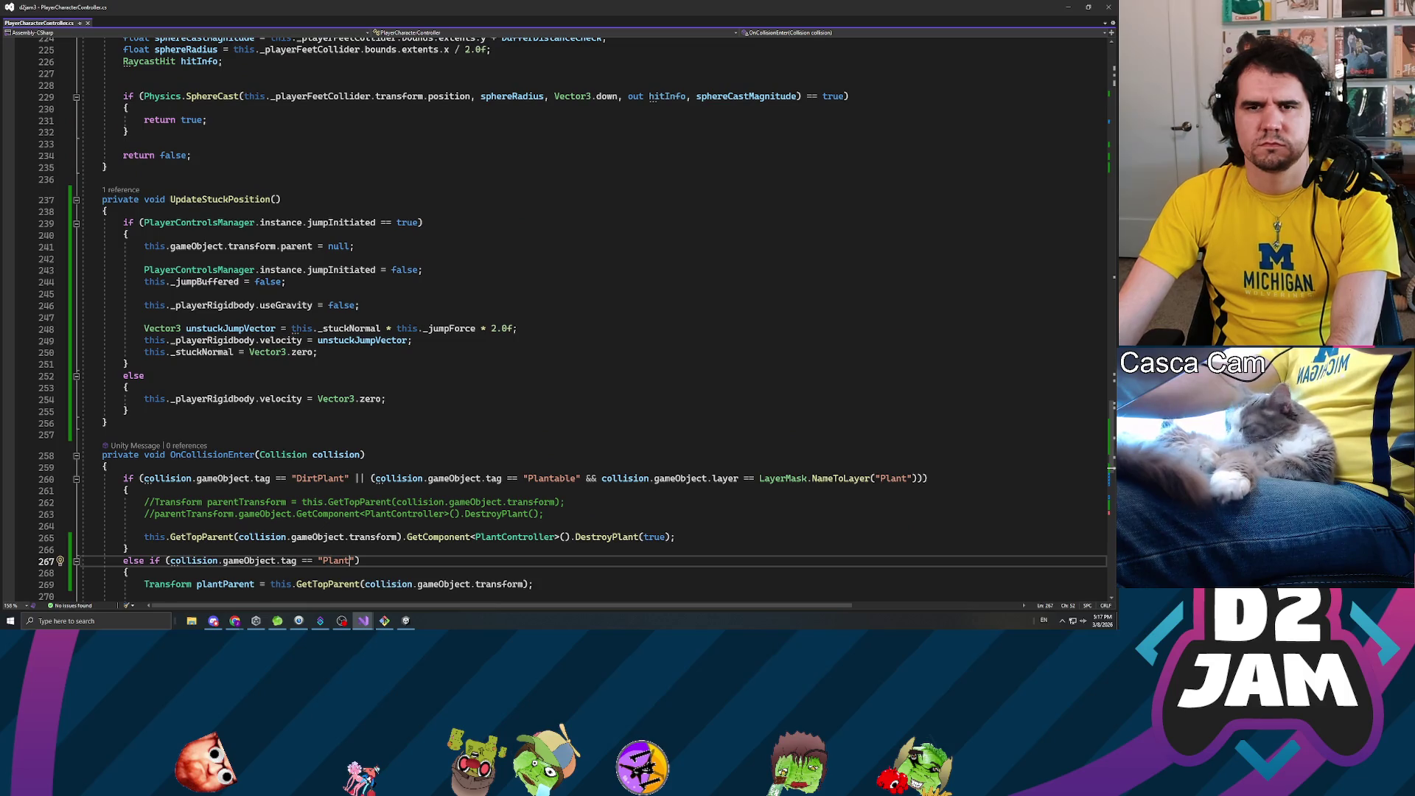
click(494, 328)
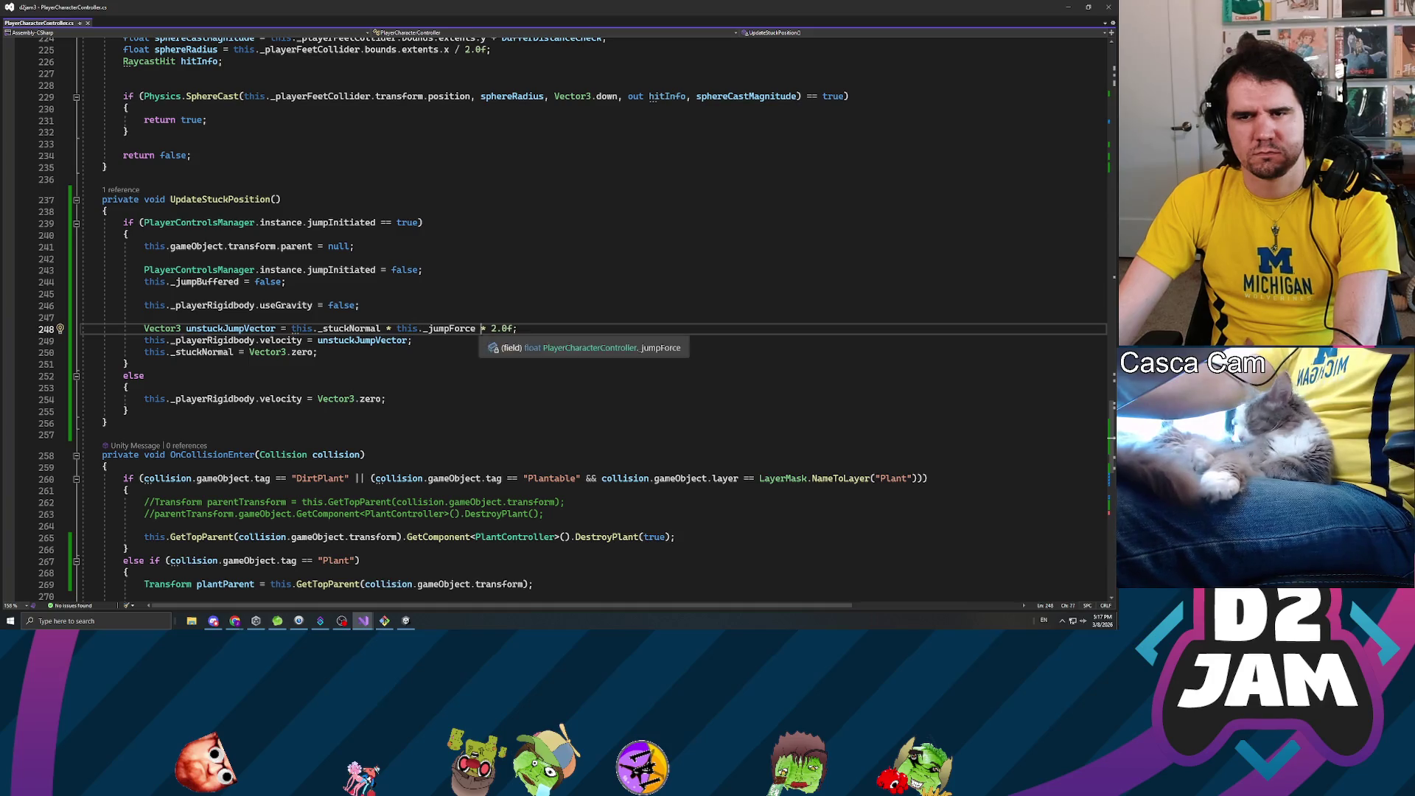
click(145, 294)
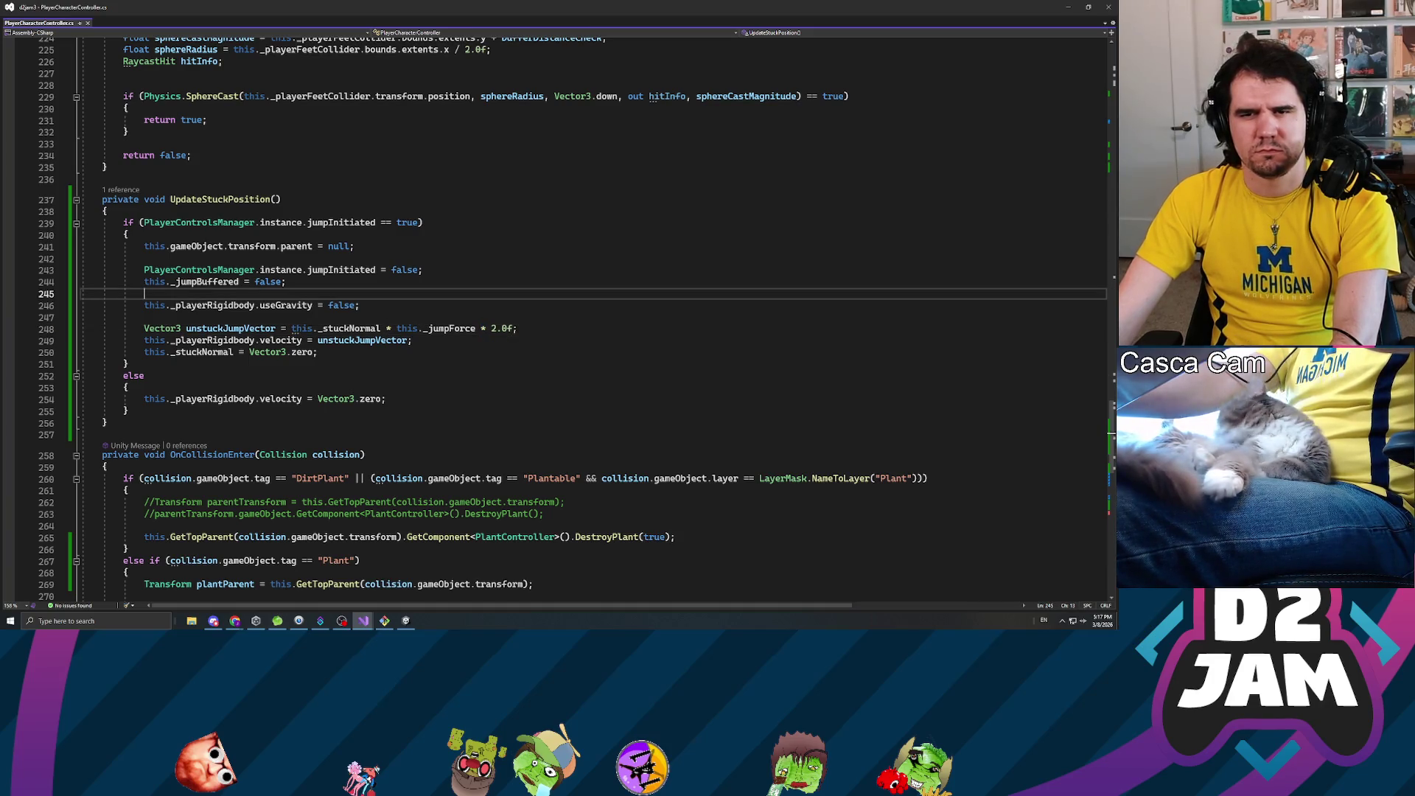
click(350, 328)
double_click(450, 329)
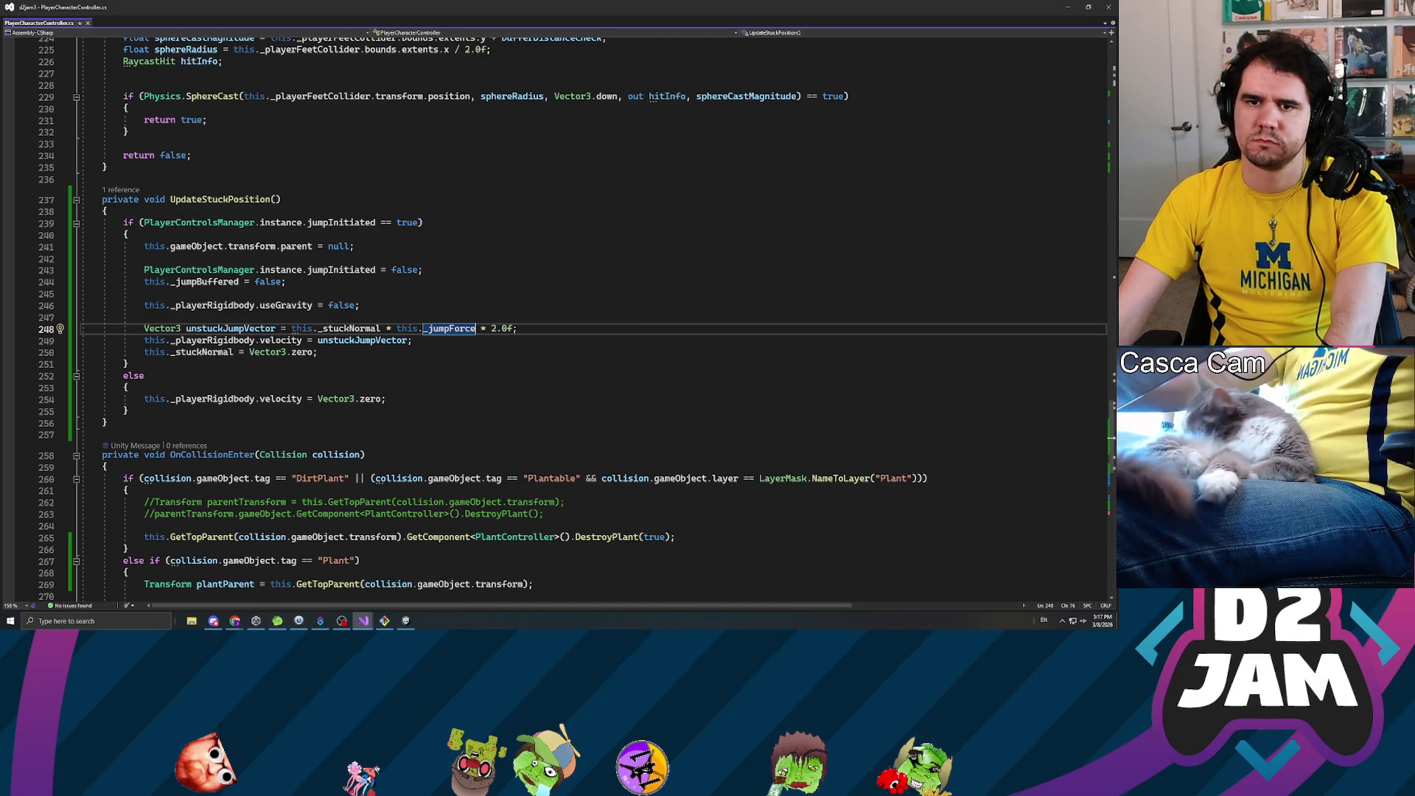
click(293, 329)
scroll(560, 317, up, 13)
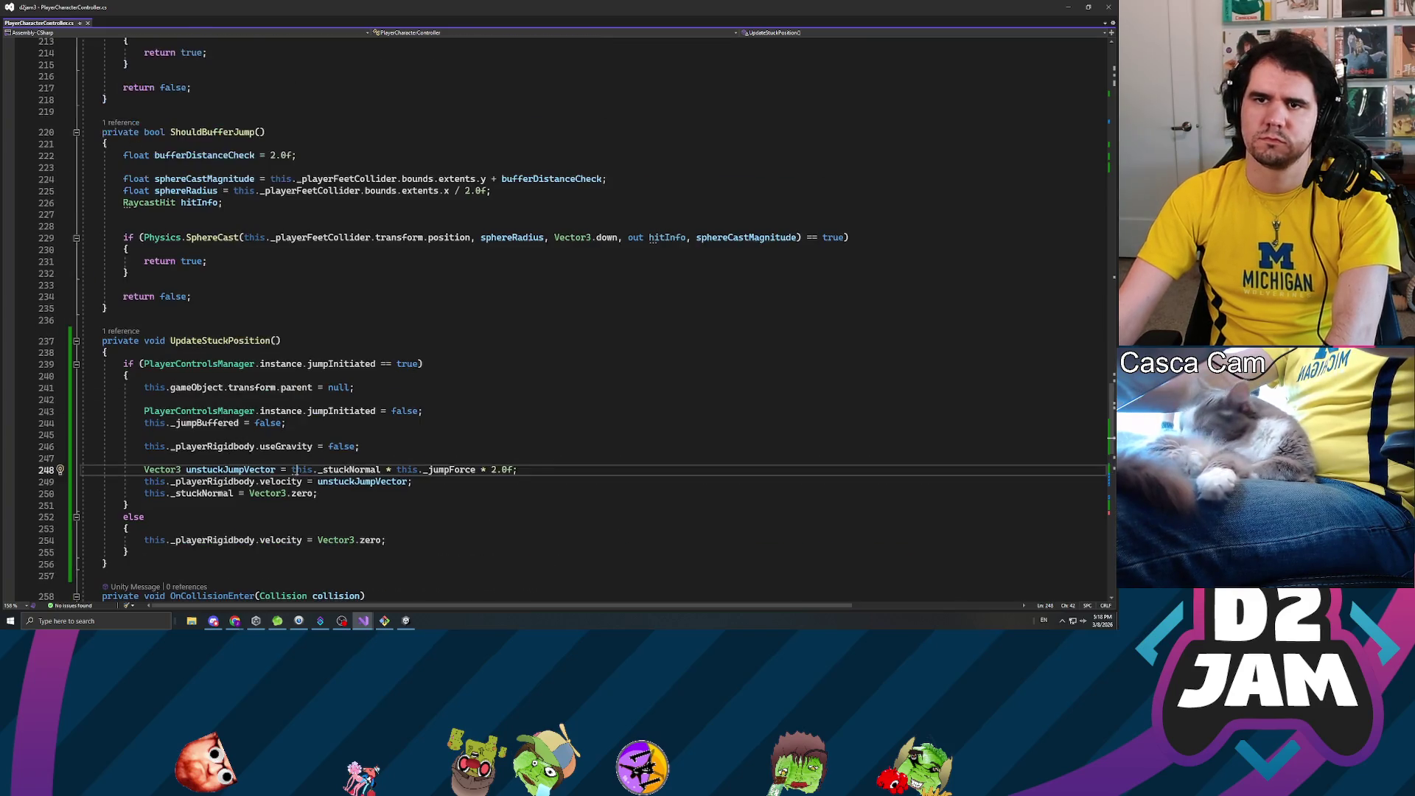
click(235, 485)
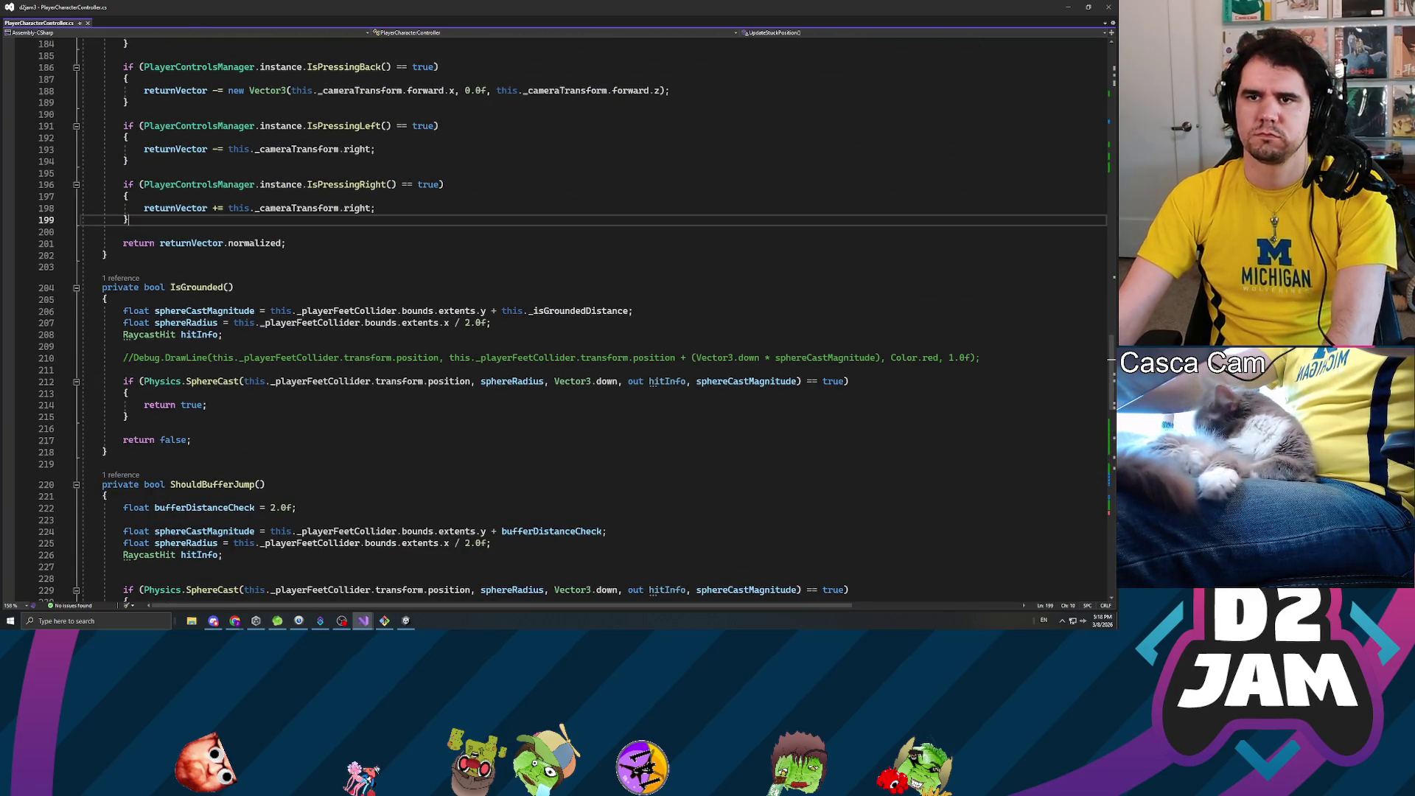
- Search the file for jumpForce to reach its 20.0f declaration and next use
key(ctrl+f)
text(jmp)
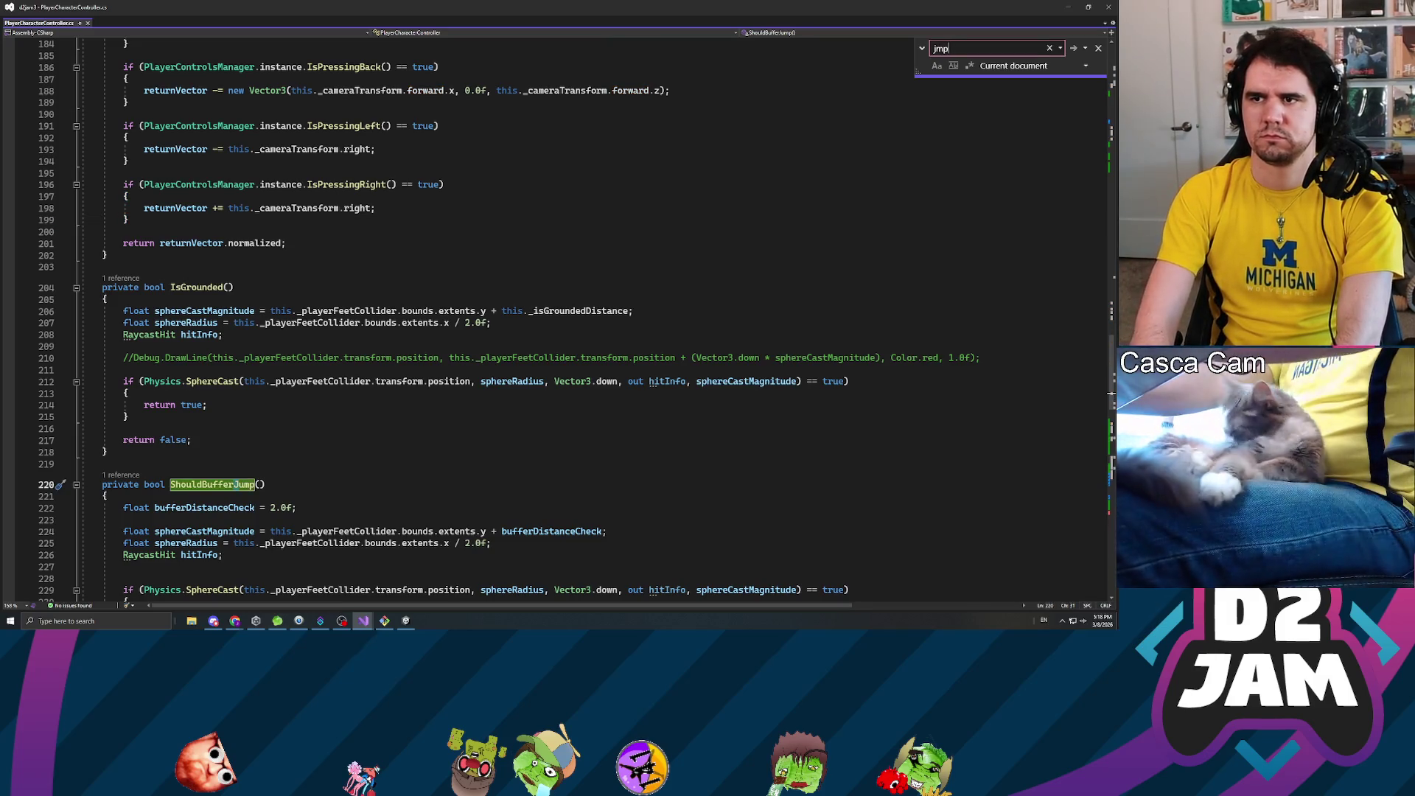
key(BackSpace)
key(BackSpace)
text(u)
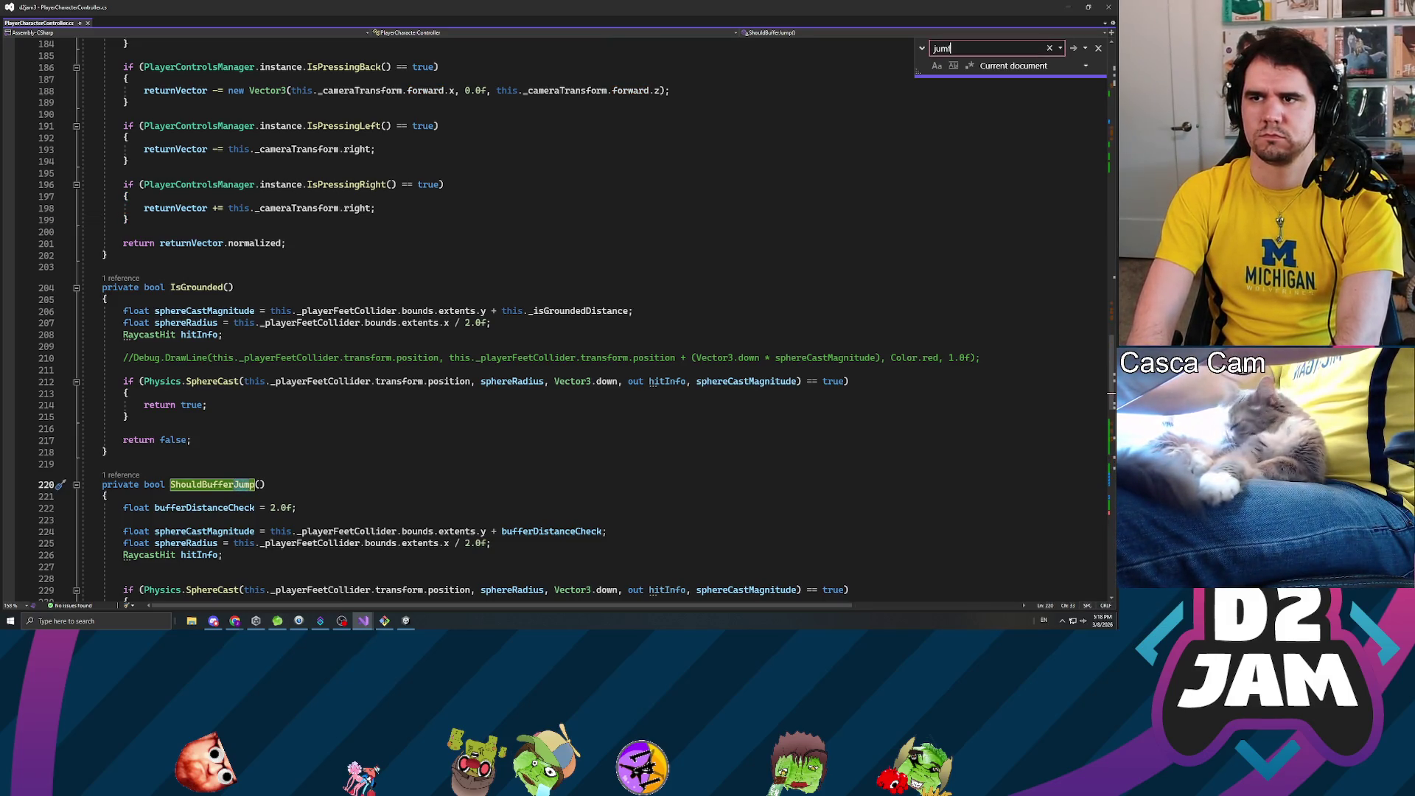
text(pforce)
key(Return)
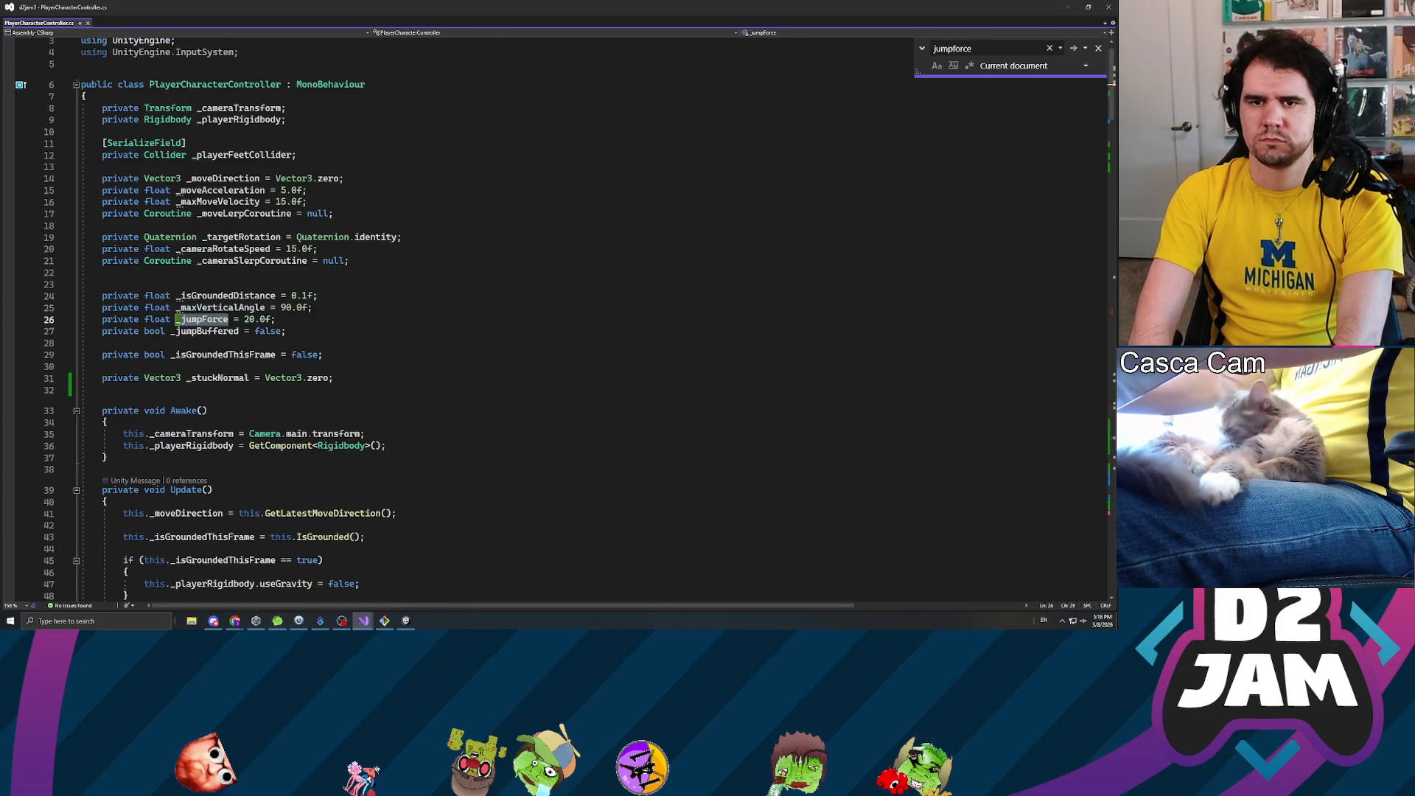
key(Return)
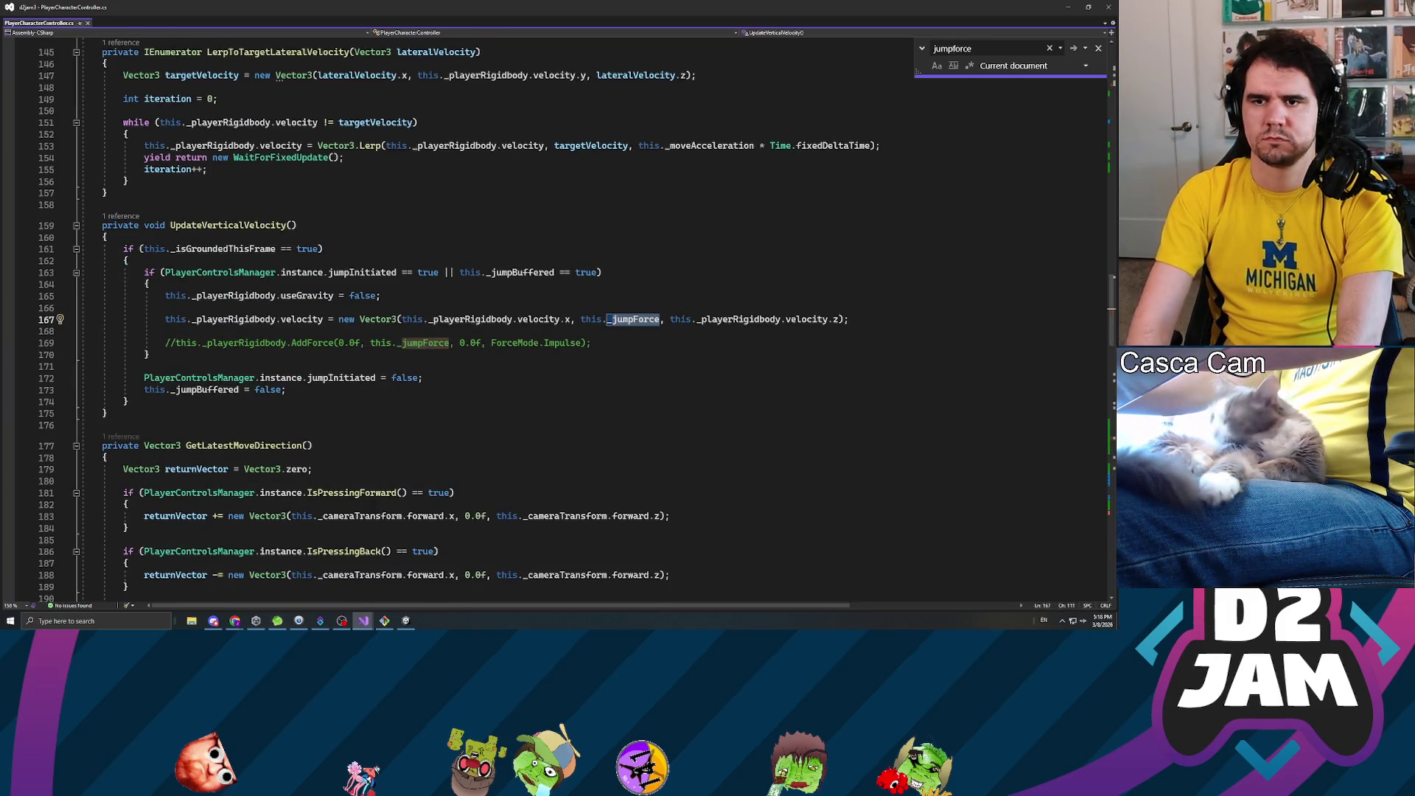
scroll(552, 317, down, 20)
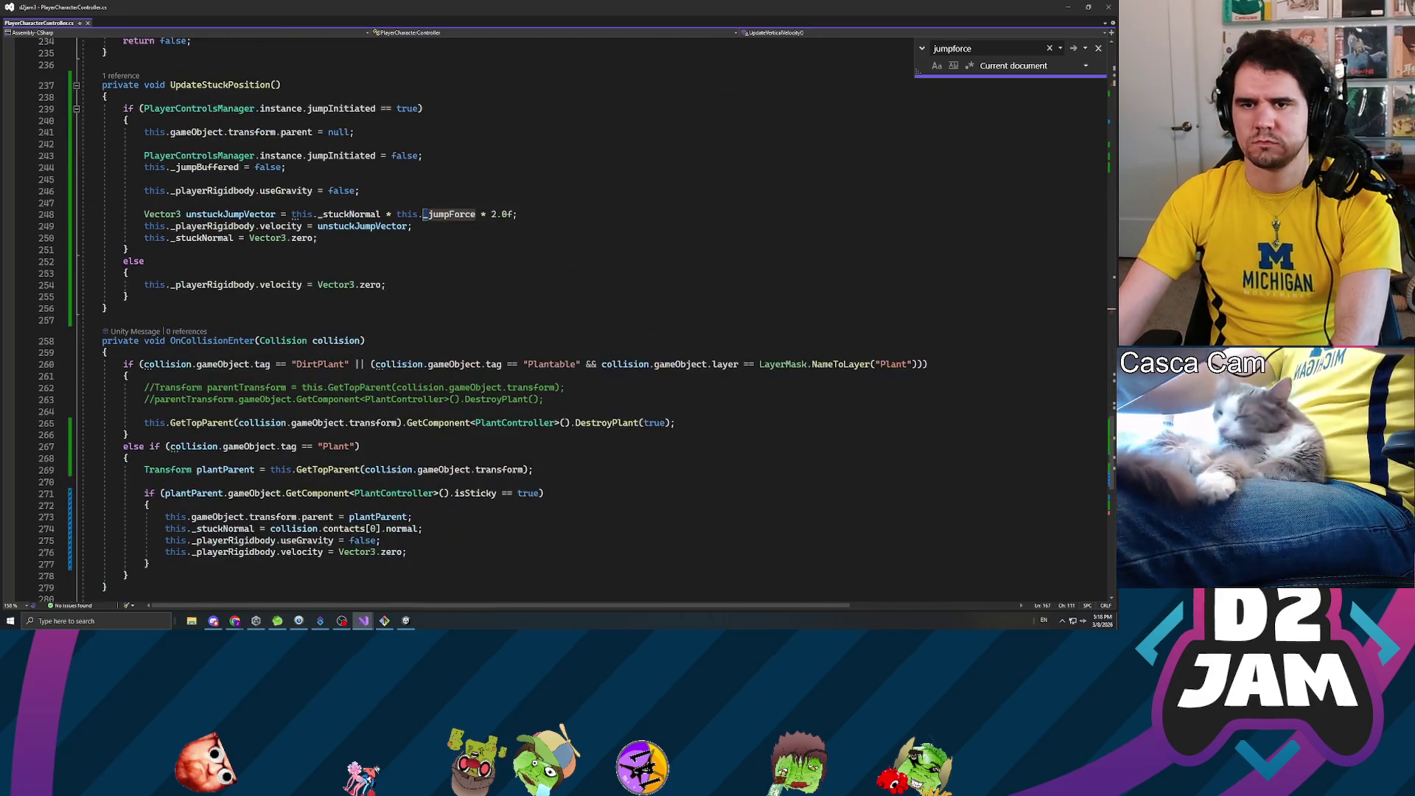
- Wrap the stuck normal in a new Vector3 starting with this._stuckNormal.x * this._jumpForce
click(292, 214)
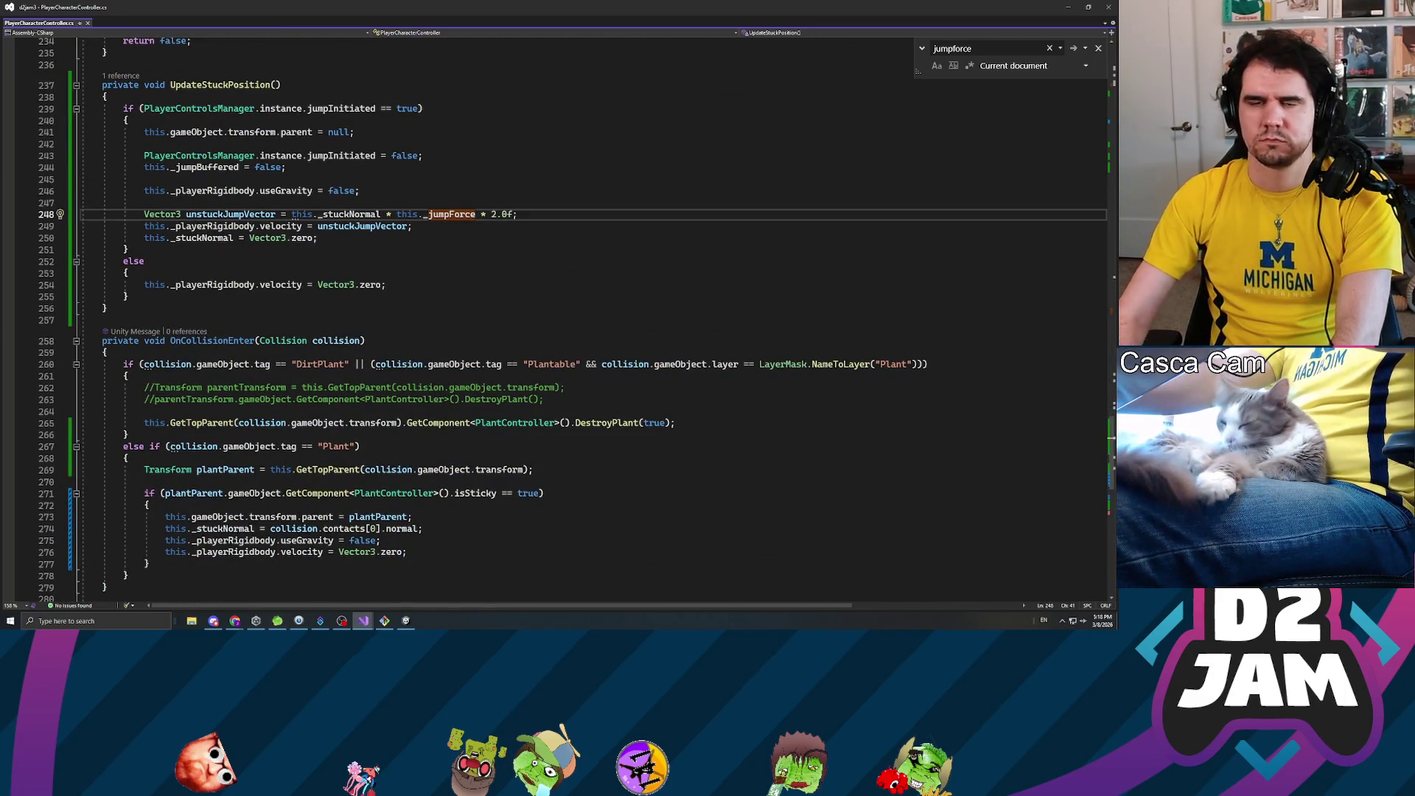
text(new Vector3)
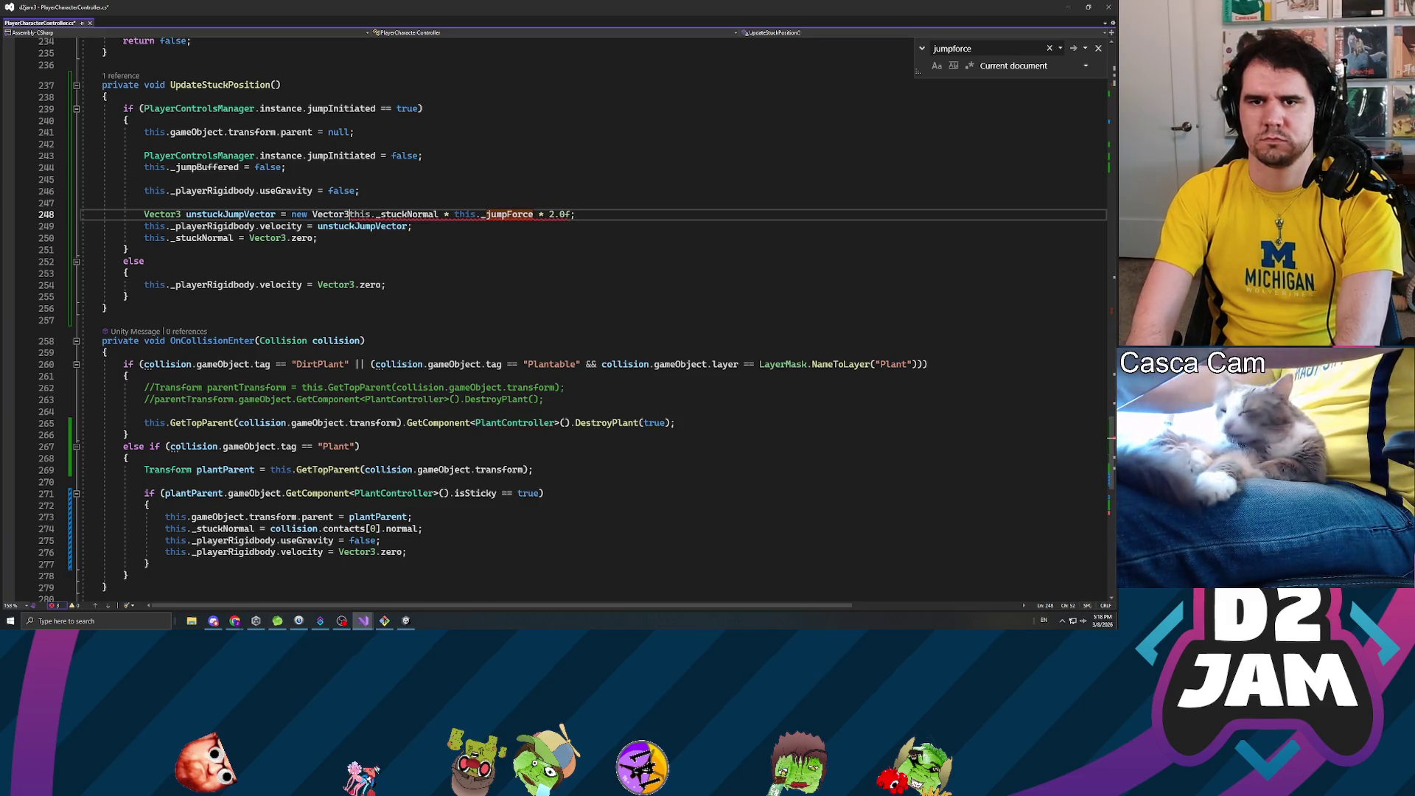
text((this.)
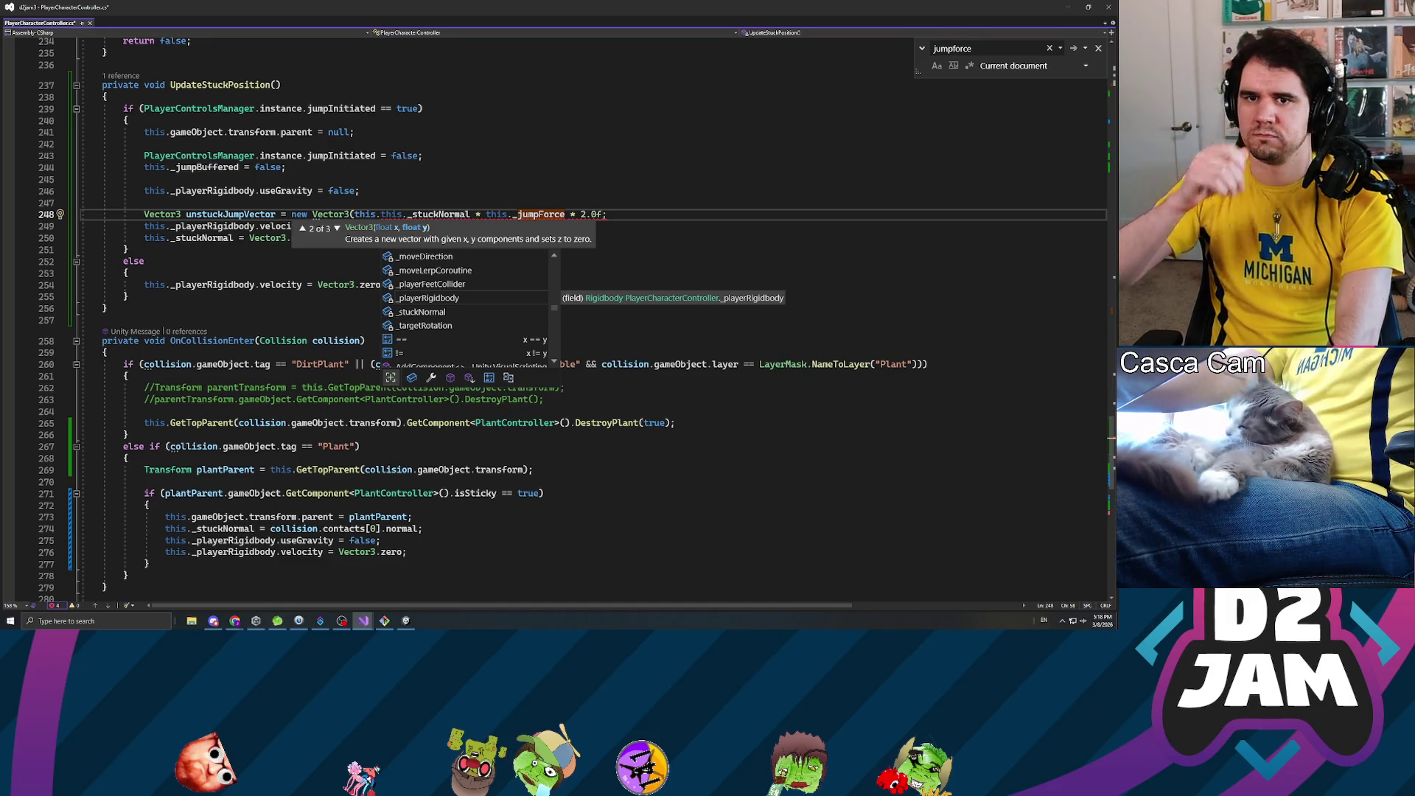
text(_stuckNormal)
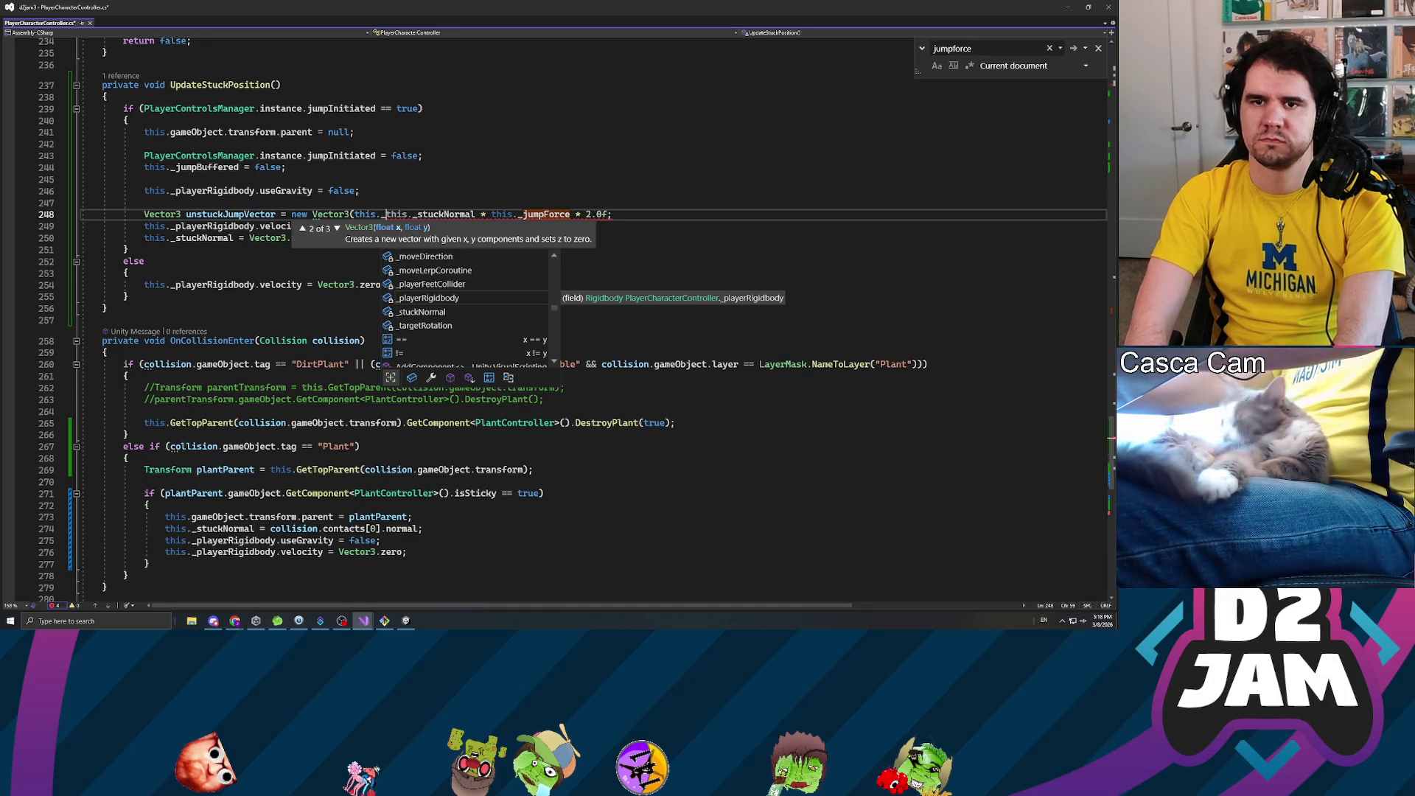
text( *)
key(BackSpace)
key(BackSpace)
key(BackSpace)
text(.x * this.)
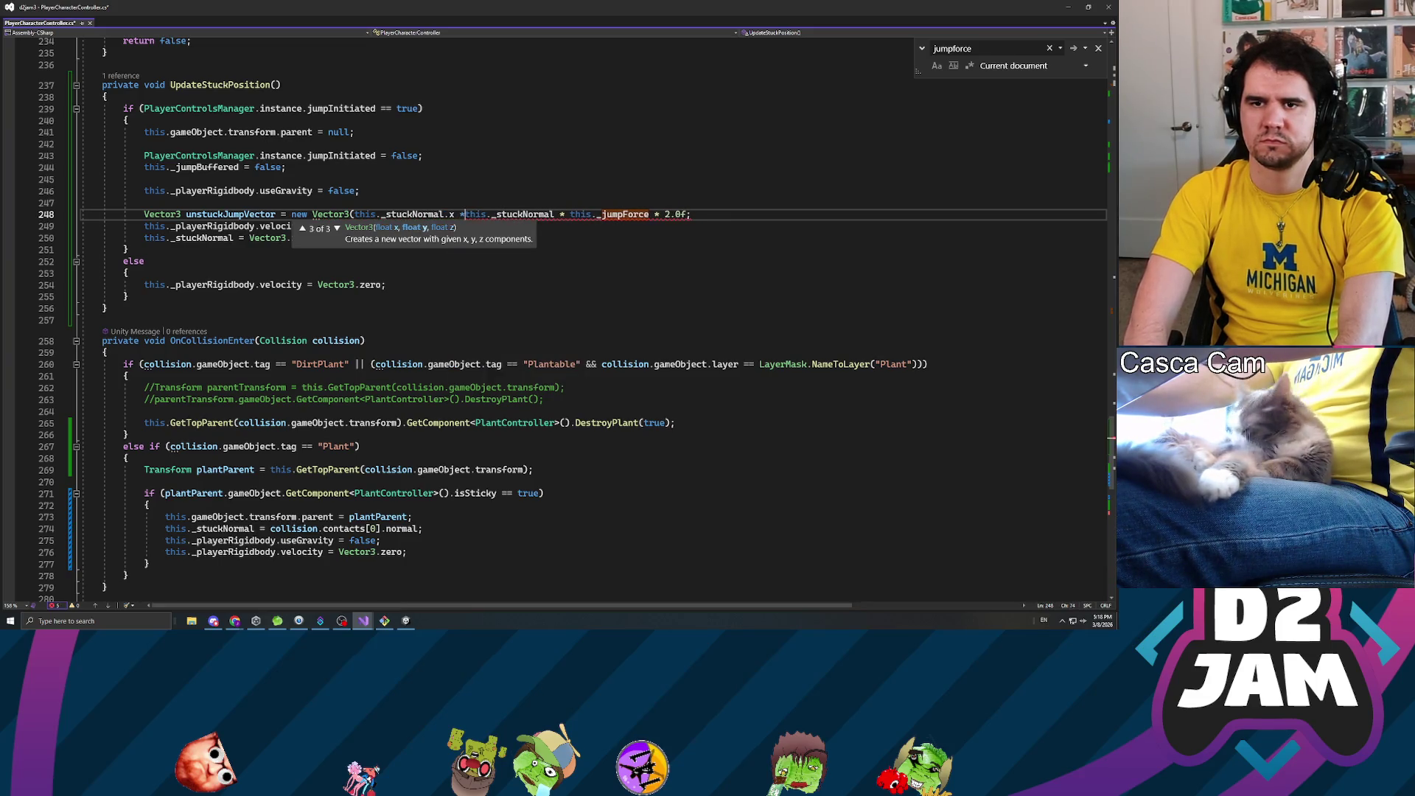
text(_jumpF)
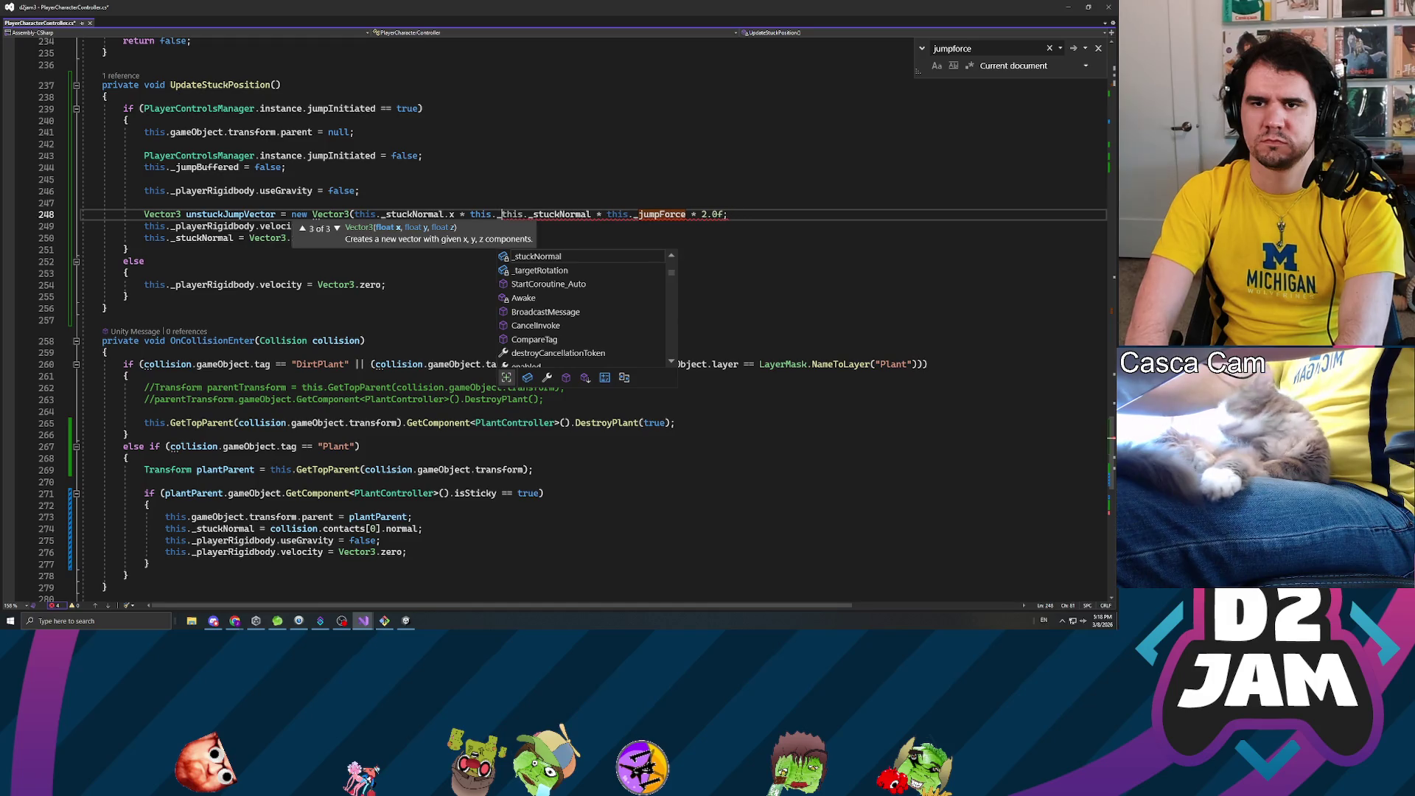
key(Tab)
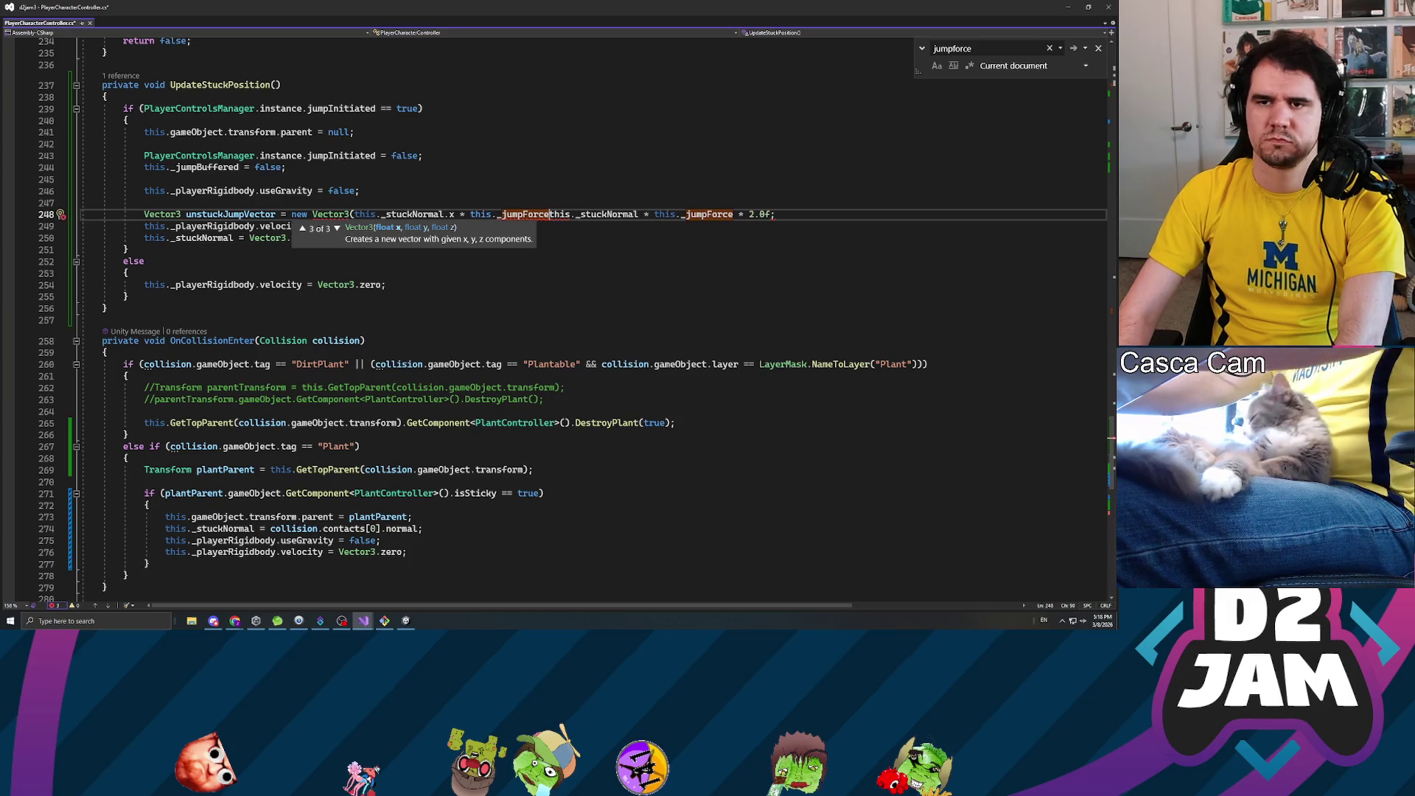
text())
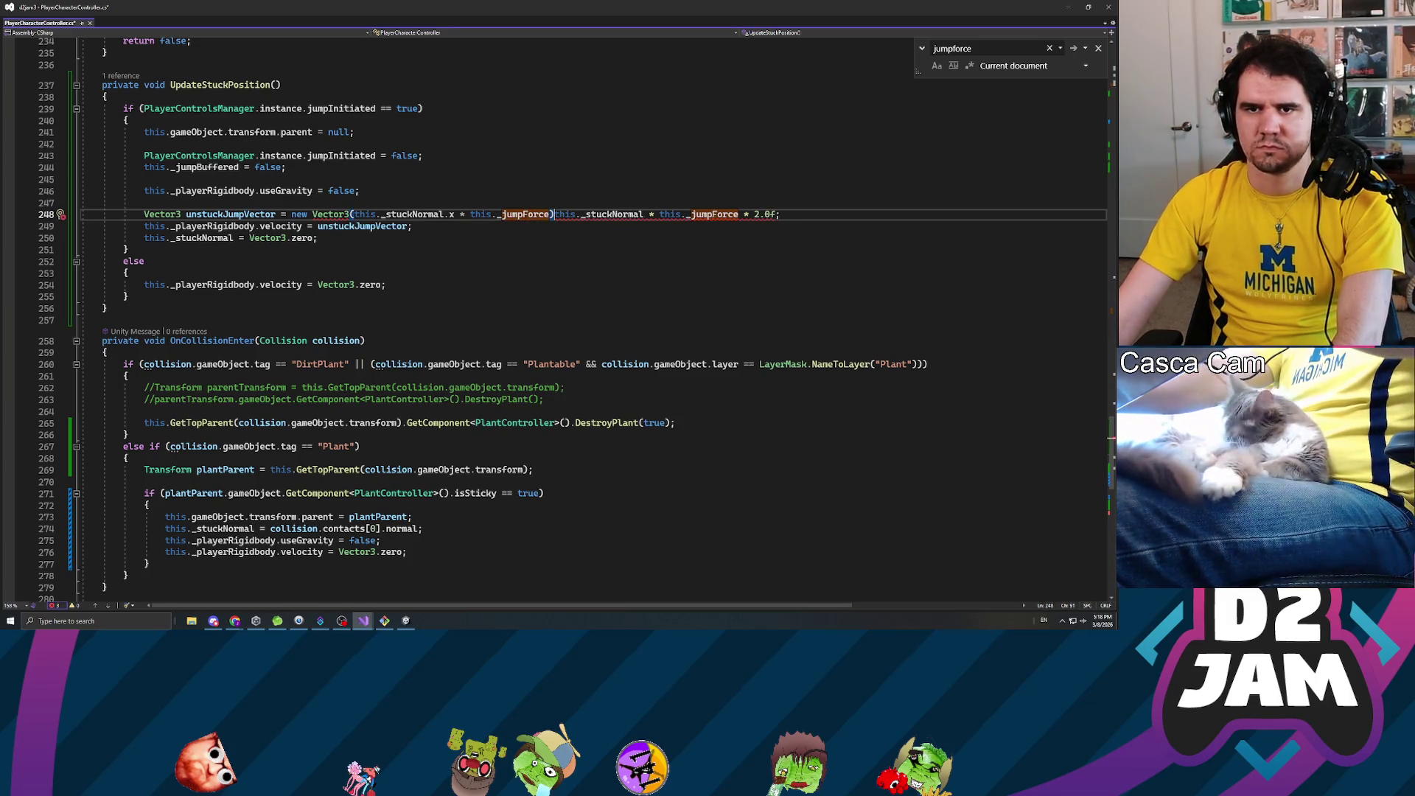
- Add XZForce = _jumpForce * 2 and YForce = _jumpForce lines, using XZForce in the vector
key(ctrl+Return)
key(ctrl+Return)
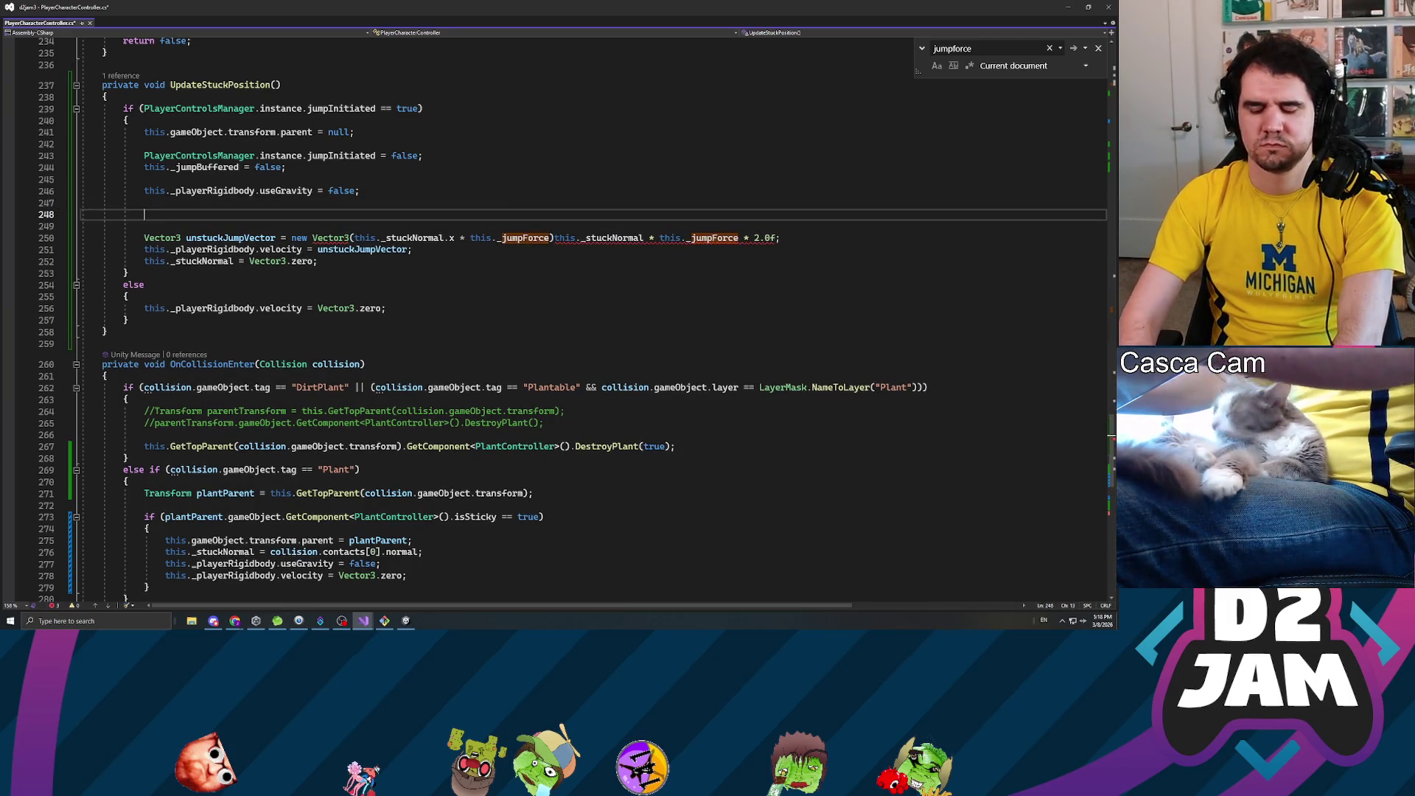
text(float )
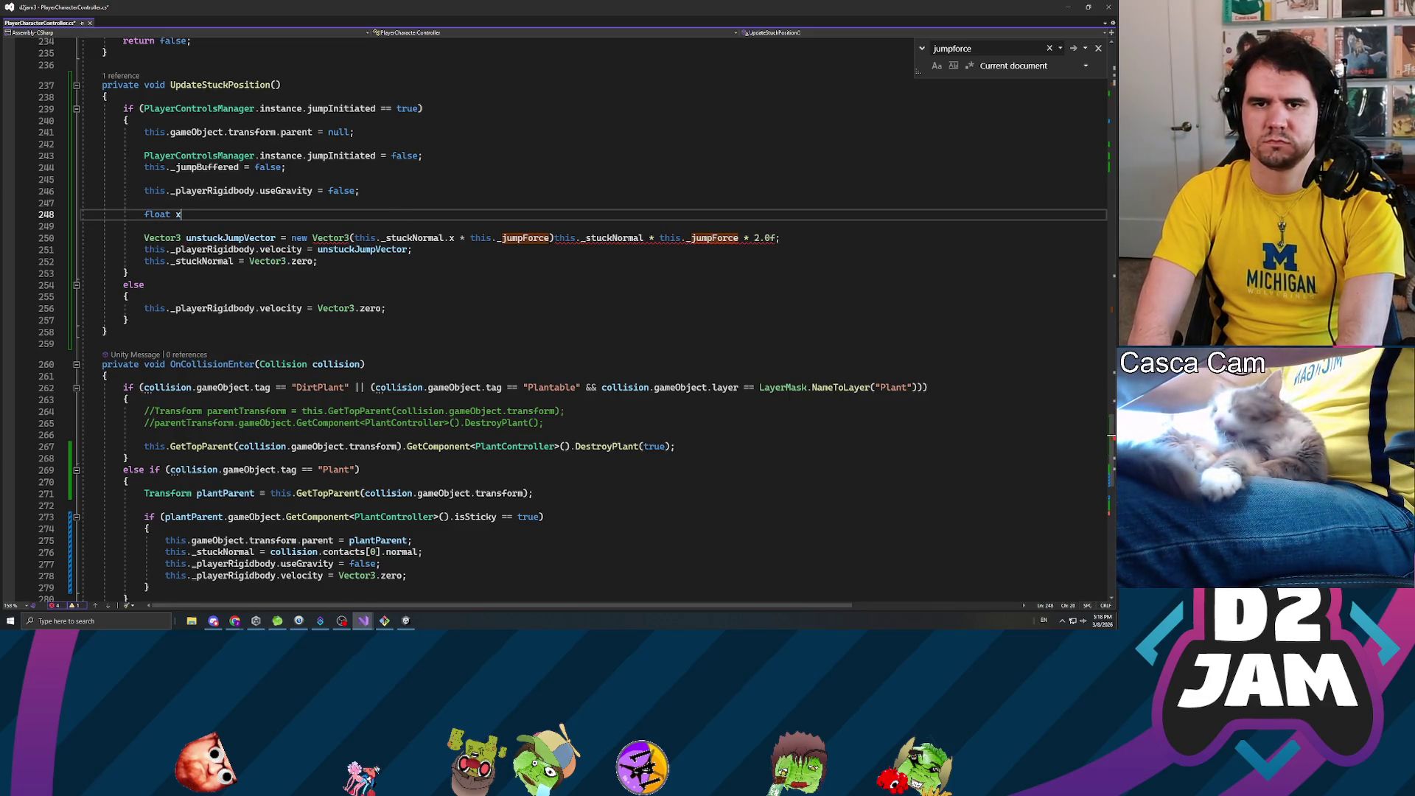
text(XZForce = th)
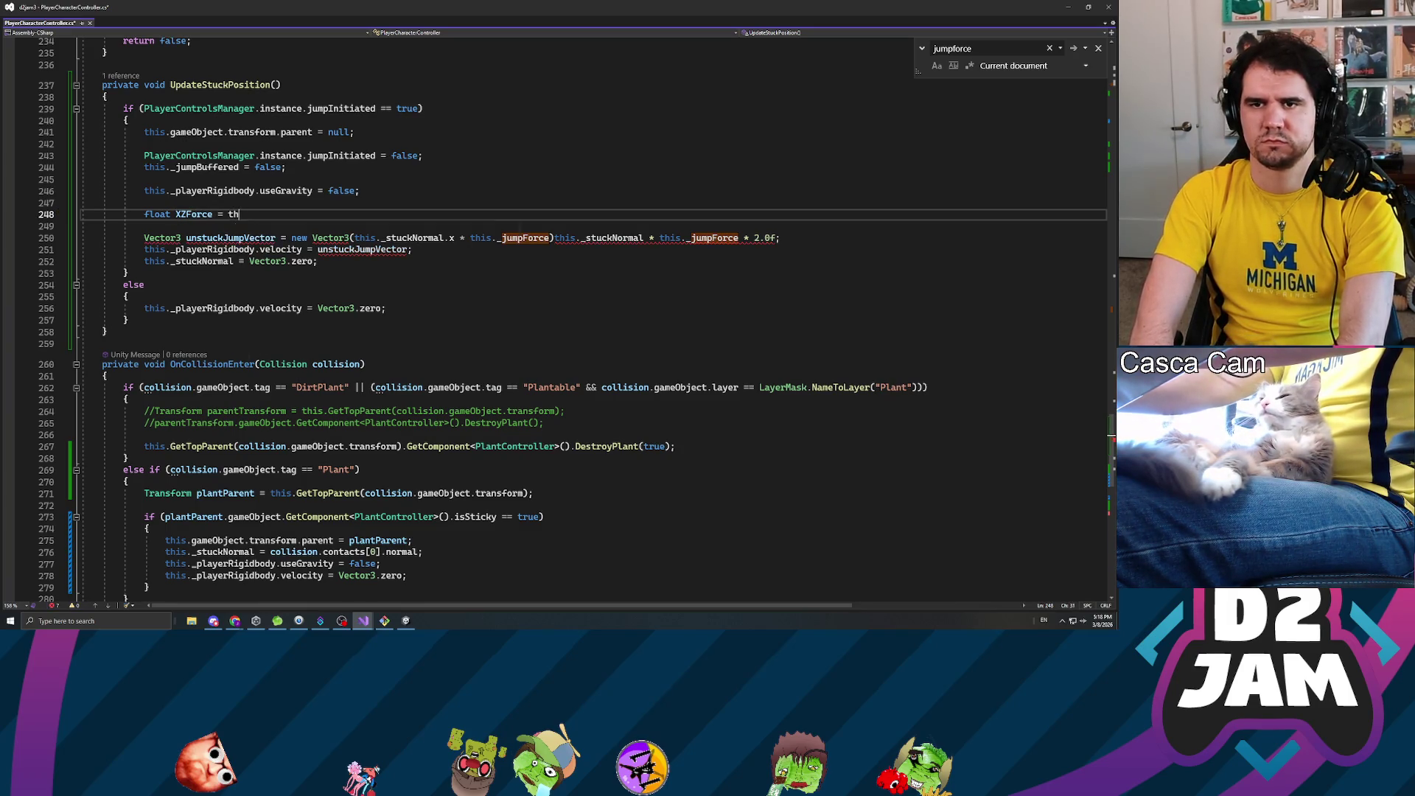
text(is._jumpFor)
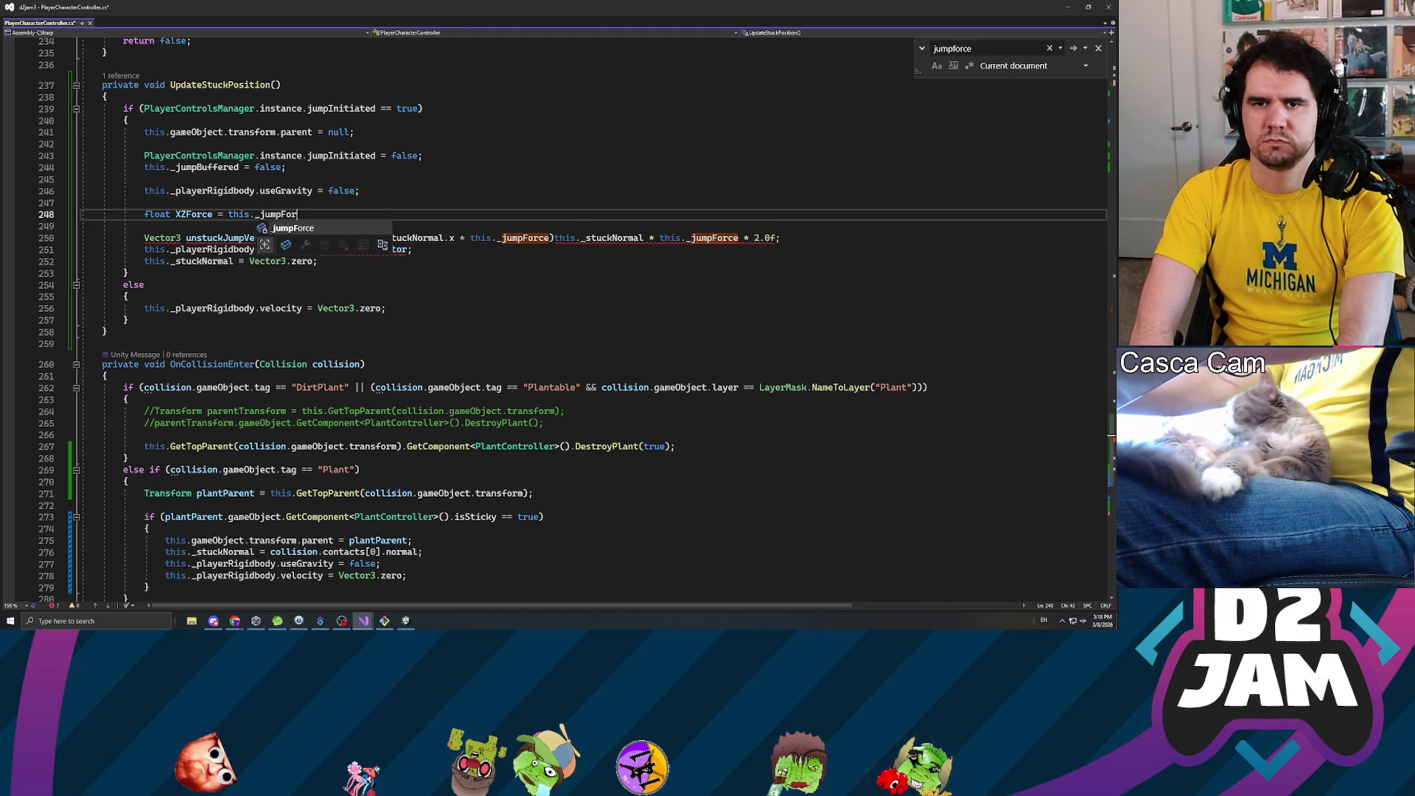
text(ce * 2)
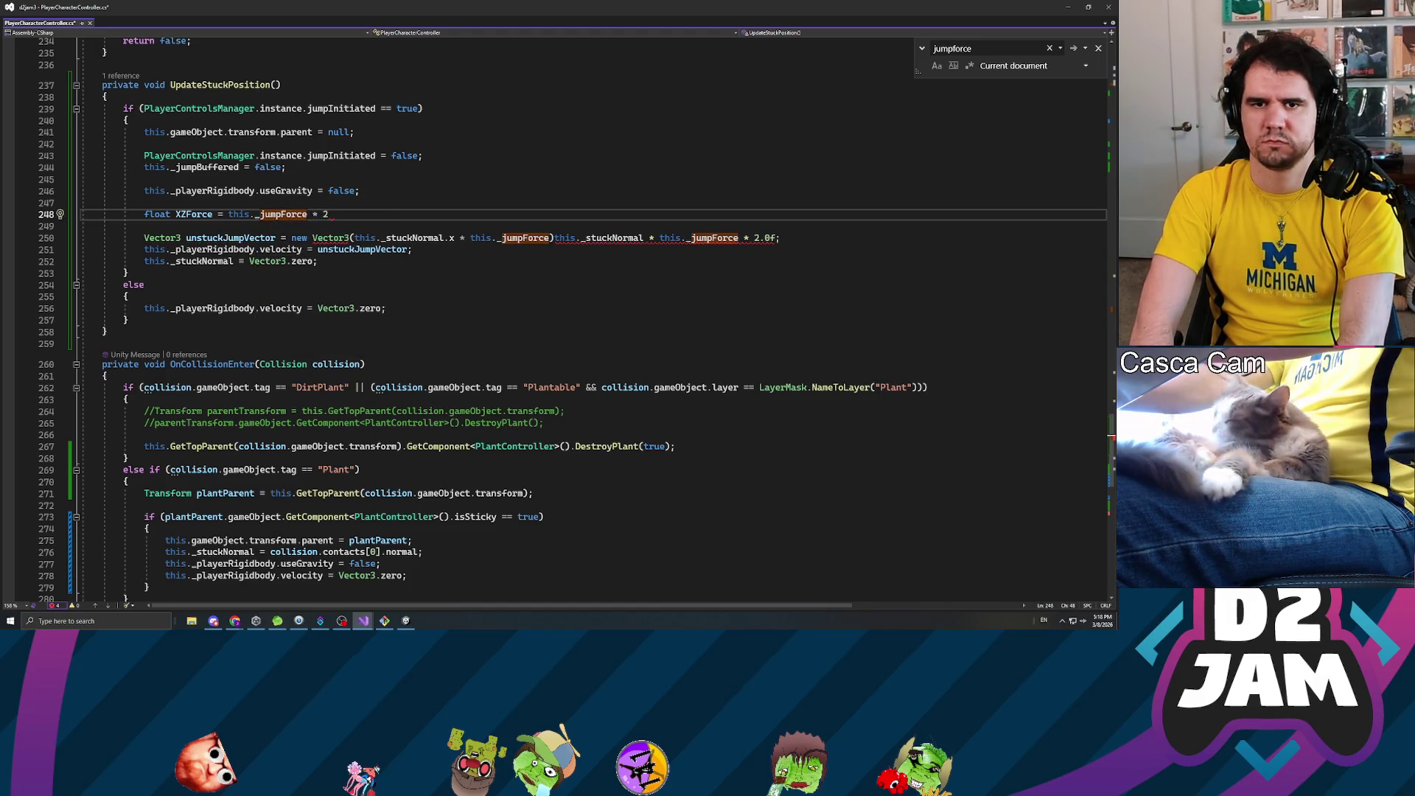
text(;)
key(Return)
text(oat Y)
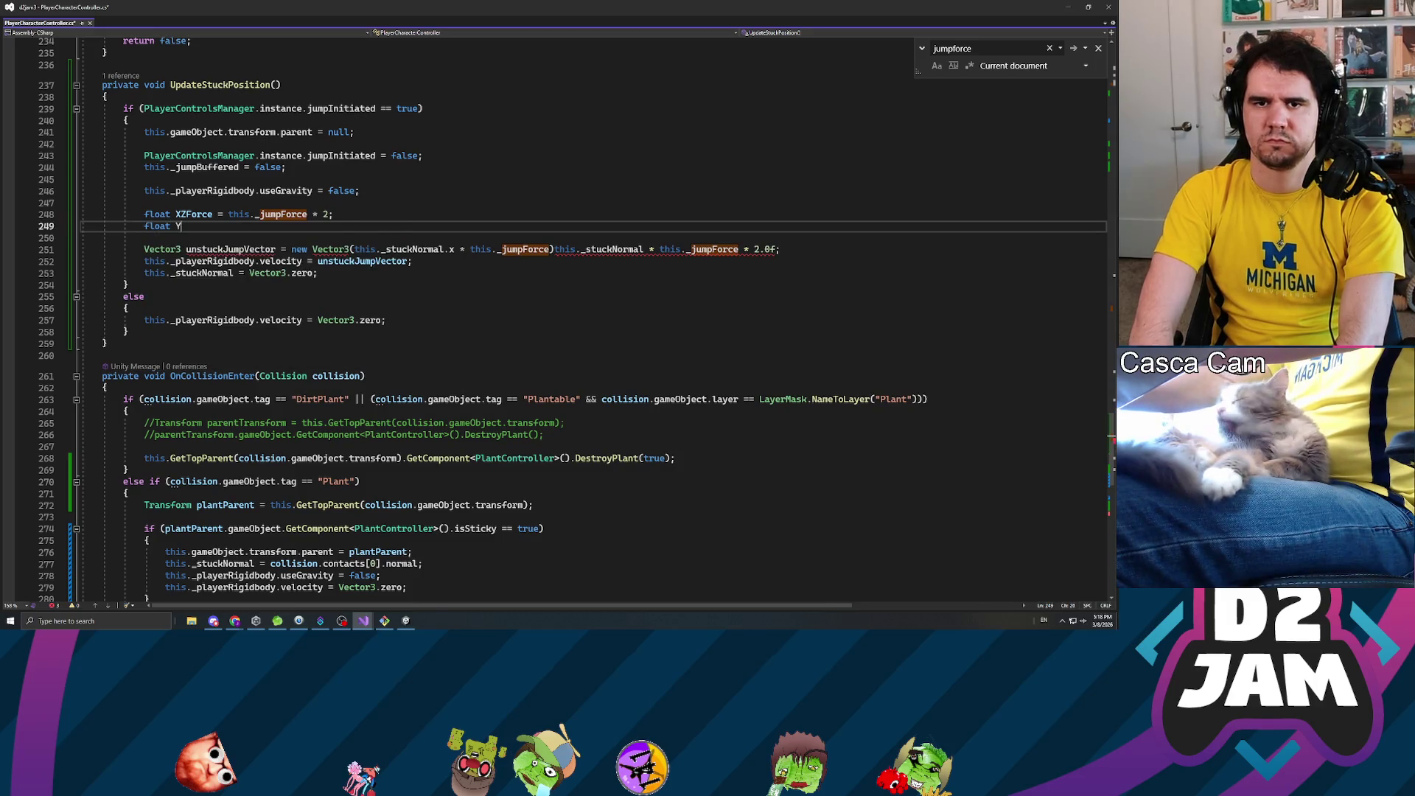
text(Force = this._jumpForce)
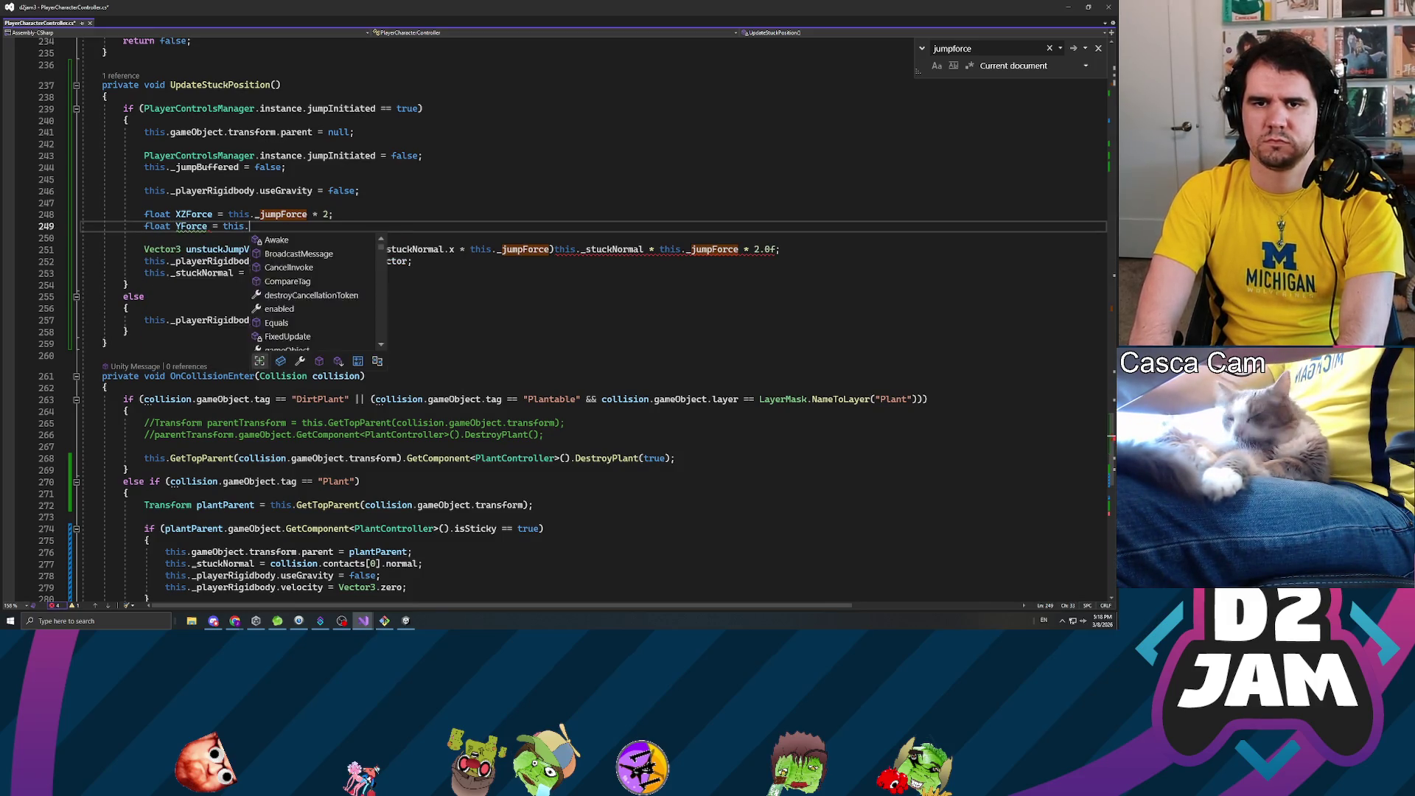
text(;)
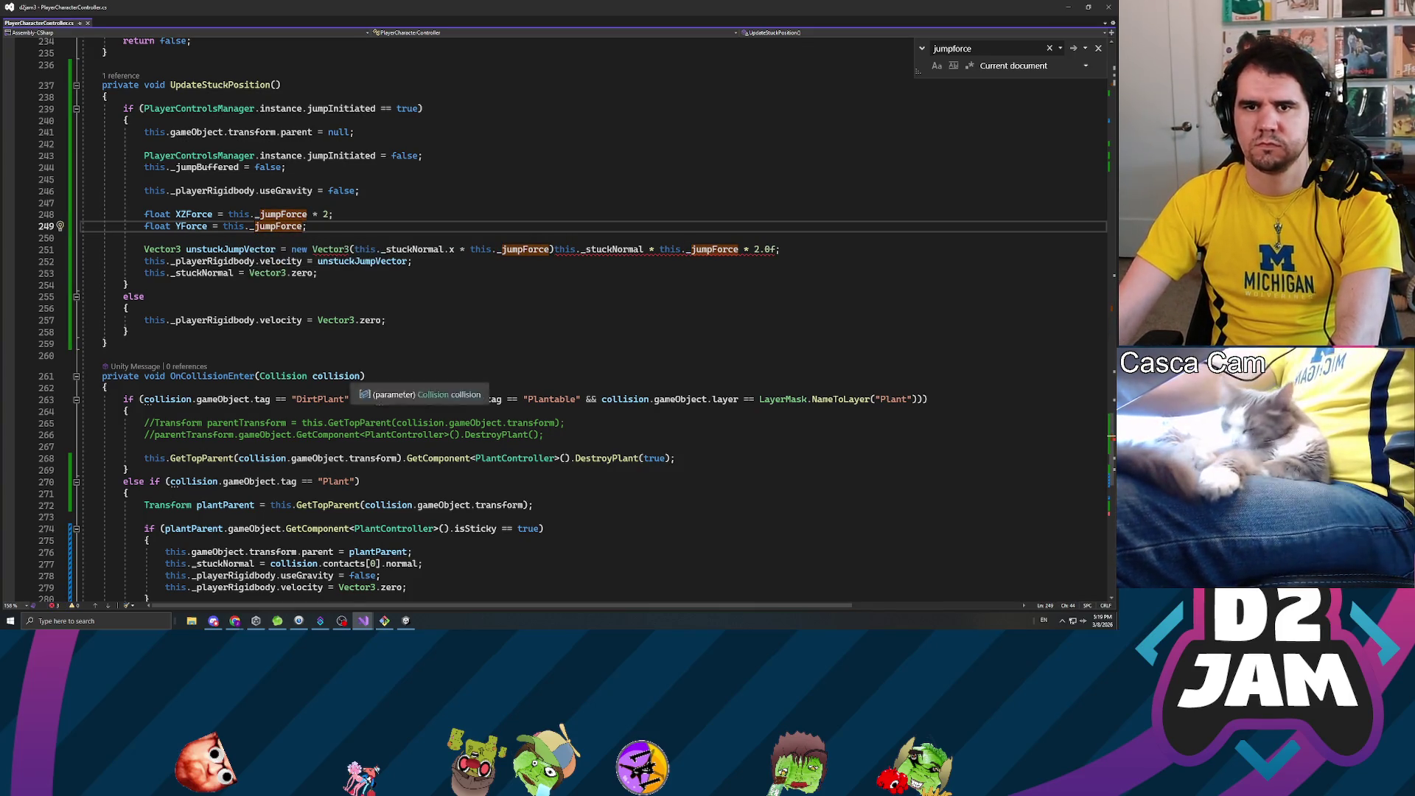
click(465, 249)
drag(470, 250, 550, 249)
text(XZ)
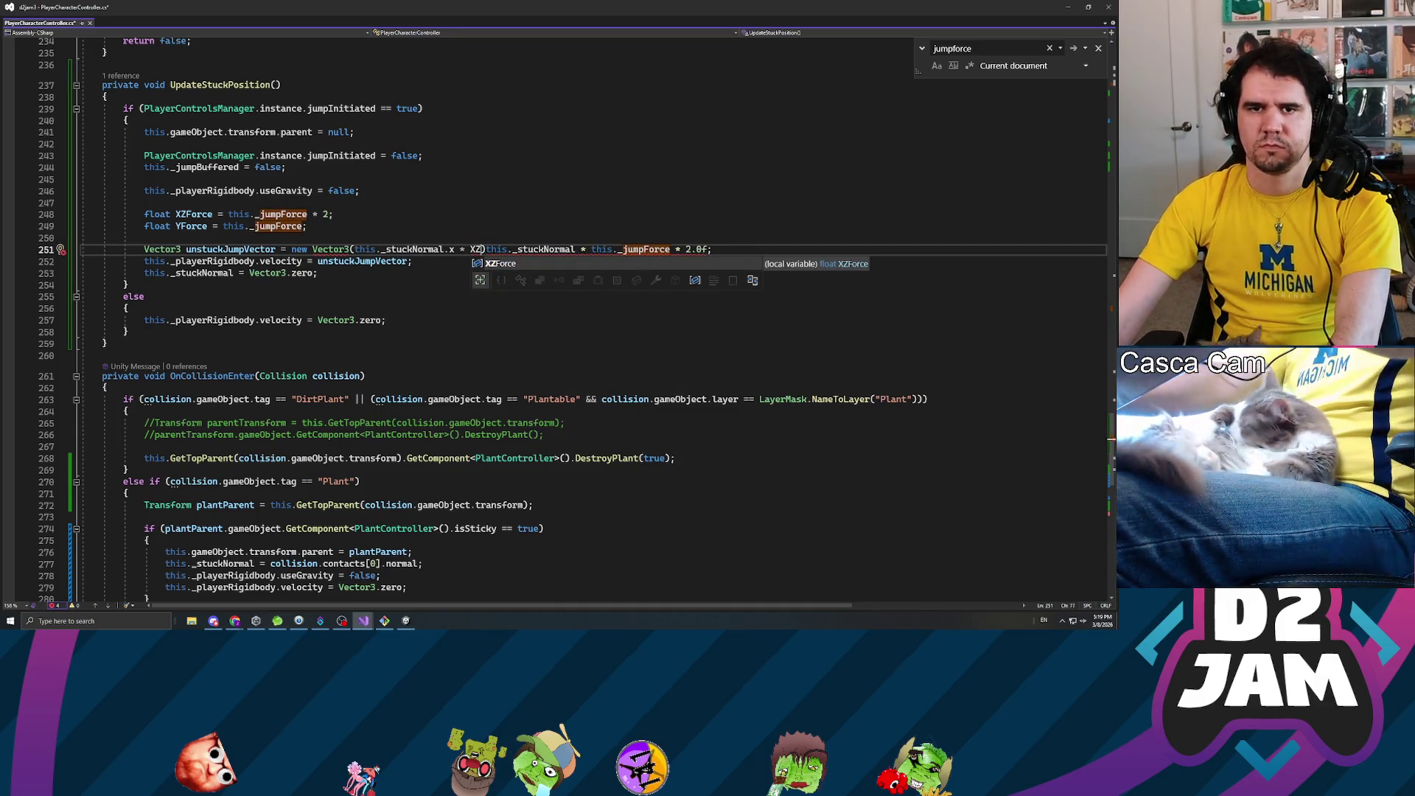
- Rename XZForce to XForce and scale XForce, YForce and new ZForce by _stuckNormal x, y, z
click(231, 214)
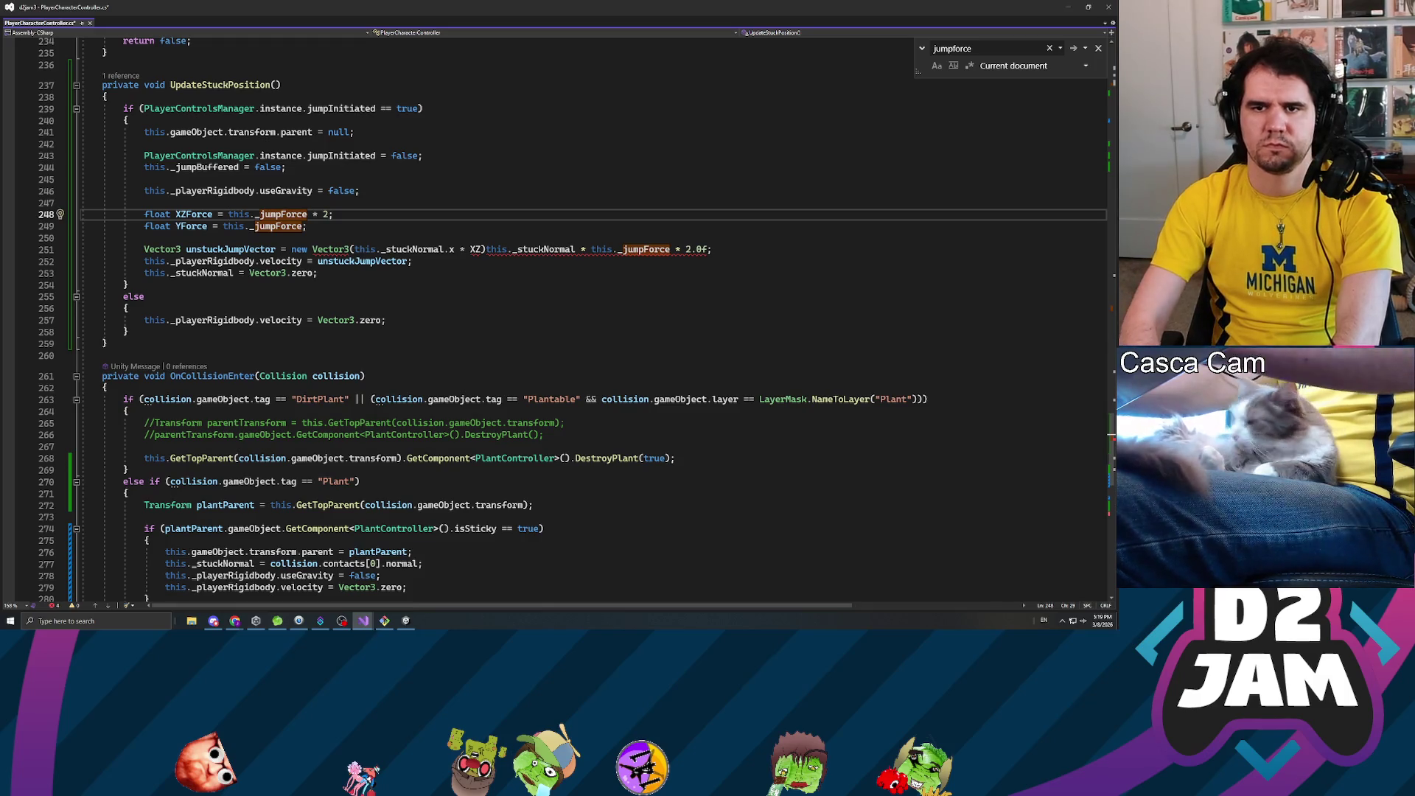
text(this._stuck)
text(Normal.x )
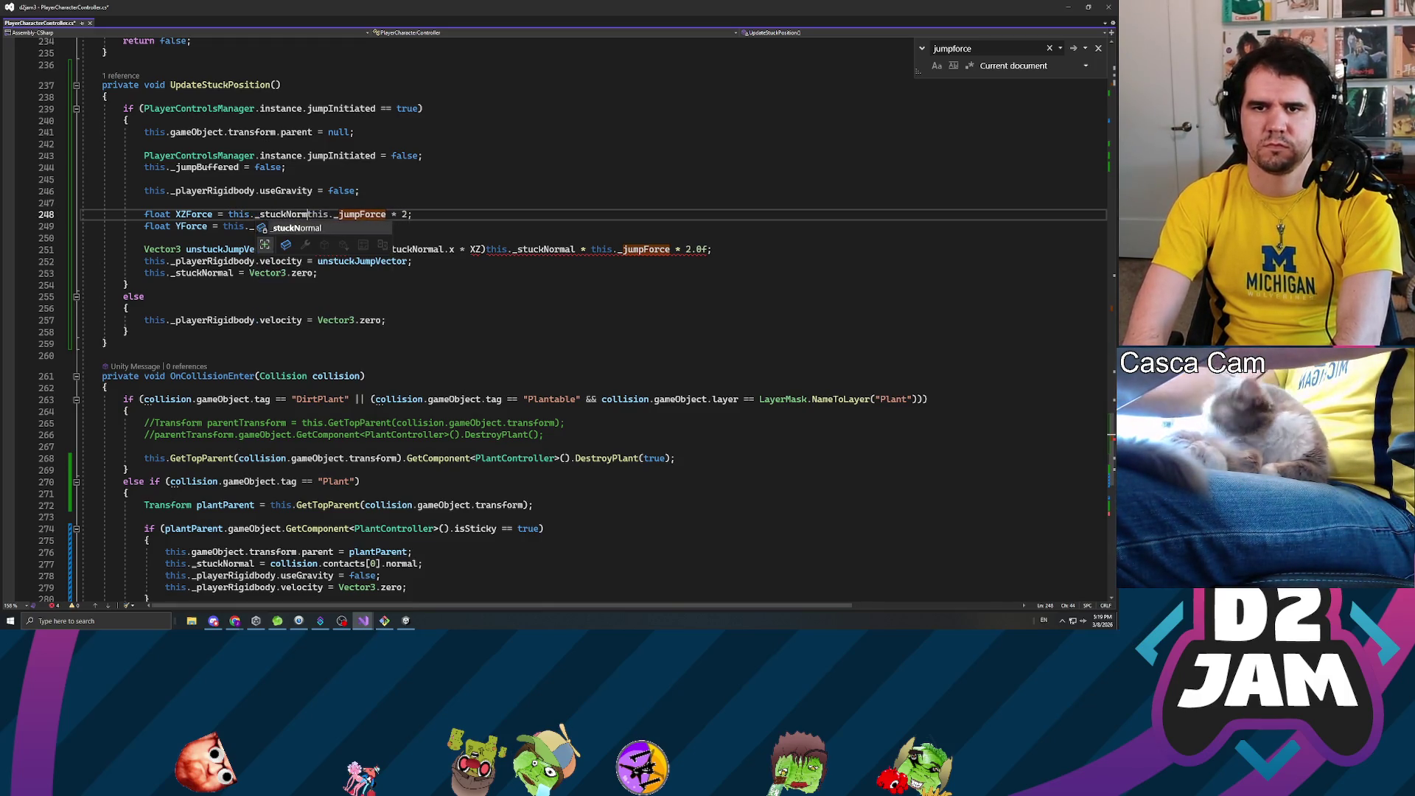
text(*)
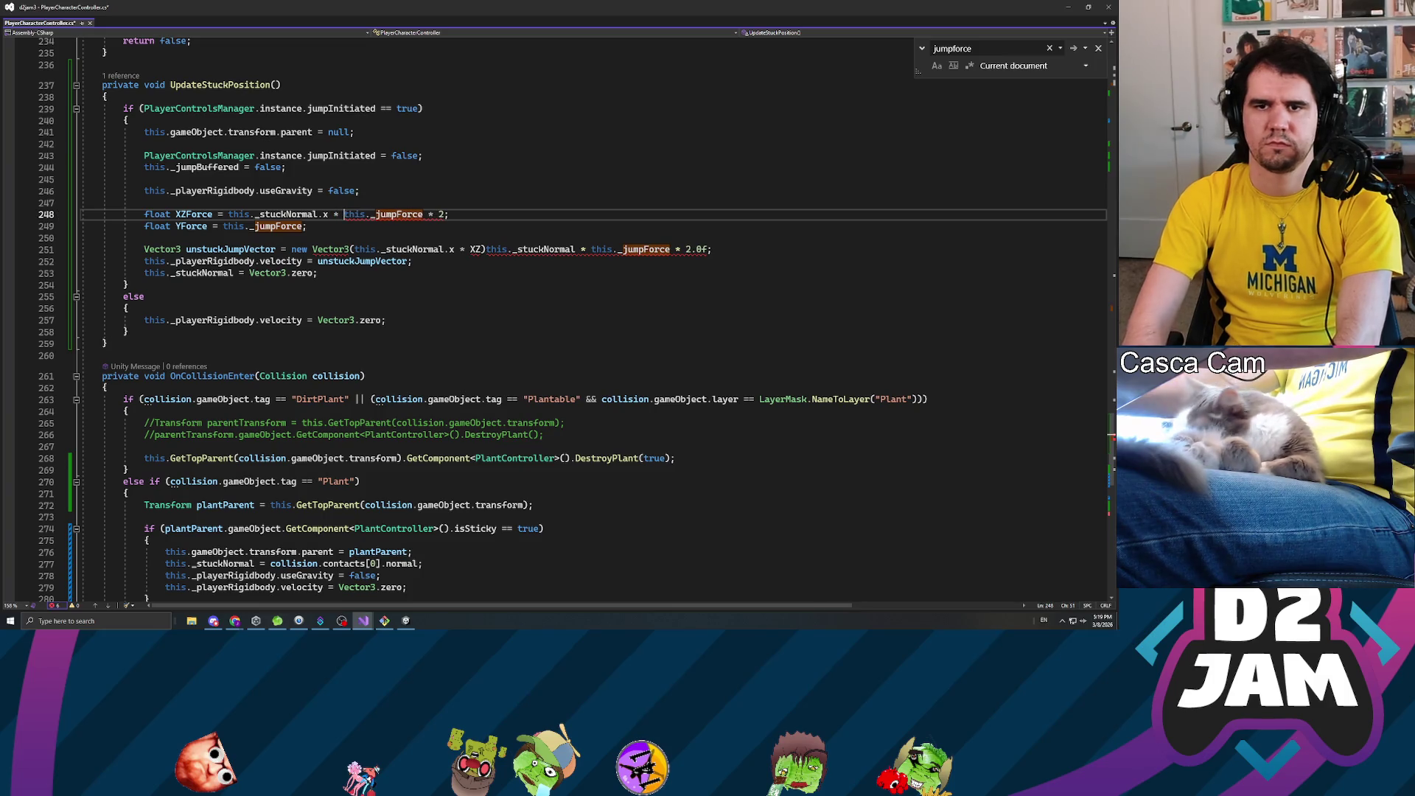
click(181, 226)
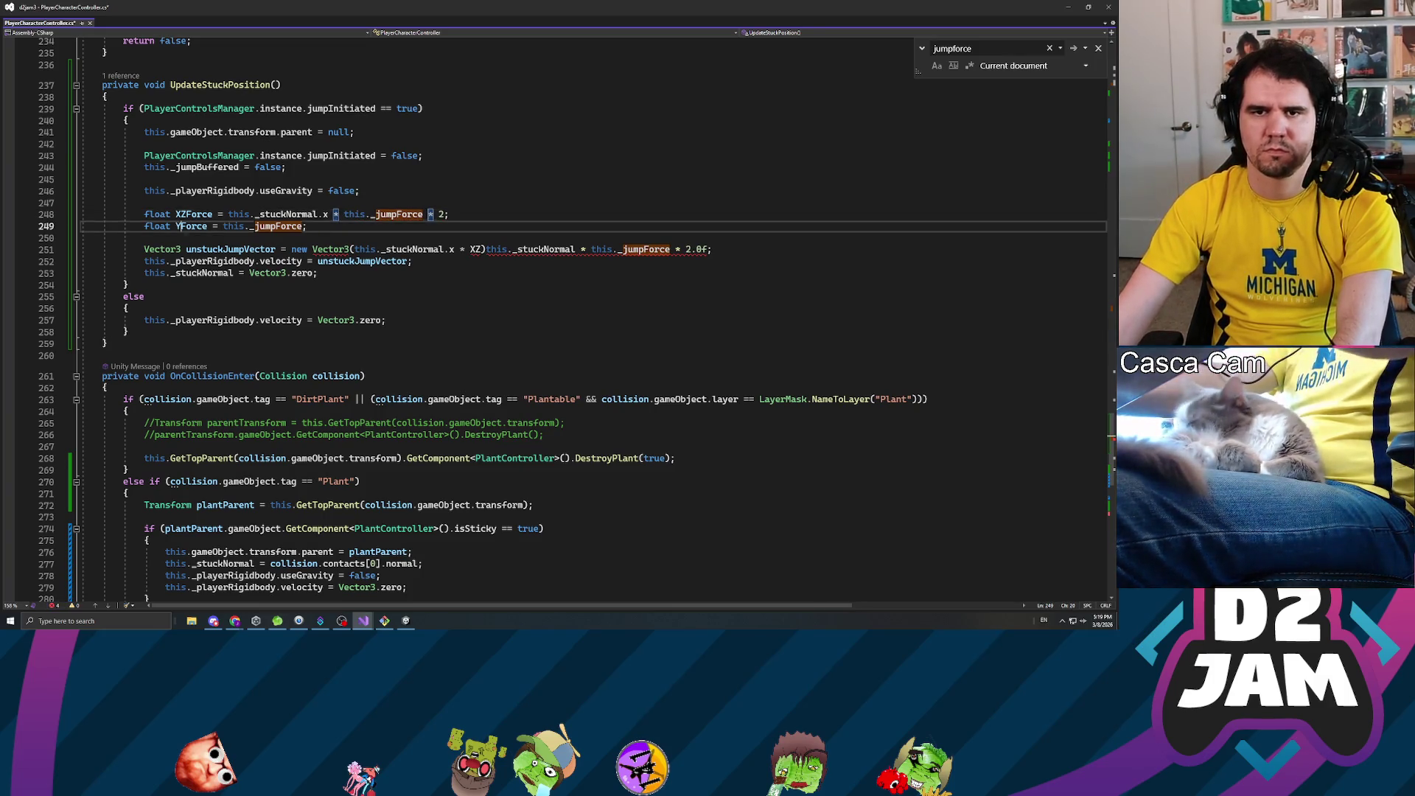
key(Up)
key(Delete)
key(Down)
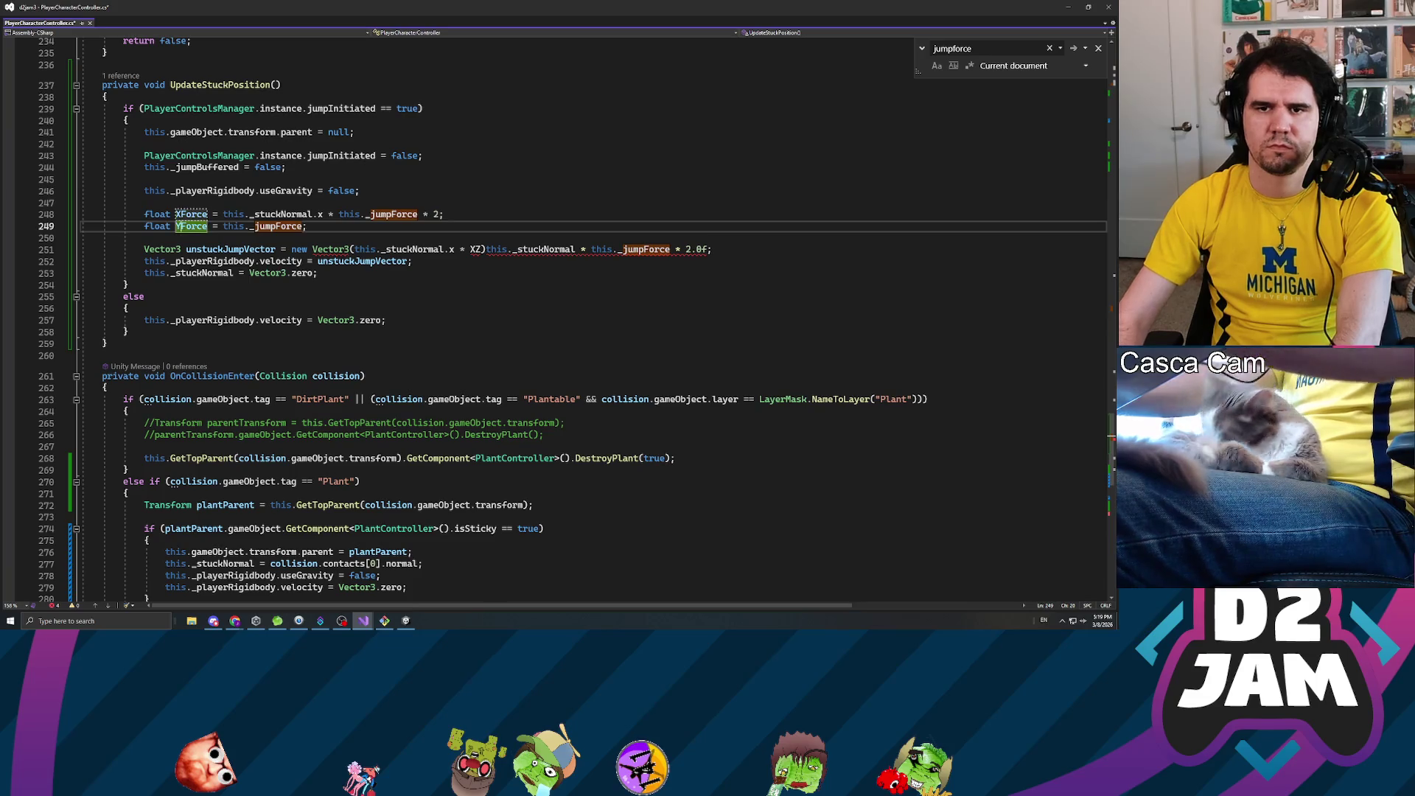
click(303, 226)
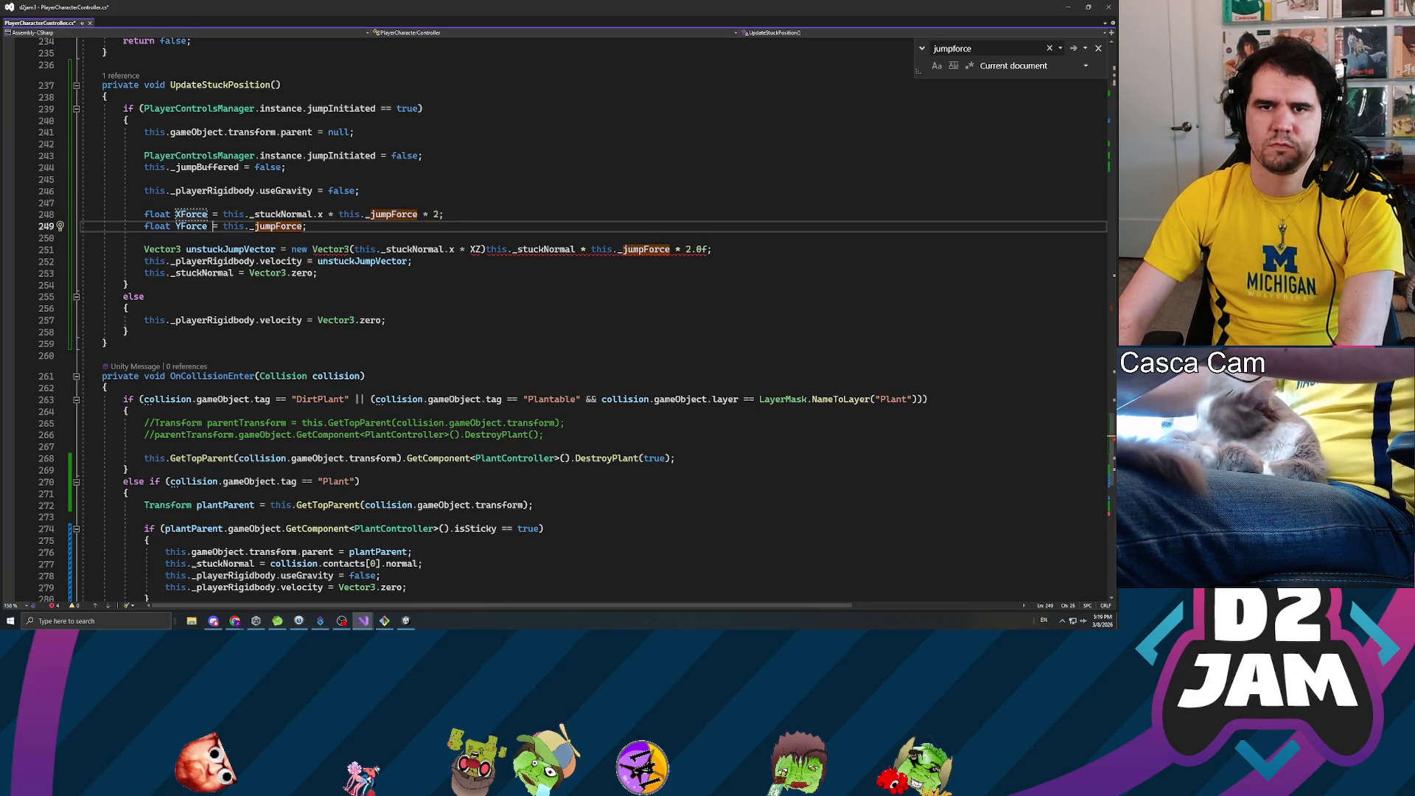
text(stuthis._stuckNormal)
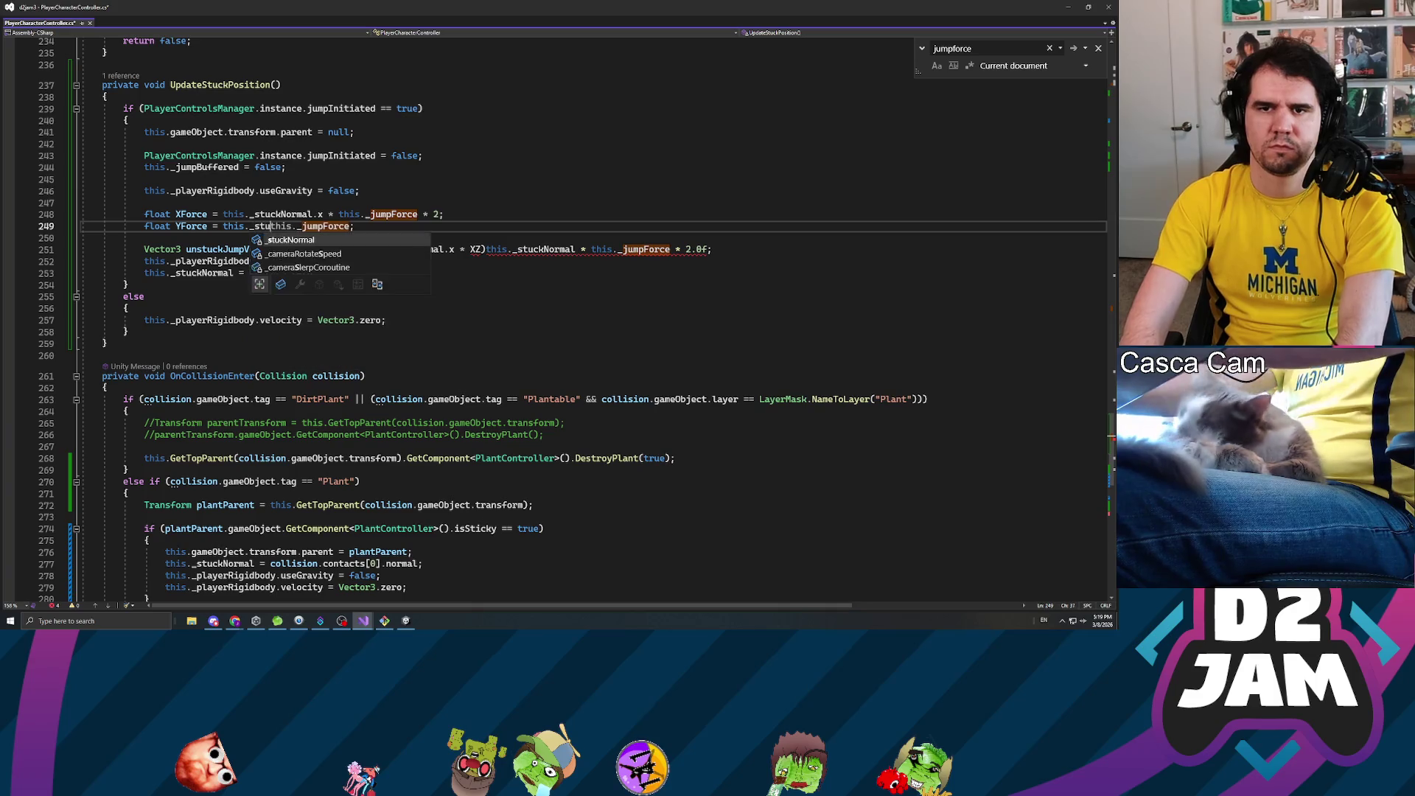
text(.y *)
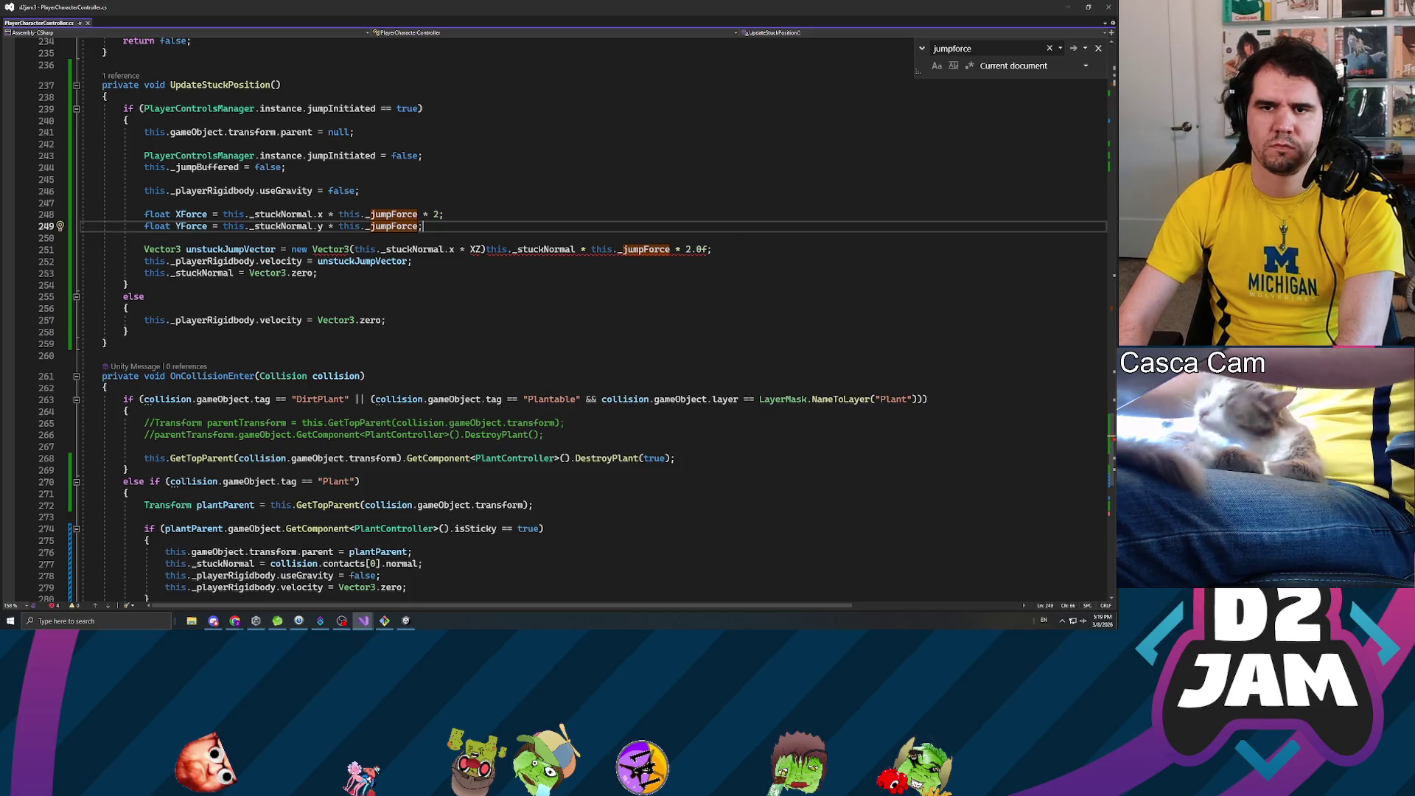
key(Return)
text(float Z)
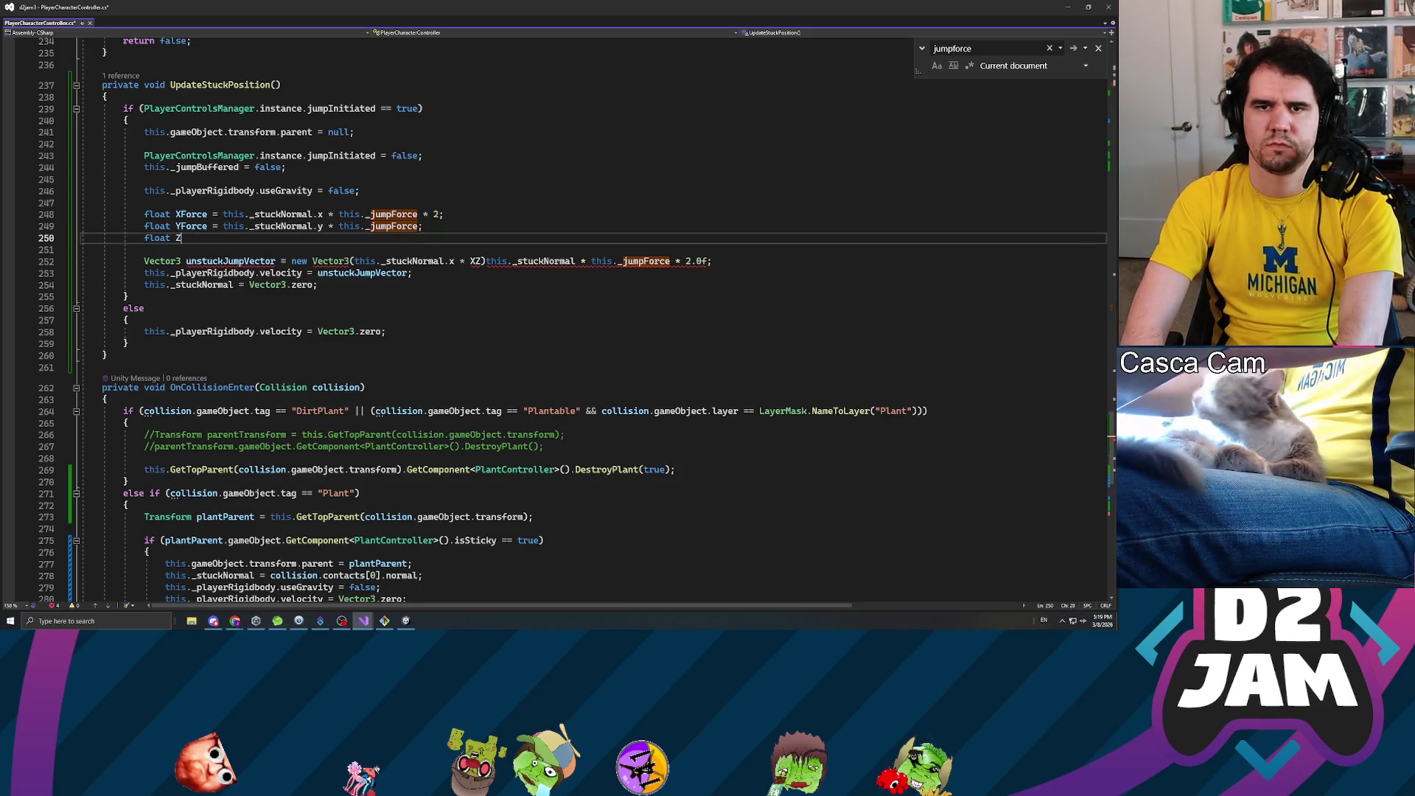
text(Force = this._stuckNormal.z * t)
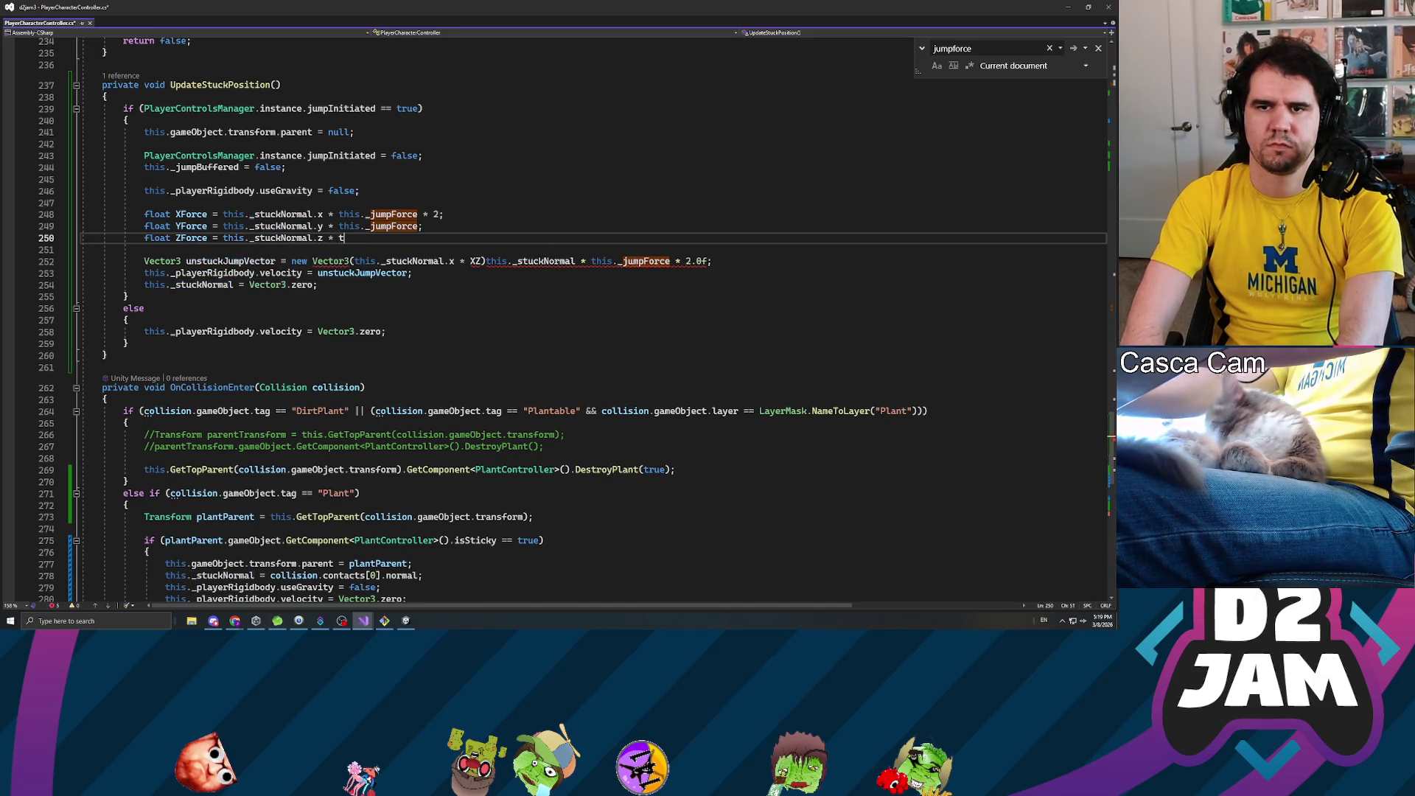
text(his._jumpForce * 2.0f)
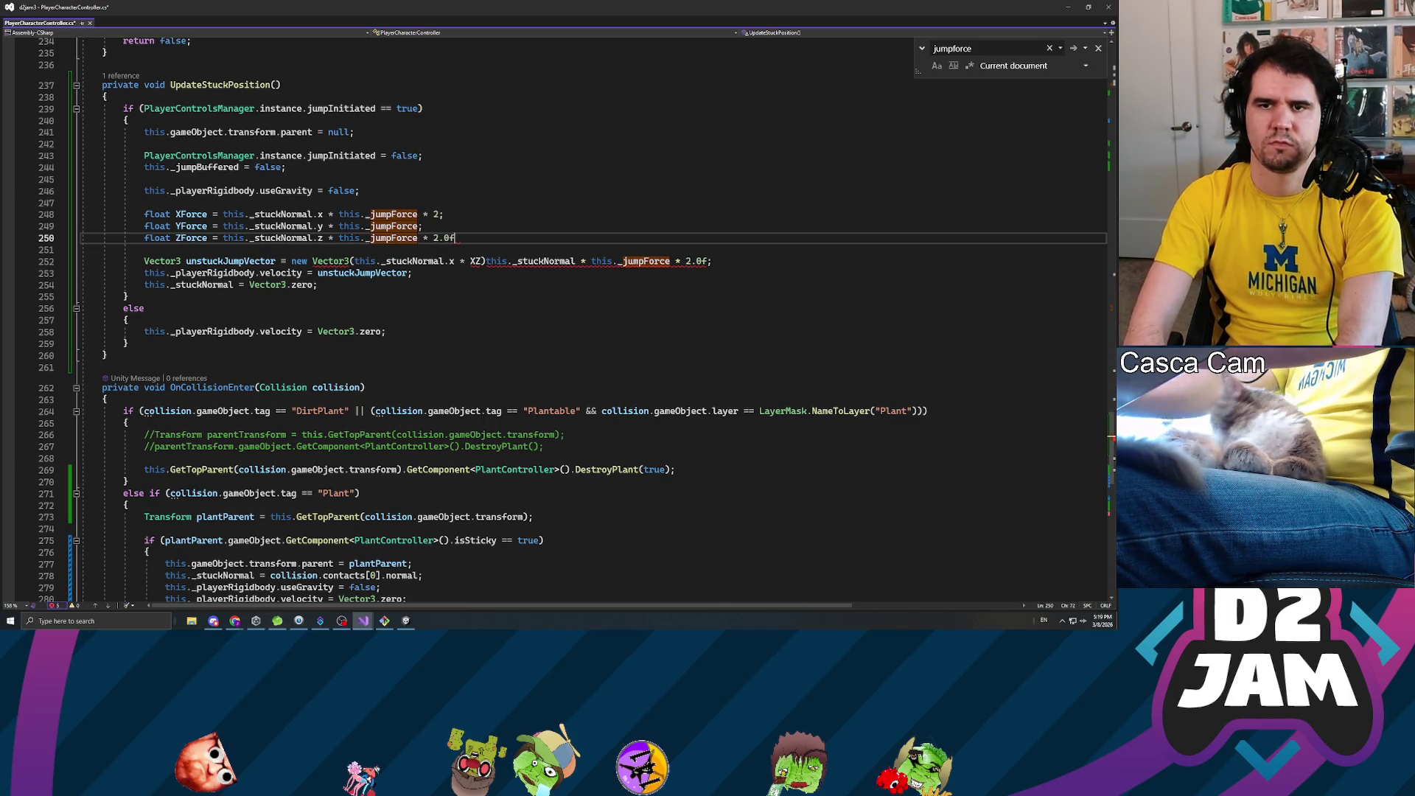
key(Up)
key(Up)
key(Left)
text(.0f)
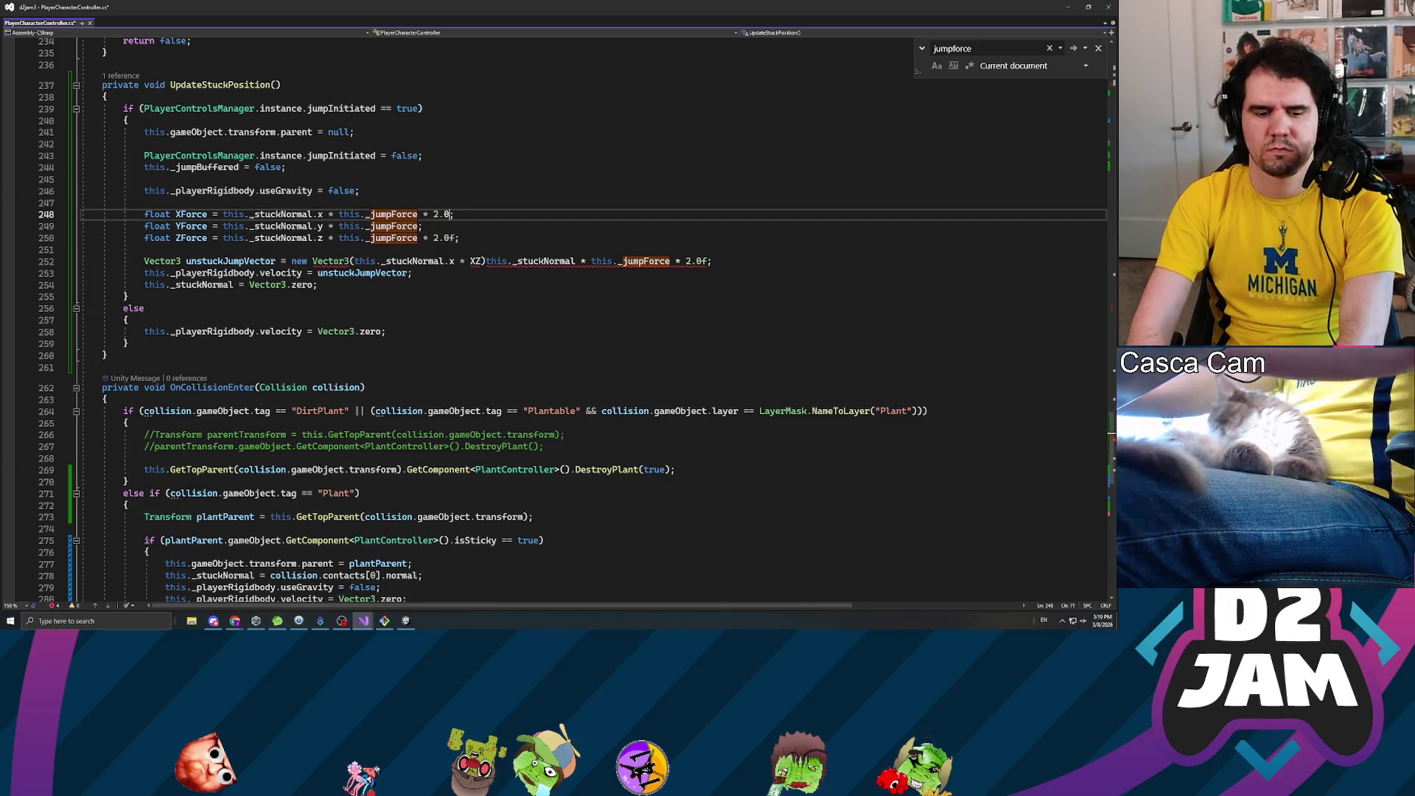
- Replace the unstuck jump vector's arguments with new Vector3(XForce, YForce, ZForce)
click(354, 261)
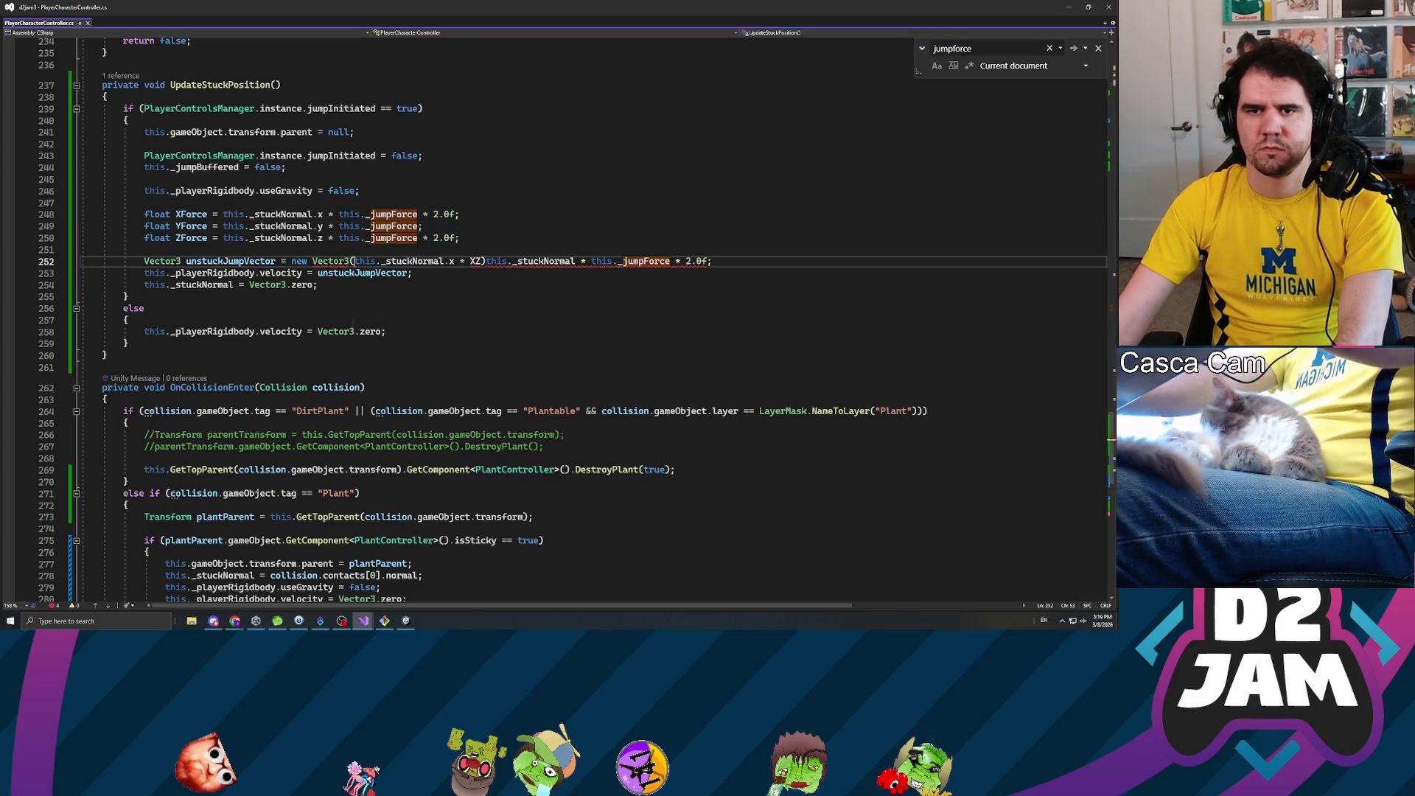
key(shift+End)
key(Delete)
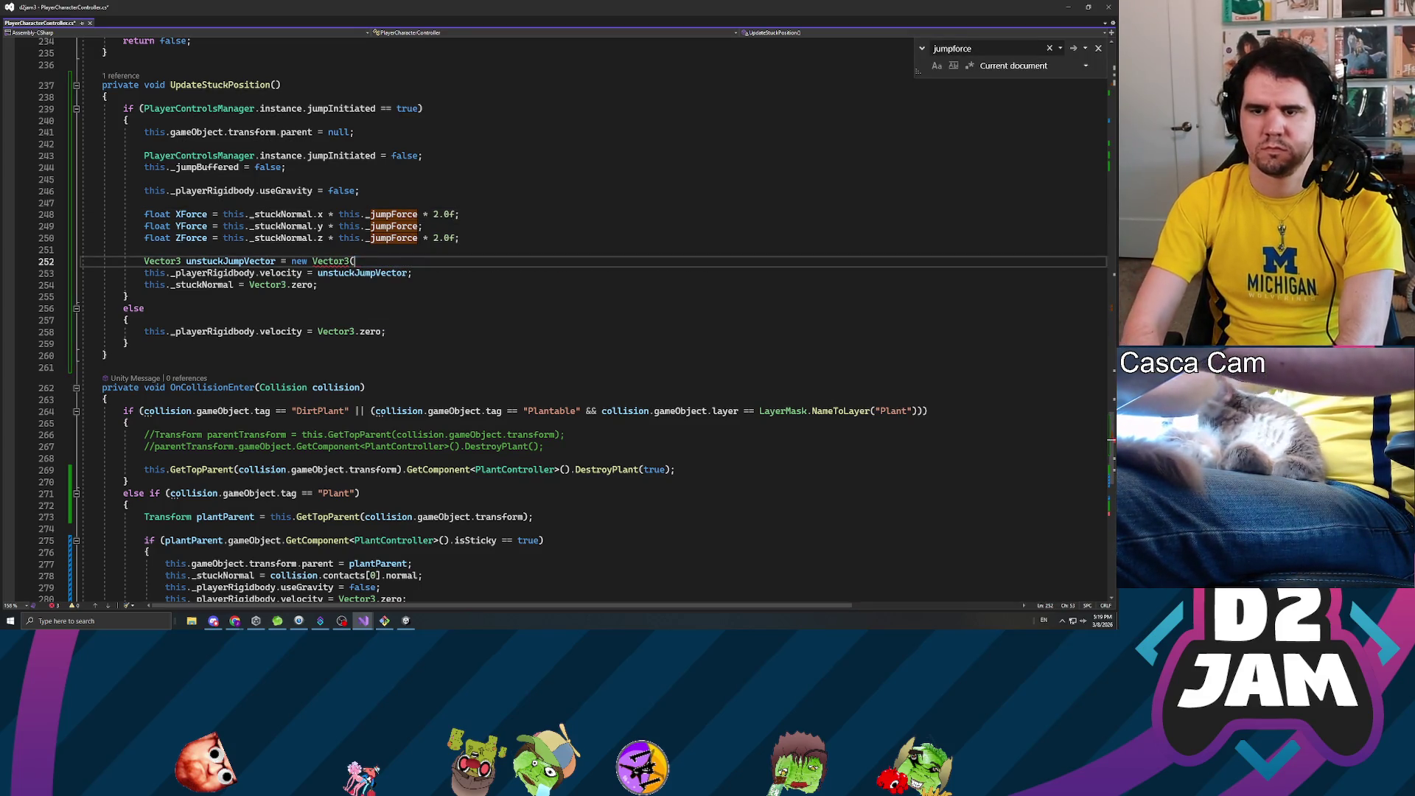
text())
key(Left)
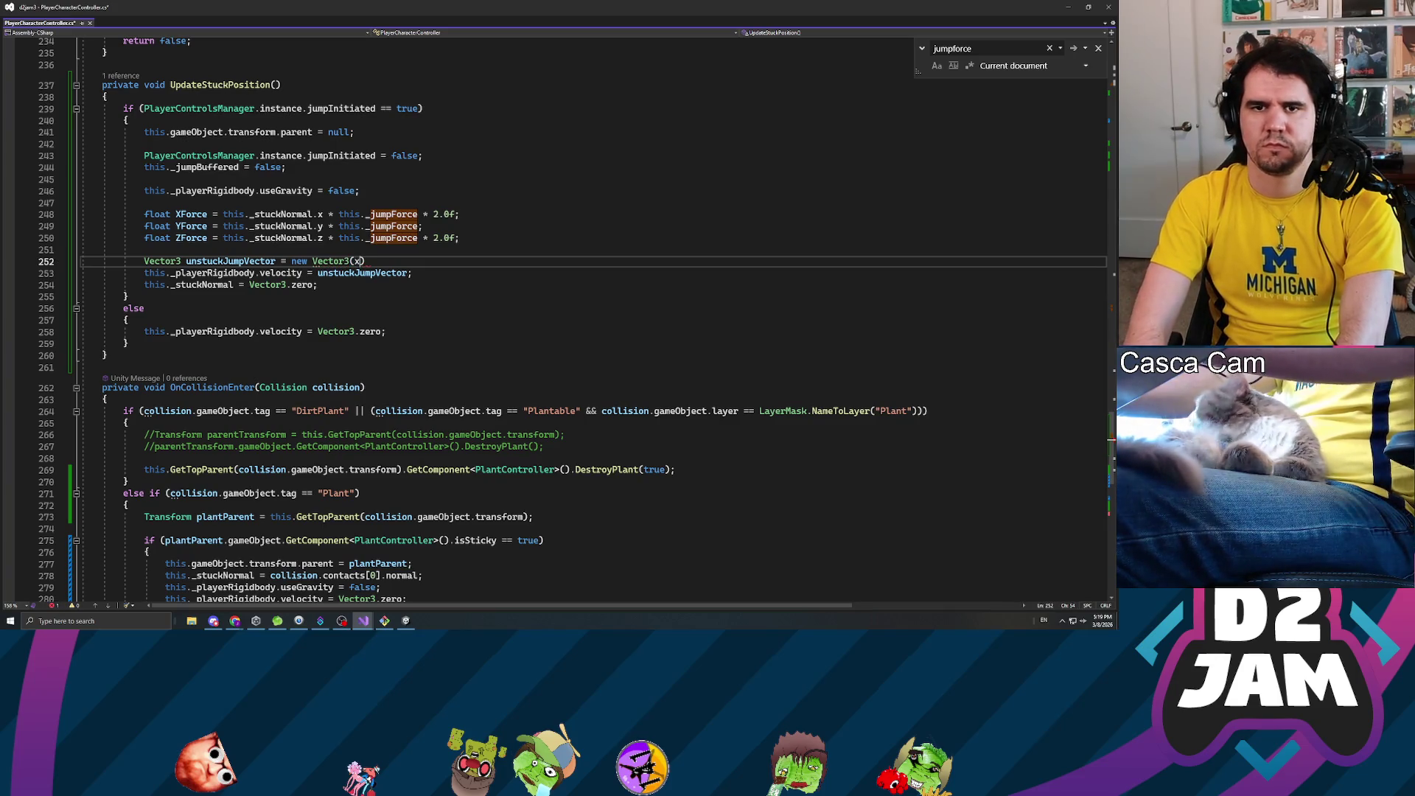
text(XF)
key(Tab)
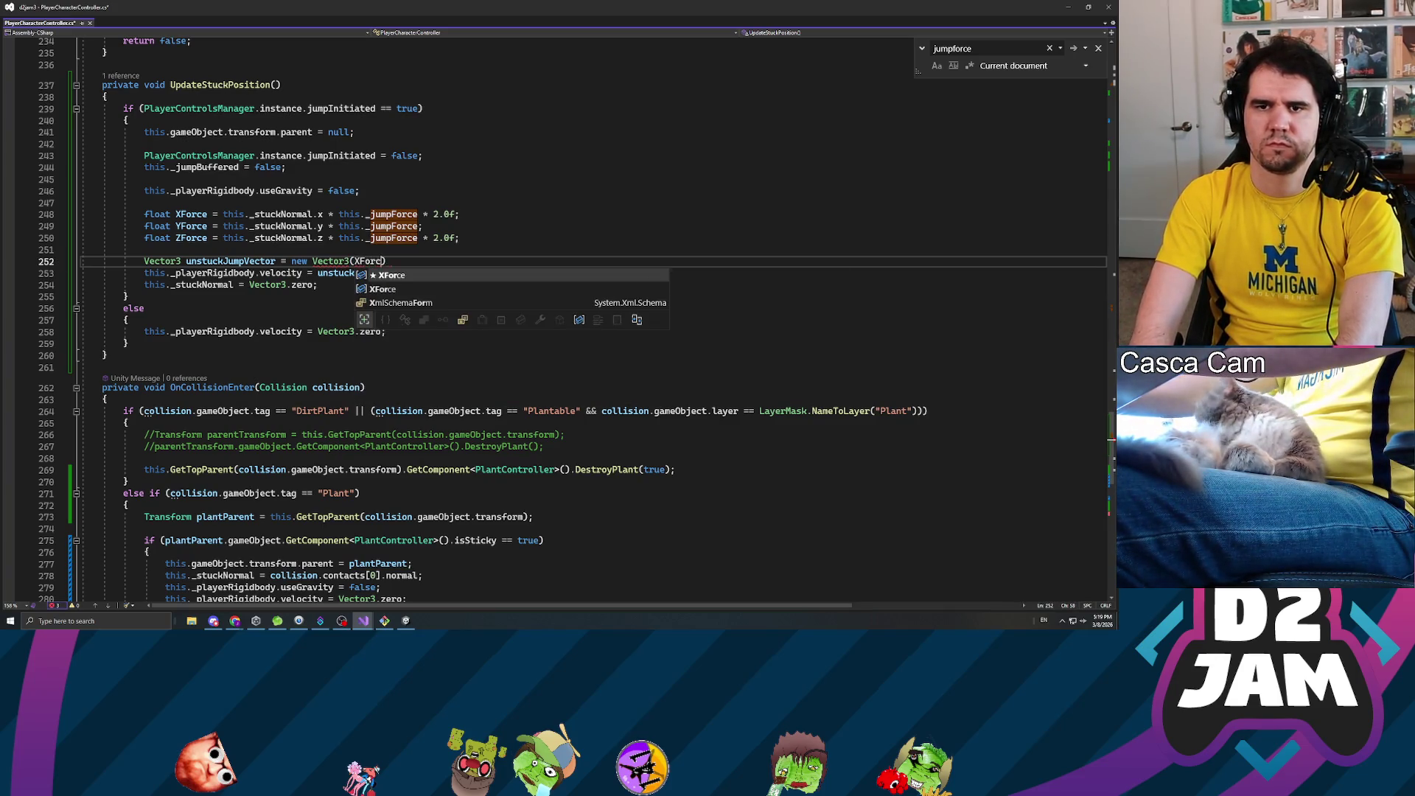
text(e, Y)
key(Tab)
text(, ZF)
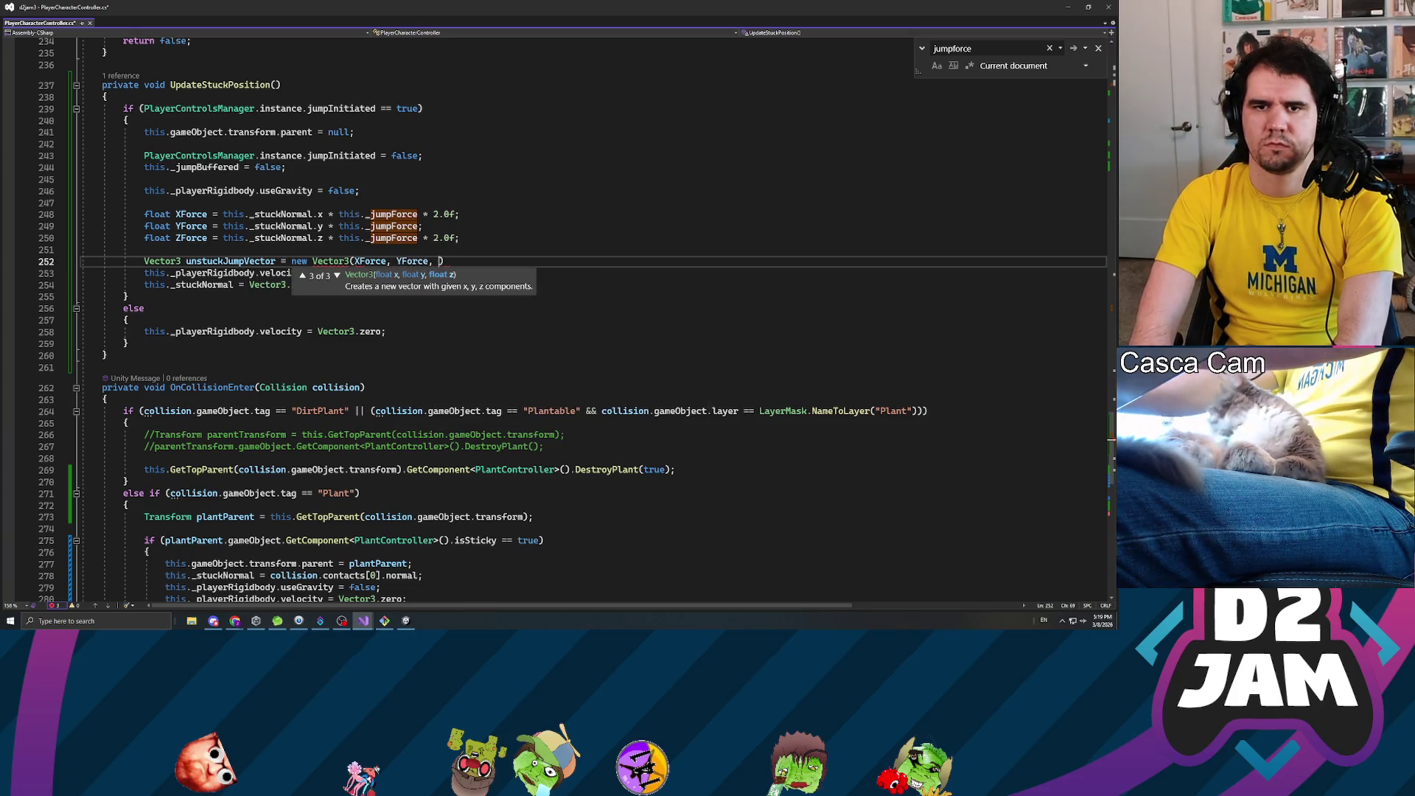
key(Tab)
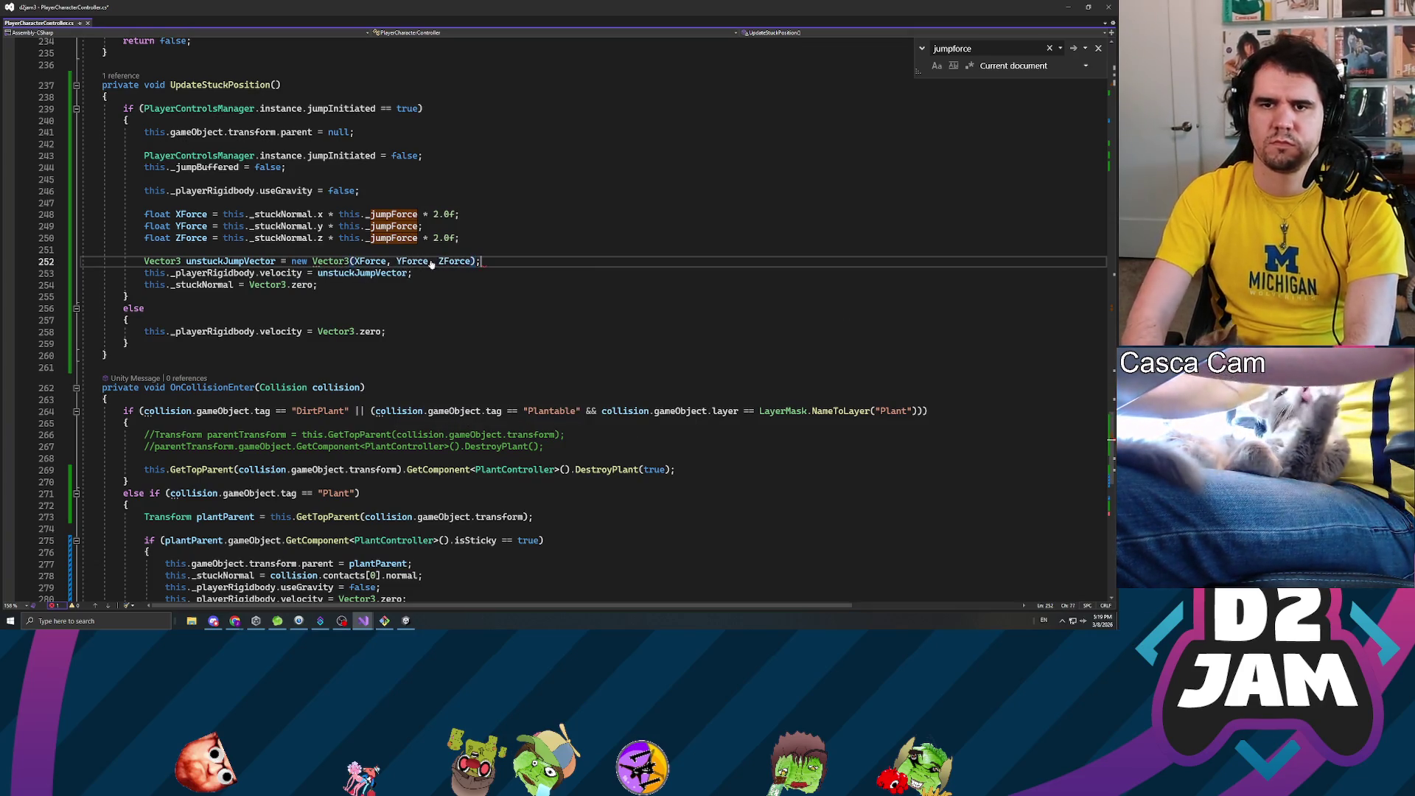
text();)
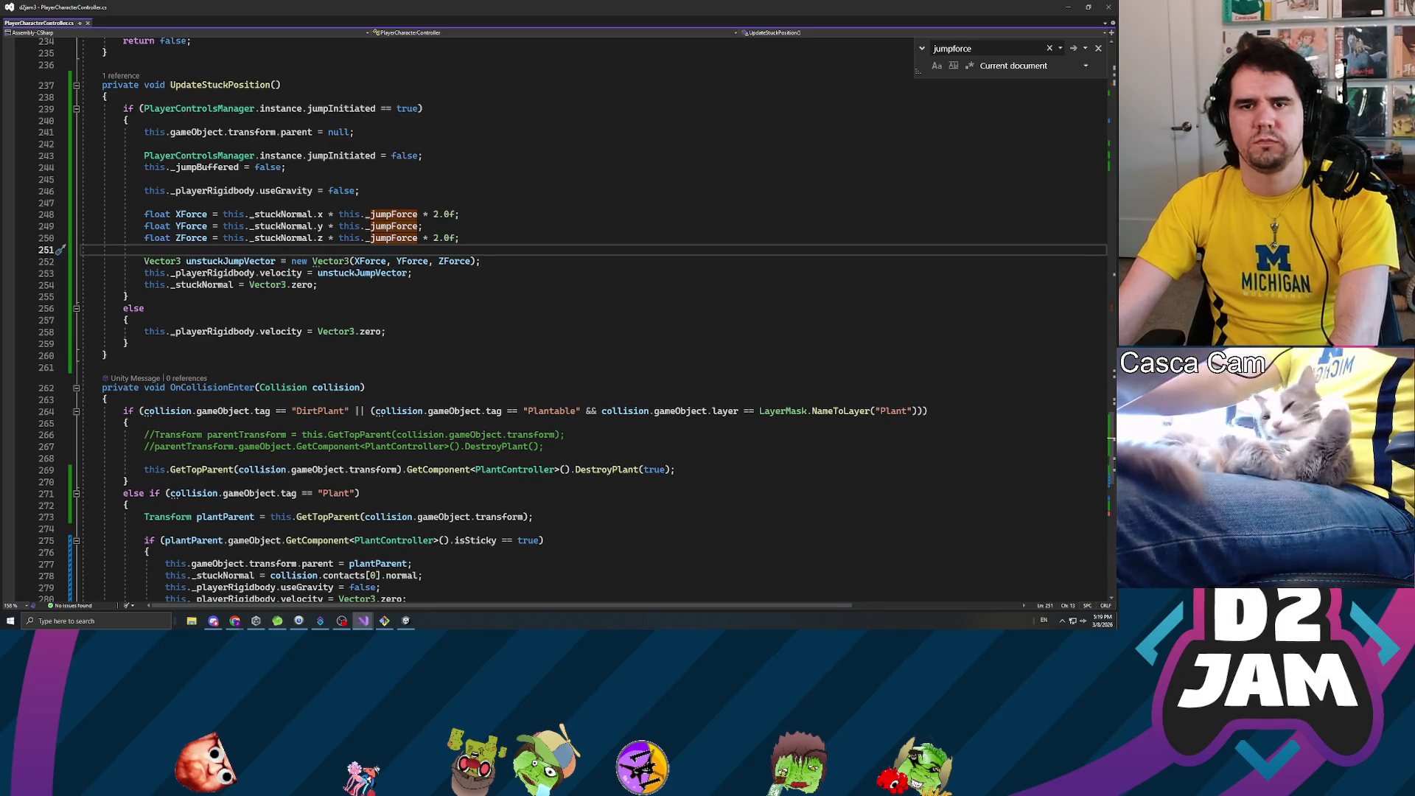
click(423, 226)
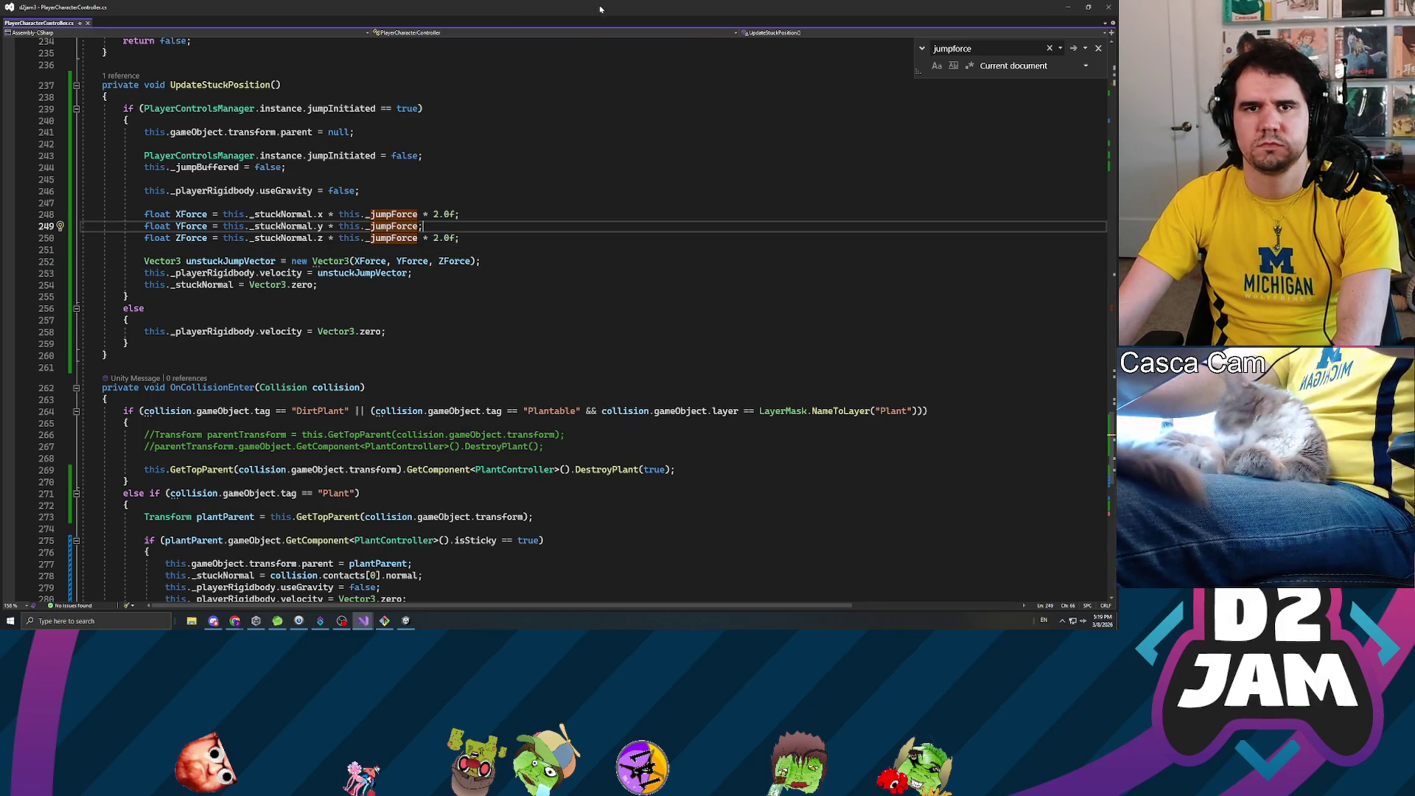
- Play the game in Unity, grow sticky stalks with seeds, and jump off a stalk to test
key(alt+Tab)
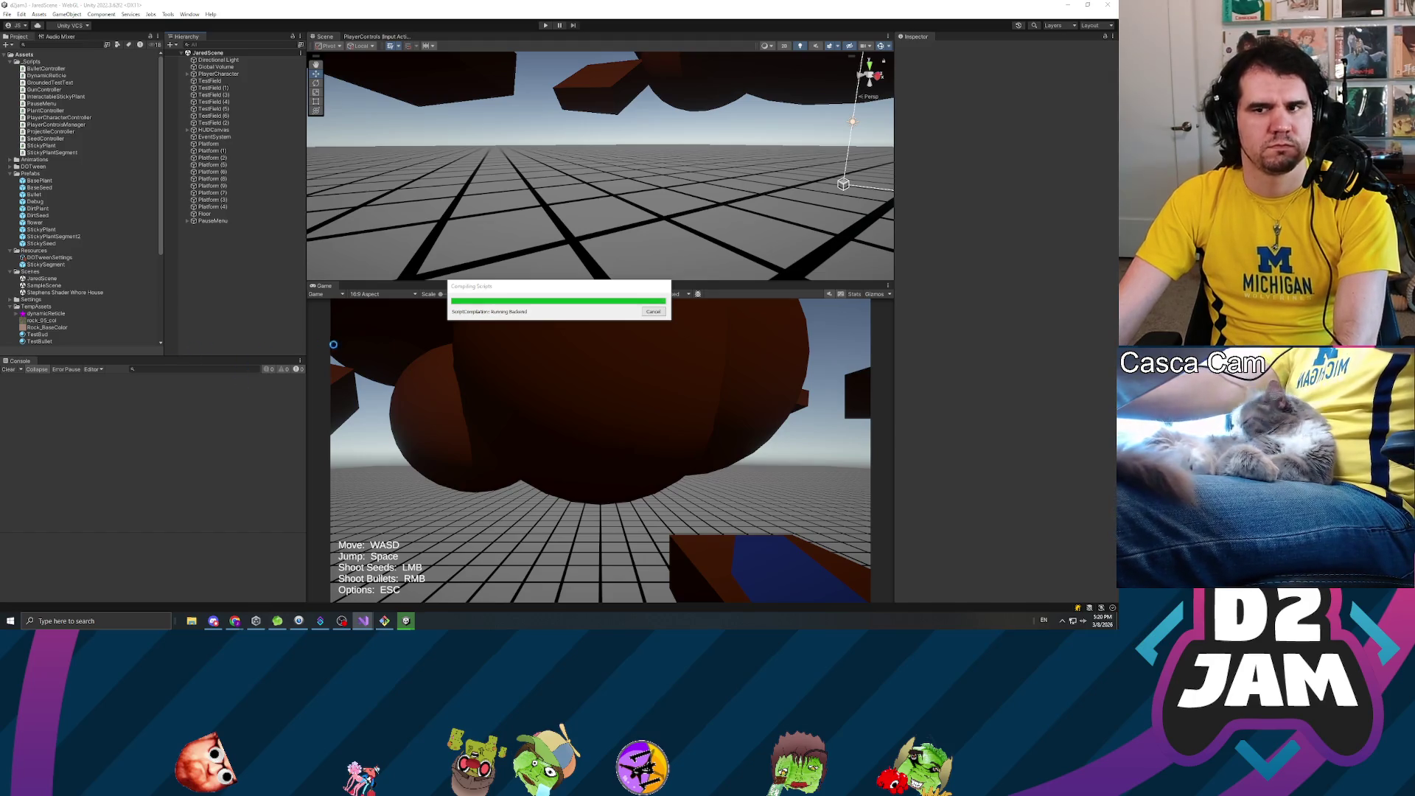
click(546, 26)
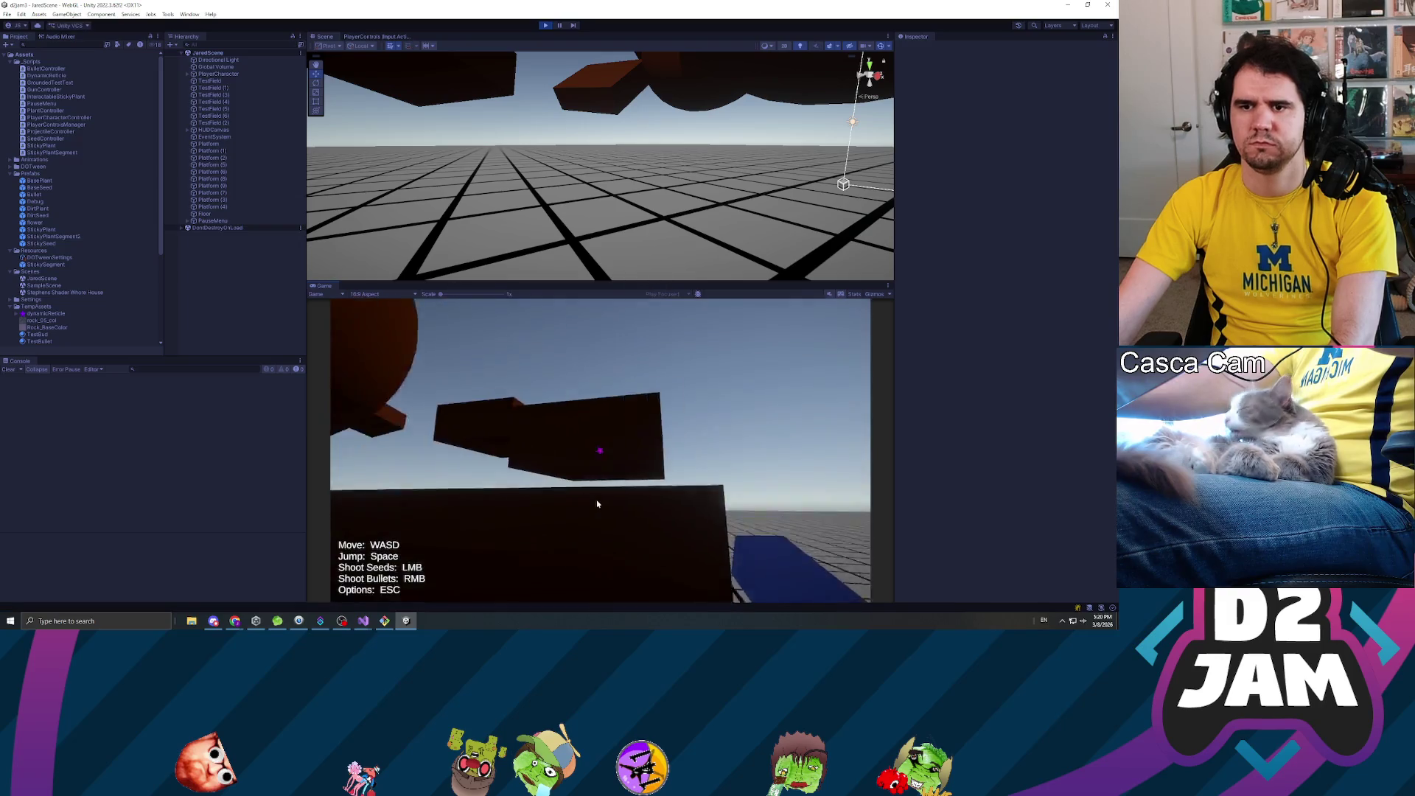
click(584, 542)
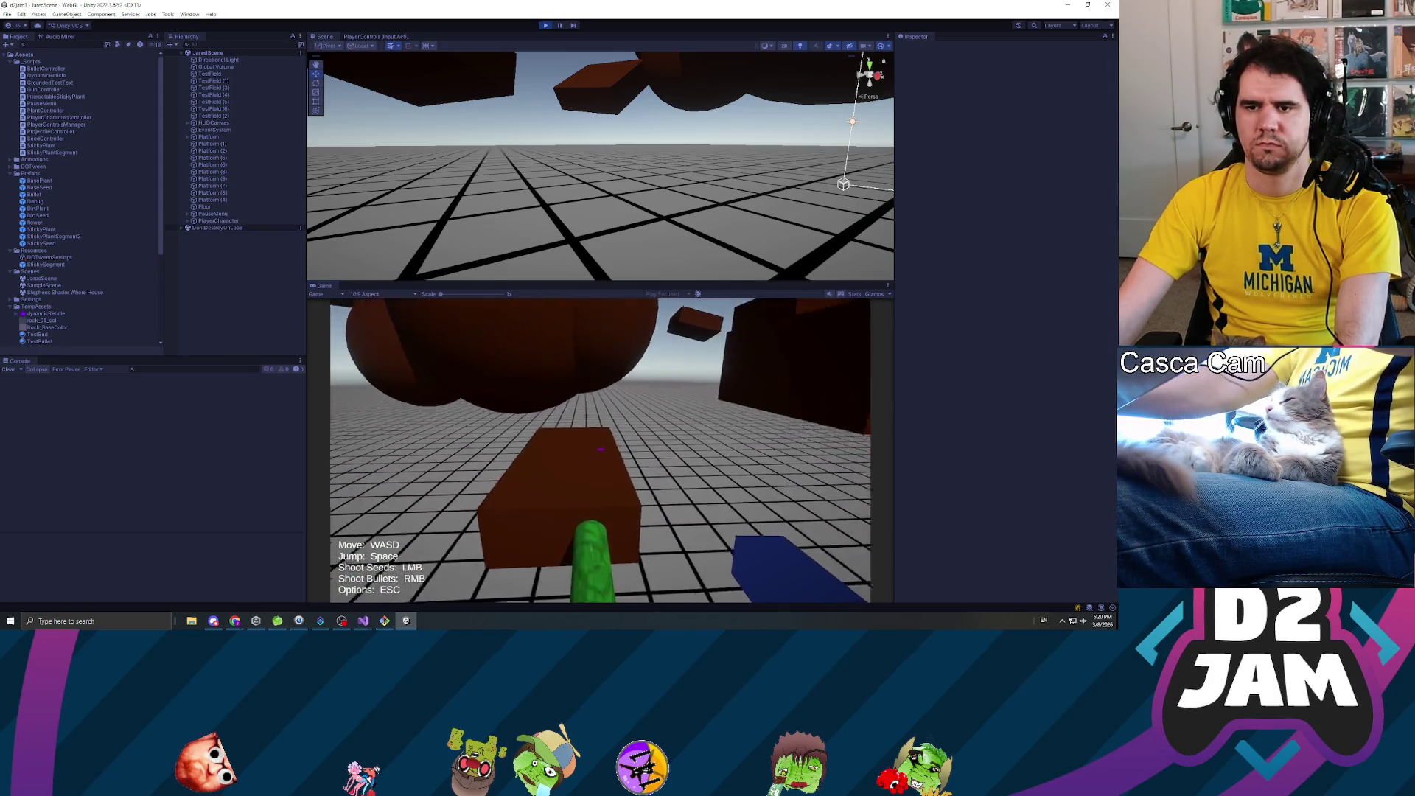
click(601, 450)
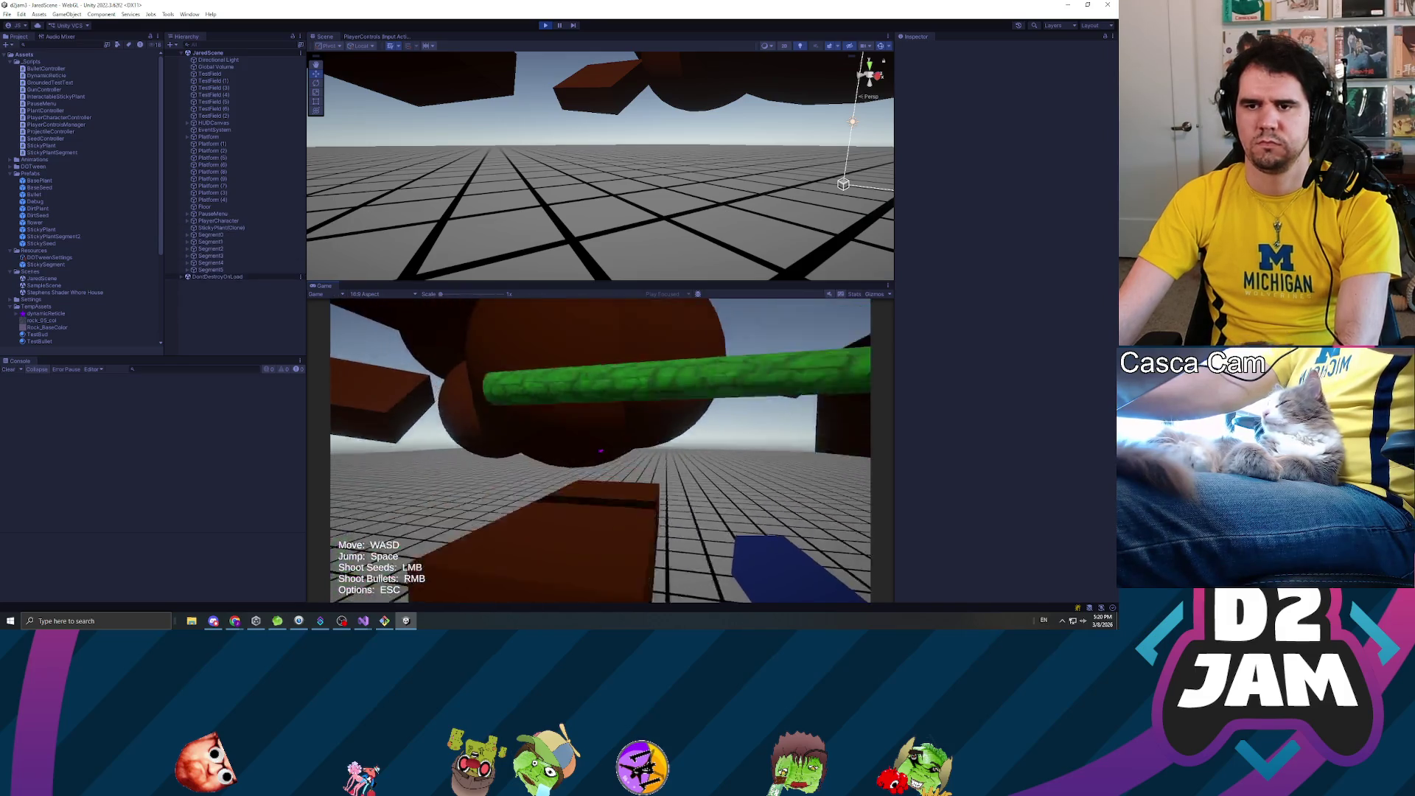
click(600, 451)
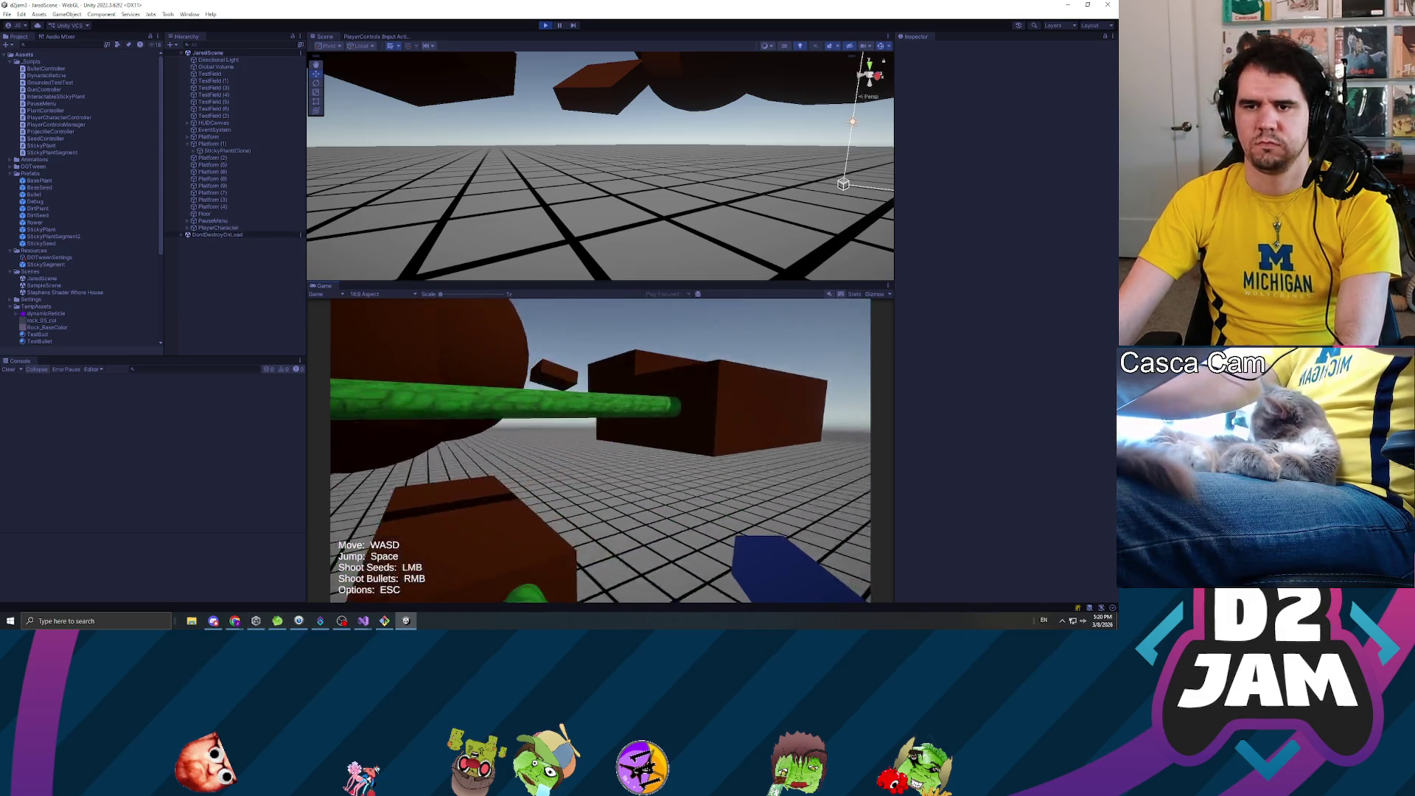
click(601, 447)
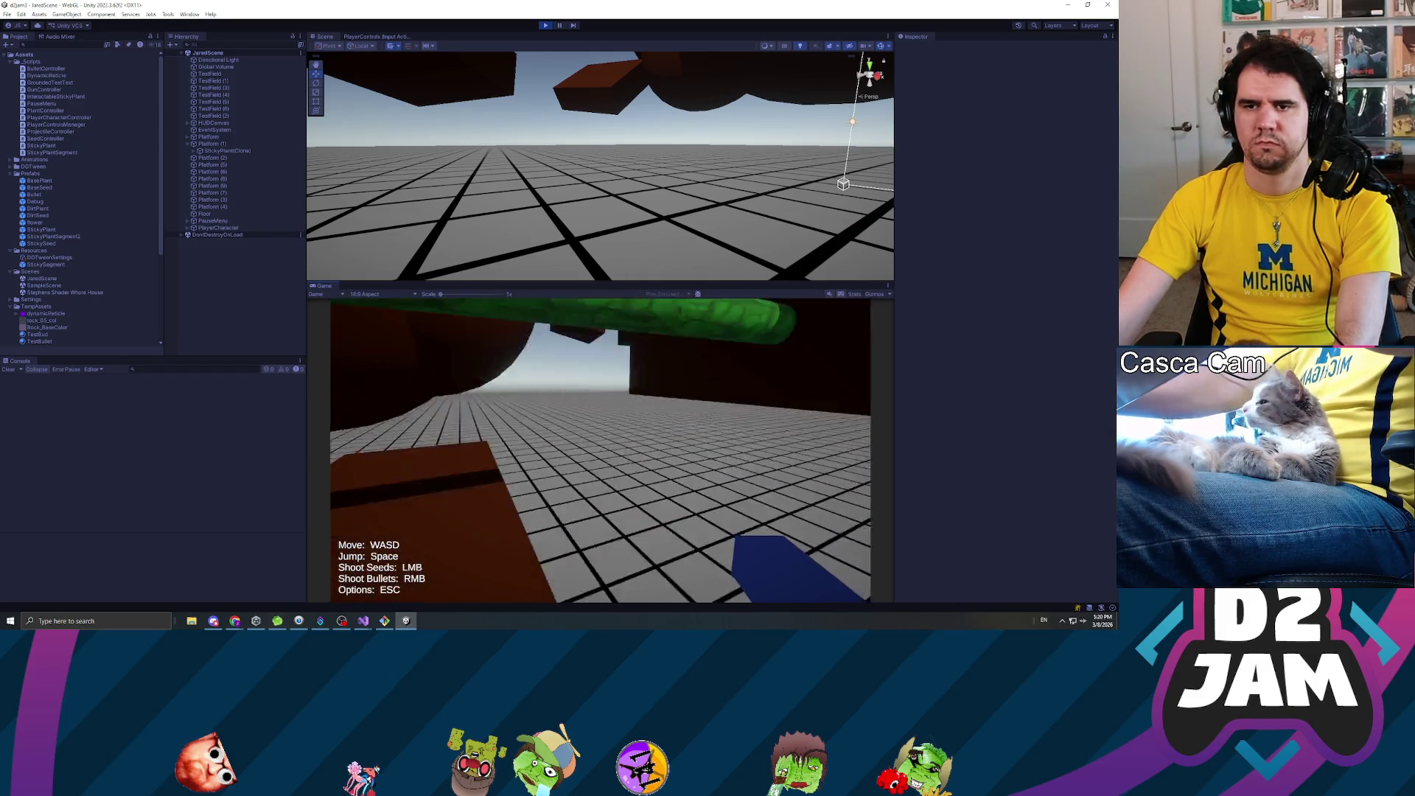
click(601, 451)
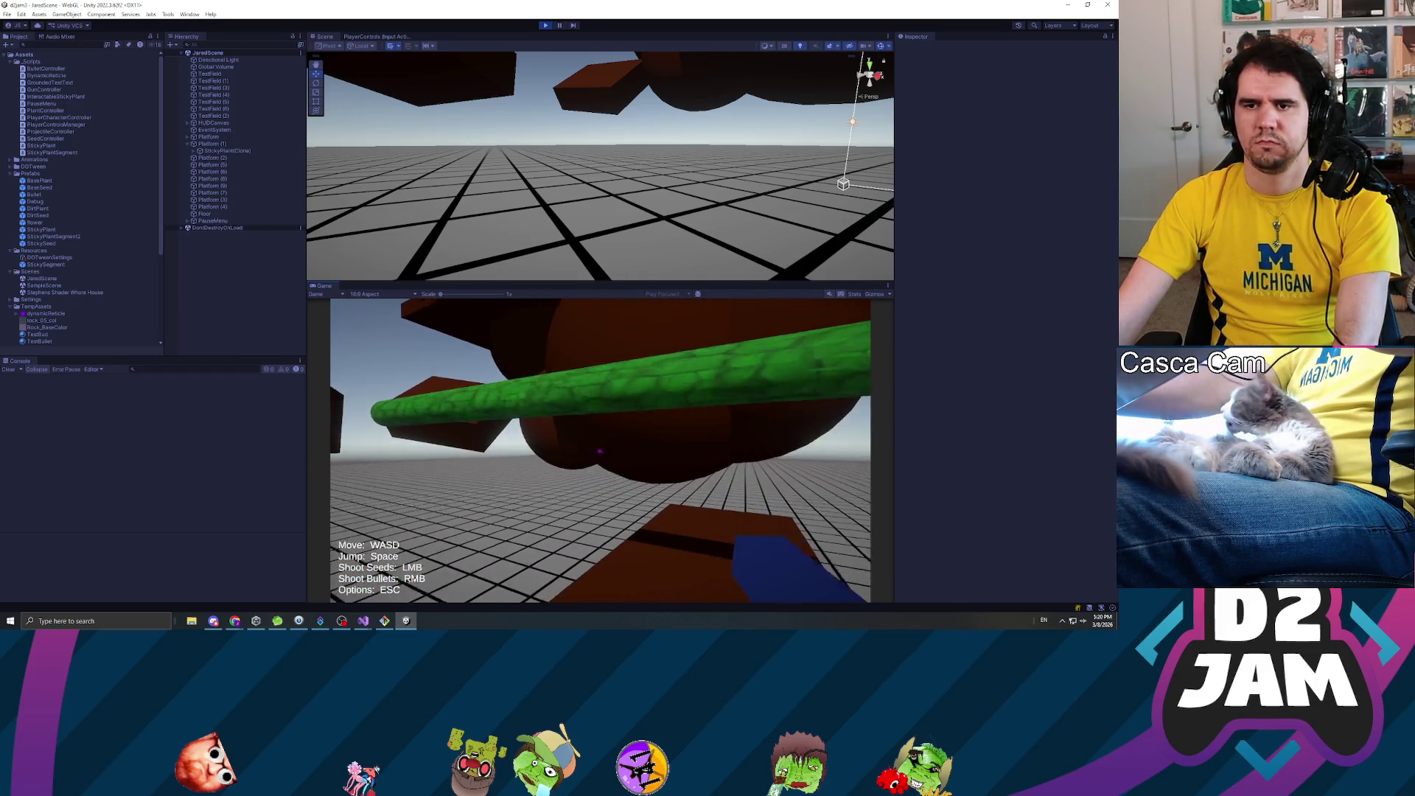
key(space)
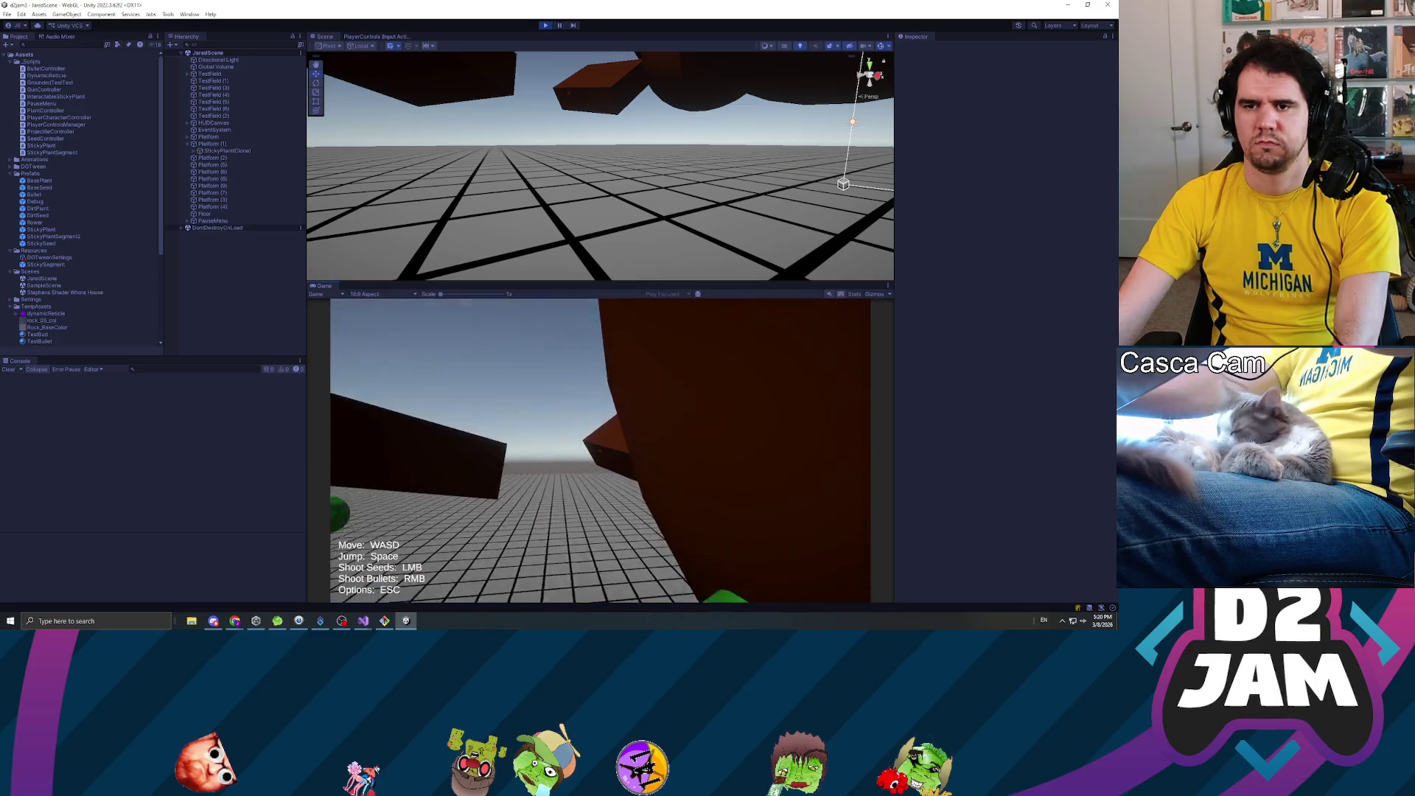
- Shoot a seed onto the brown platform, then pause and exit Play mode with Ctrl+P
click(602, 448)
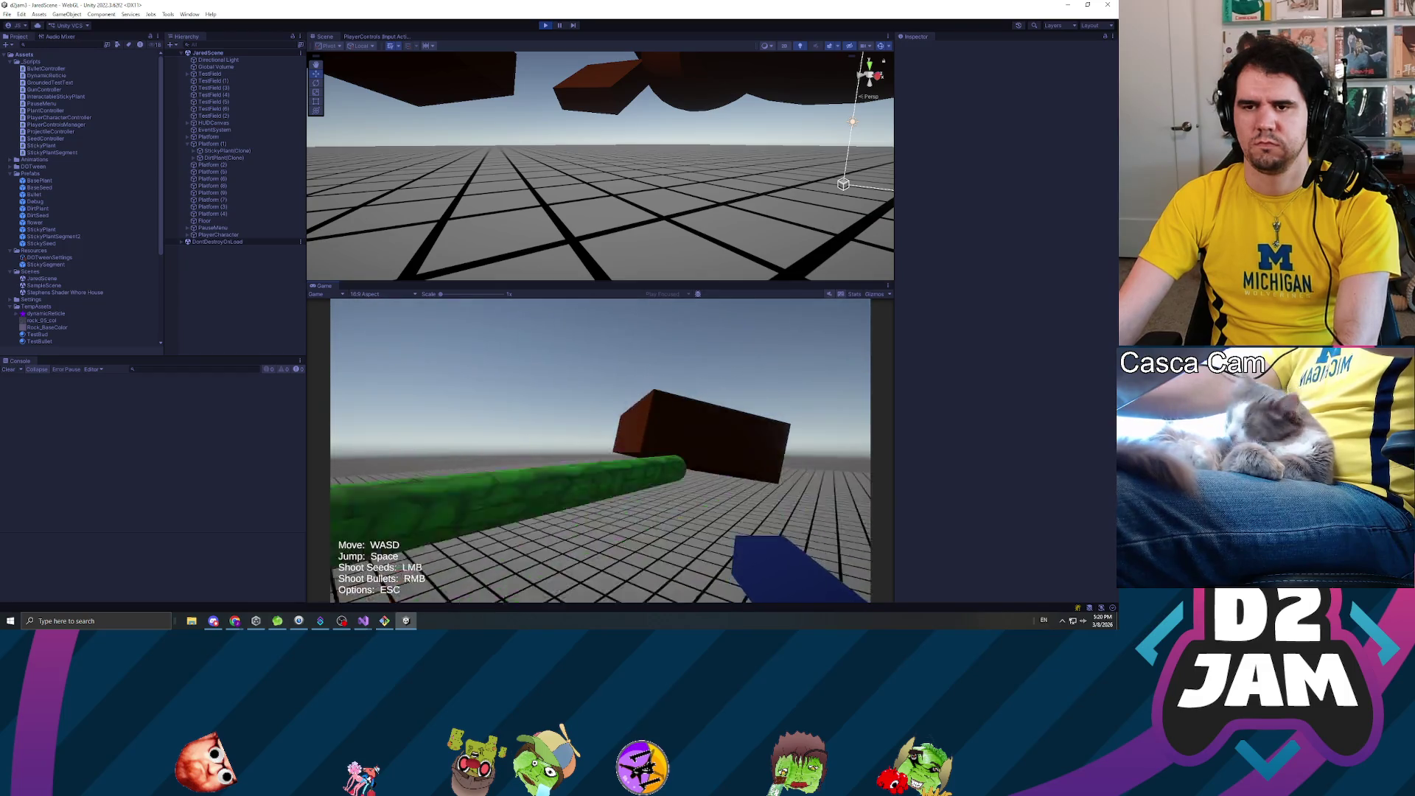
key(Escape)
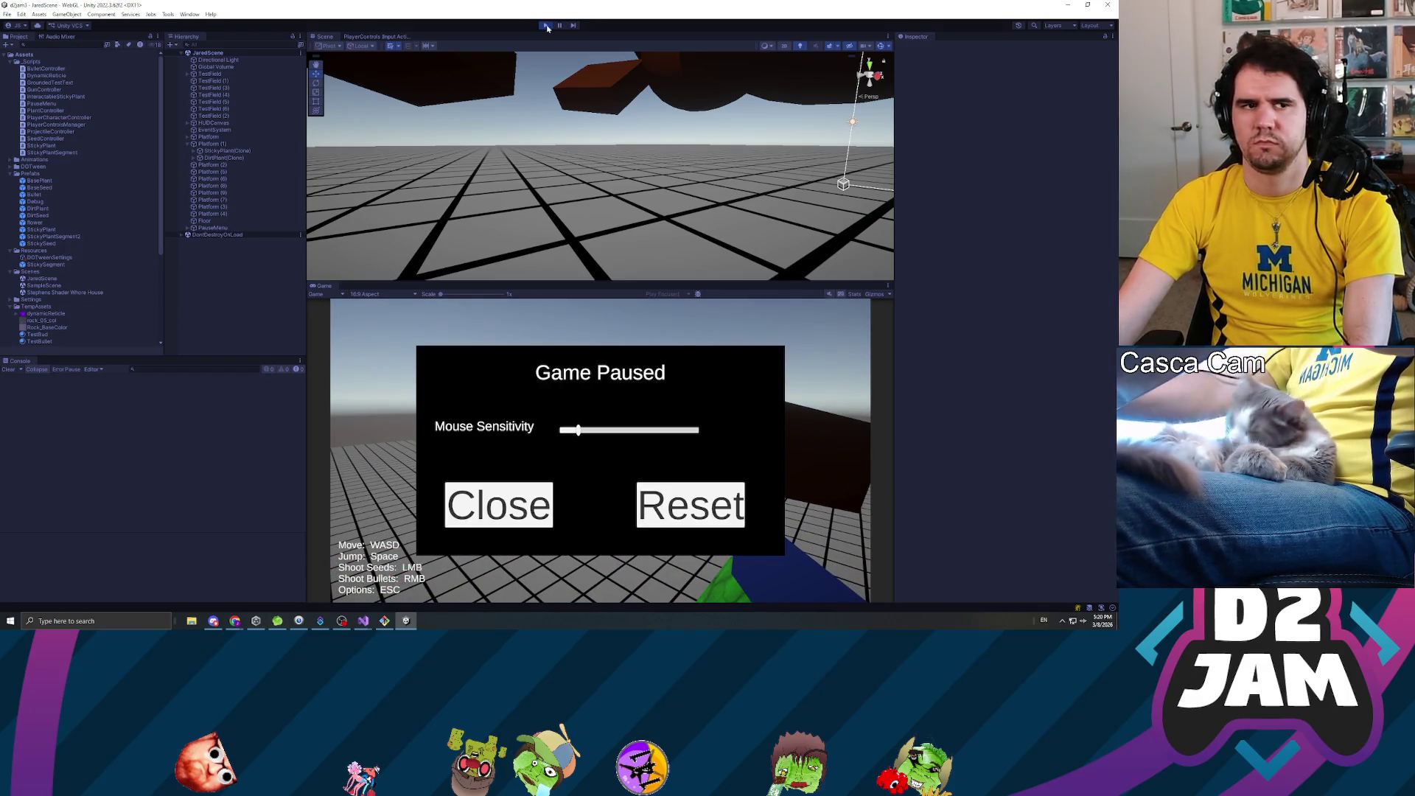
key(ctrl+p)
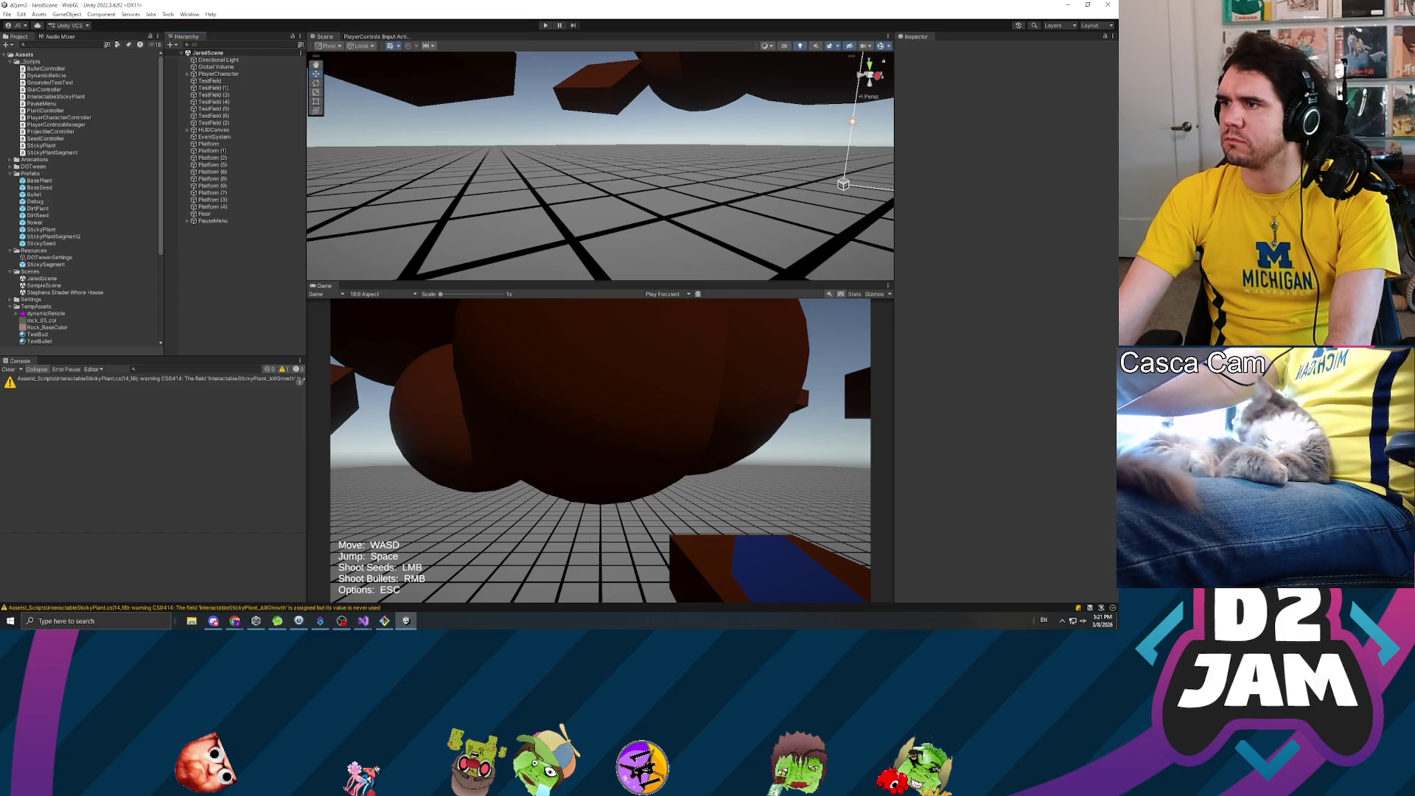
key(alt+Tab)
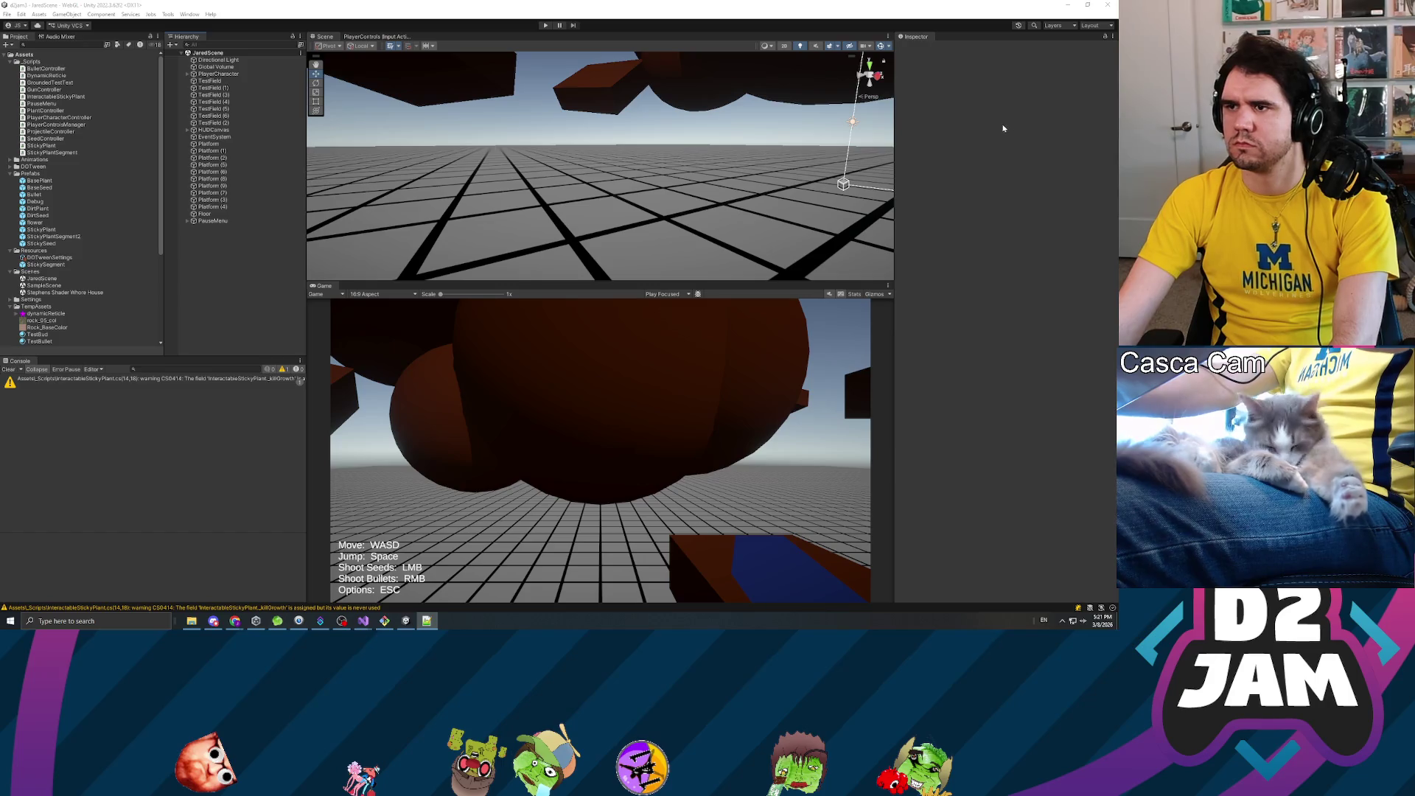
- Create a HandyLevelDesignScripts folder in Assets and move it into _Scripts
click(32, 62)
click(24, 55)
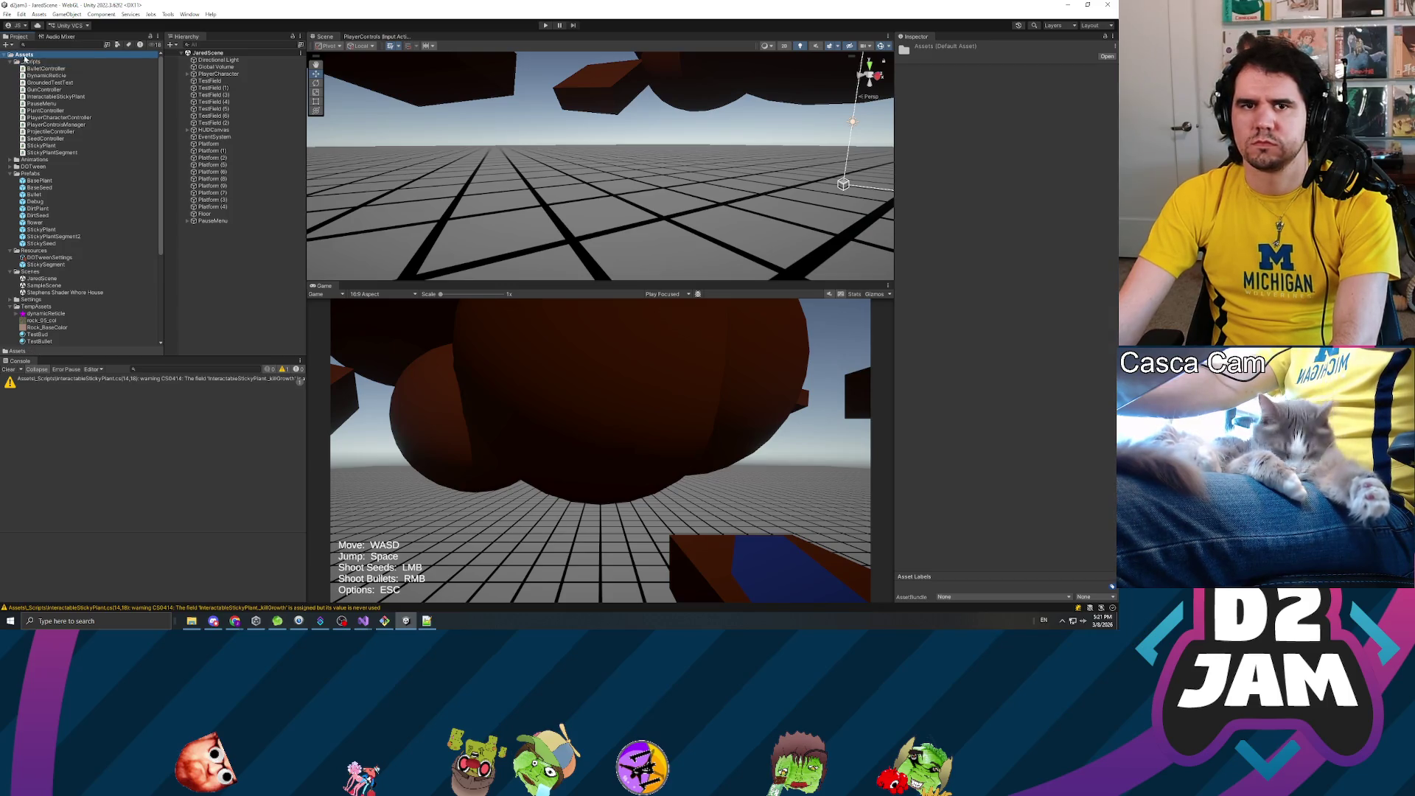
right_click(24, 58)
mouse_move(45, 59)
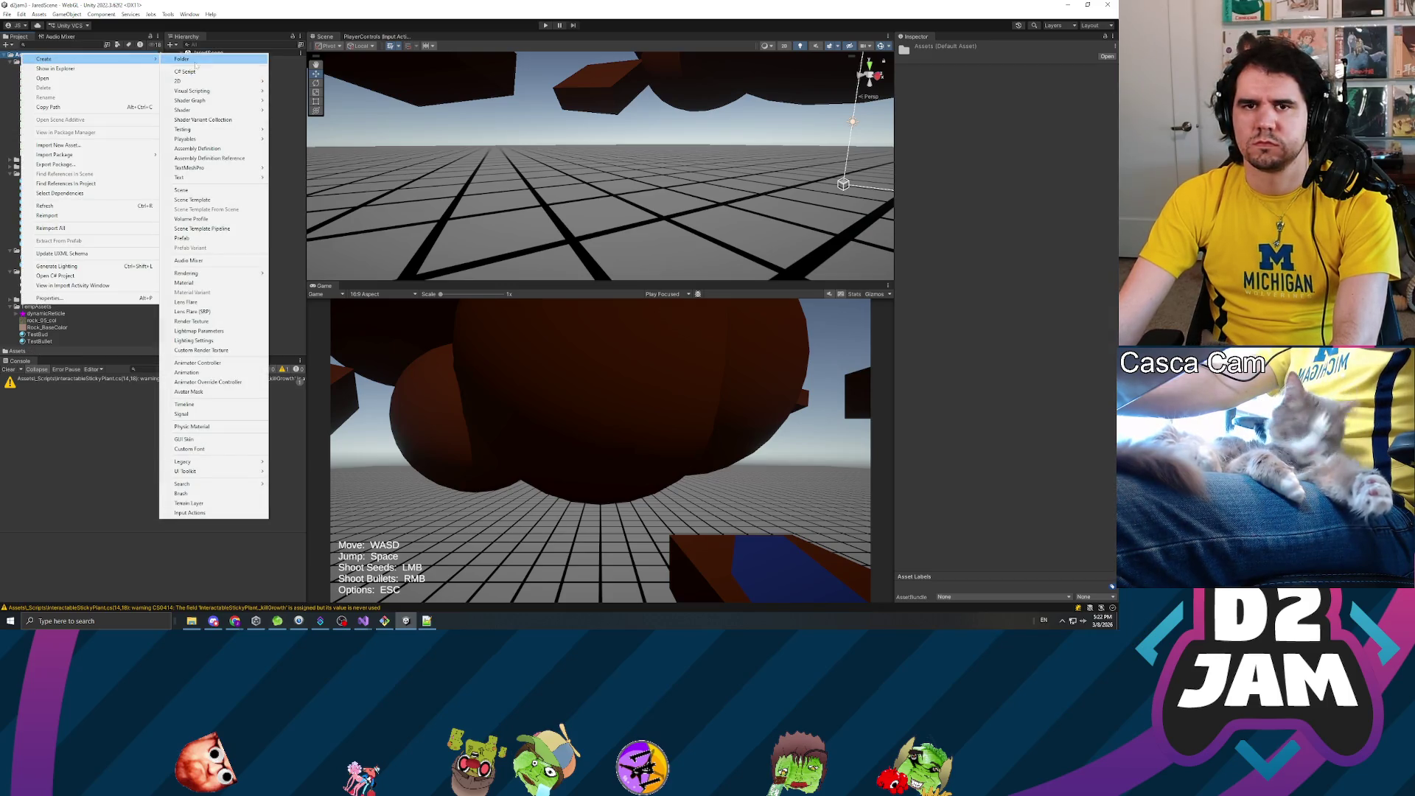
click(195, 60)
text(HandyLevelDesign)
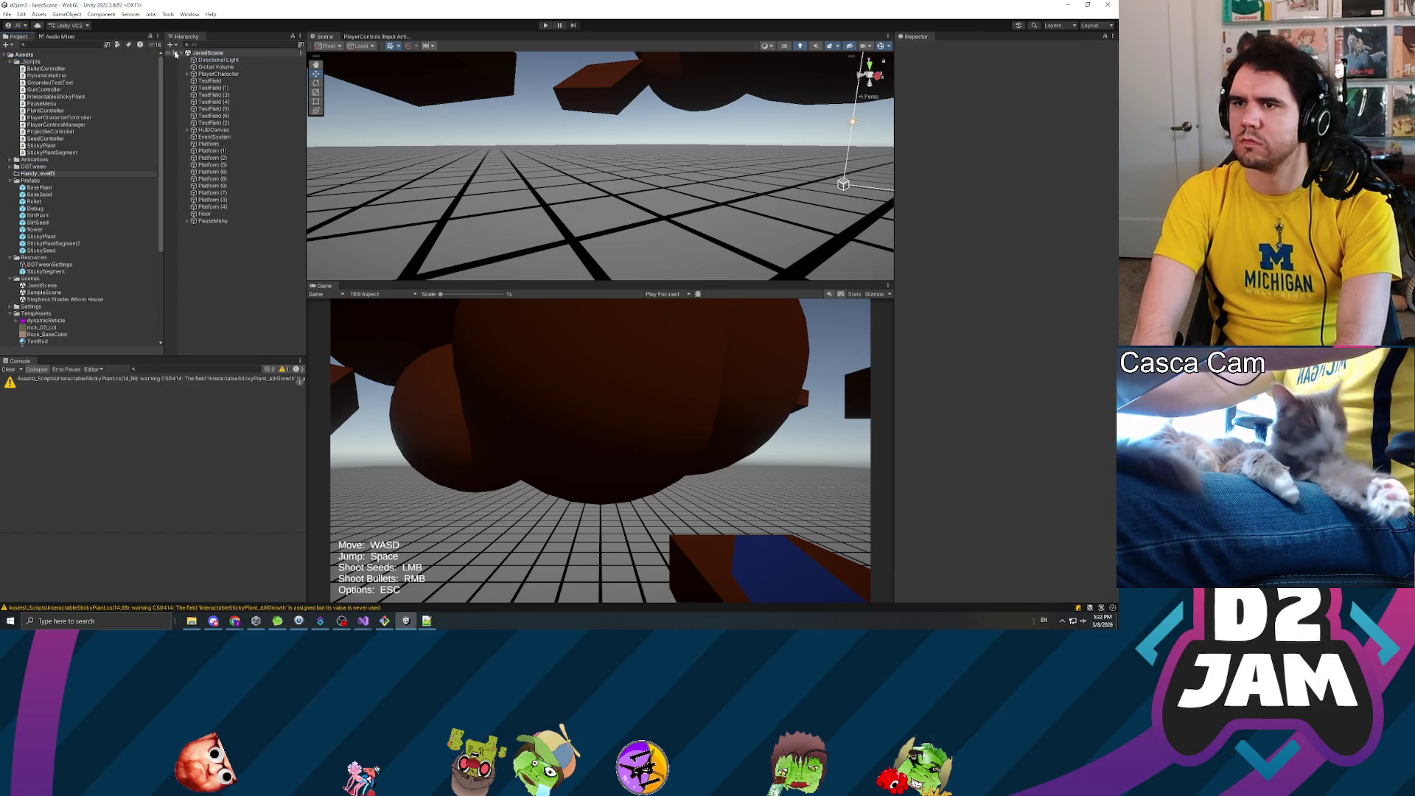
text(Scripts)
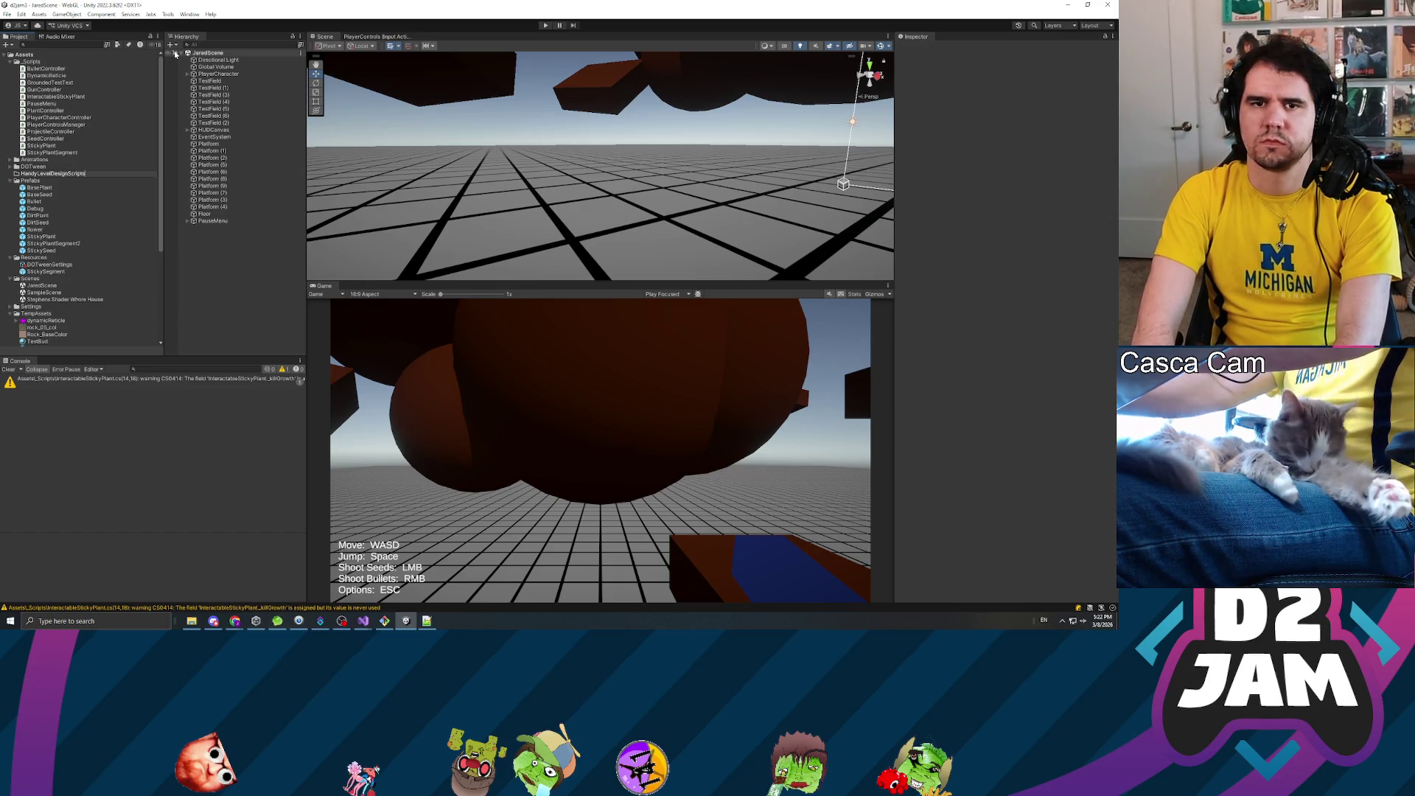
key(Return)
drag(50, 176, 39, 65)
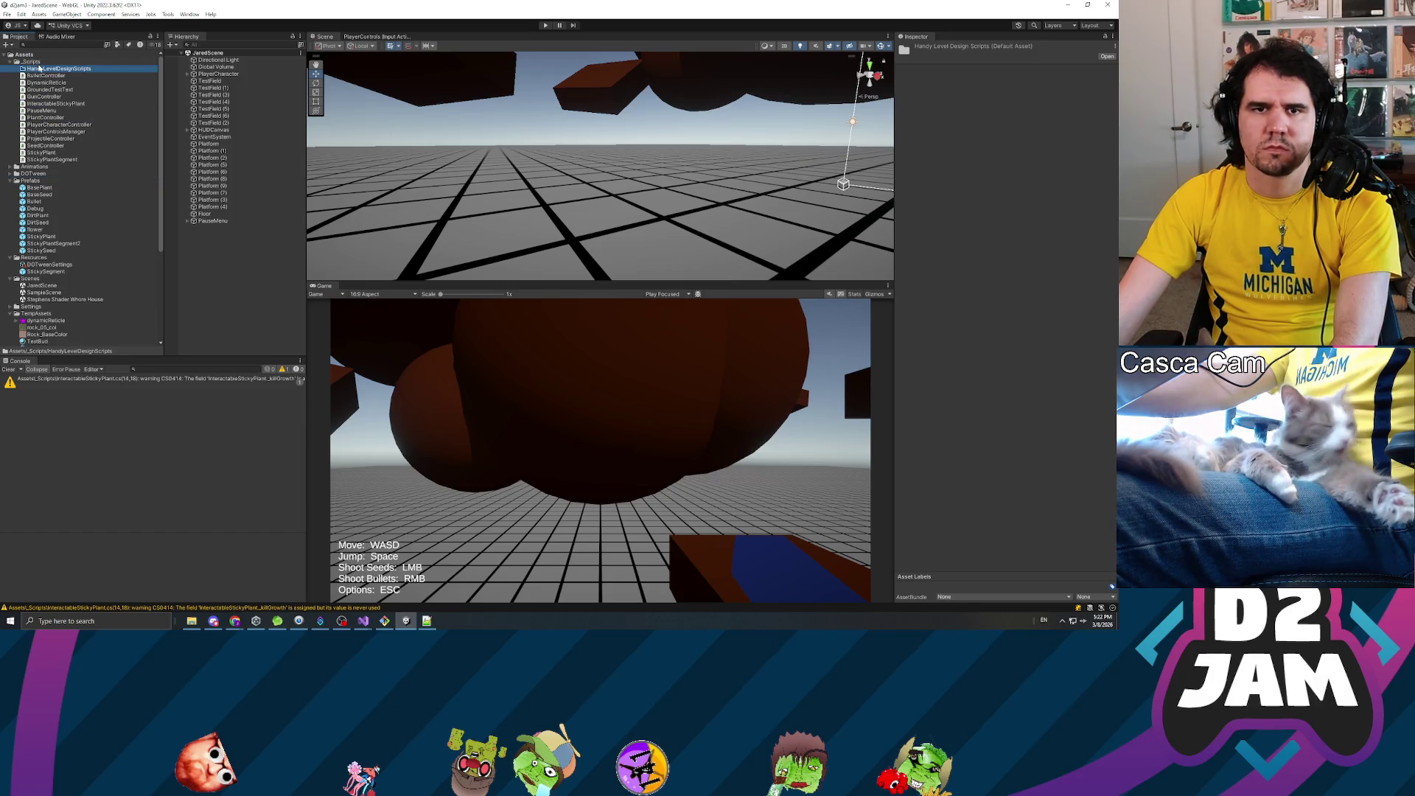
- Create a MoveObject C# script in that folder, open it, and paste in the full code
right_click(50, 70)
mouse_move(111, 71)
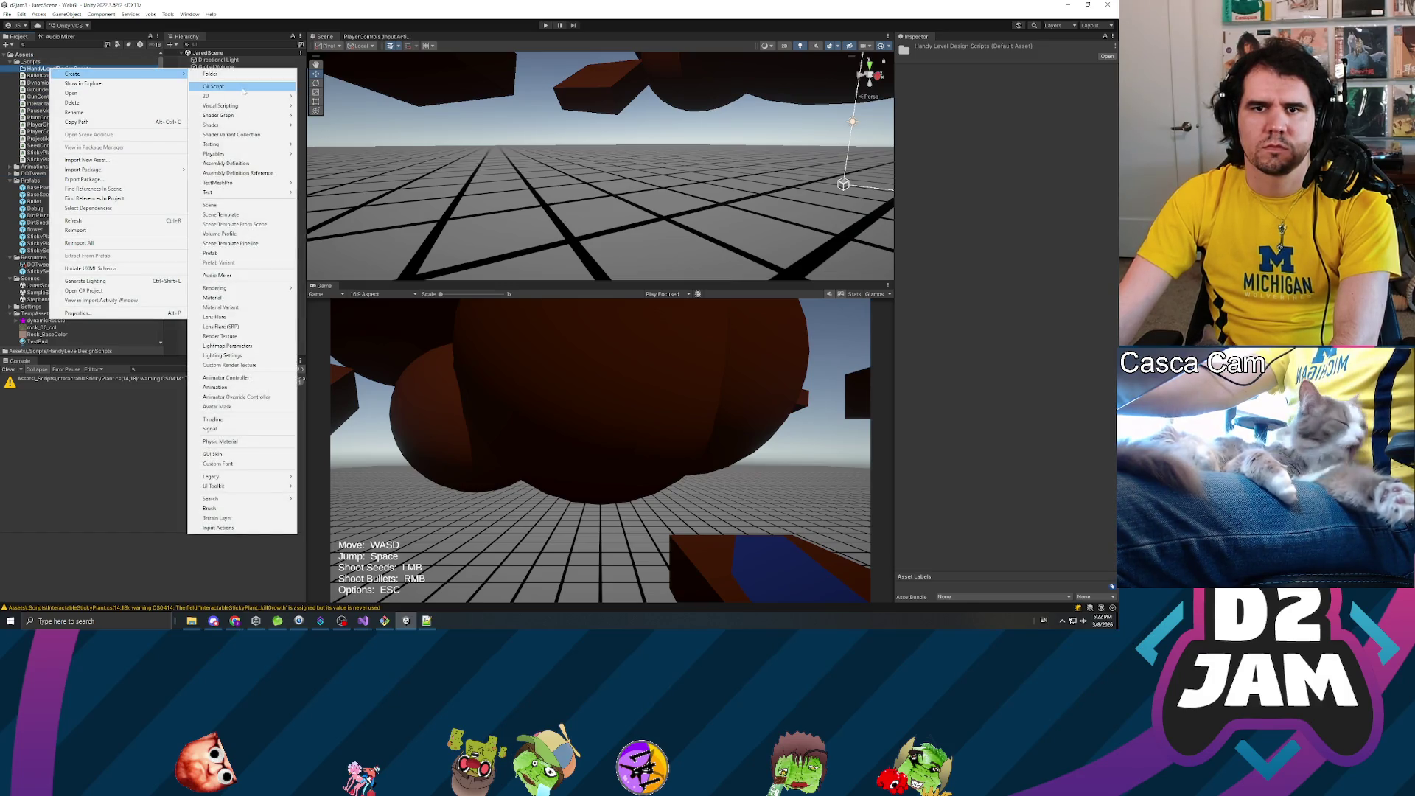
click(254, 90)
text(MoveObject)
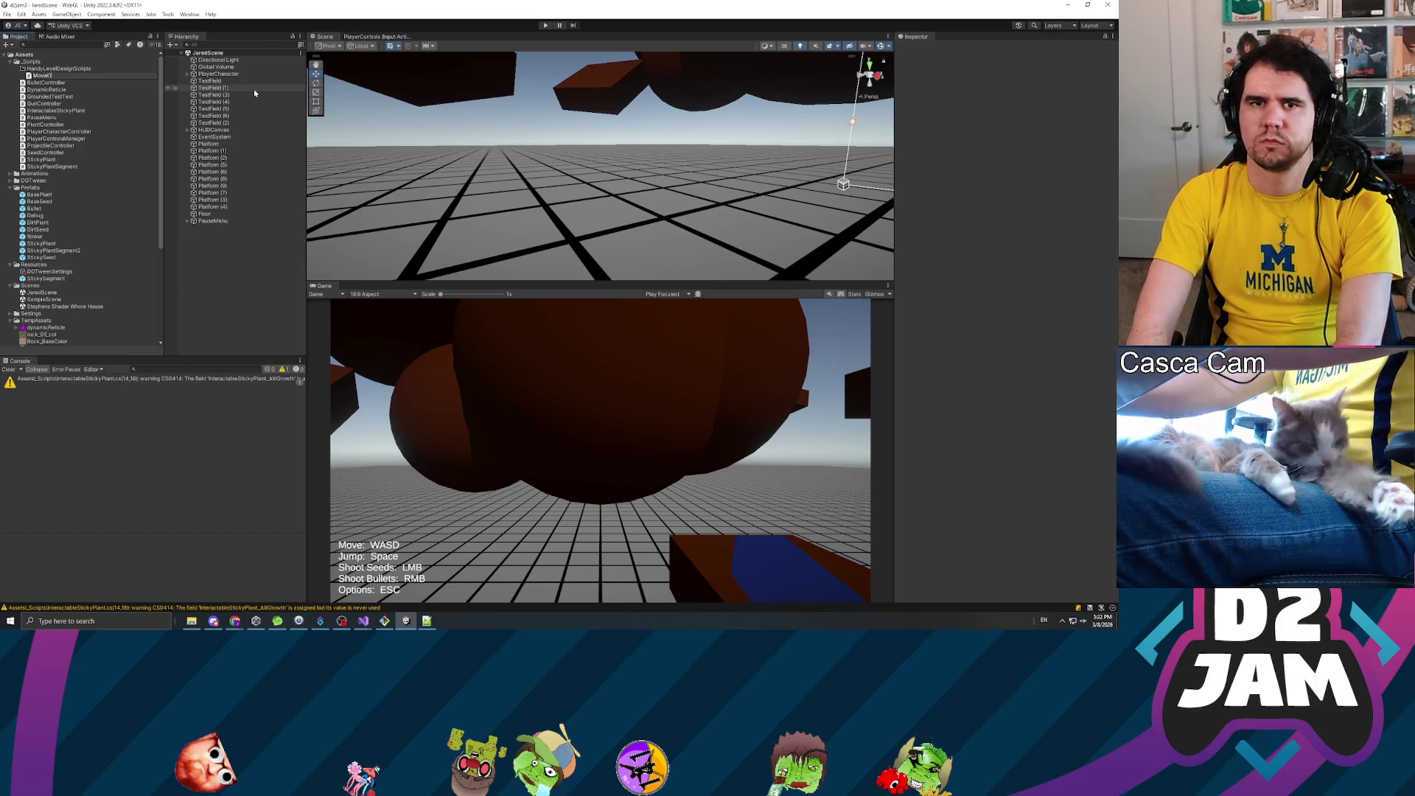
key(Return)
double_click(145, 76)
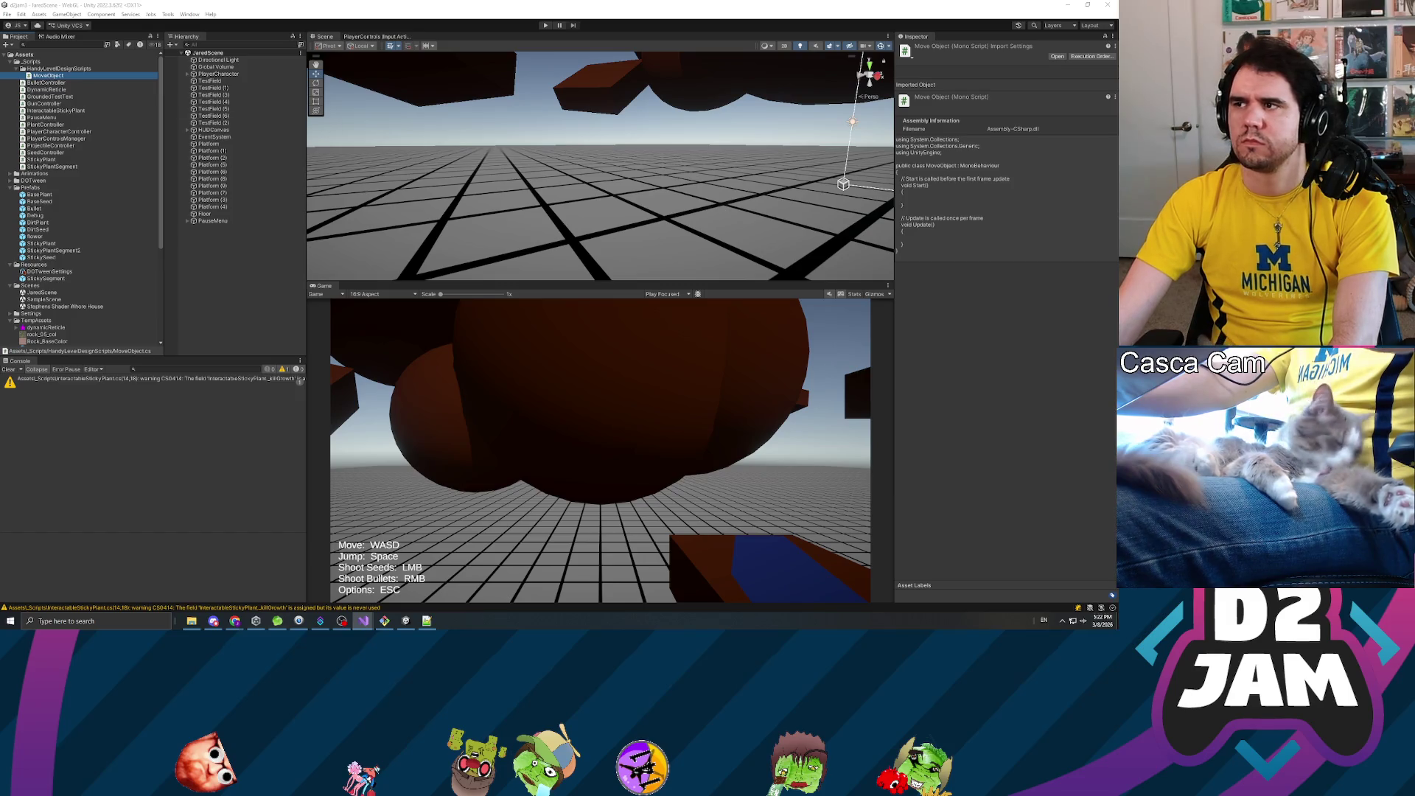
key(alt+Tab)
key(ctrl+v)
- Save MoveObject.cs, delete the blank line in OnEnable, and return to the Unity editor
key(ctrl+s)
scroll(553, 254, up, 10)
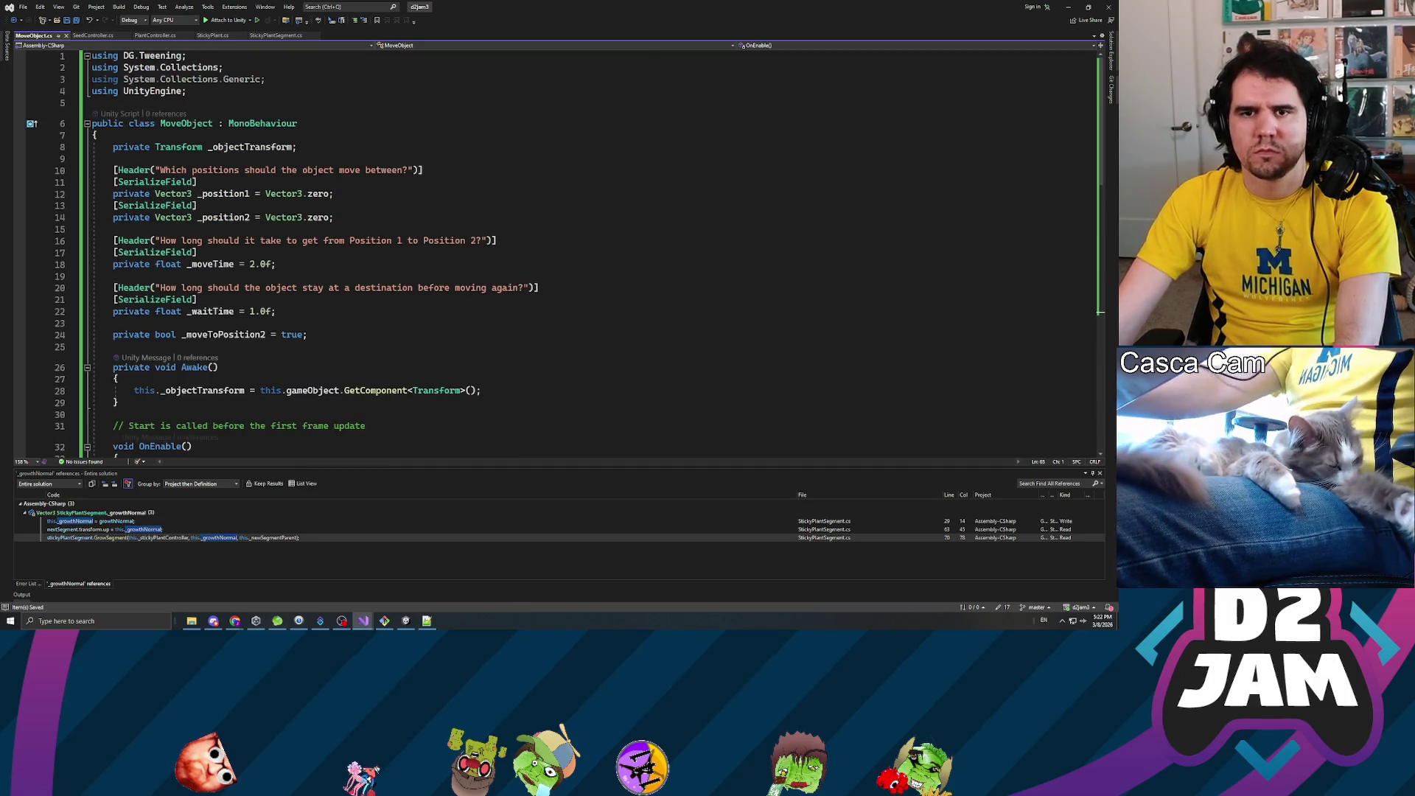
click(198, 205)
scroll(560, 250, down, 2)
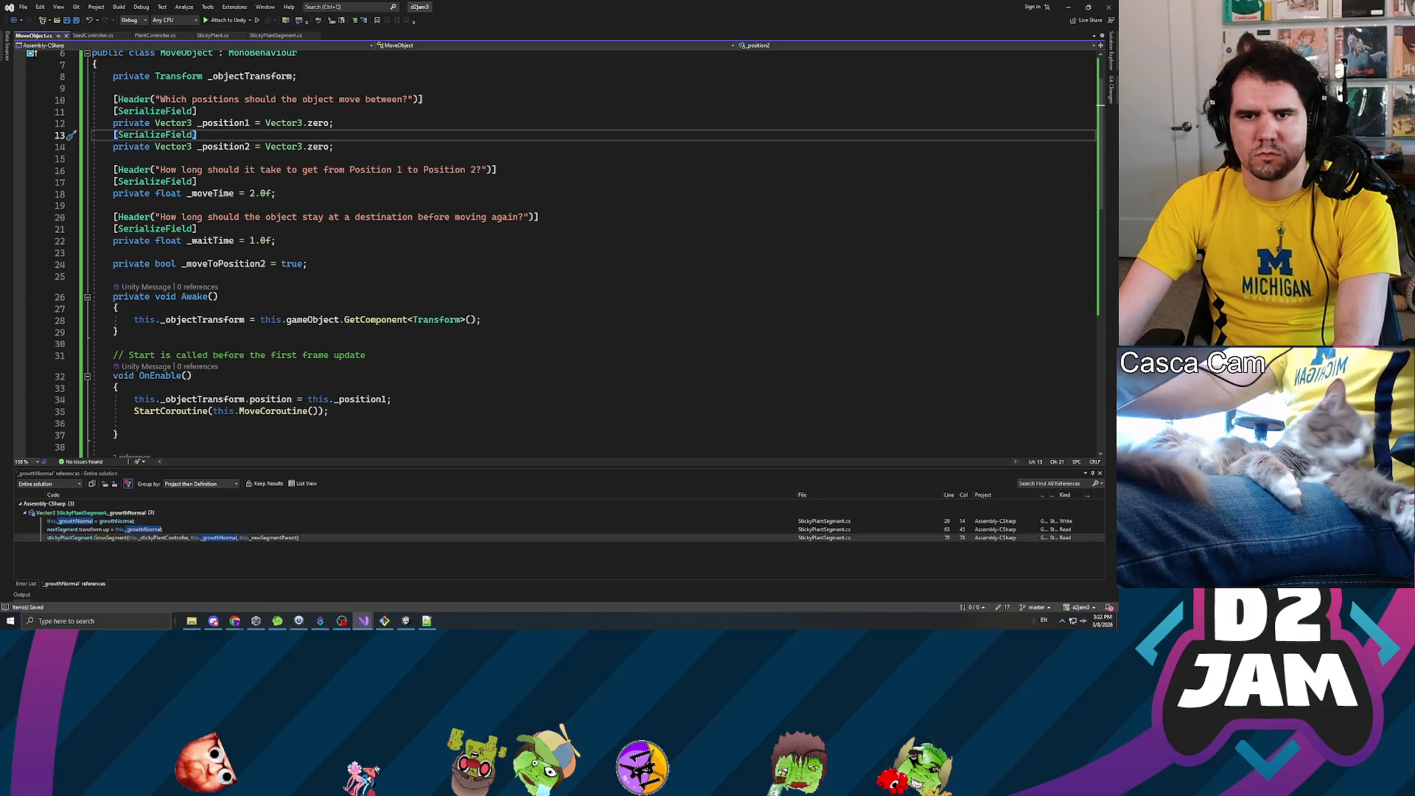
scroll(560, 251, down, 4)
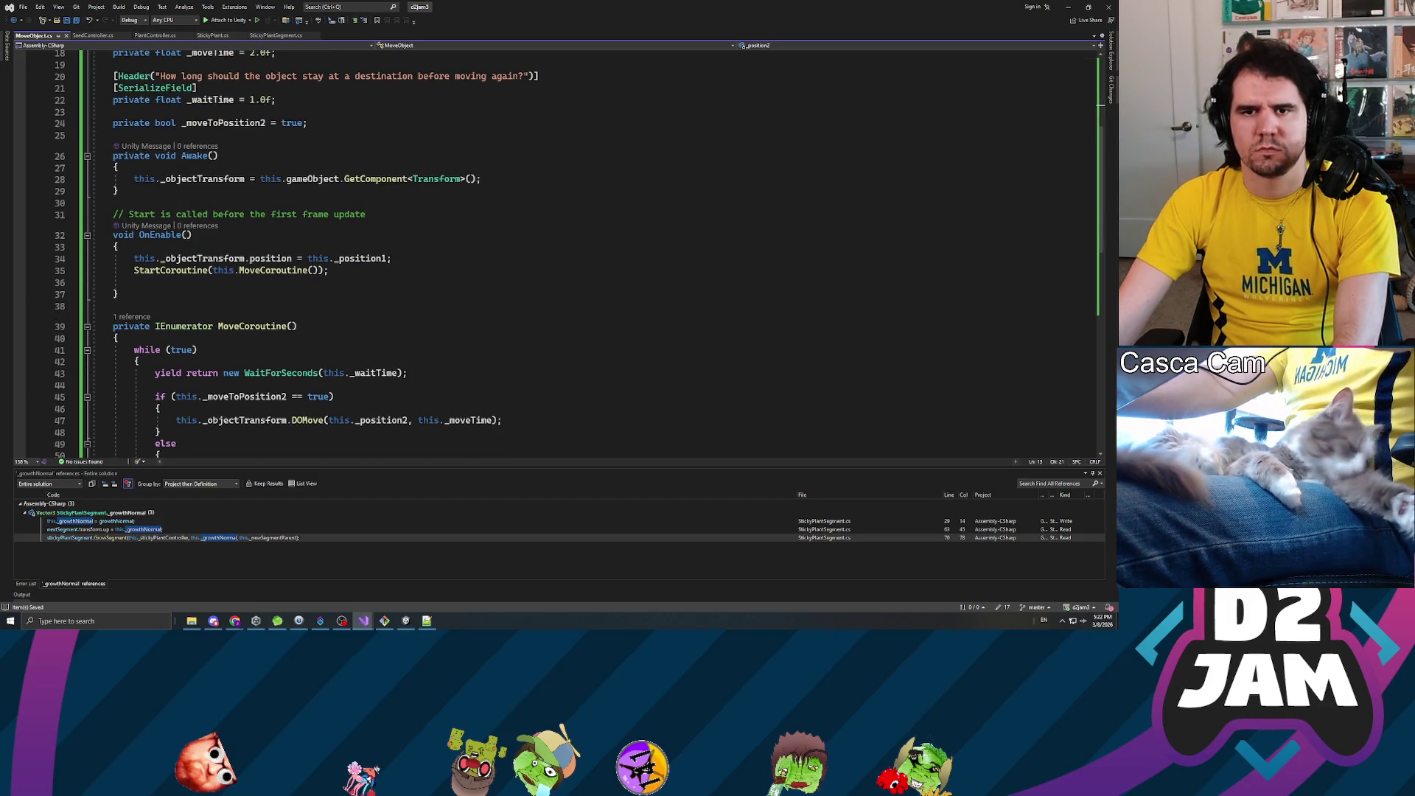
scroll(560, 251, down, 3)
click(134, 176)
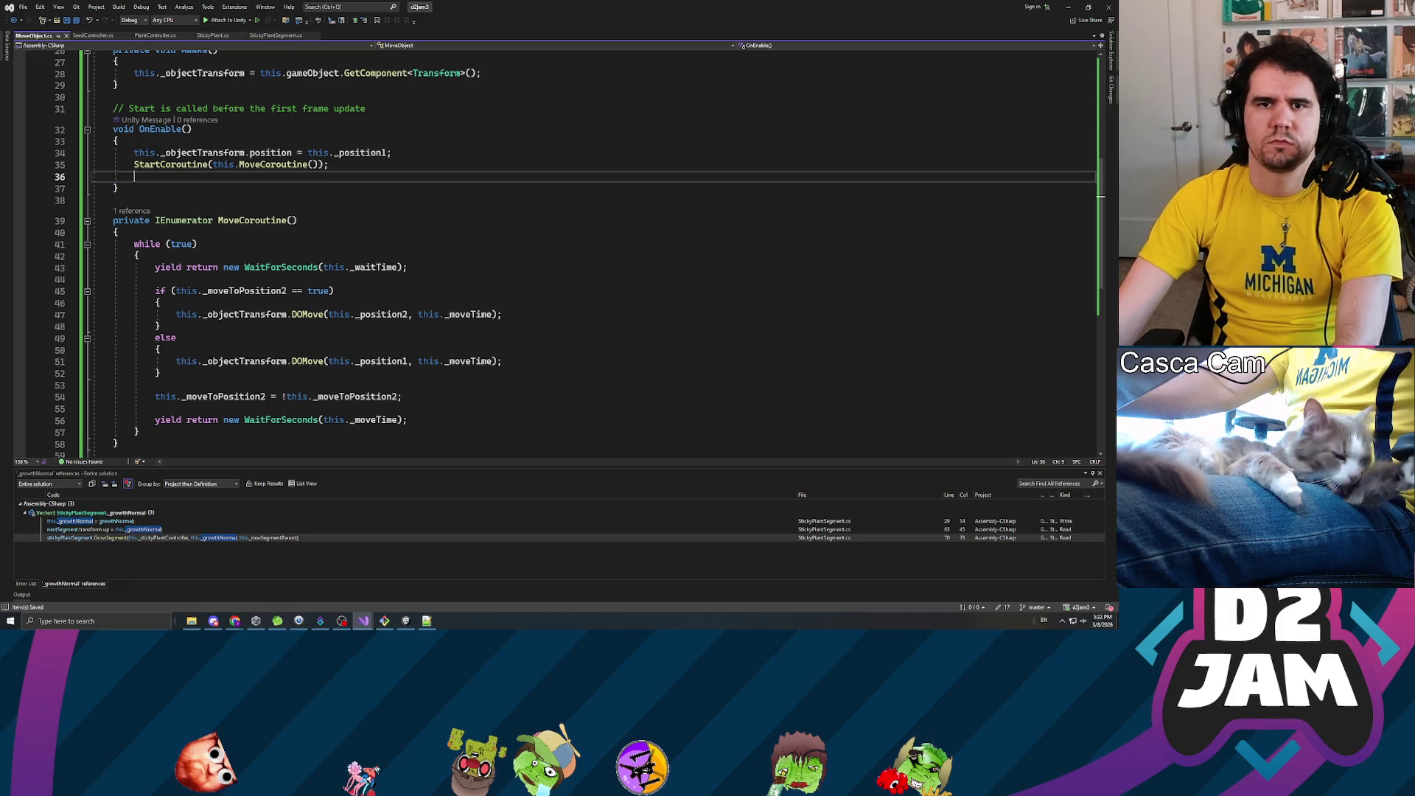
key(BackSpace)
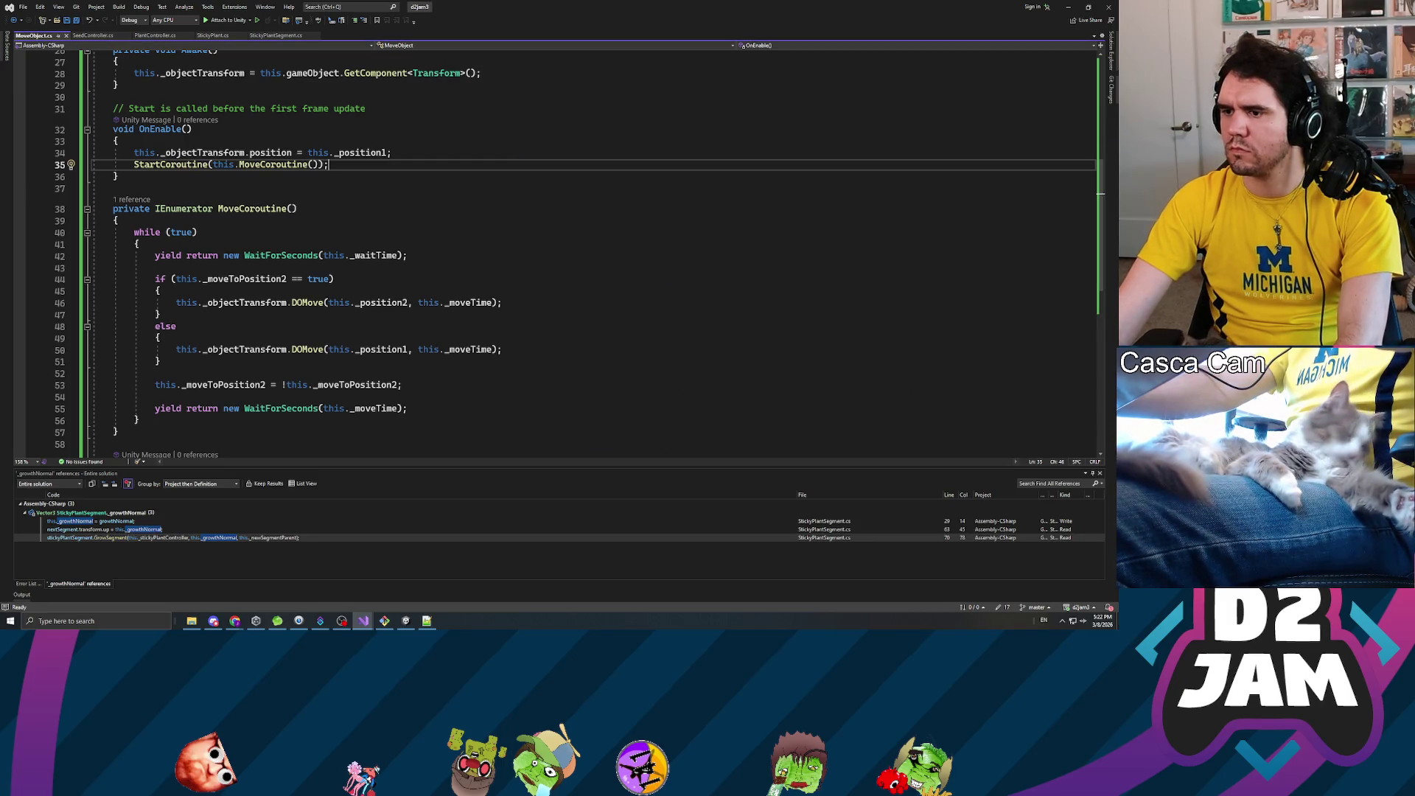
key(alt+Tab)
key(alt+Tab)
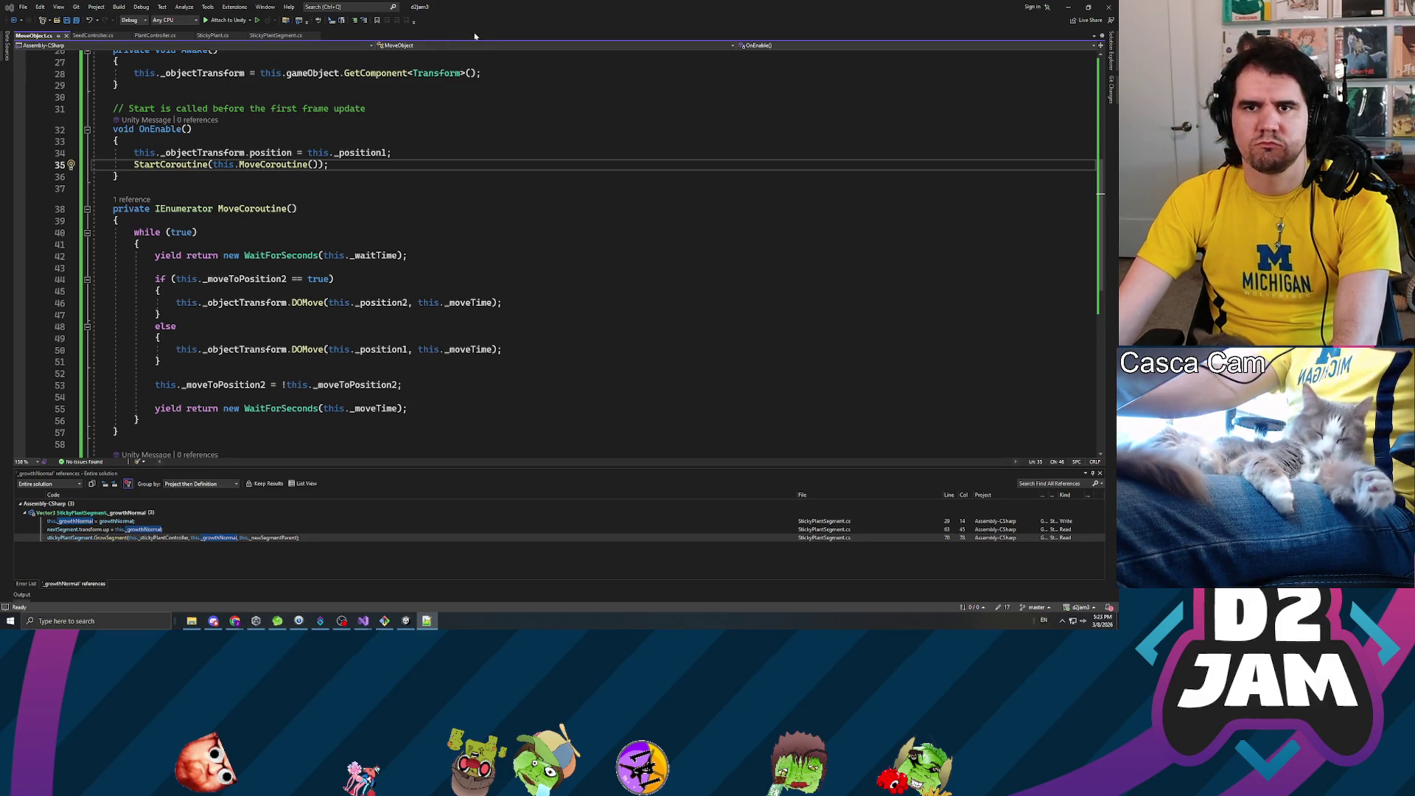
key(alt+Tab)
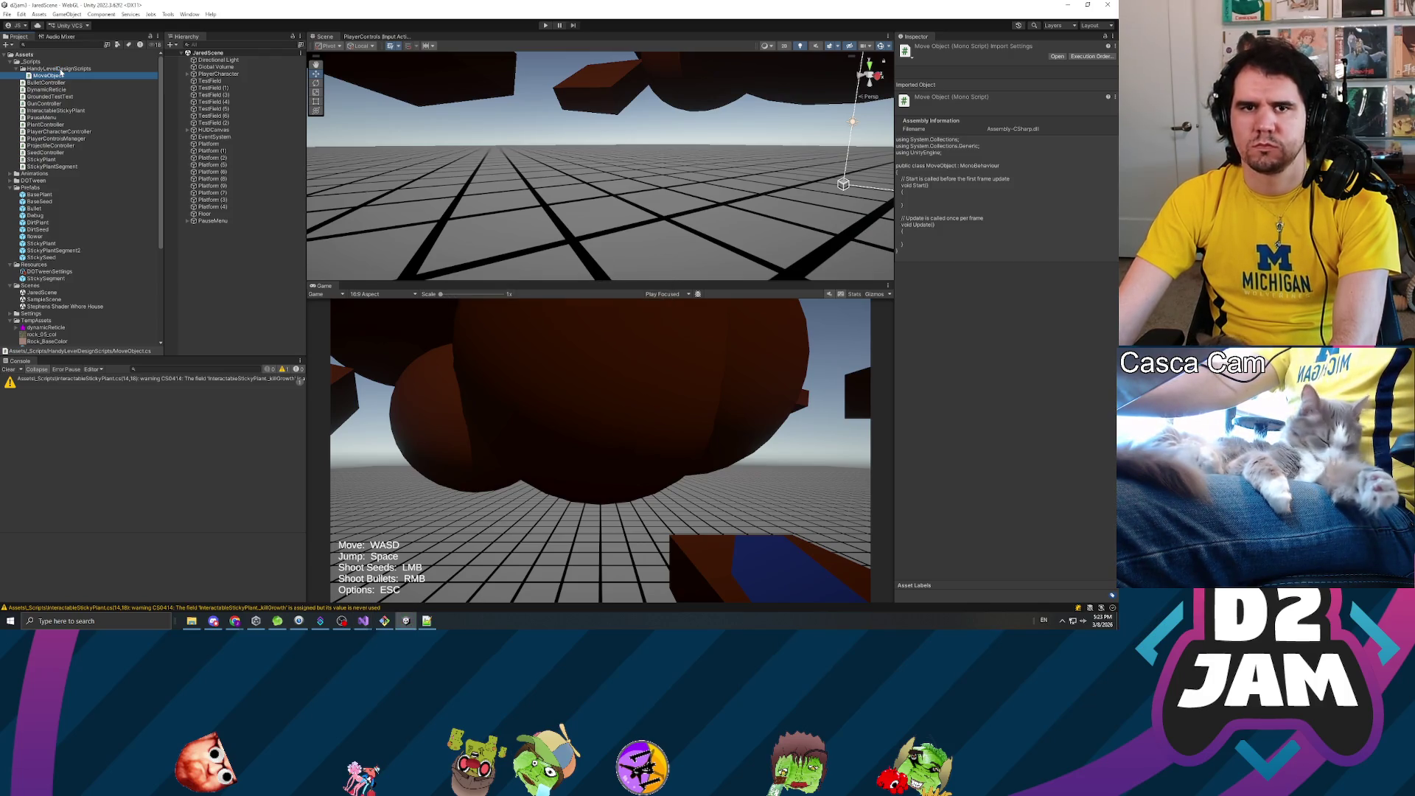
- Create an OscillateObject C# script in HandyLevelDesignScripts and open it for editing
right_click(60, 69)
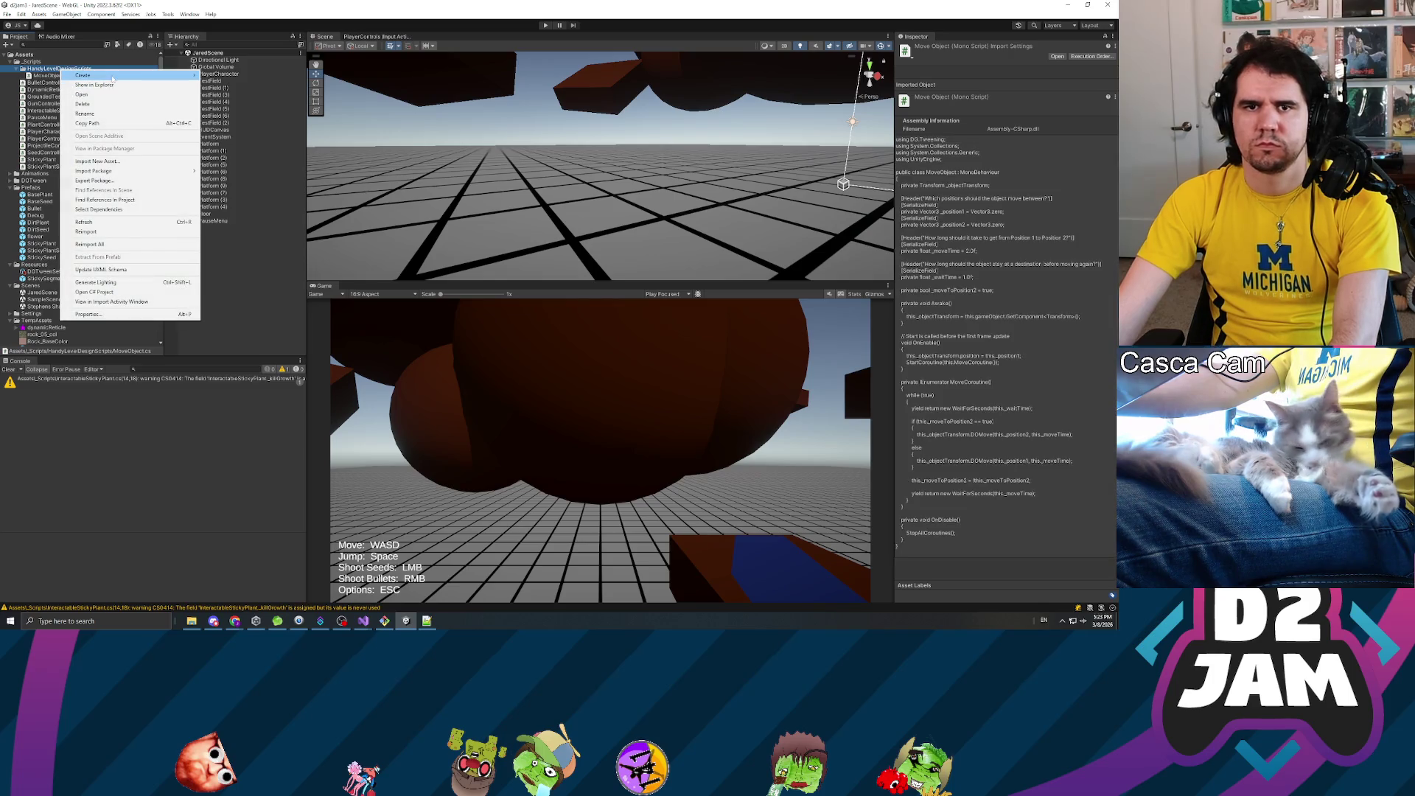
mouse_move(112, 78)
click(236, 87)
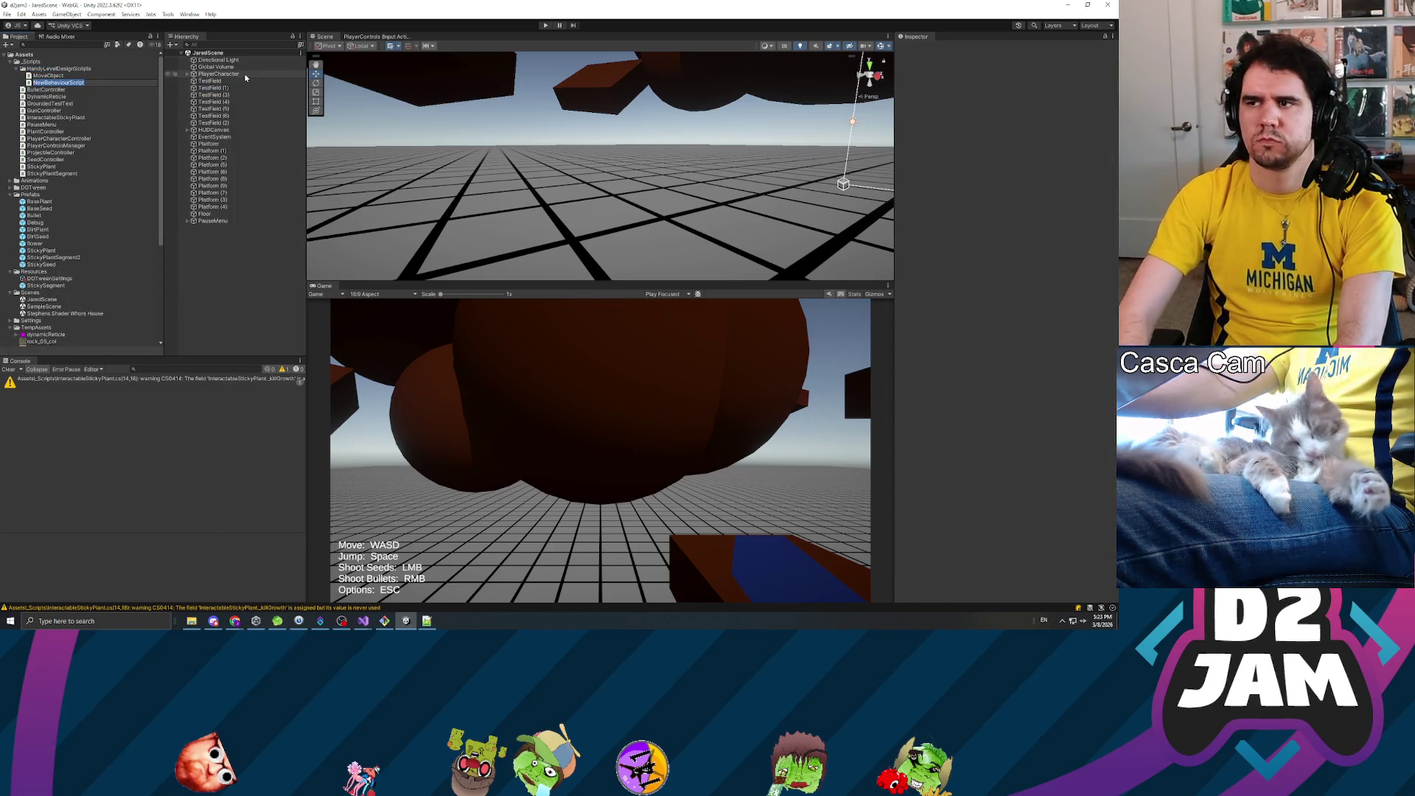
text(Oscillate)
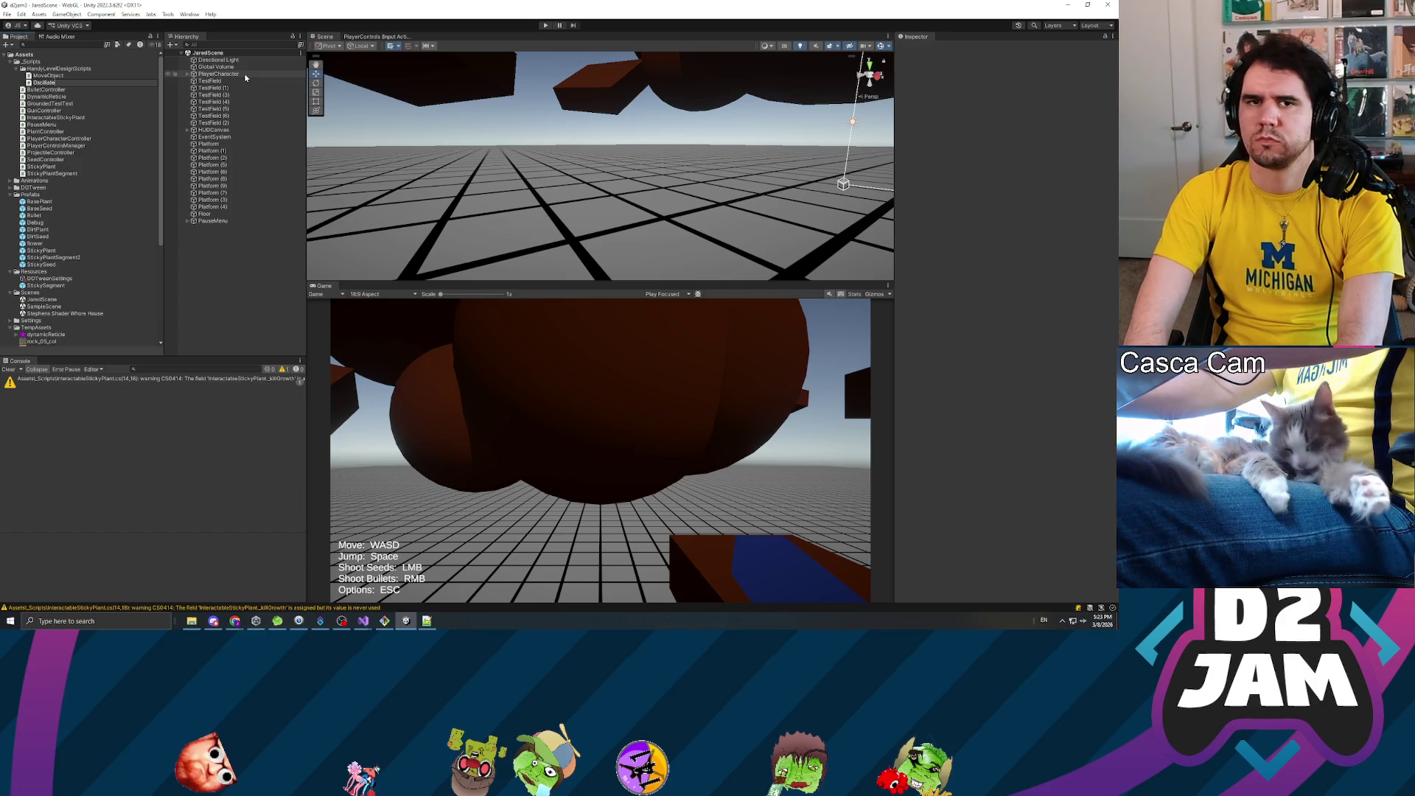
text(Object)
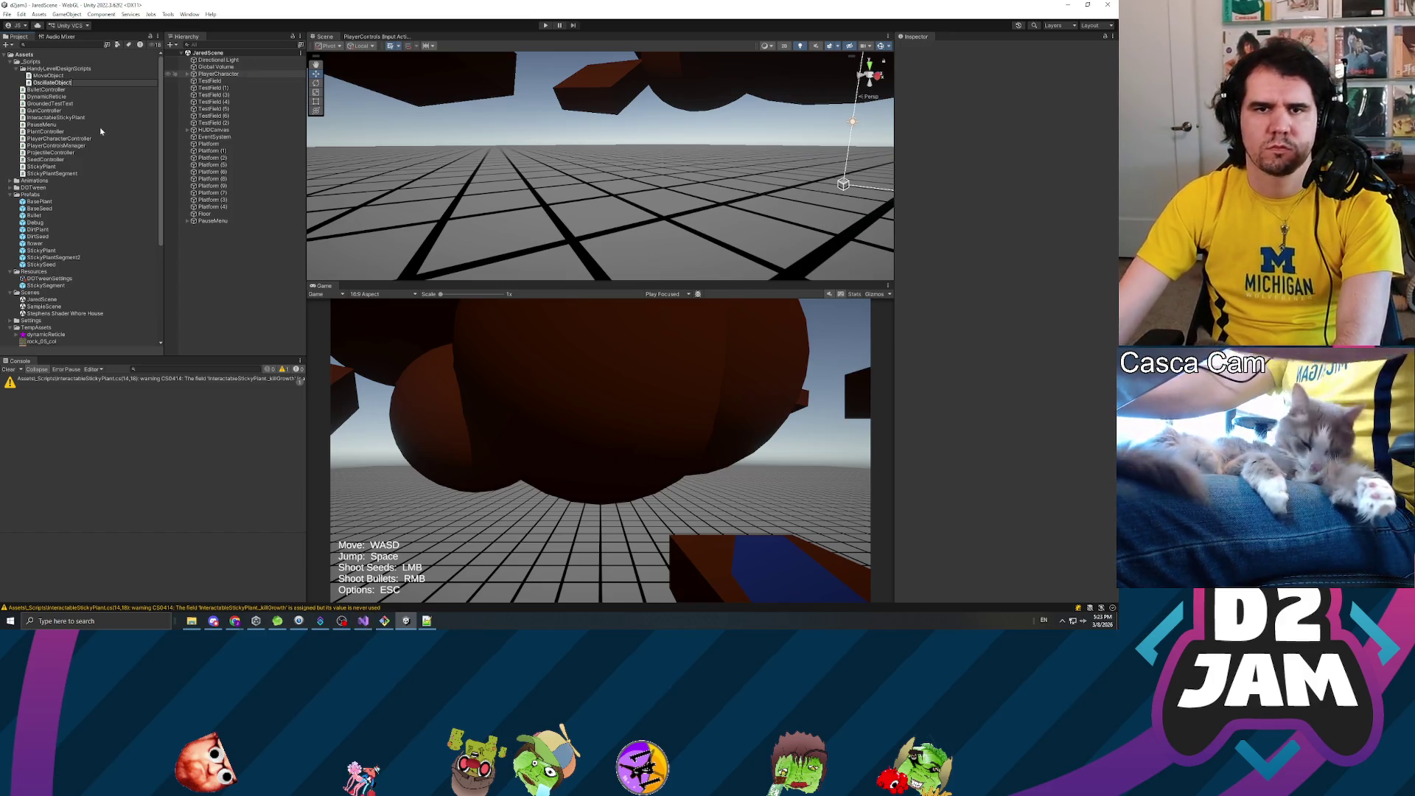
key(Return)
double_click(52, 82)
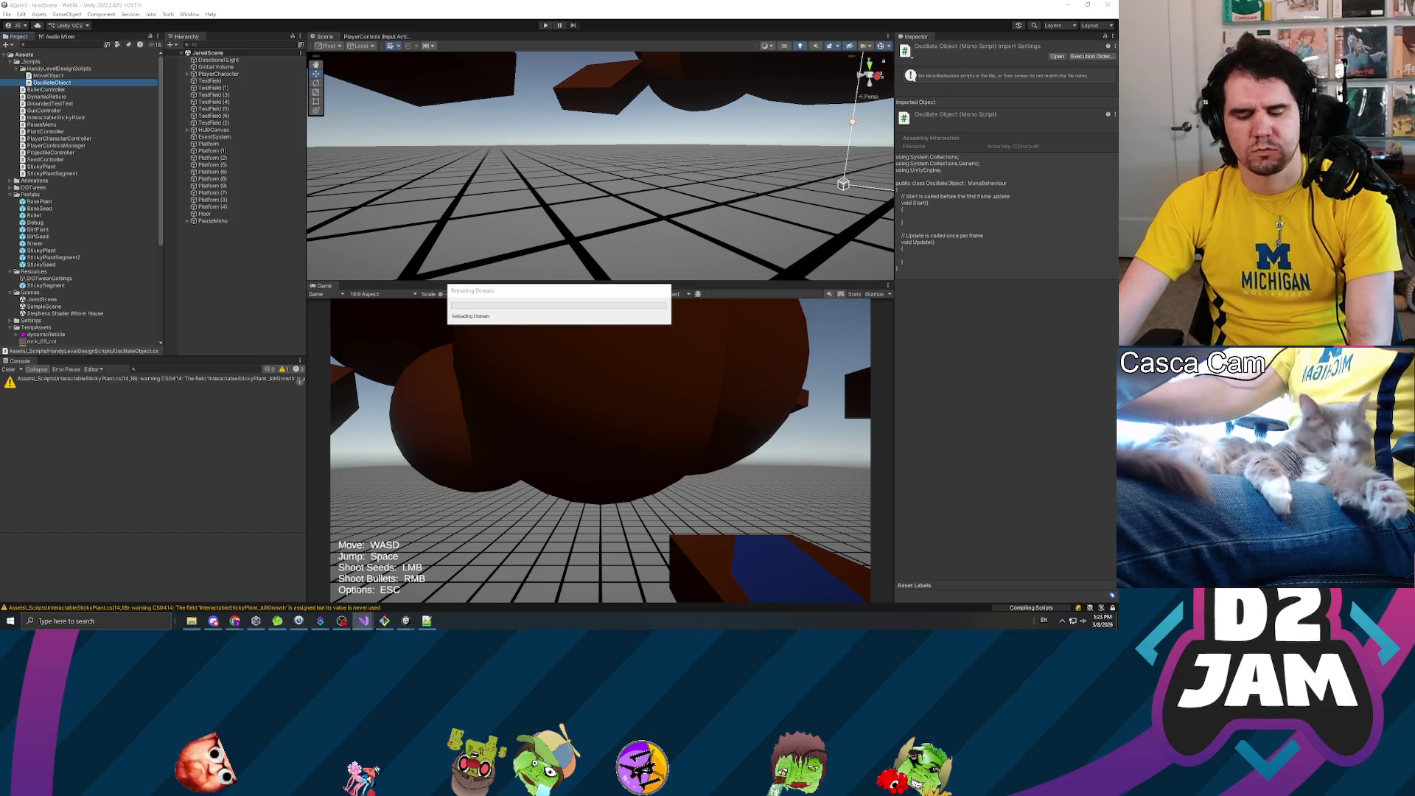
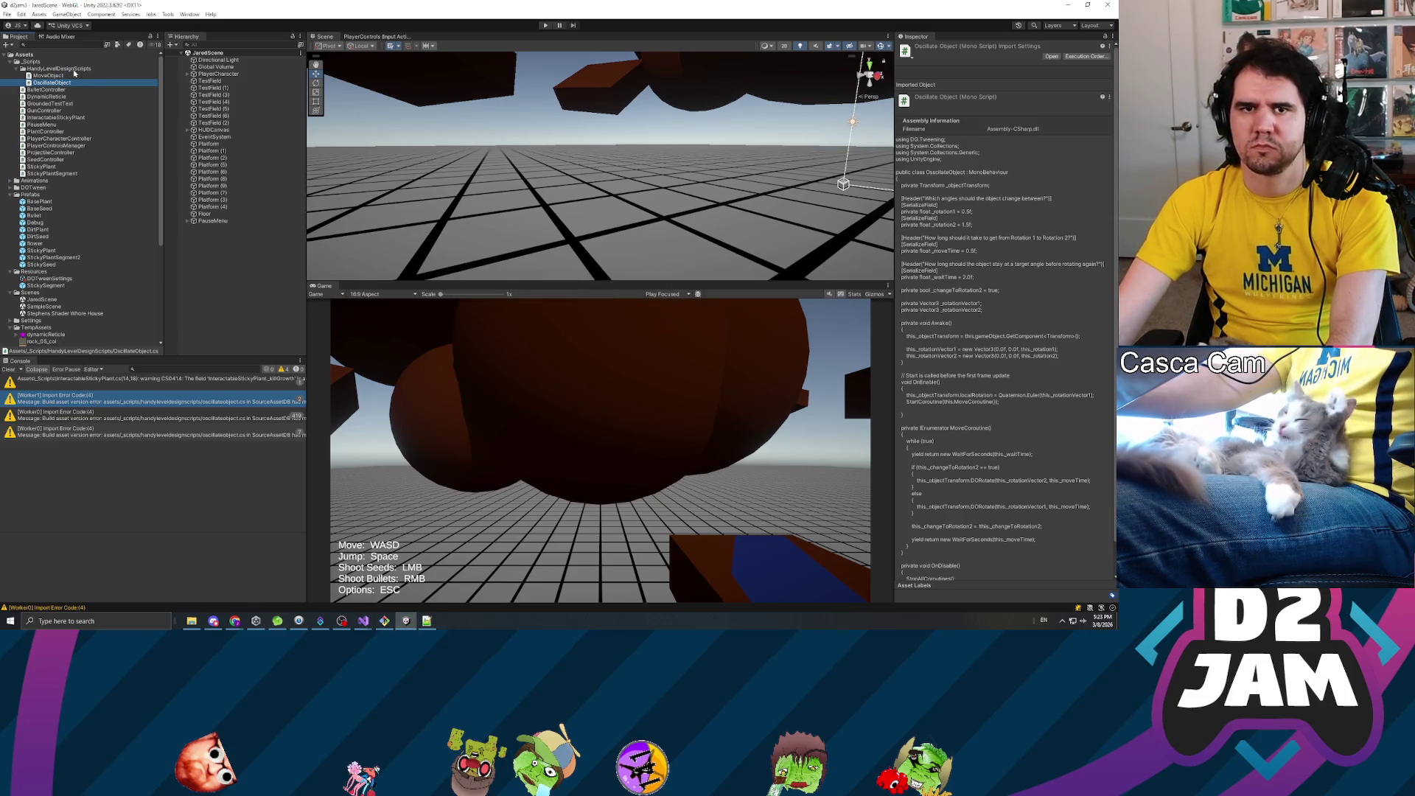
- Add a C# script named RotateObject to HandyLevelDesignScripts and open it in Visual Studio
click(65, 69)
right_click(65, 70)
mouse_move(177, 74)
click(228, 87)
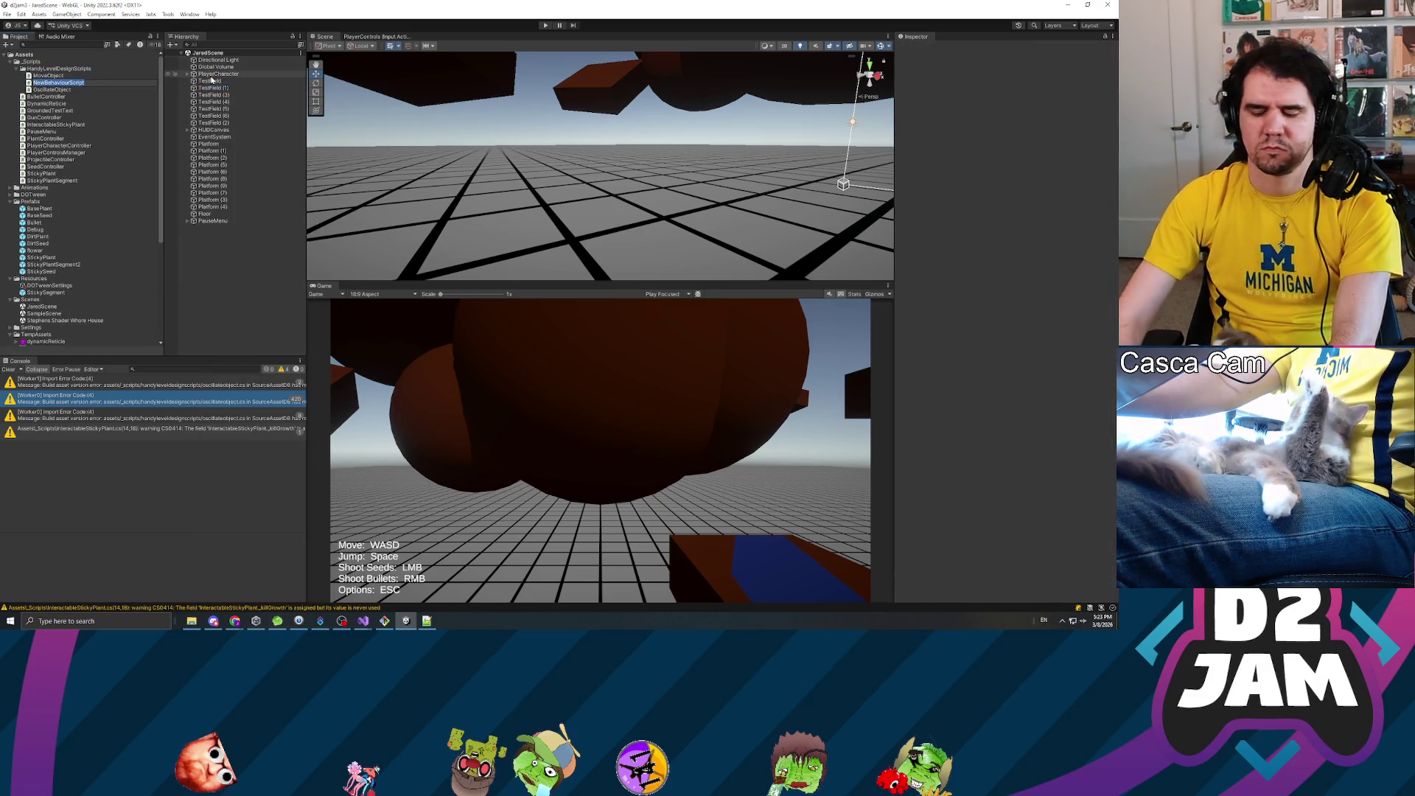
text(RotateObject)
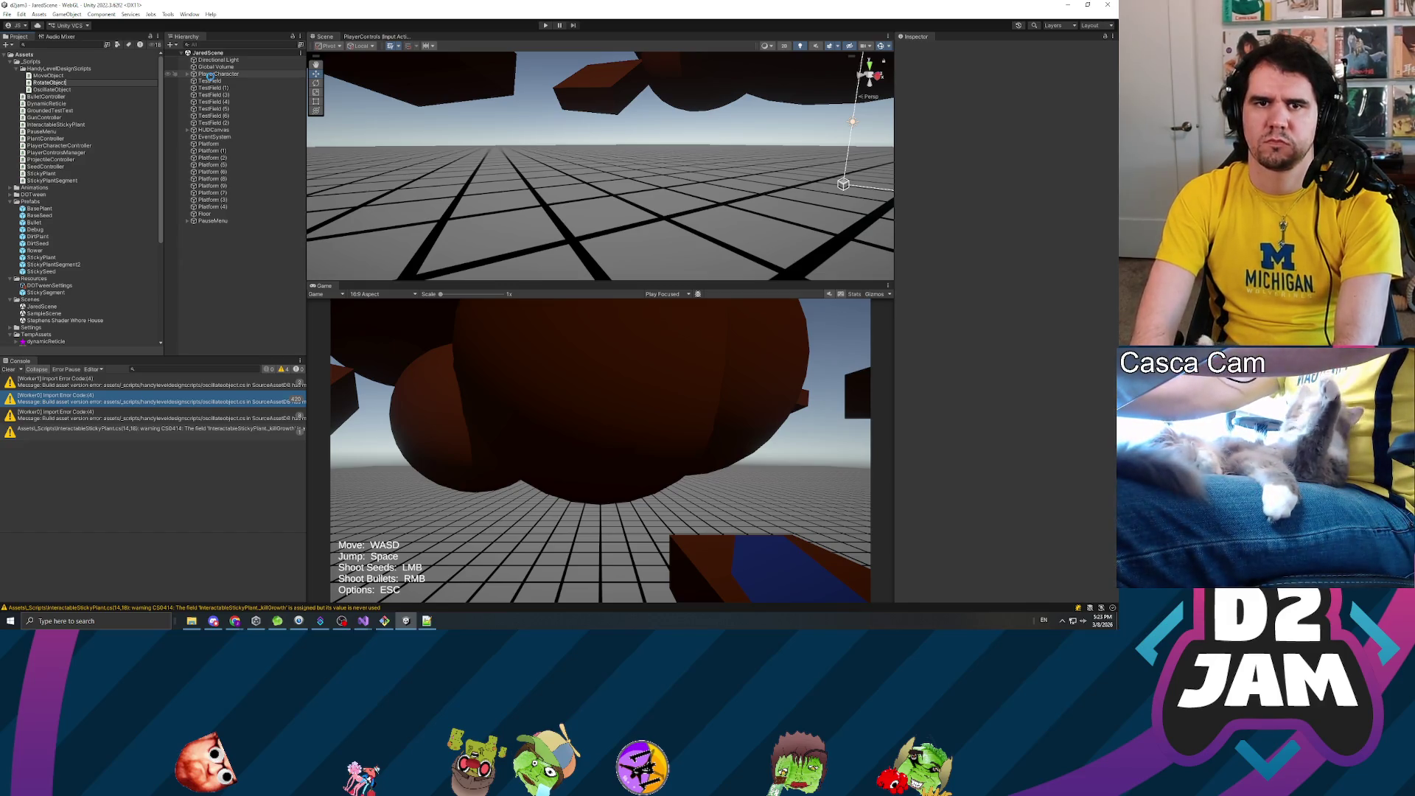
key(Return)
double_click(54, 90)
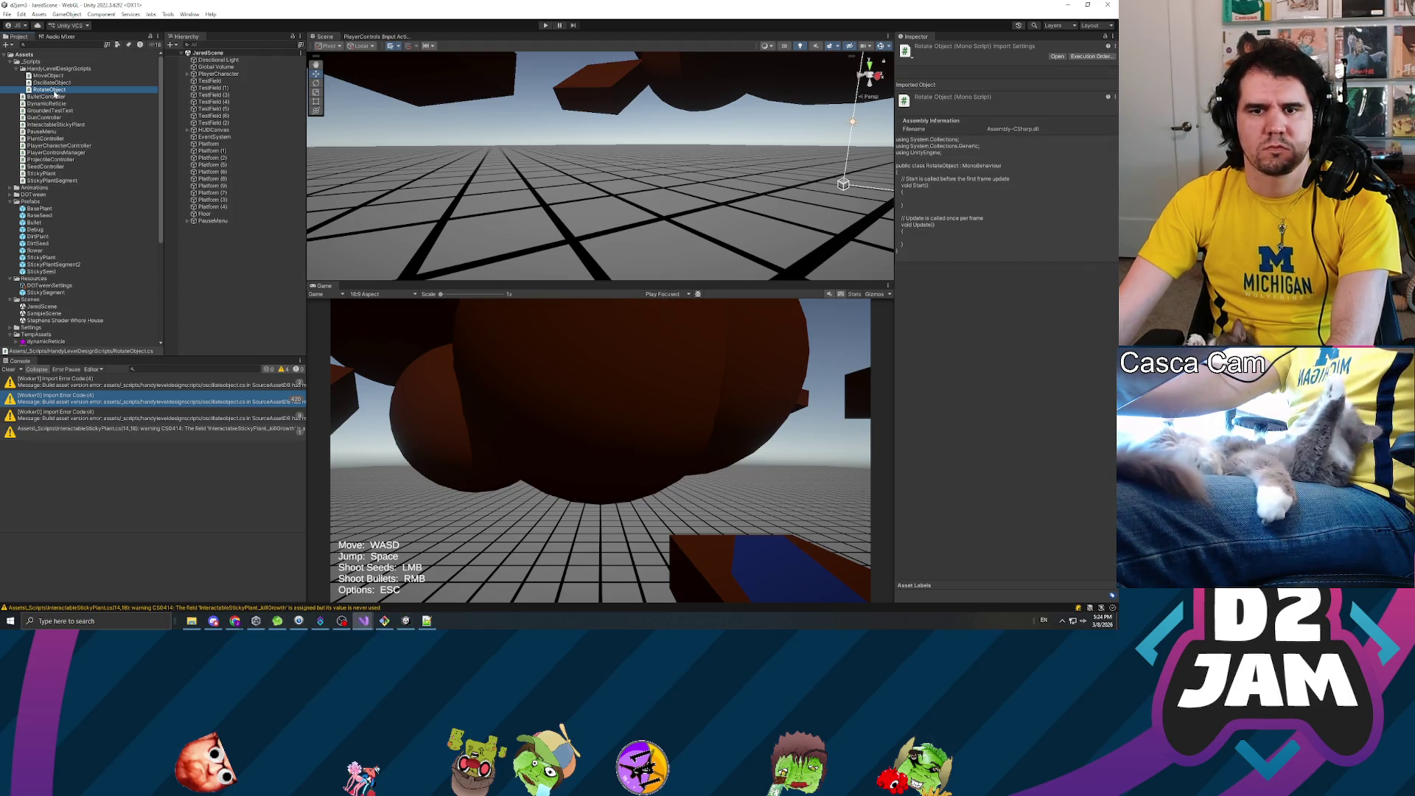
click(123, 403)
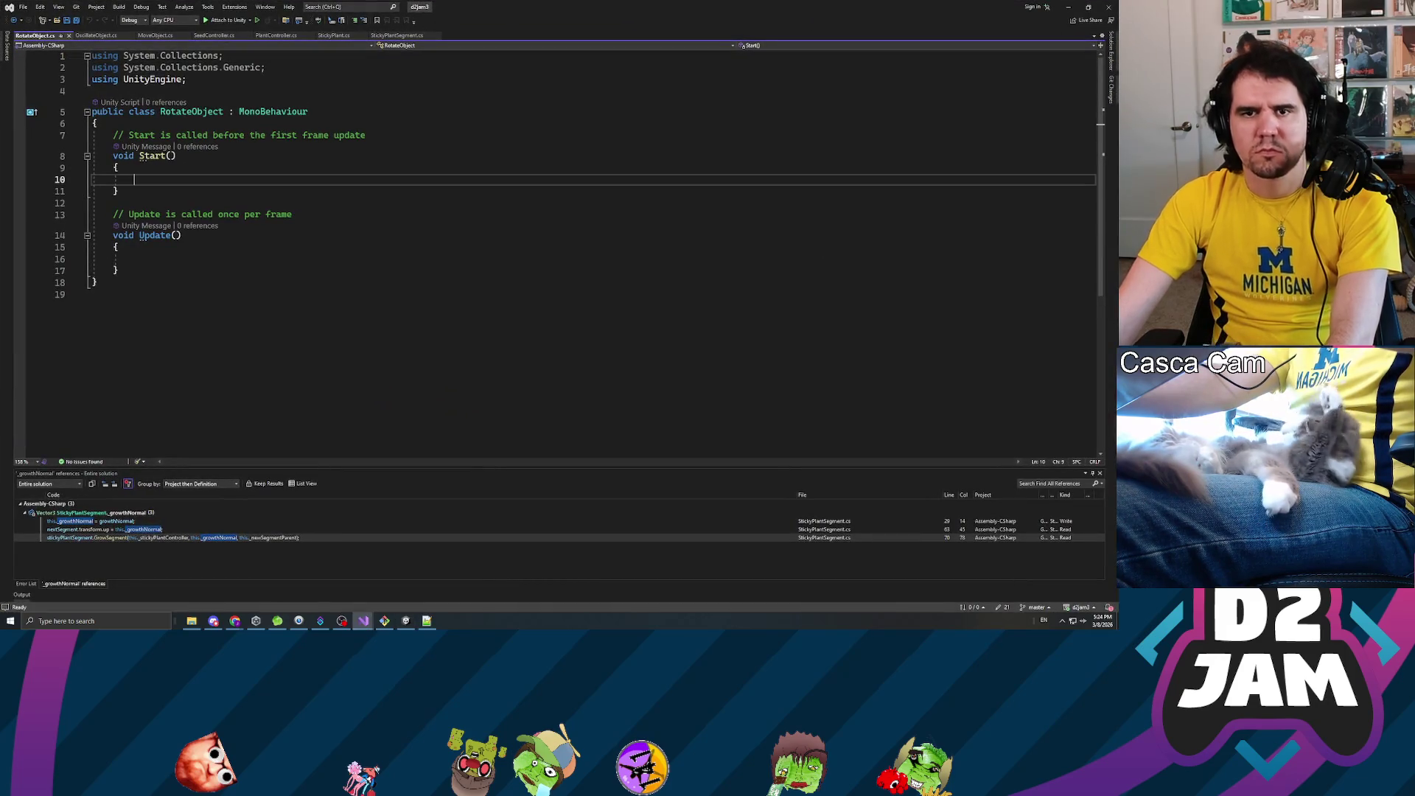
- Replace the template with the copied rotation code and add a private bool xAxis = false field
key(ctrl+a)
text(using System.Collections; using System.Collections.Generic; using UnityEngine;  public class RotateObject : MonoBehaviour {     private Transform _objectTransform;      [SerializeField]     [Range(-2.0f, 2.0f)]     private float rotationSpeed = 1.0f;      private void Awake()     {         this._objectTransform = this.gameObject.GetComponent<Transform>();     }      // Update is called once per frame     void FixedUpdate()     {         this._objectTransform.rotation = Quaternion.Euler(0.0f, 0.0f, this._objectTransform.rotation.eulerAngles.z - rotationSpeed);     } })
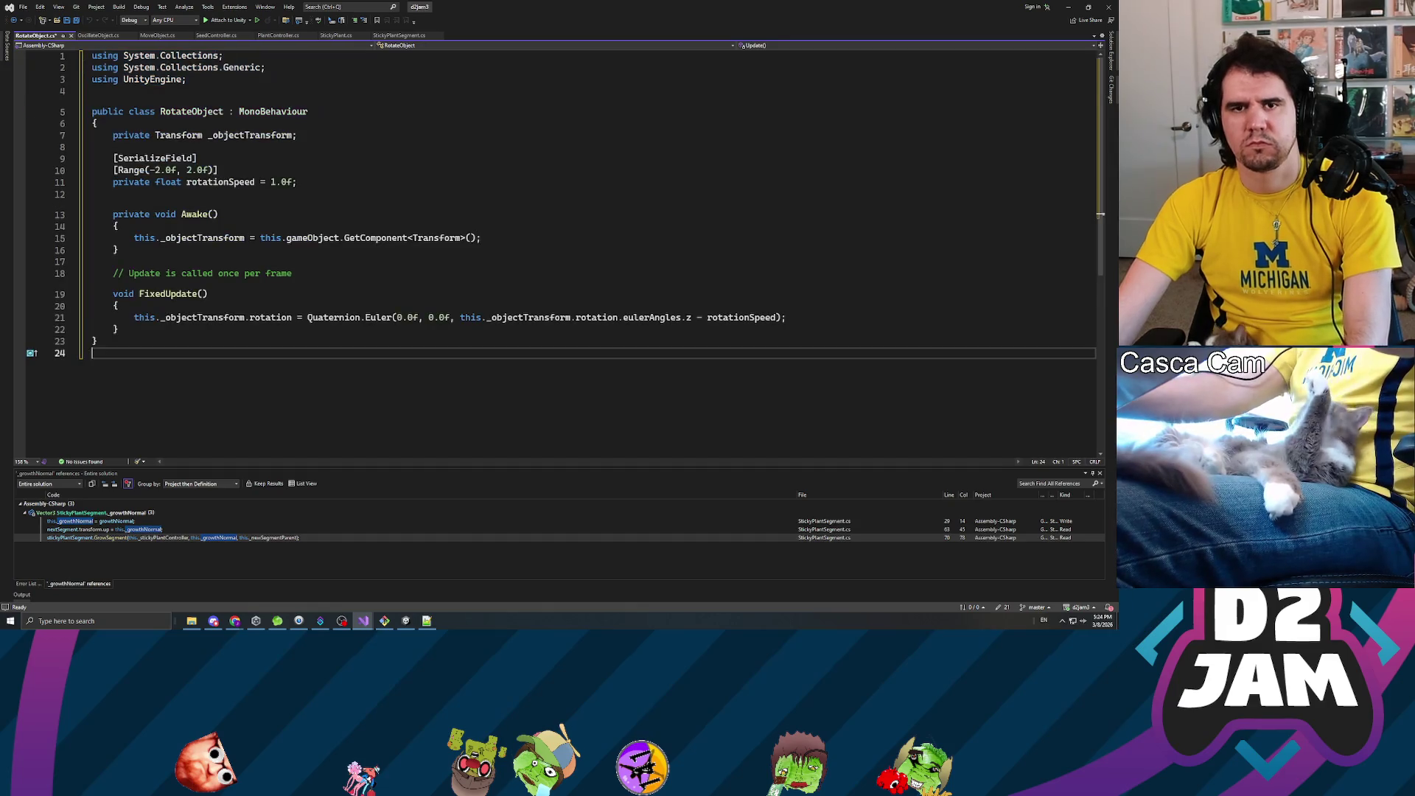
key(Up)
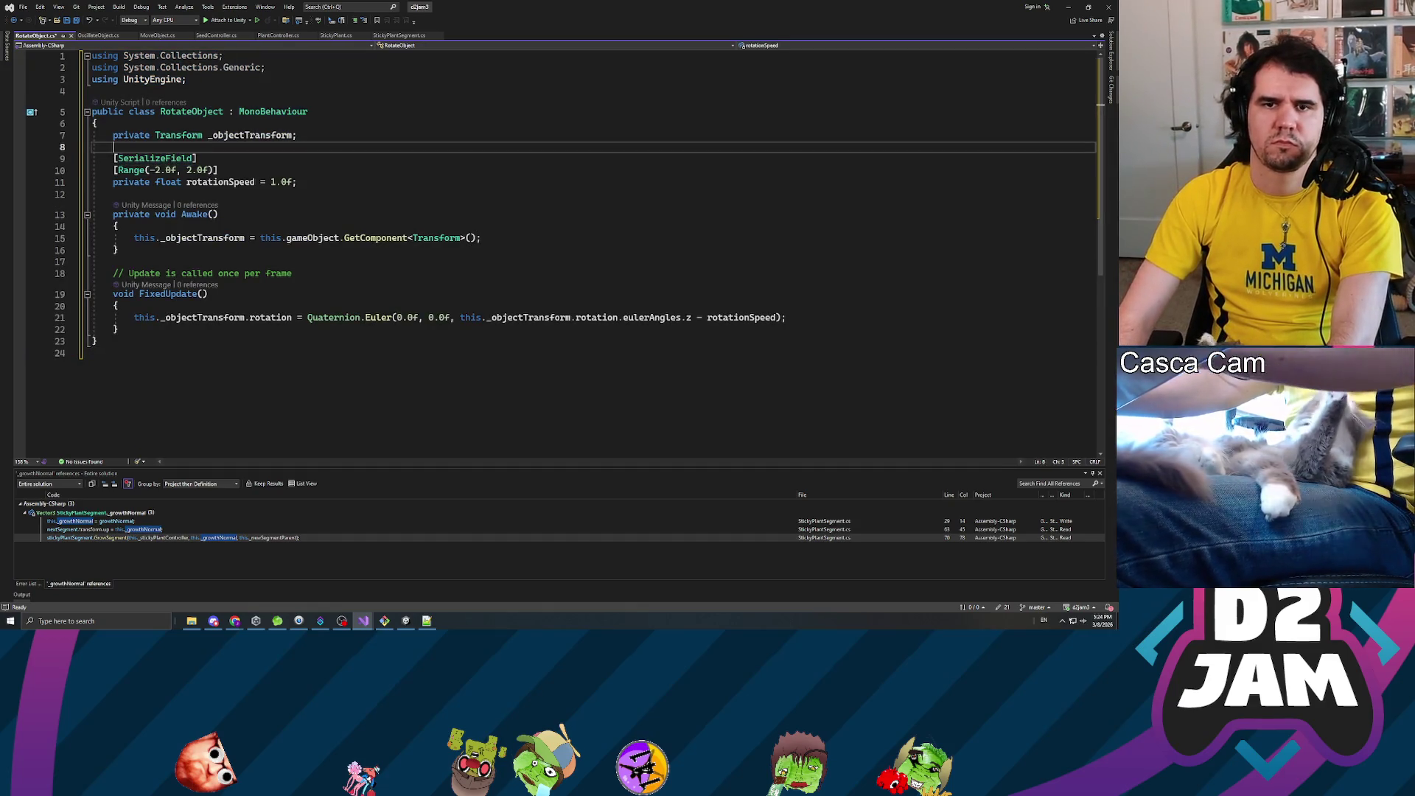
key(Return)
key(Return)
key(Up)
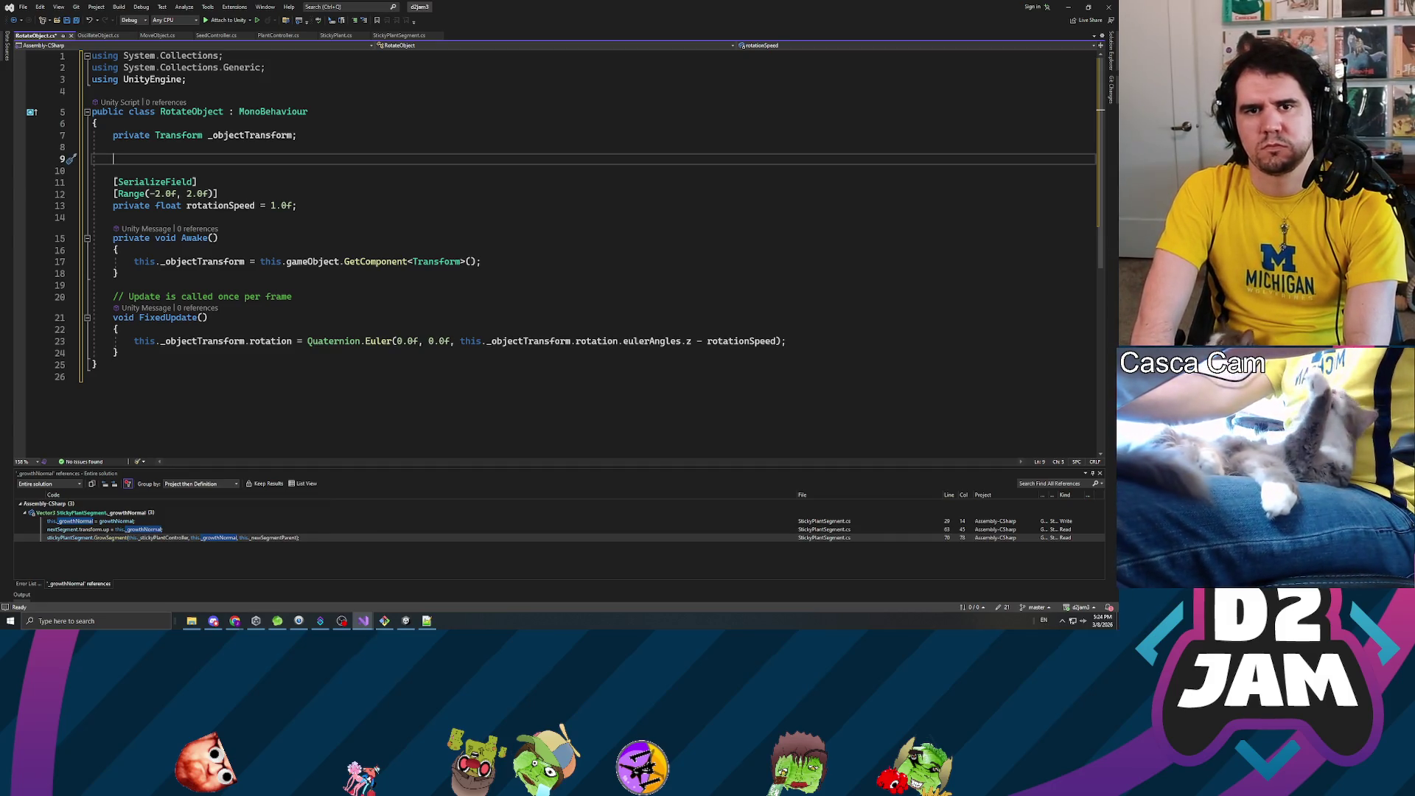
text(private bool xA)
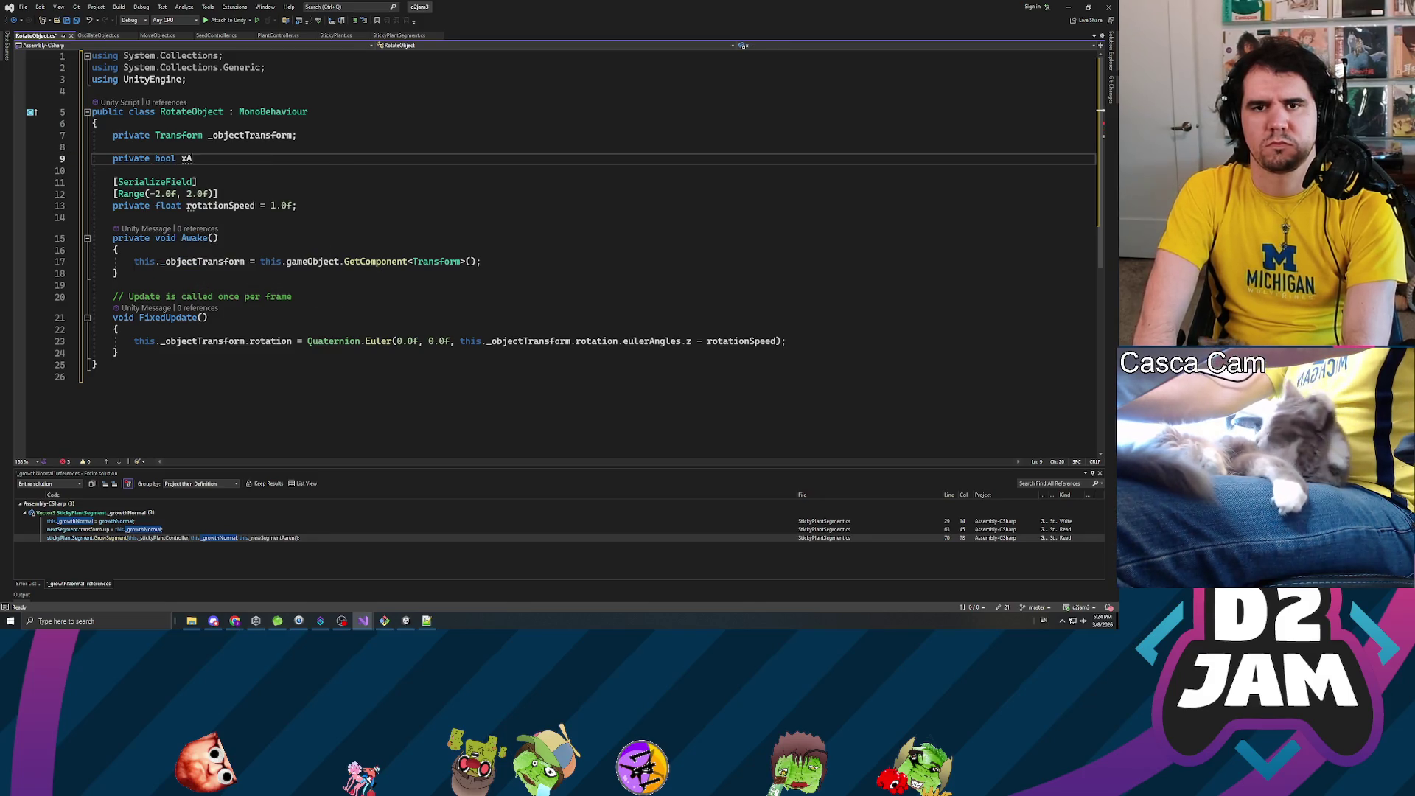
text(xis )
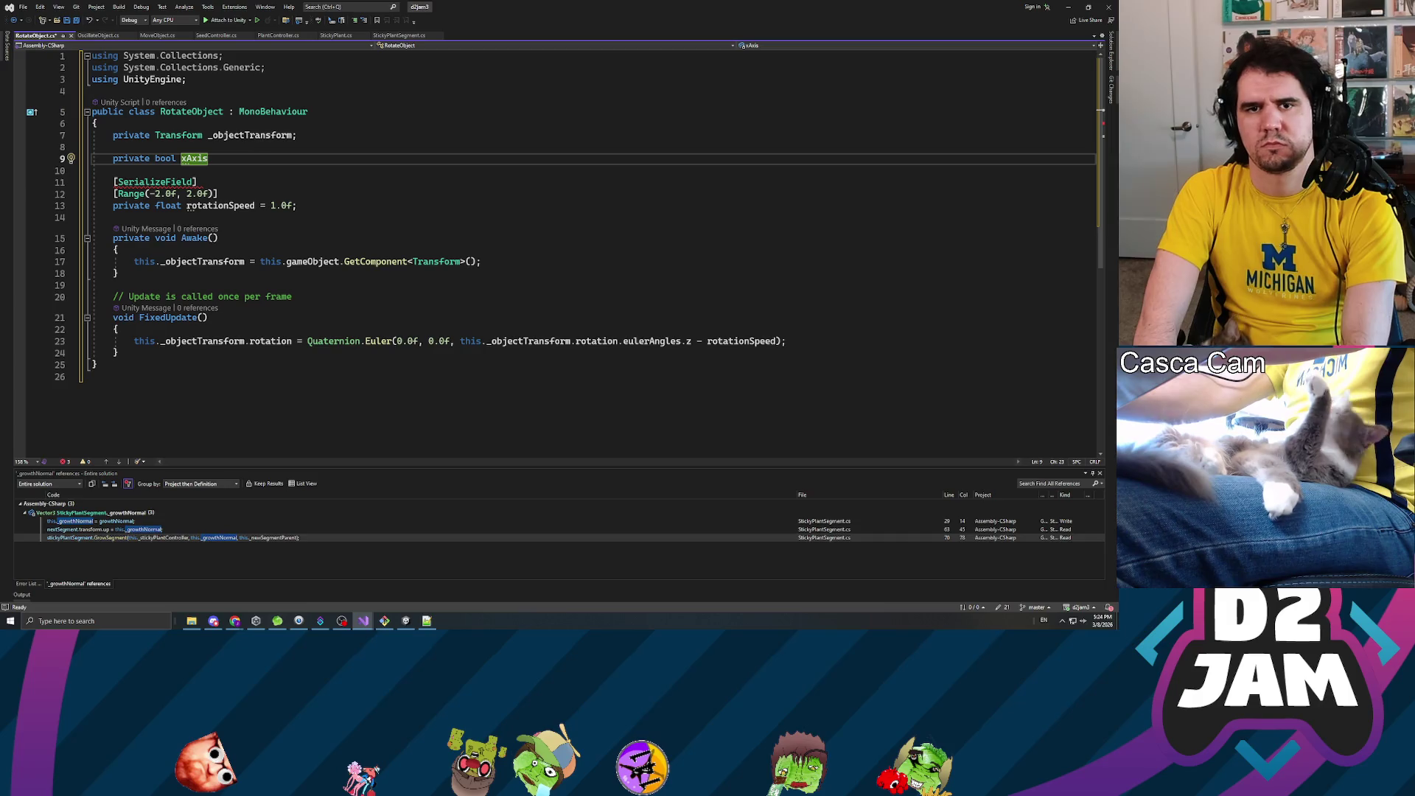
text(= false;)
- Duplicate the declaration into yAxis and zAxis bool fields and save the script
key(shift+Home)
key(ctrl+c)
key(End)
key(Return)
key(ctrl+v)
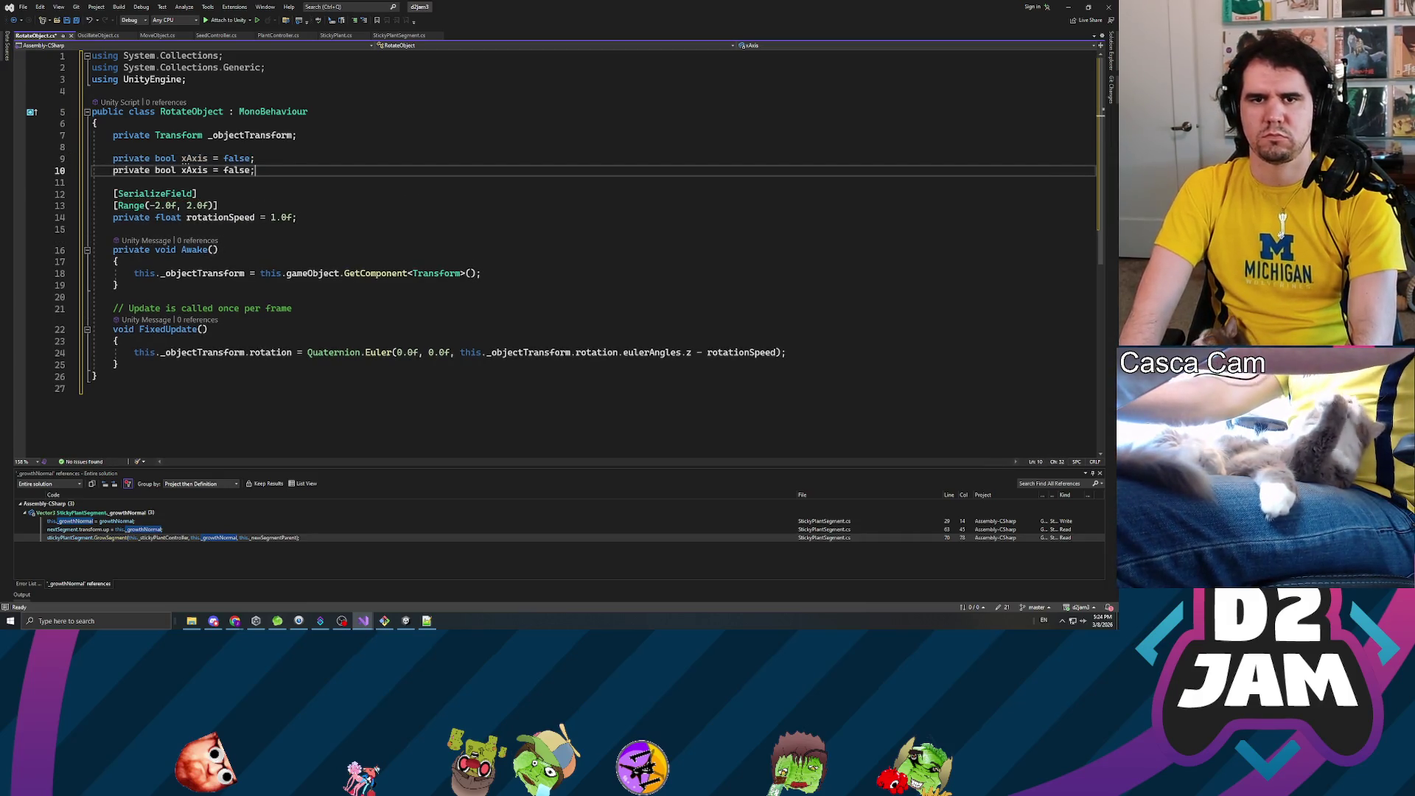
key(Return)
key(ctrl+v)
click(251, 170)
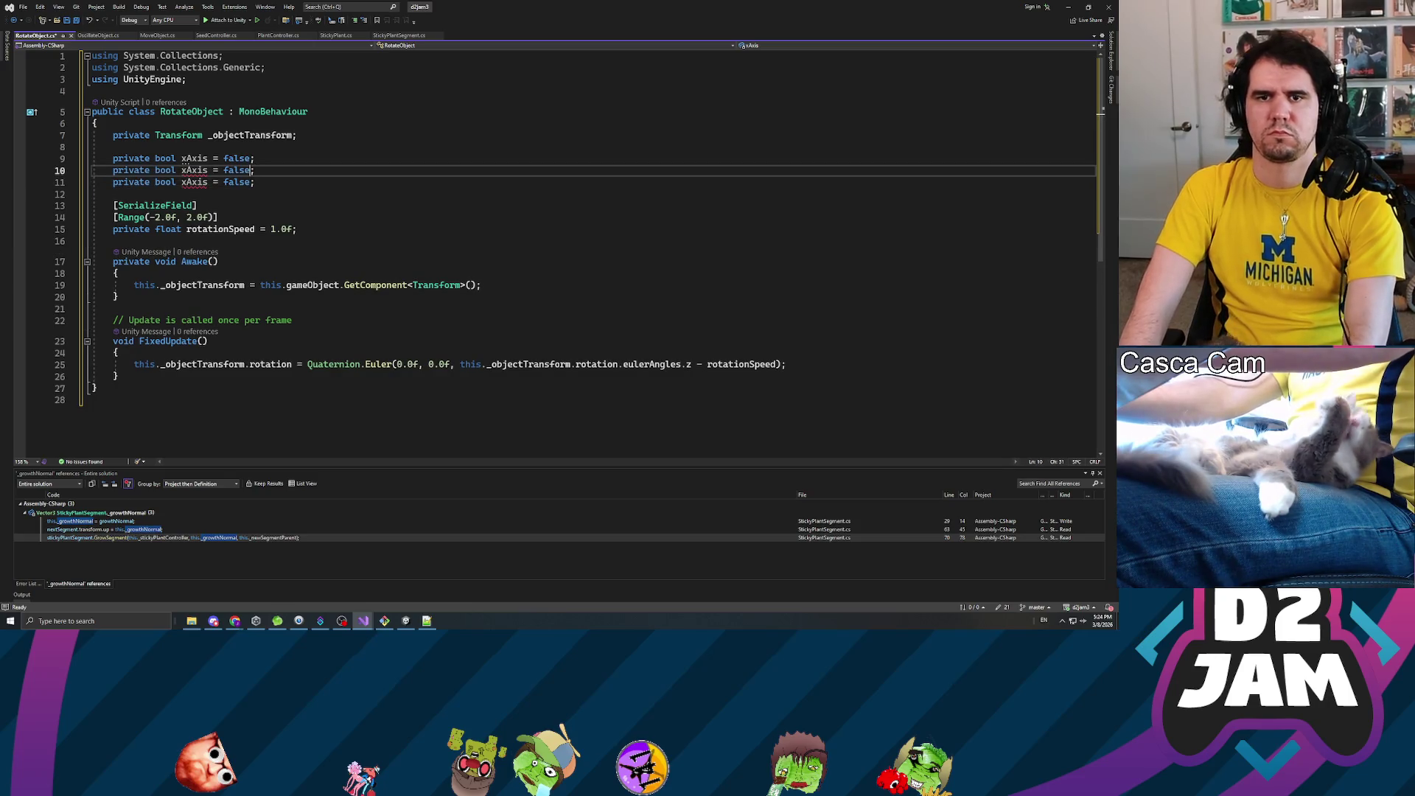
click(185, 171)
key(BackSpace)
text(y)
key(Down)
key(BackSpace)
text(z)
key(ctrl+s)
- Mark each of the xAxis, yAxis and zAxis fields with [SerializeField]
key(Up)
key(Up)
key(Up)
key(Return)
text([seriali)
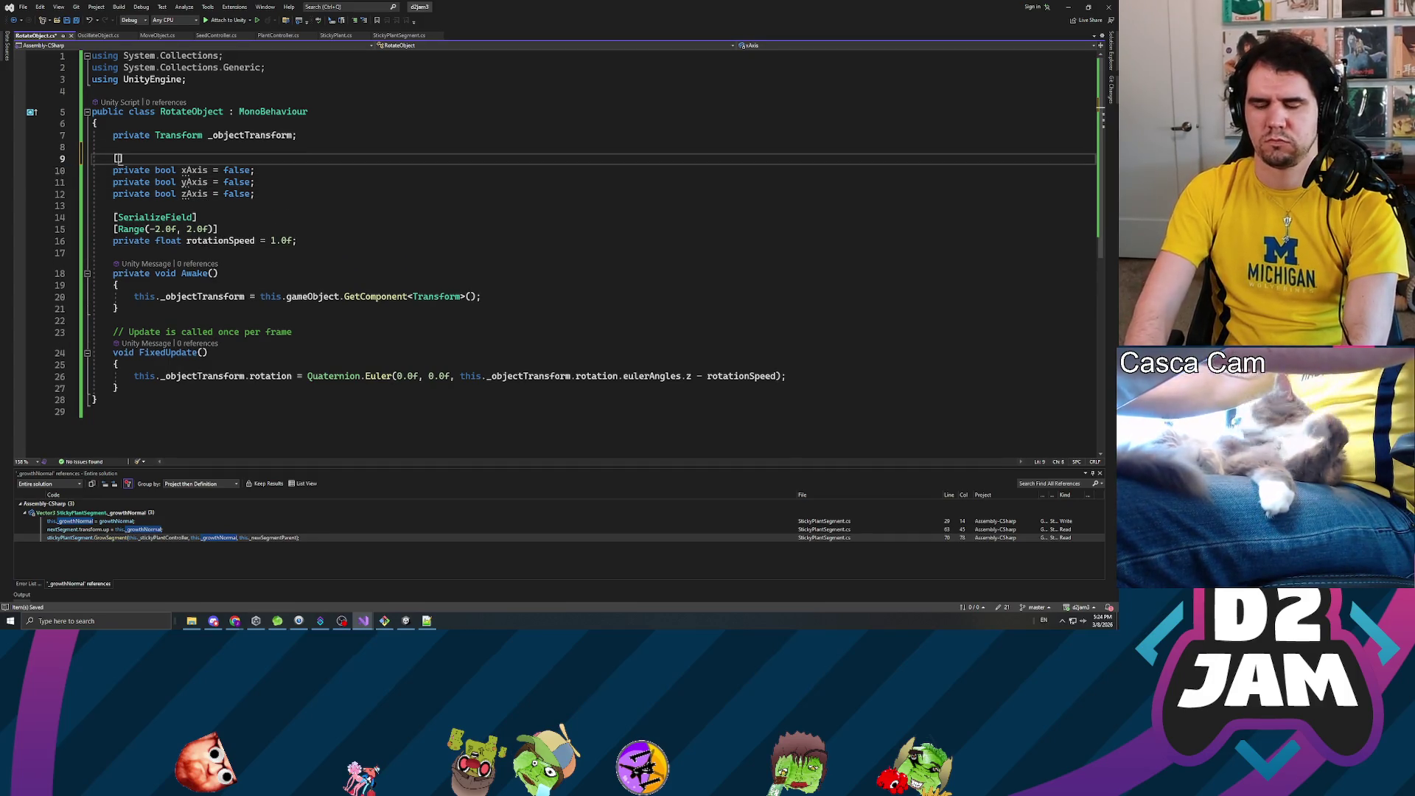
key(Tab)
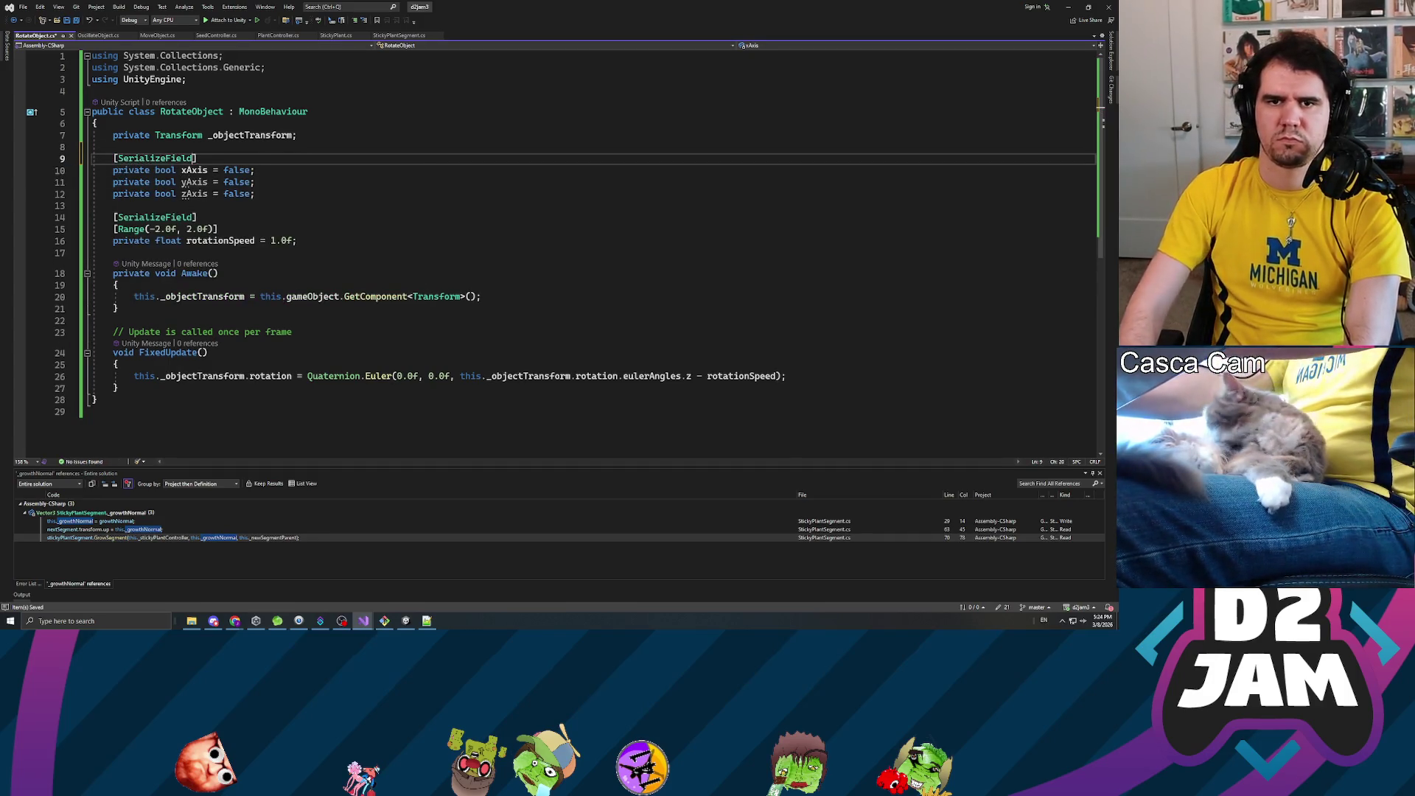
key(Home)
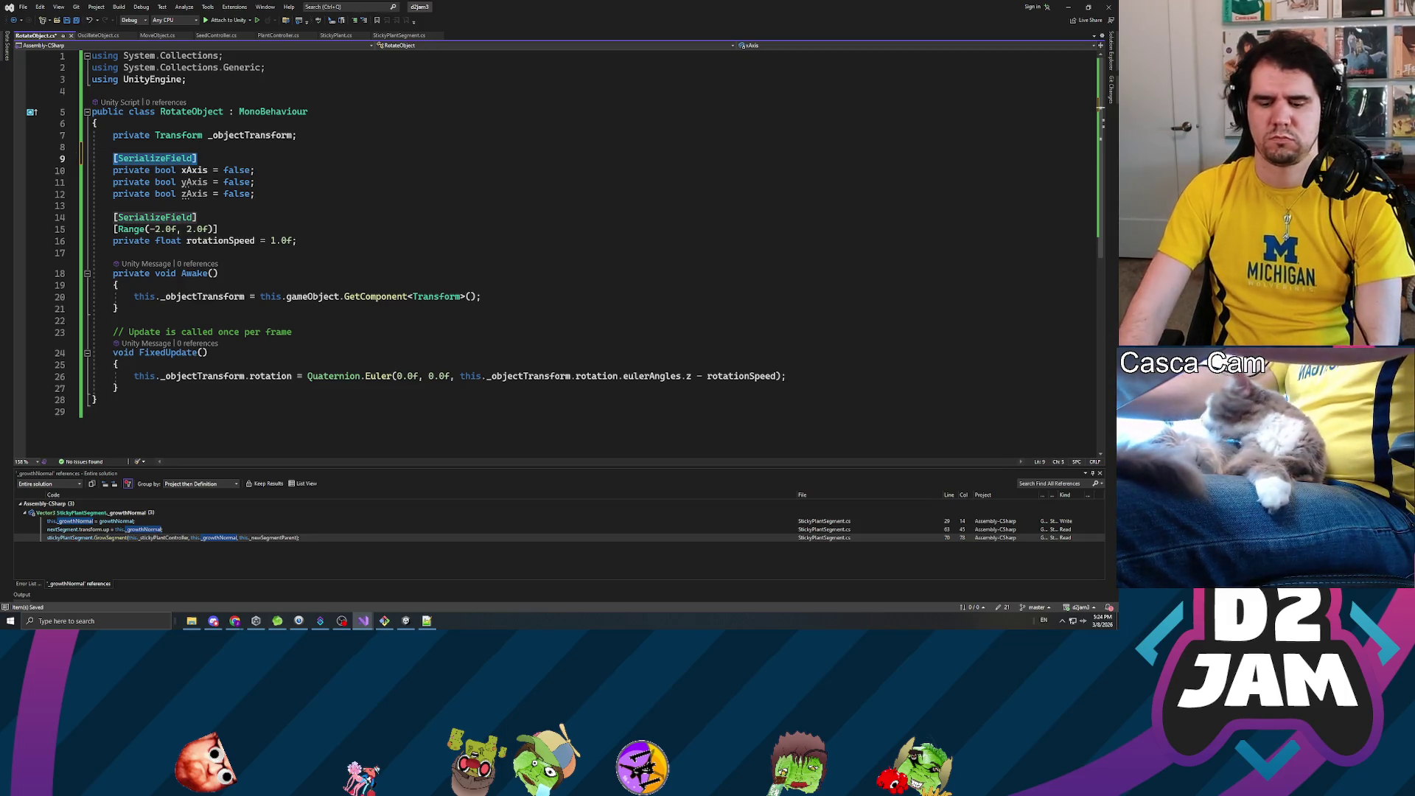
key(ctrl+c)
key(Down)
key(End)
key(Return)
key(ctrl+v)
key(Down)
key(Down)
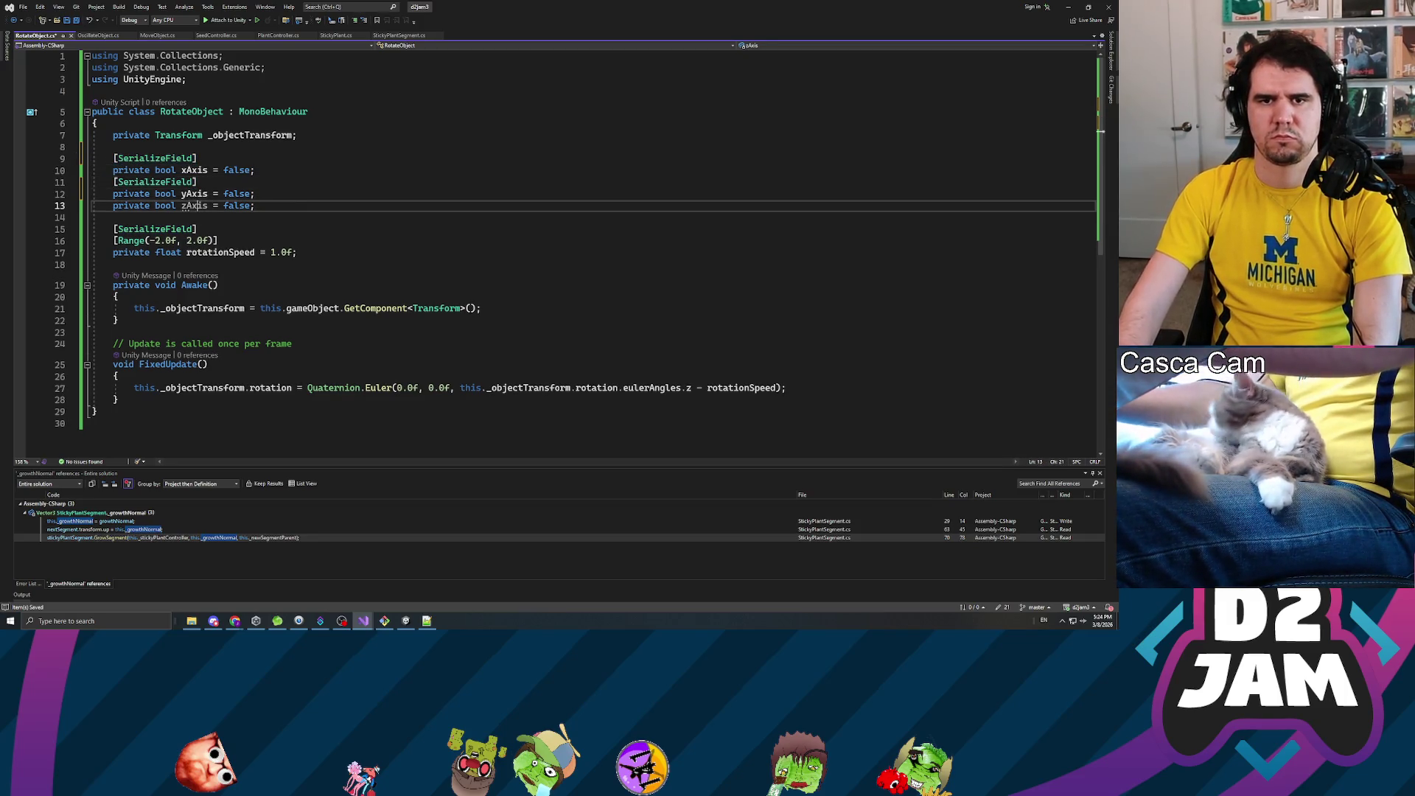
key(Up)
key(End)
key(Return)
key(ctrl+v)
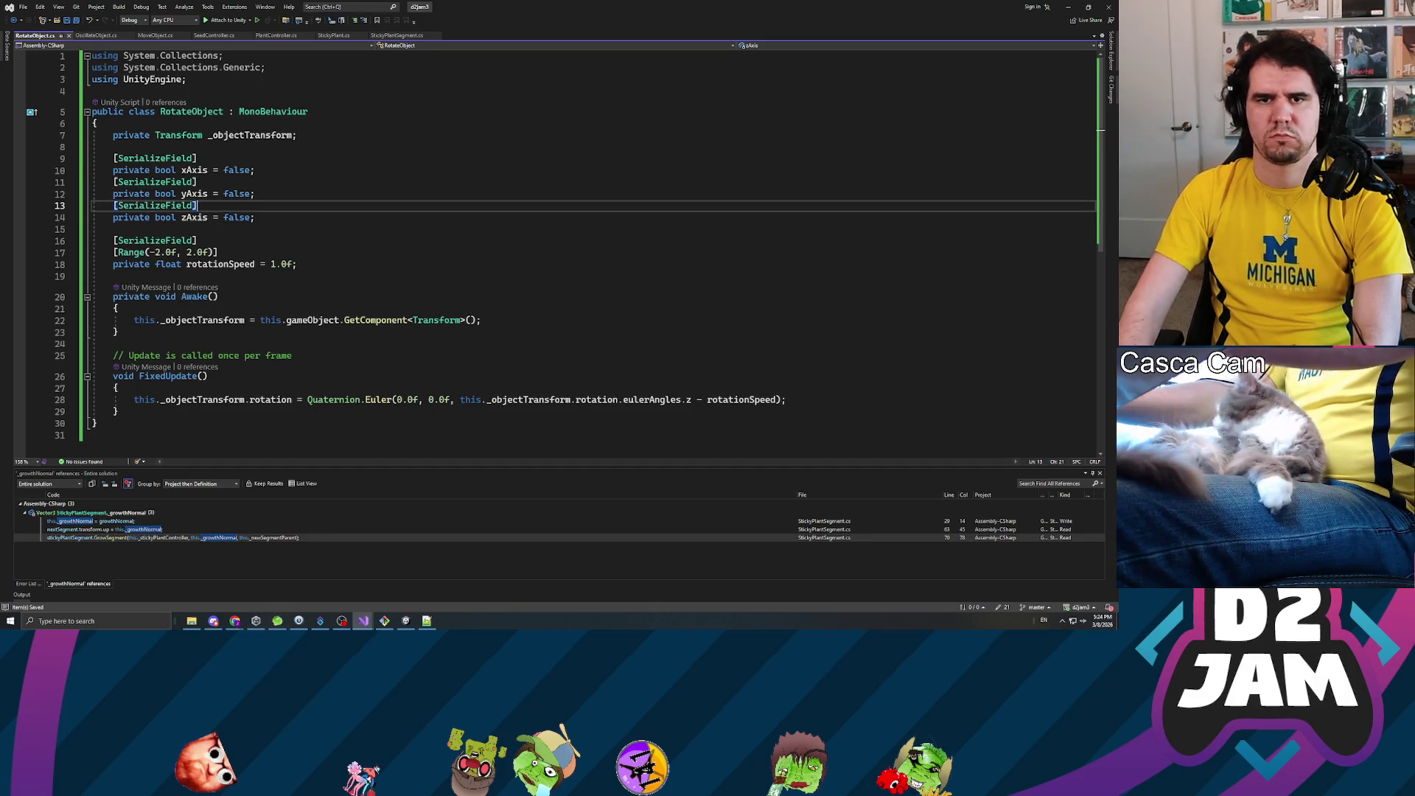
key(Down)
key(Down)
key(Down)
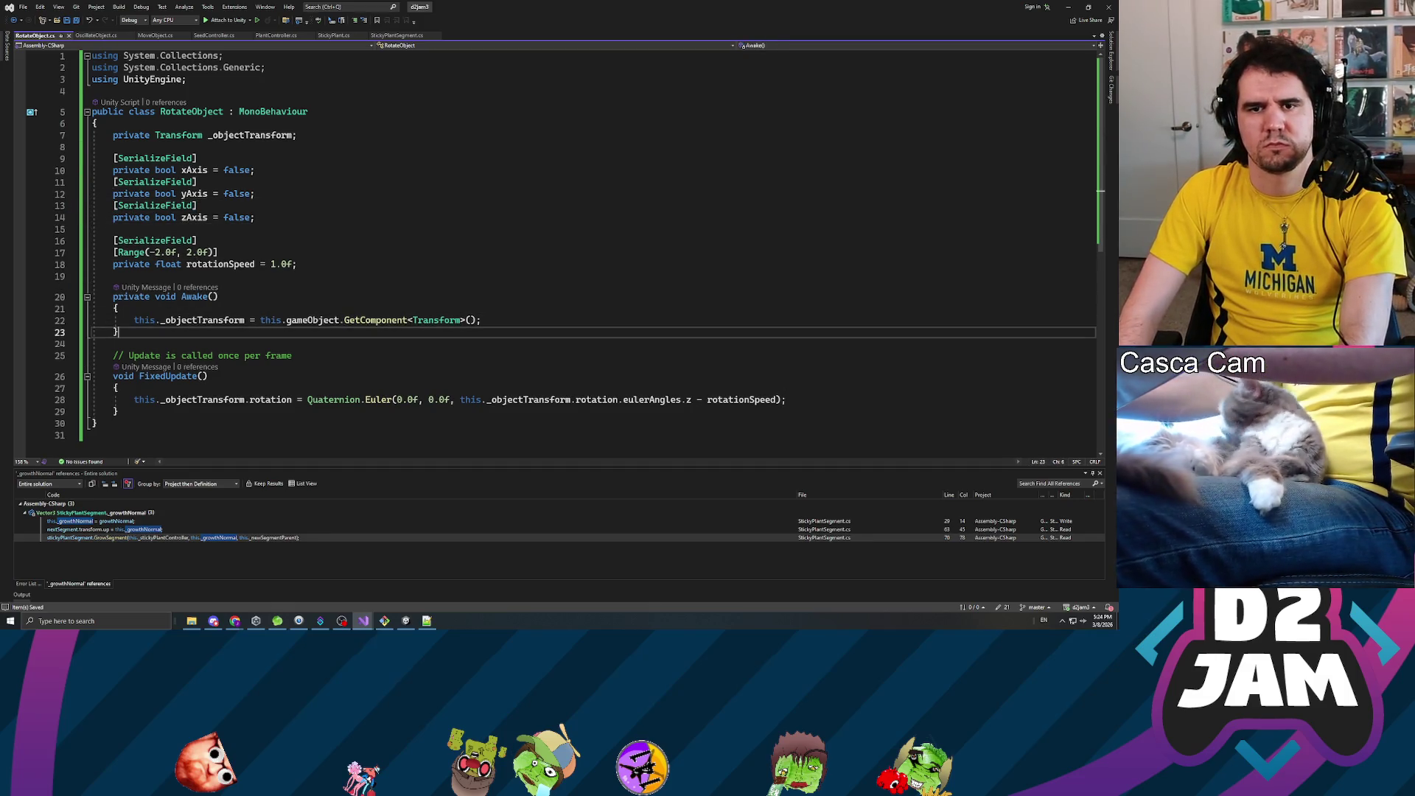
- In FixedUpdate, declare eulerVector = Vector3.zero above a new if statement
click(197, 399)
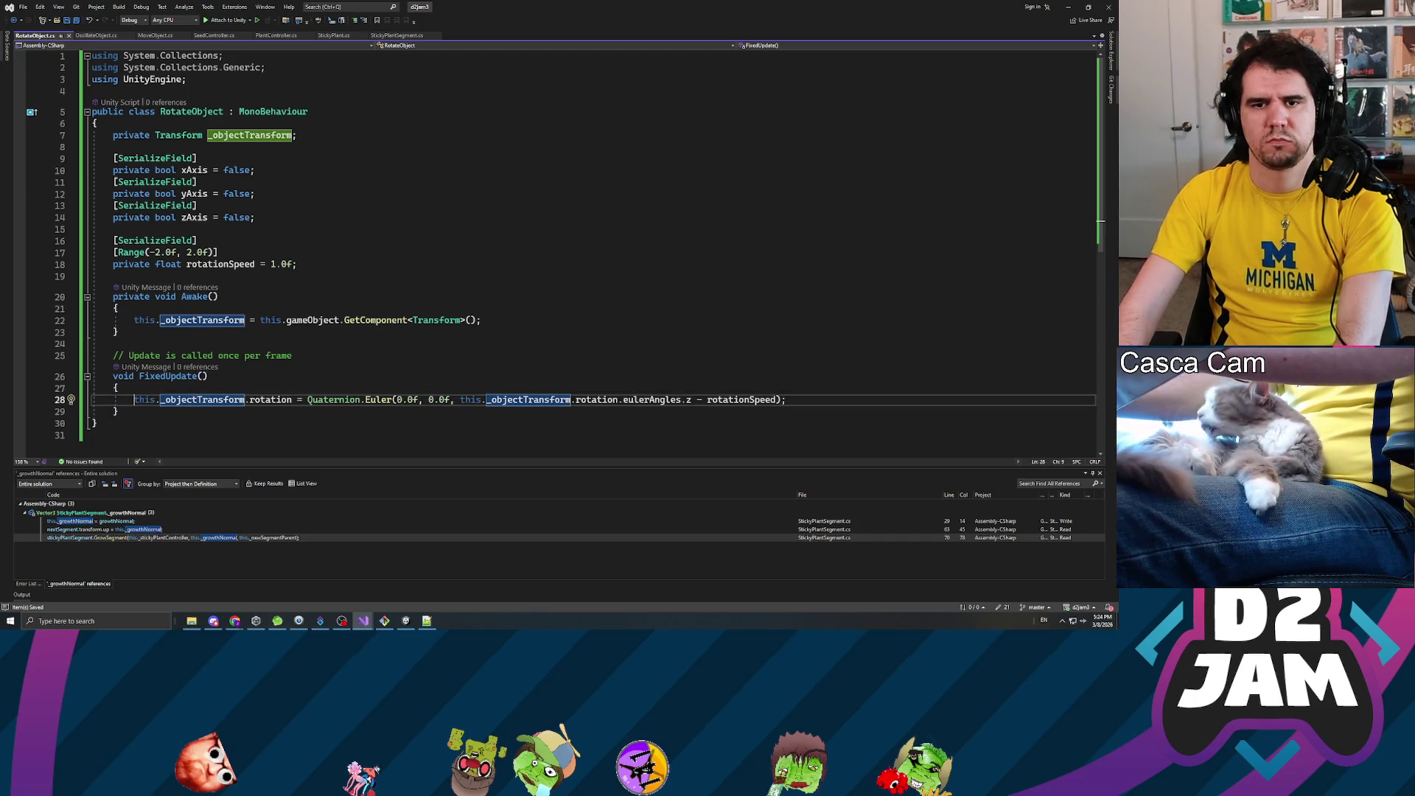
key(Return)
key(Return)
click(134, 399)
text(if)
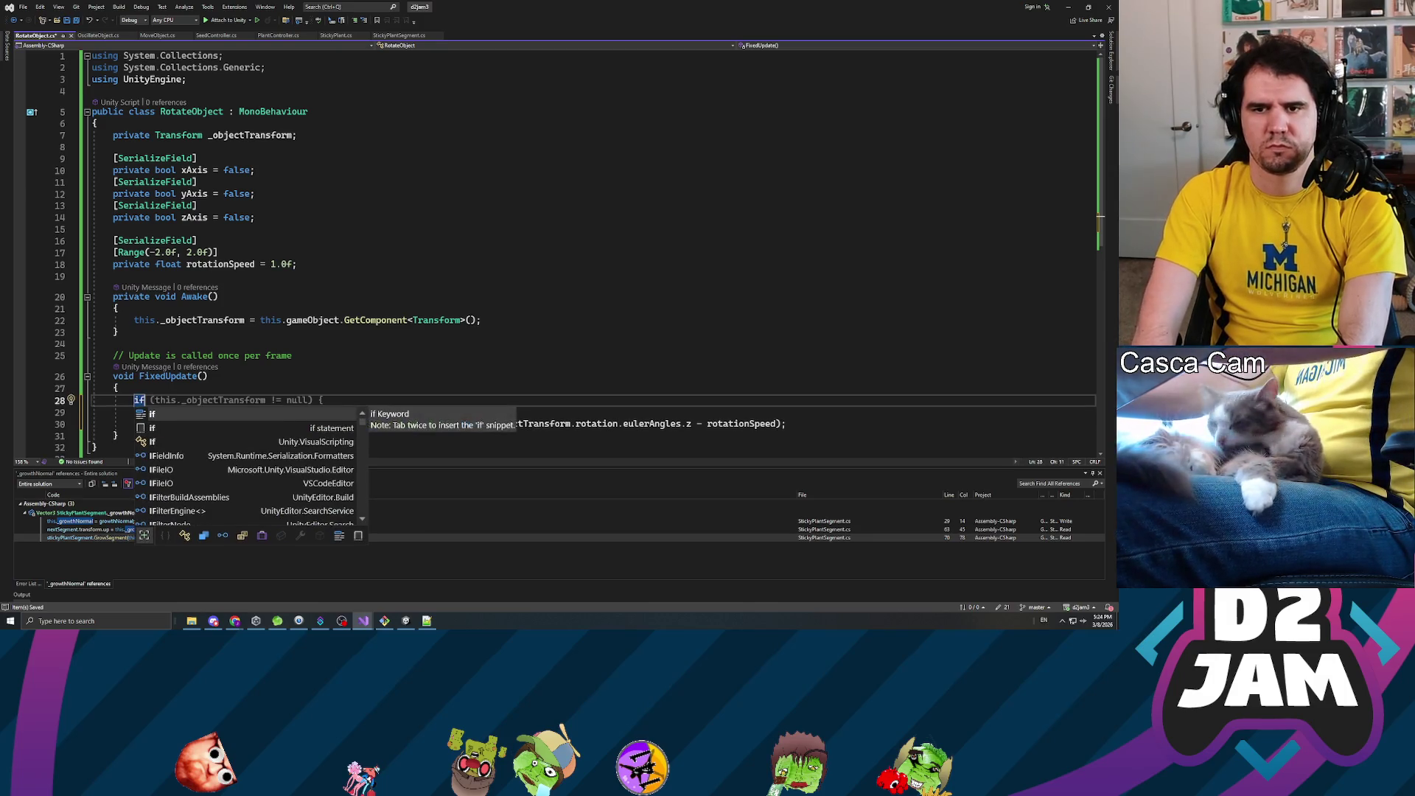
text( ())
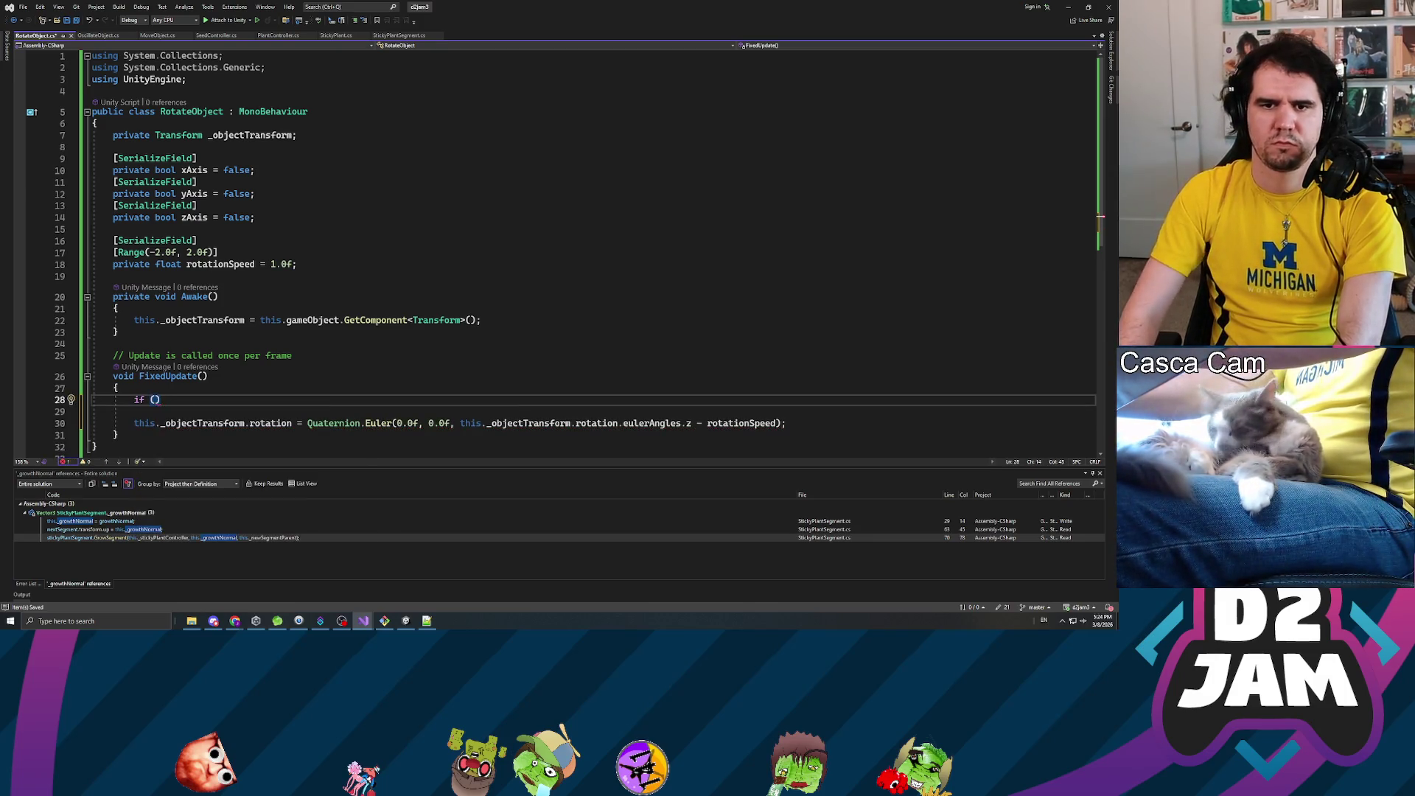
key(ctrl+Return)
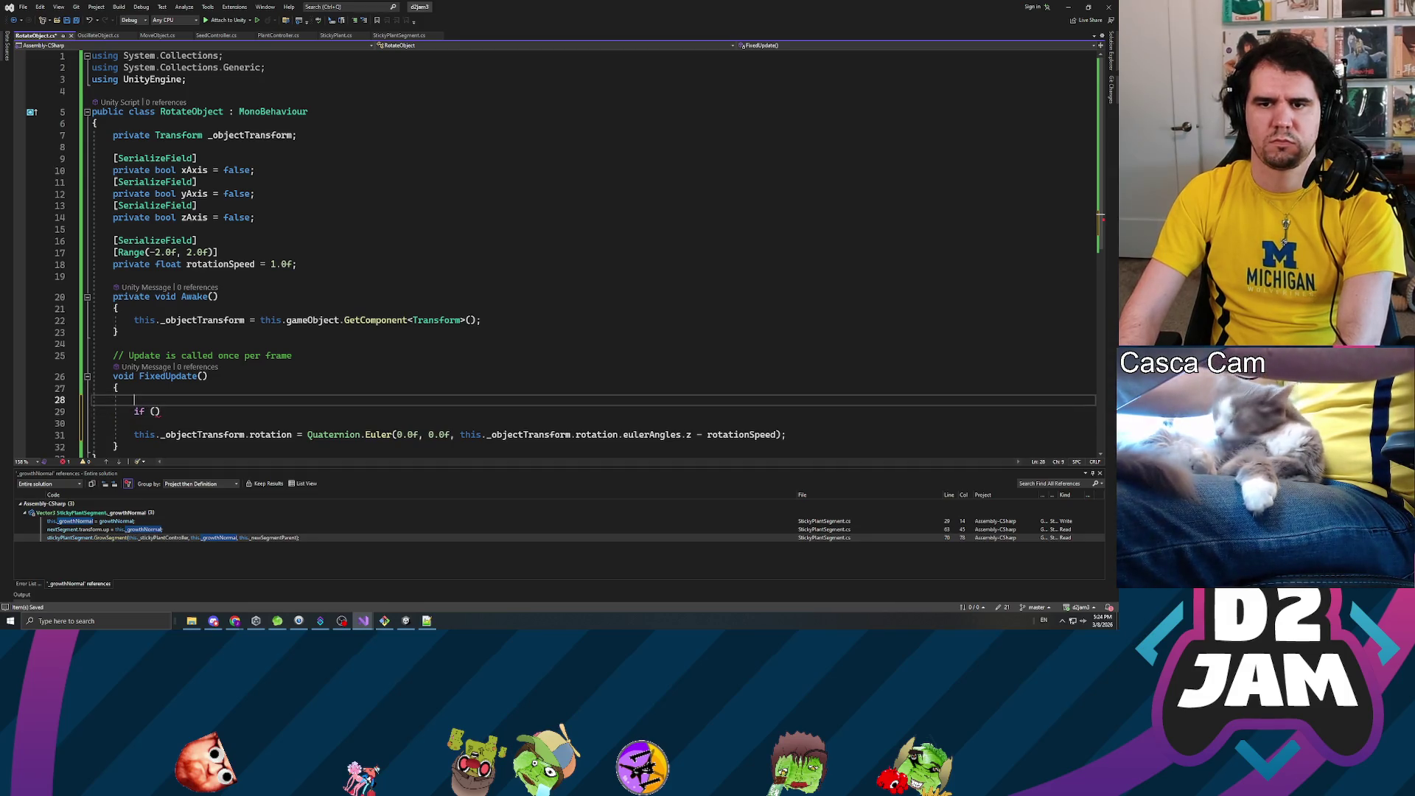
key(ctrl+Return)
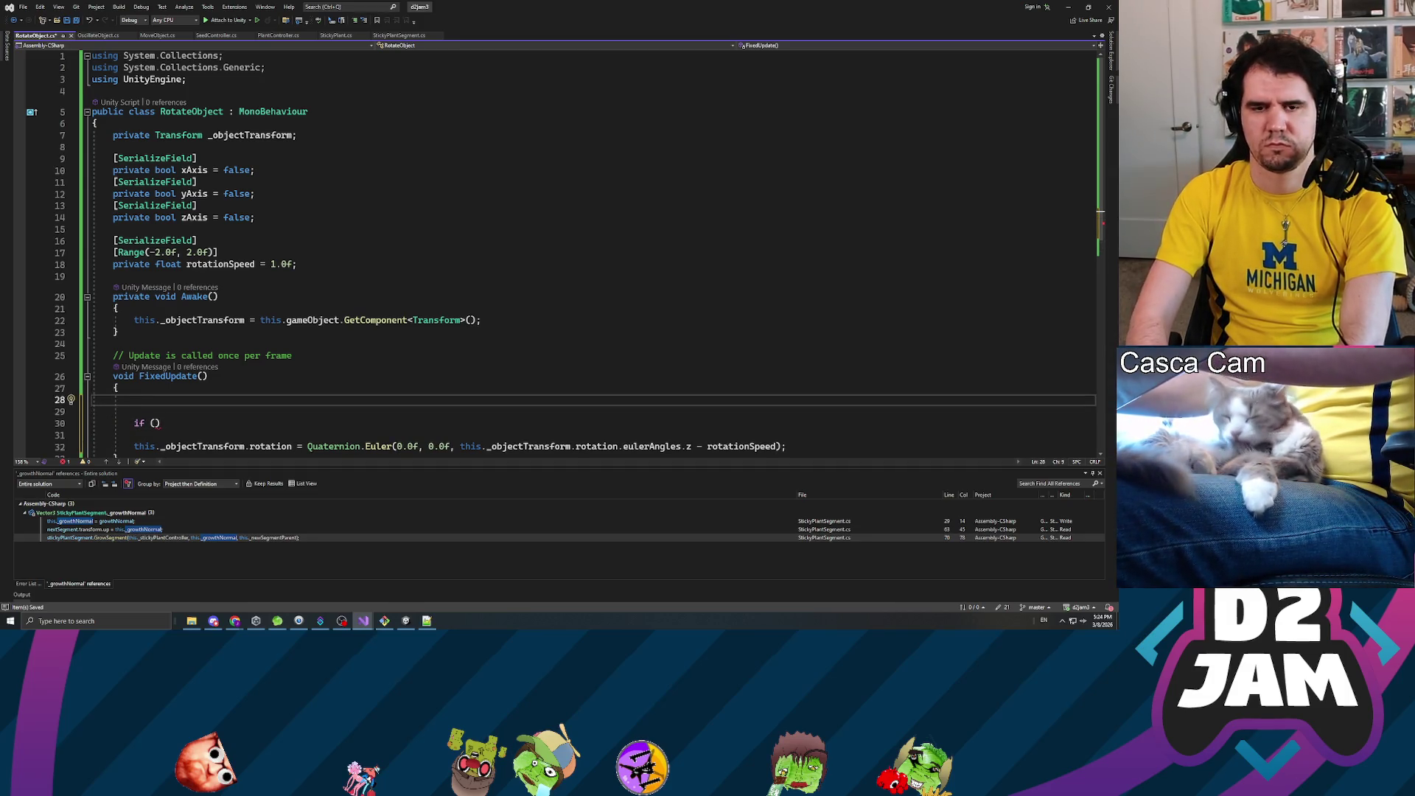
text(Vector3 )
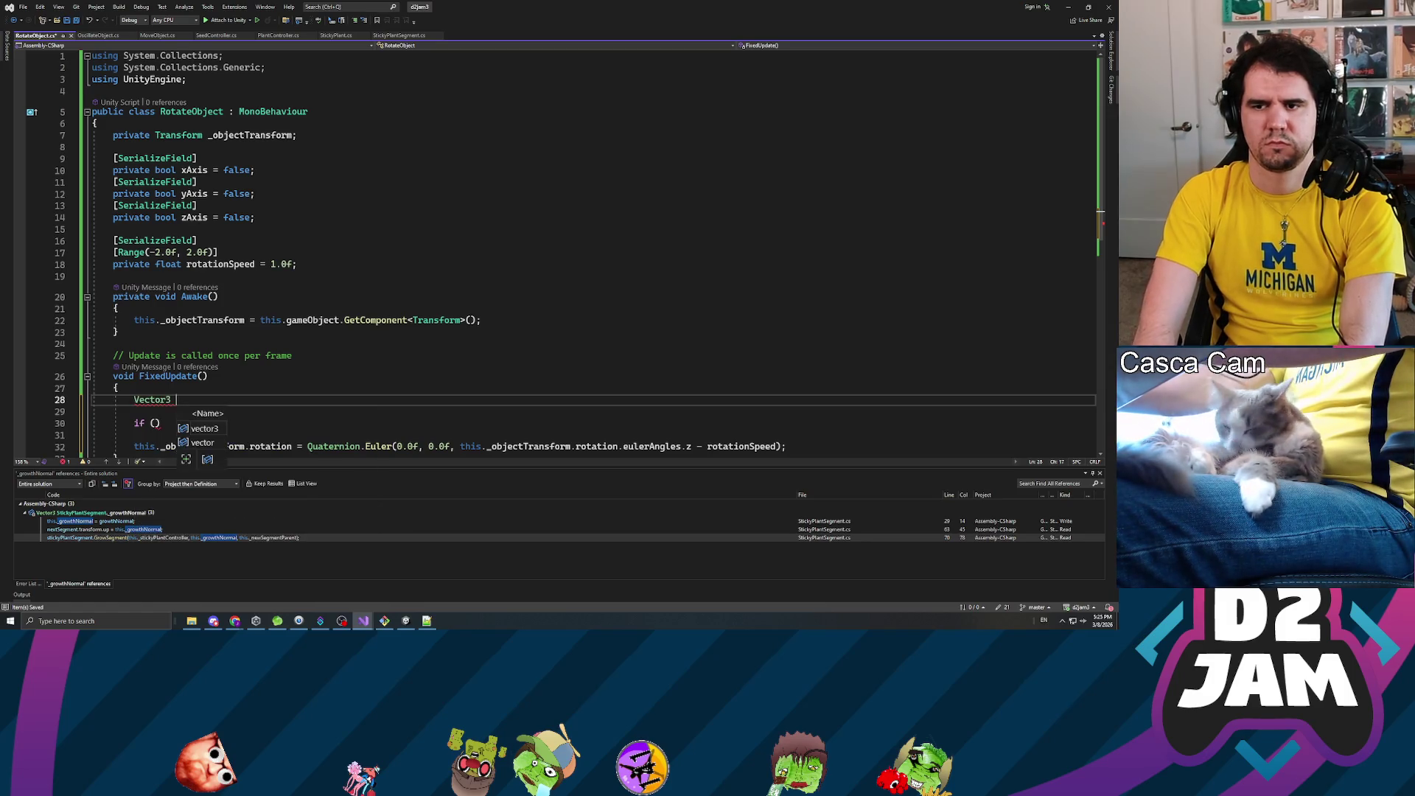
text(eu)
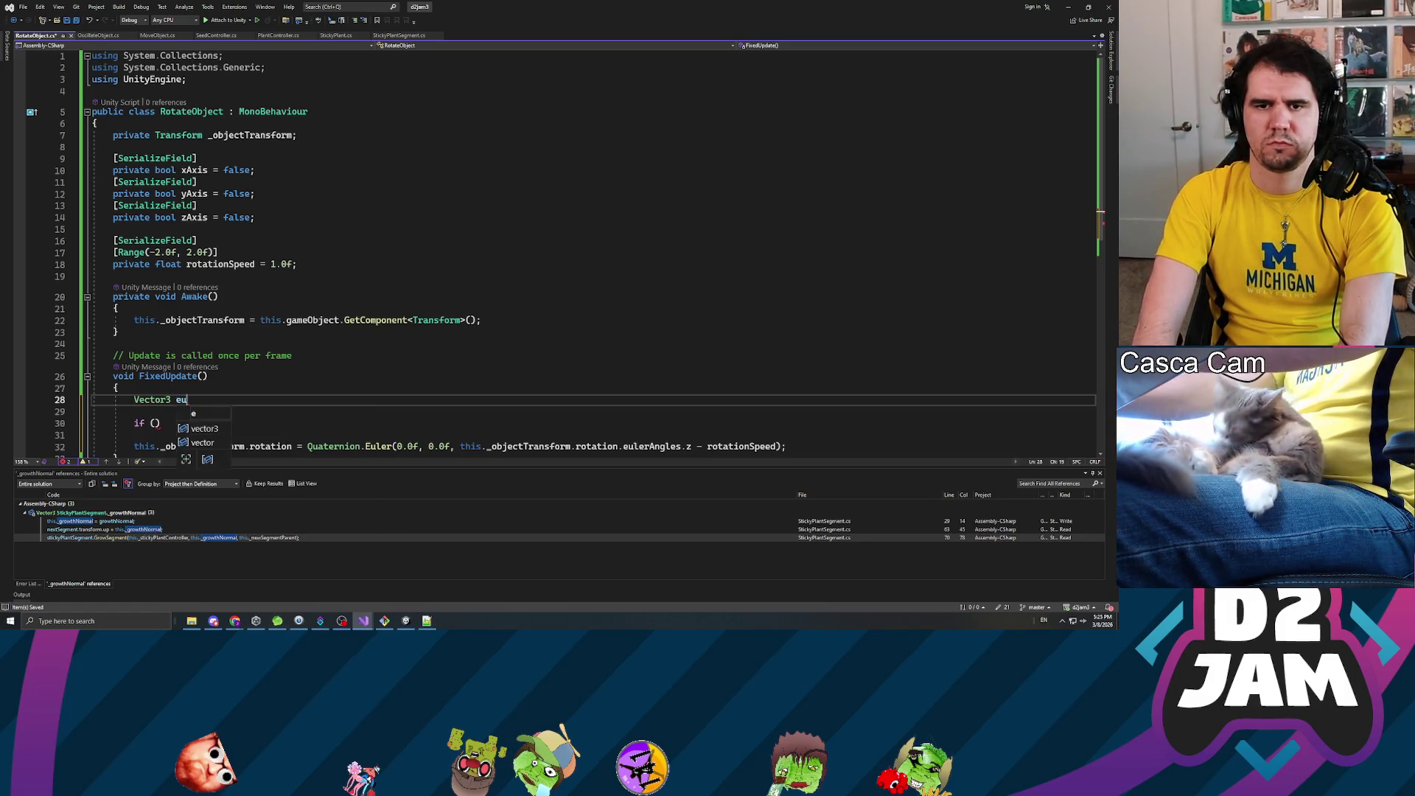
text(lerVe)
text( =)
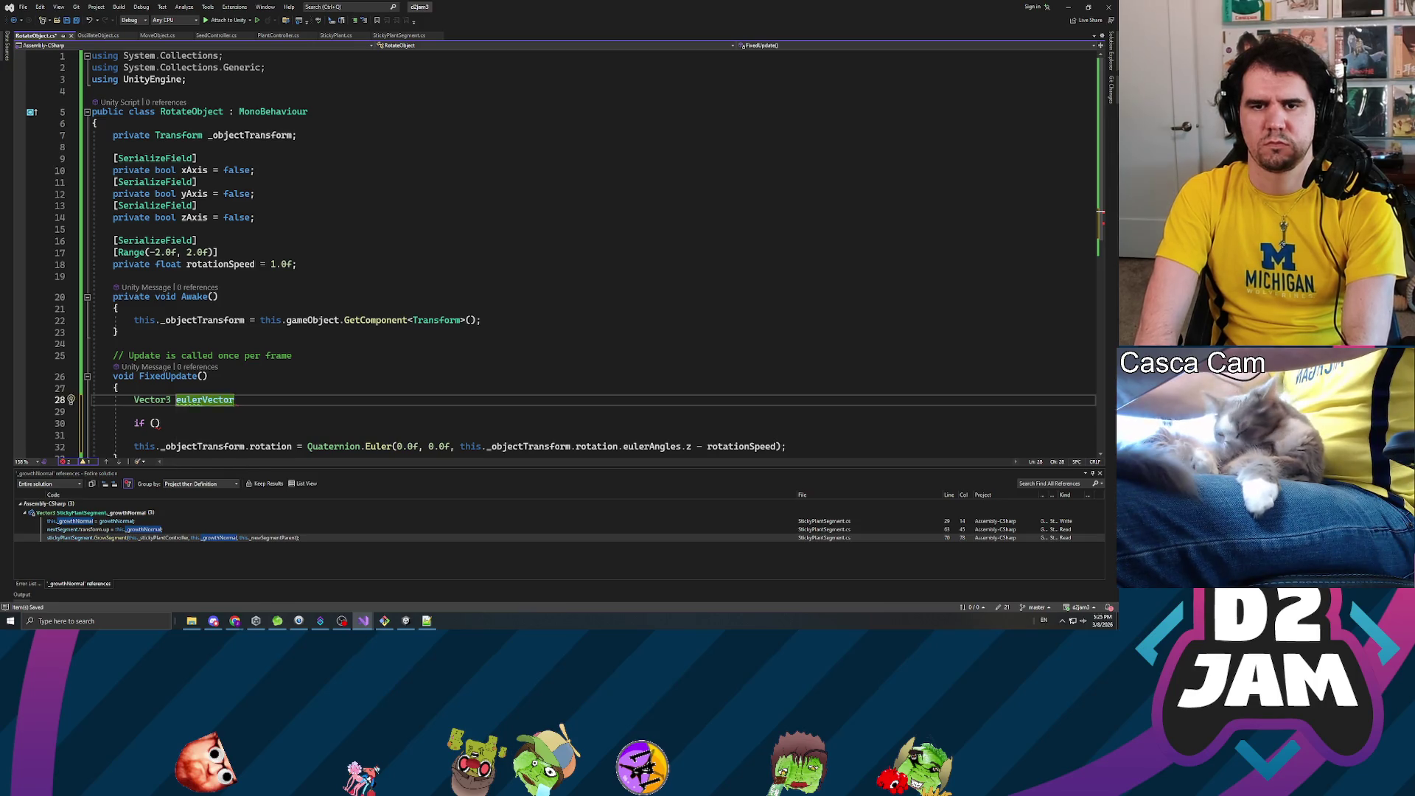
text(ectr3.)
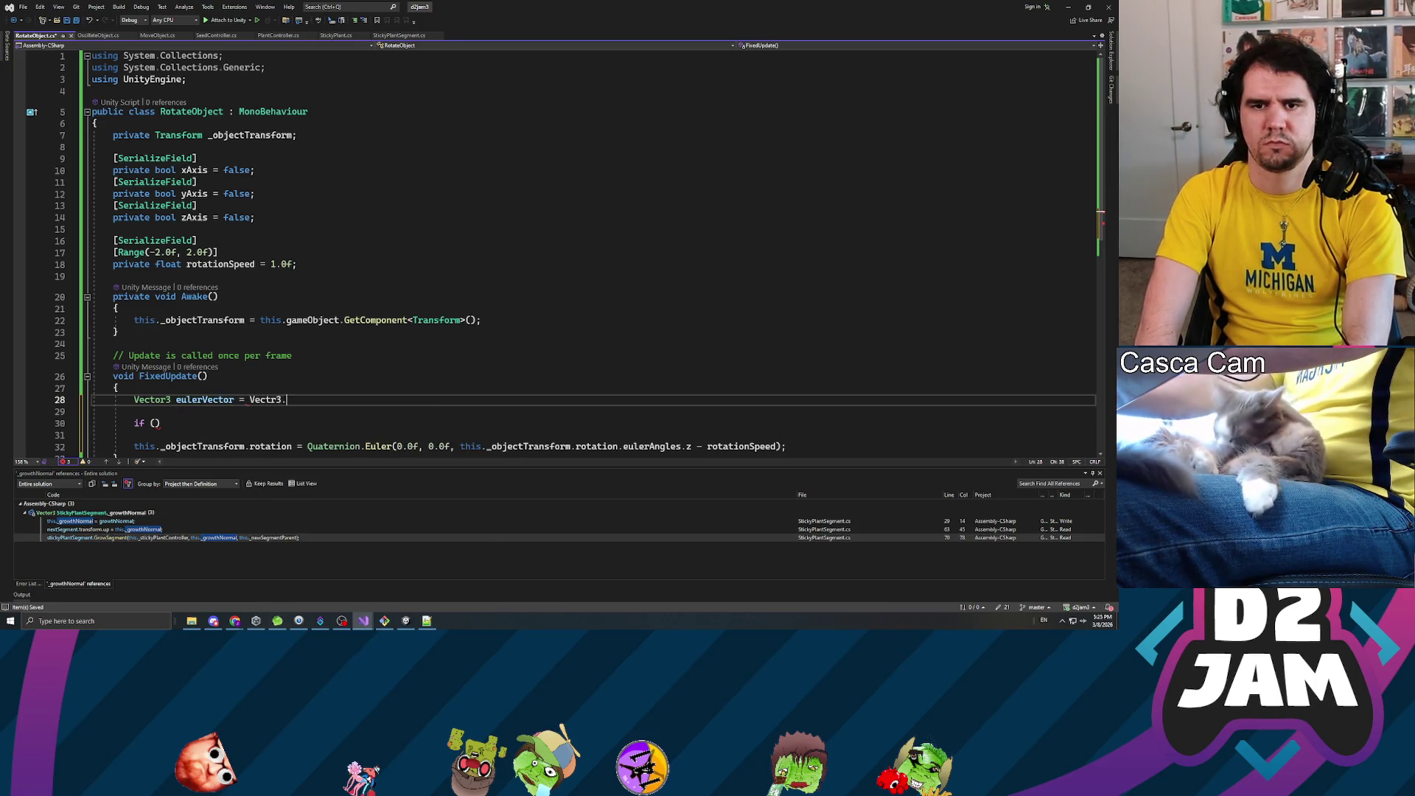
key(BackSpace)
key(BackSpace)
key(BackSpace)
text(or3.zero;)
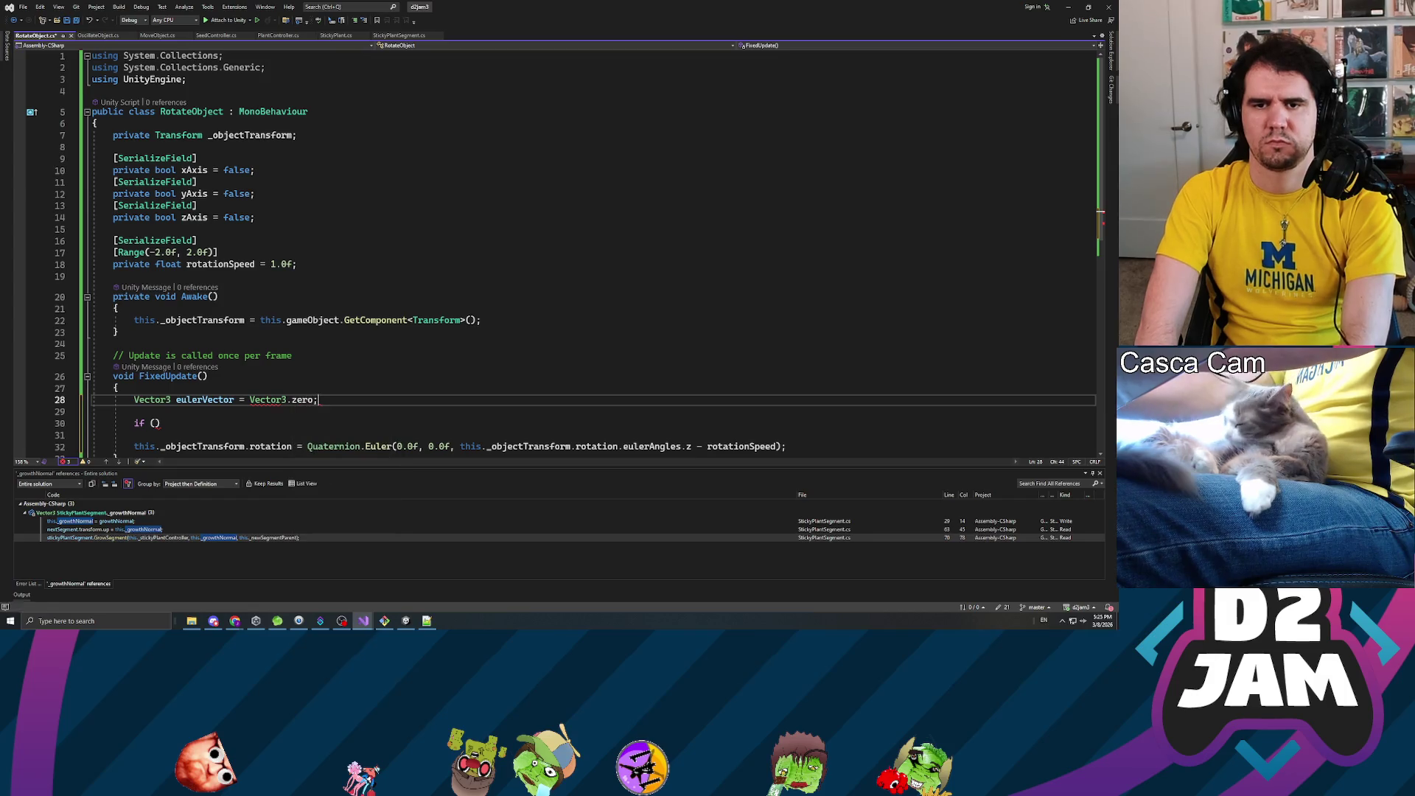
key(Down)
key(Down)
- When xAxis is true, set eulerVector.x to _objectTransform.rotation.eulerAngles.x minus rotationSpeed
text(this.xA)
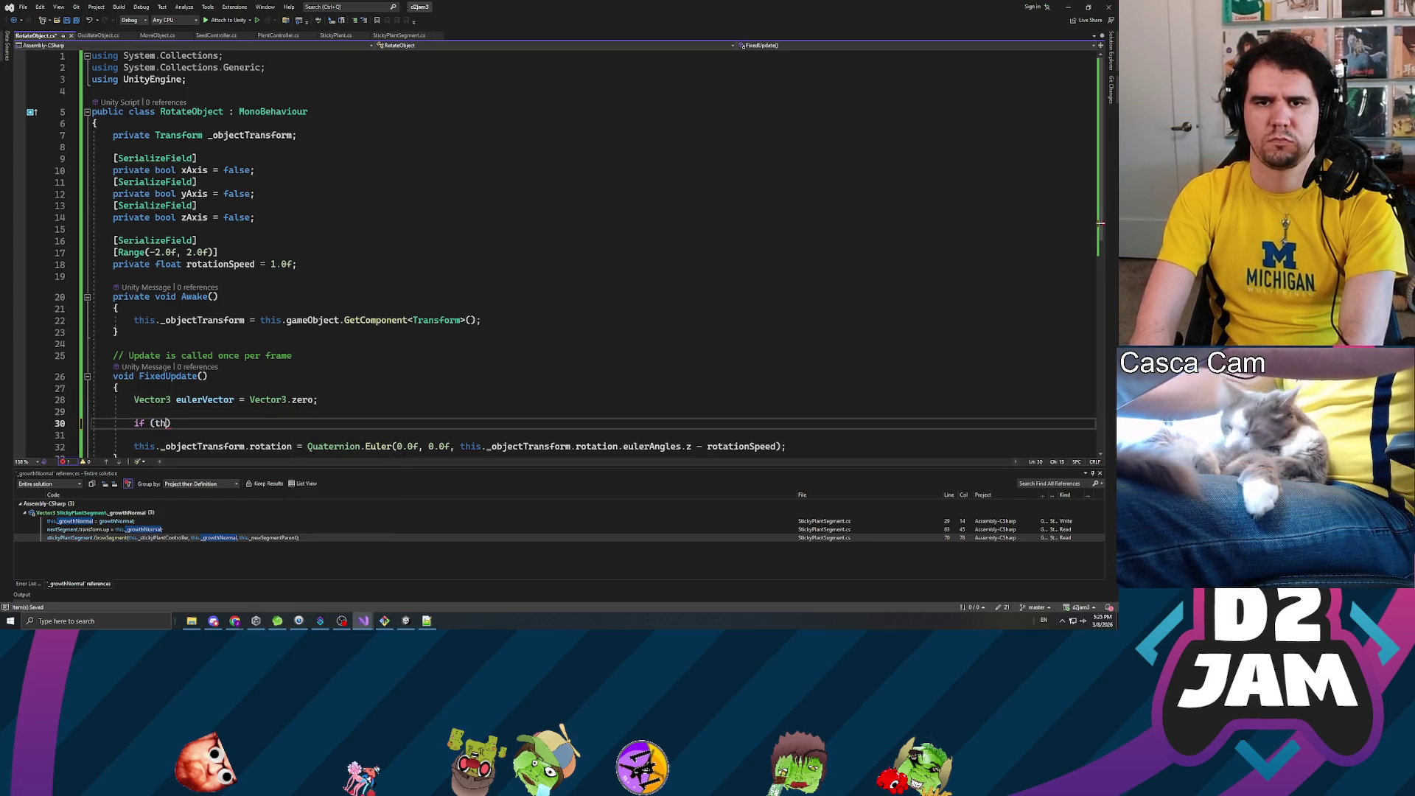
key(Tab)
text(true)
key(End)
key(Return)
key(Return)
text(euler)
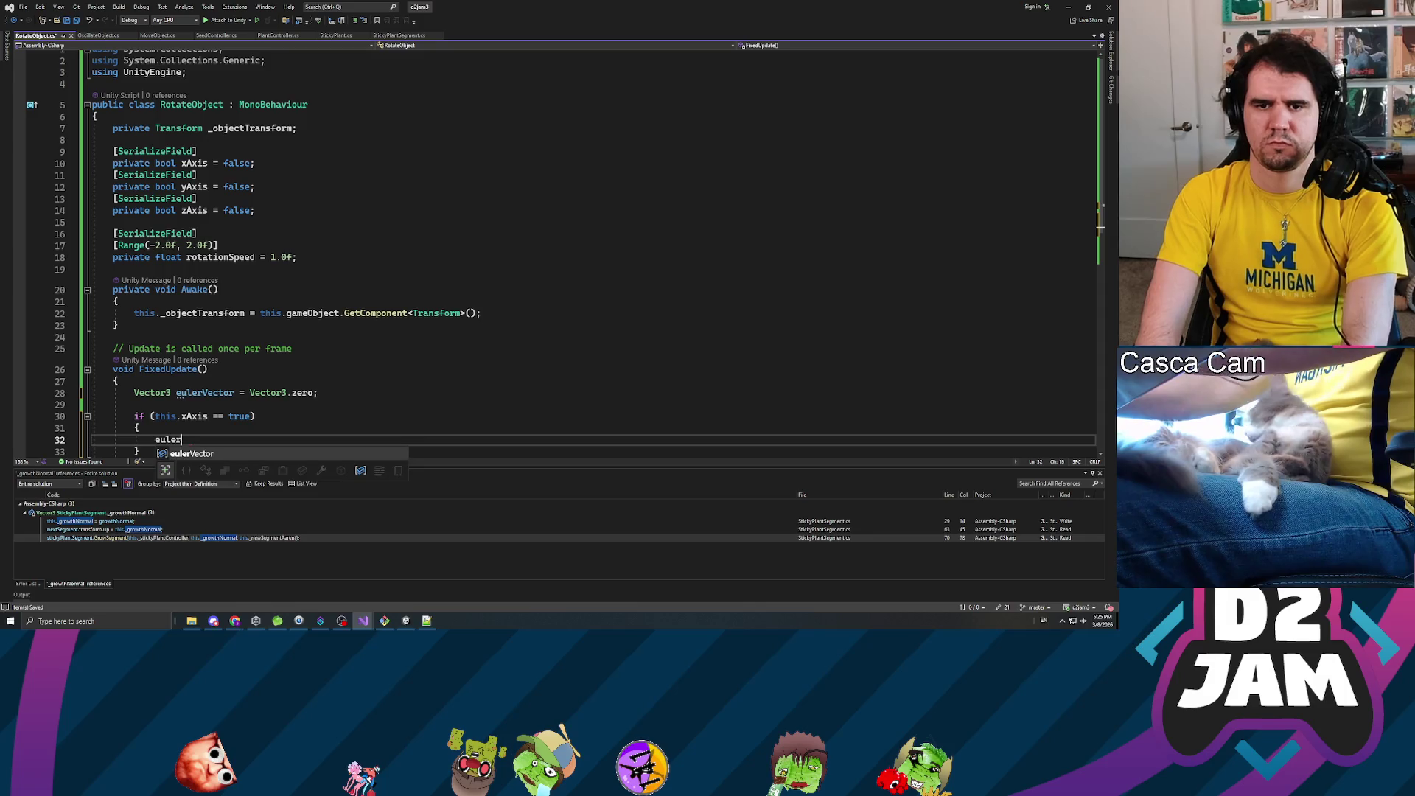
text(Vector.x =)
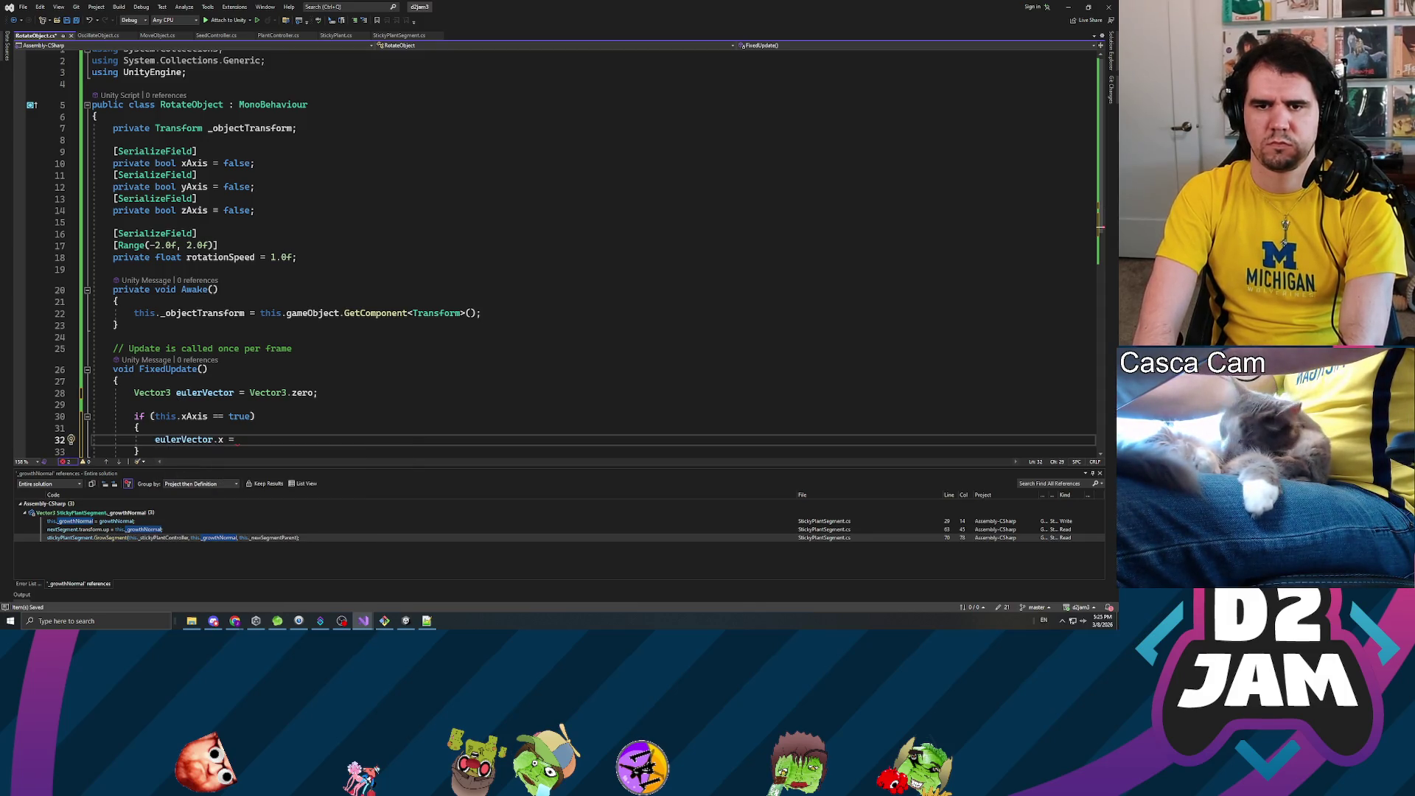
scroll(552, 251, down, 6)
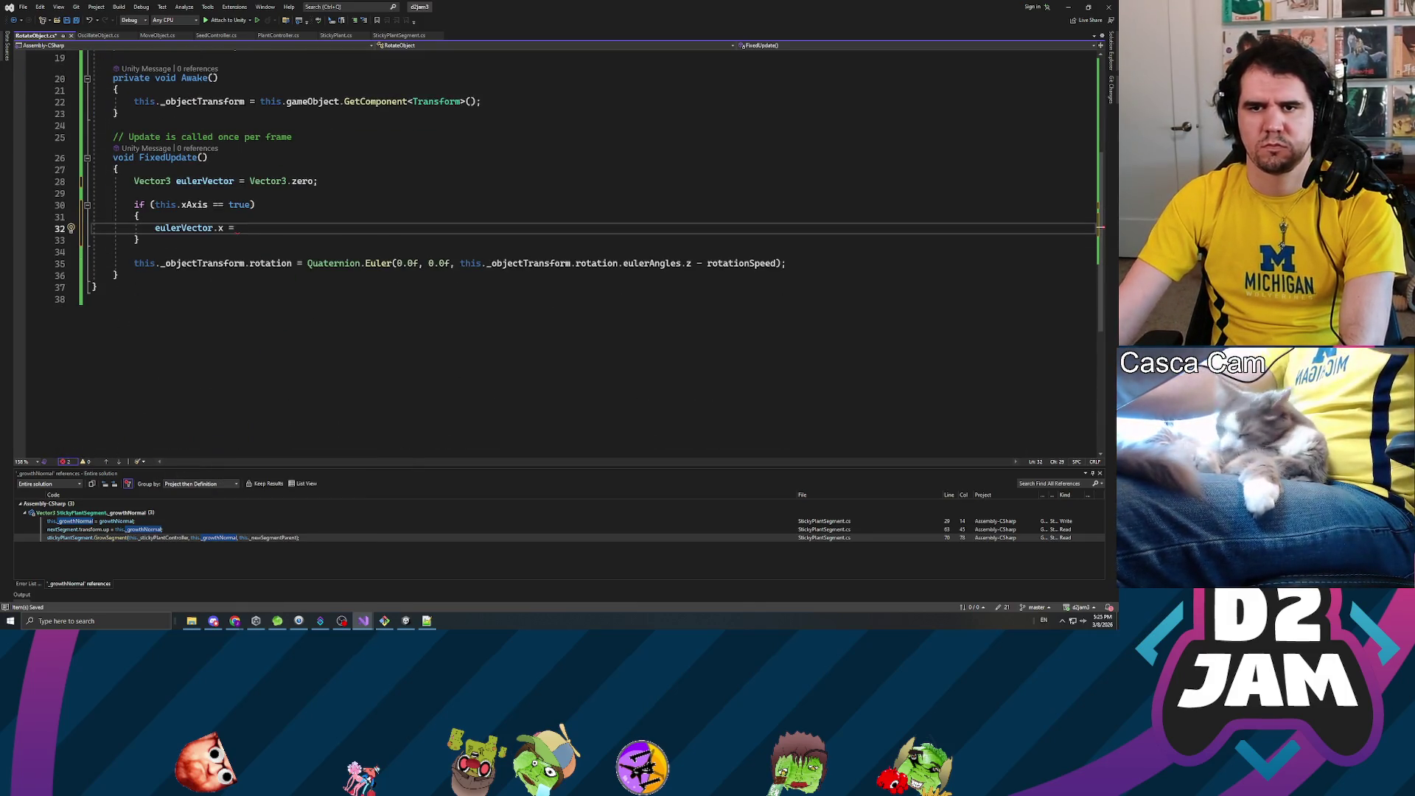
text(this._object)
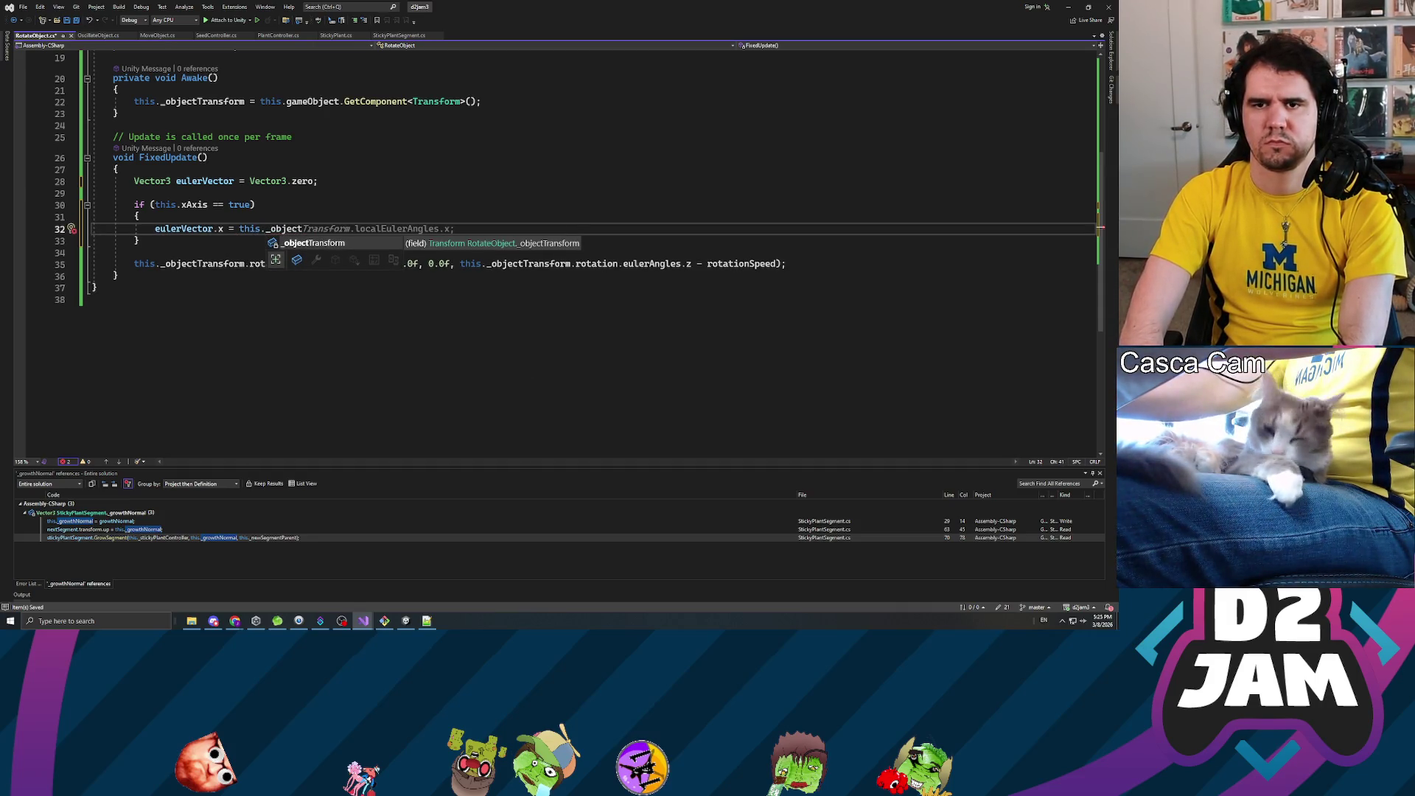
key(Tab)
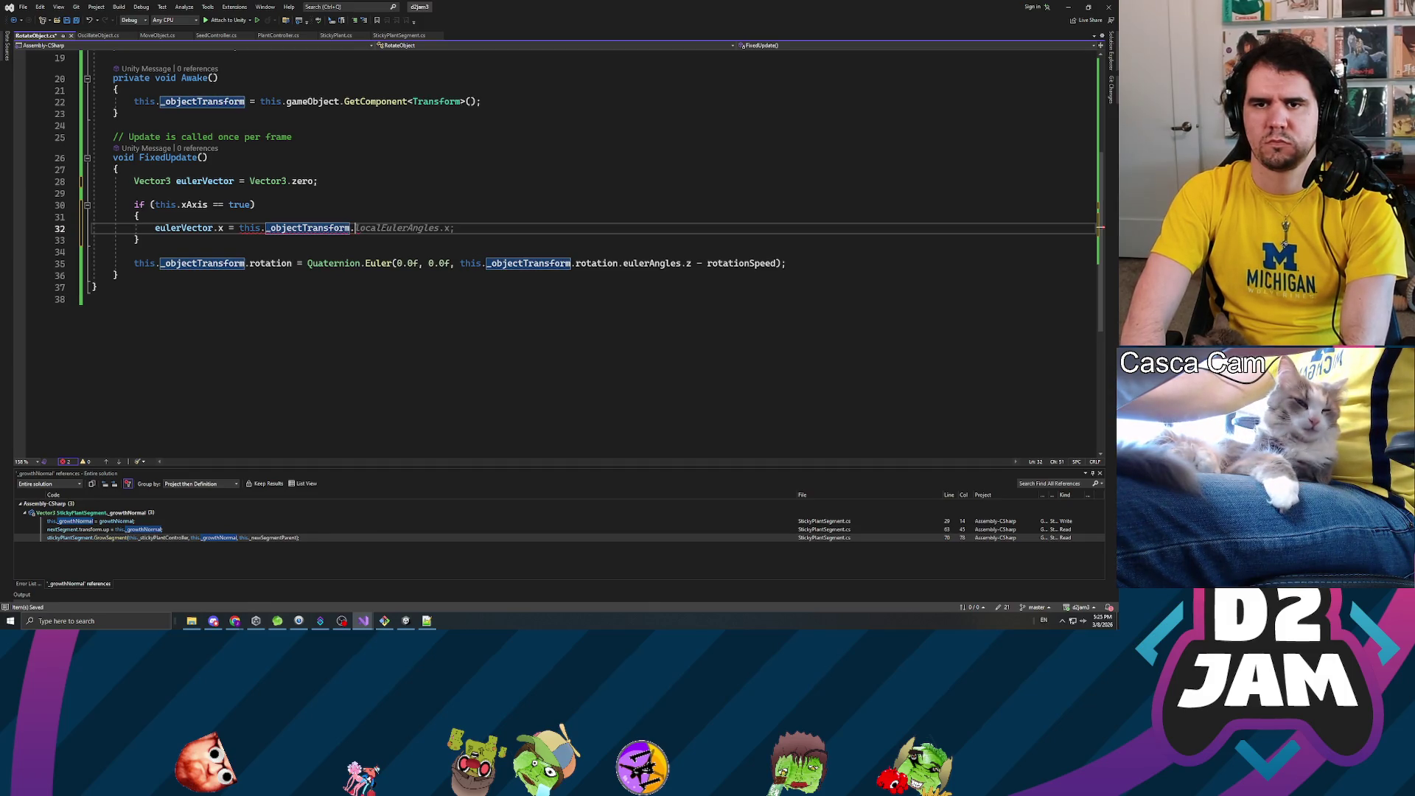
text(rotation.eulerAn)
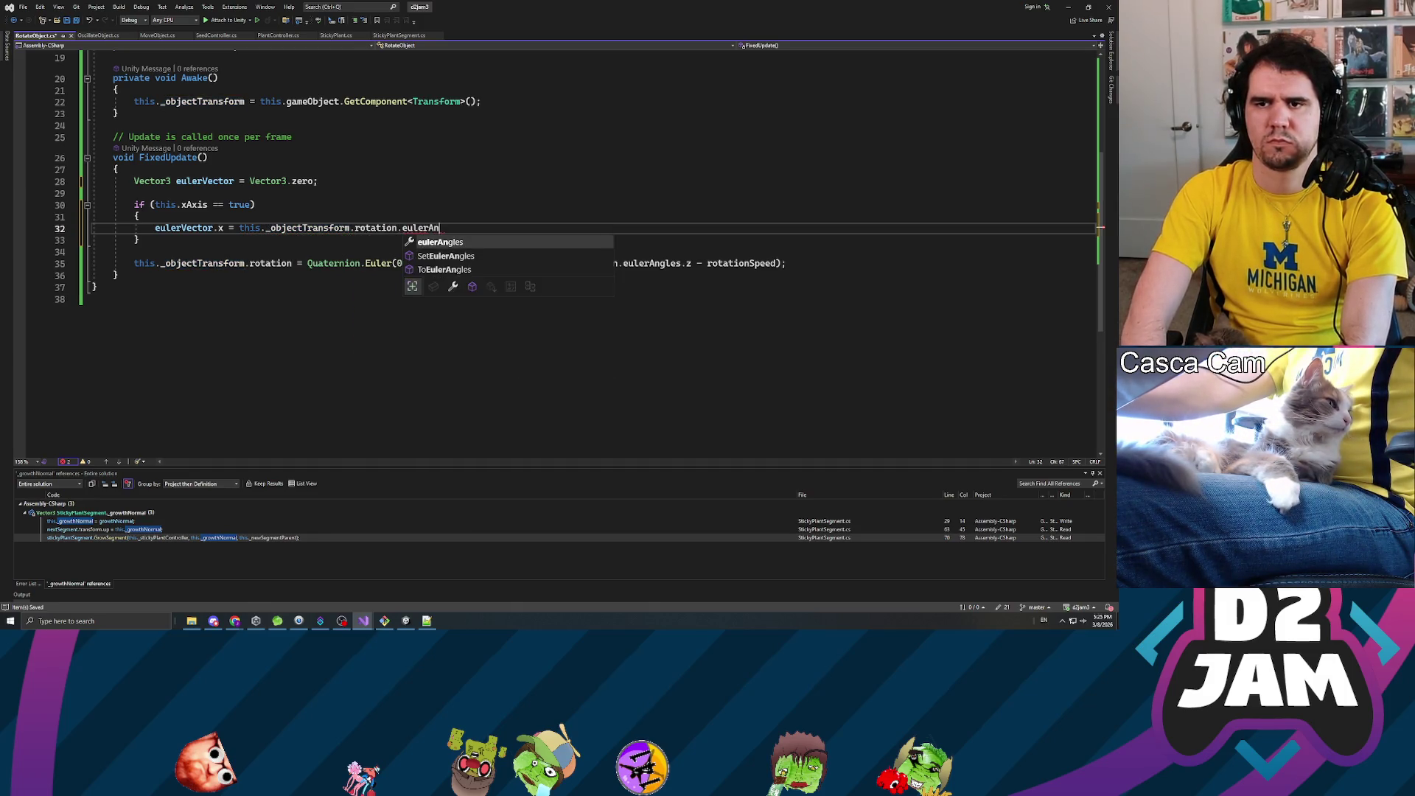
key(Tab)
text(.x - )
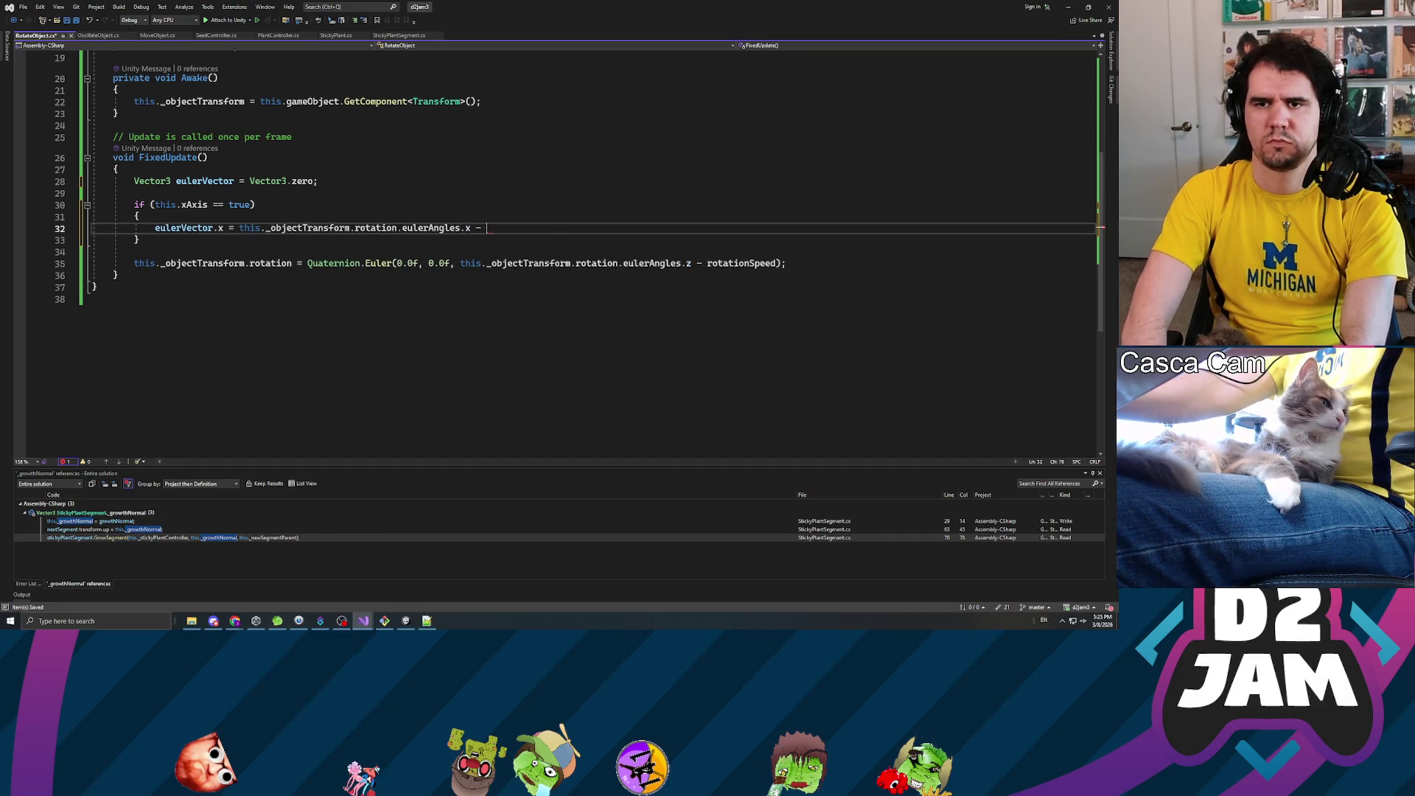
text(rotationSpeed;)
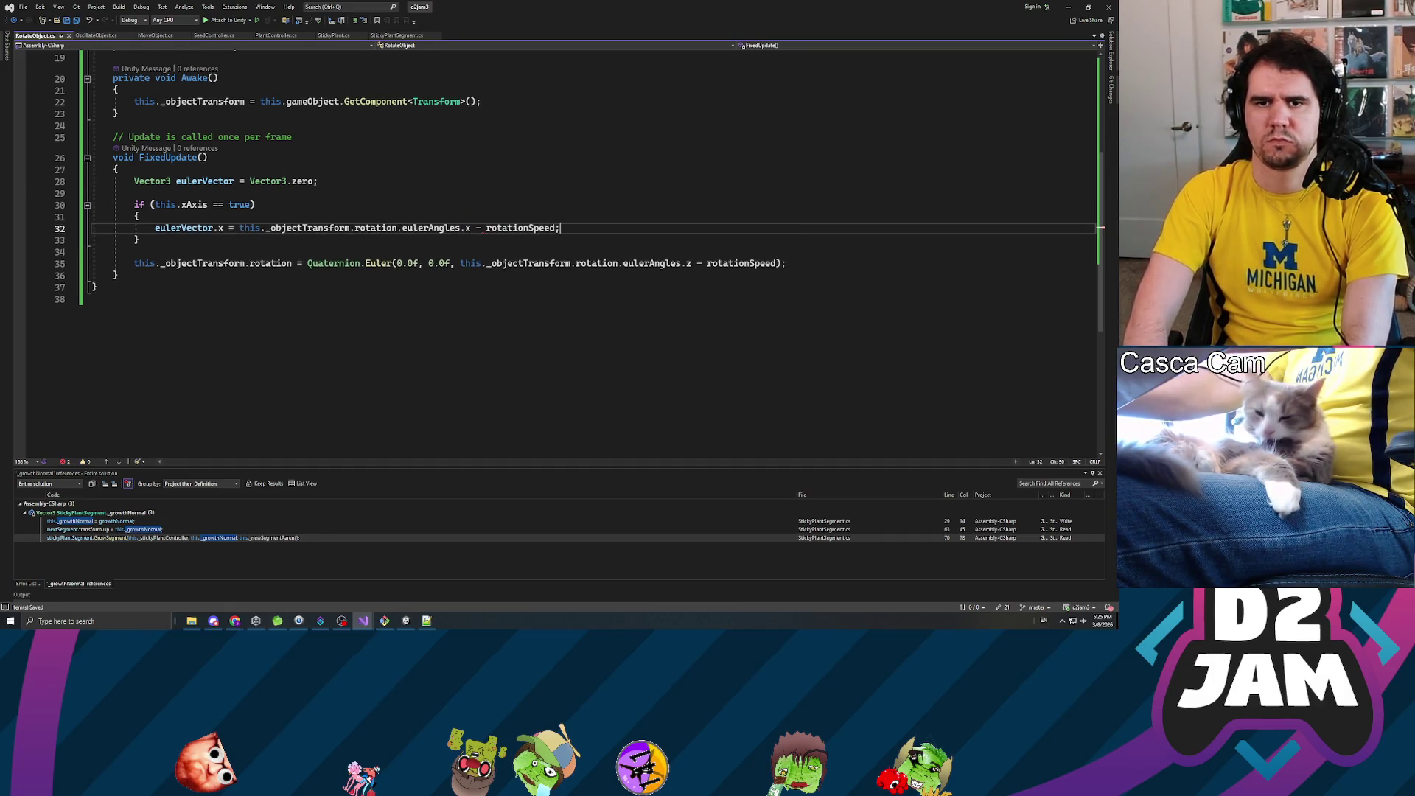
- Add a yAxis block setting eulerVector.y to eulerAngles.y minus rotationSpeed
key(Down)
key(Return)
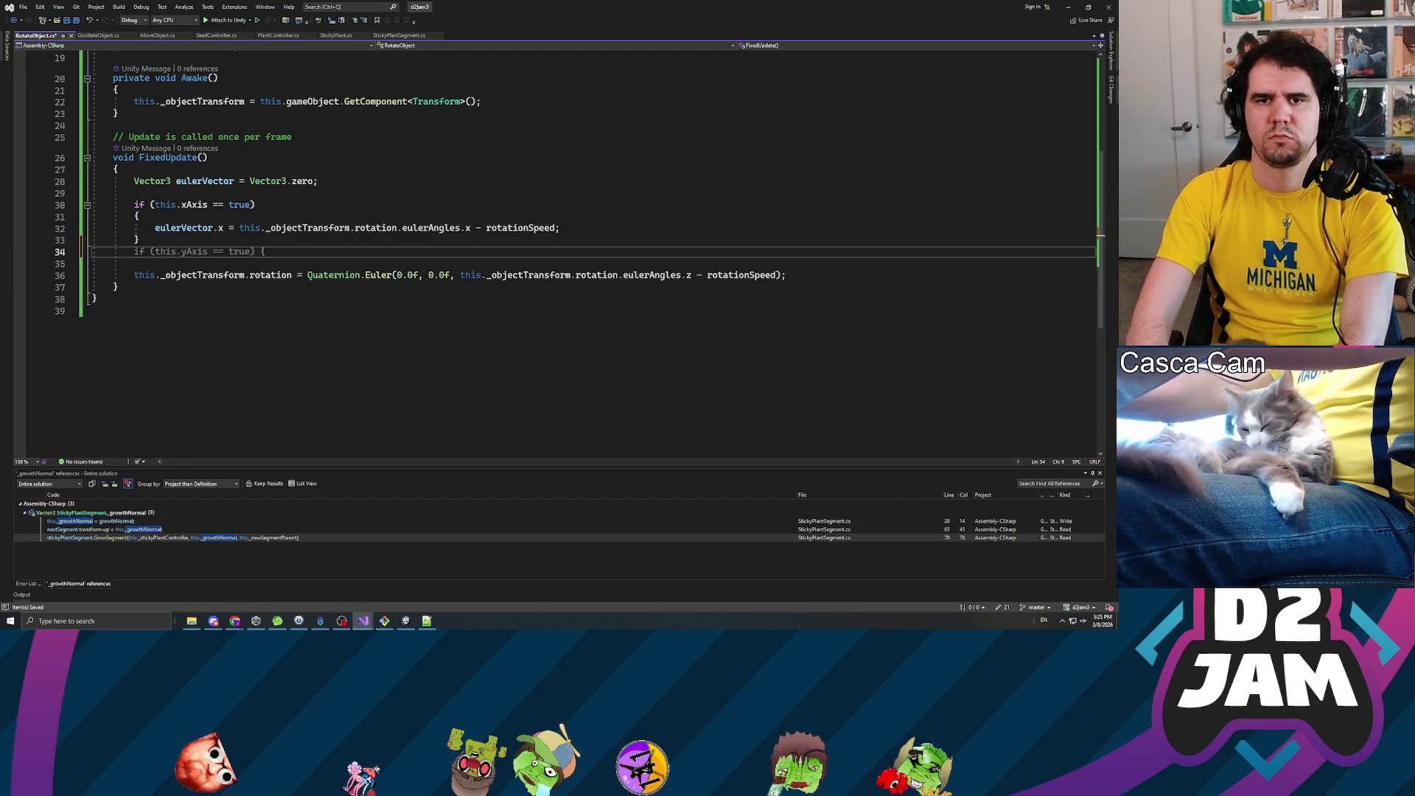
text(if)
key(Tab)
key(Return)
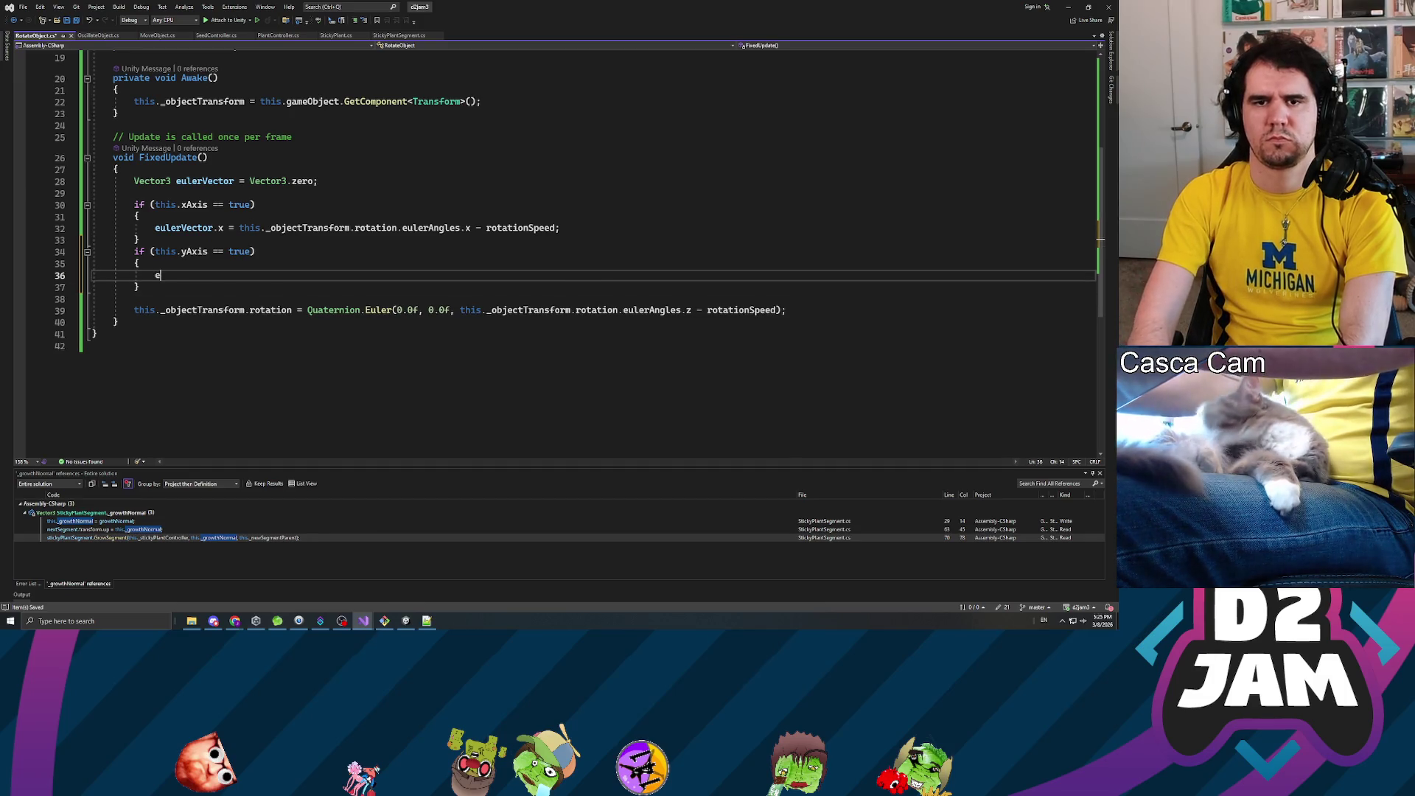
text(ulerVector.y =)
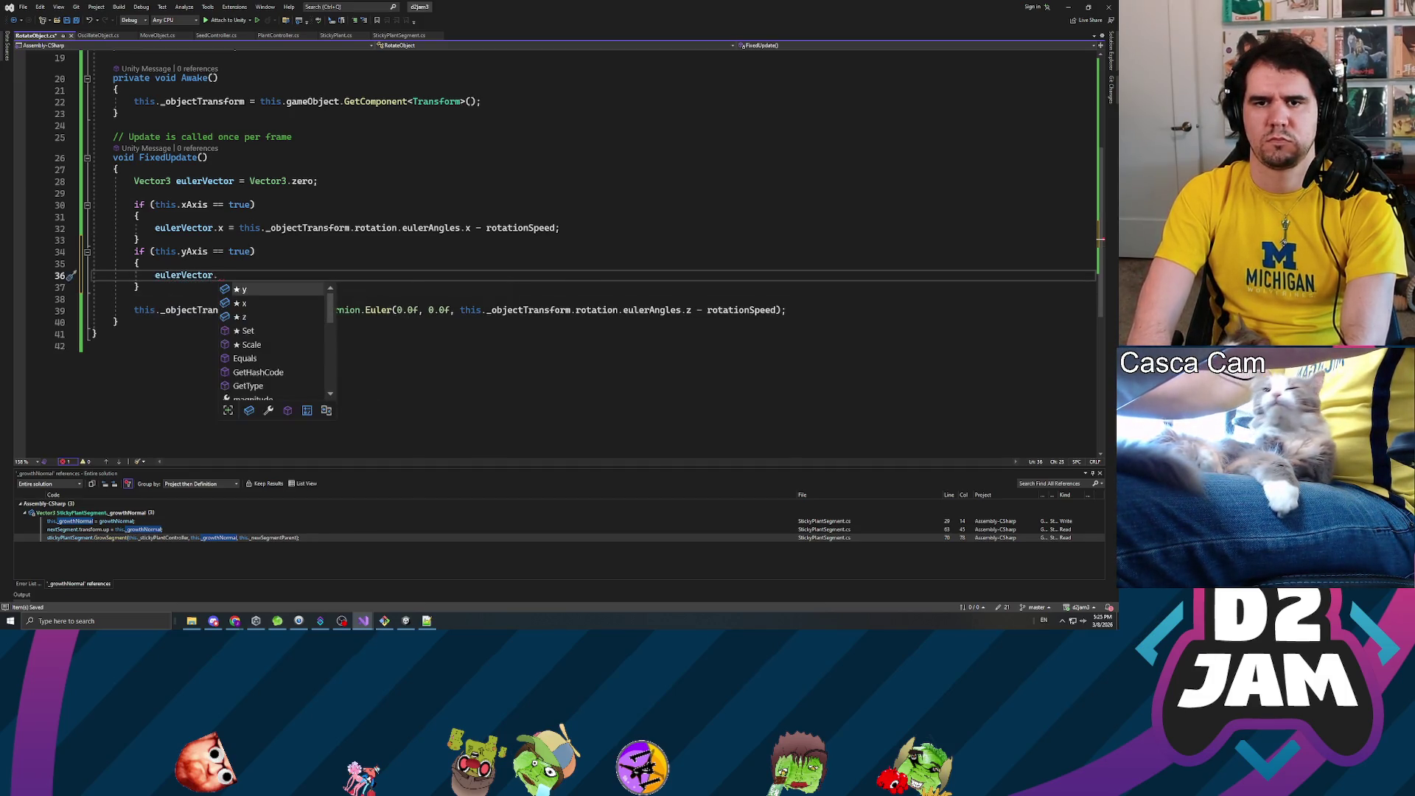
key(Up)
key(Up)
key(Up)
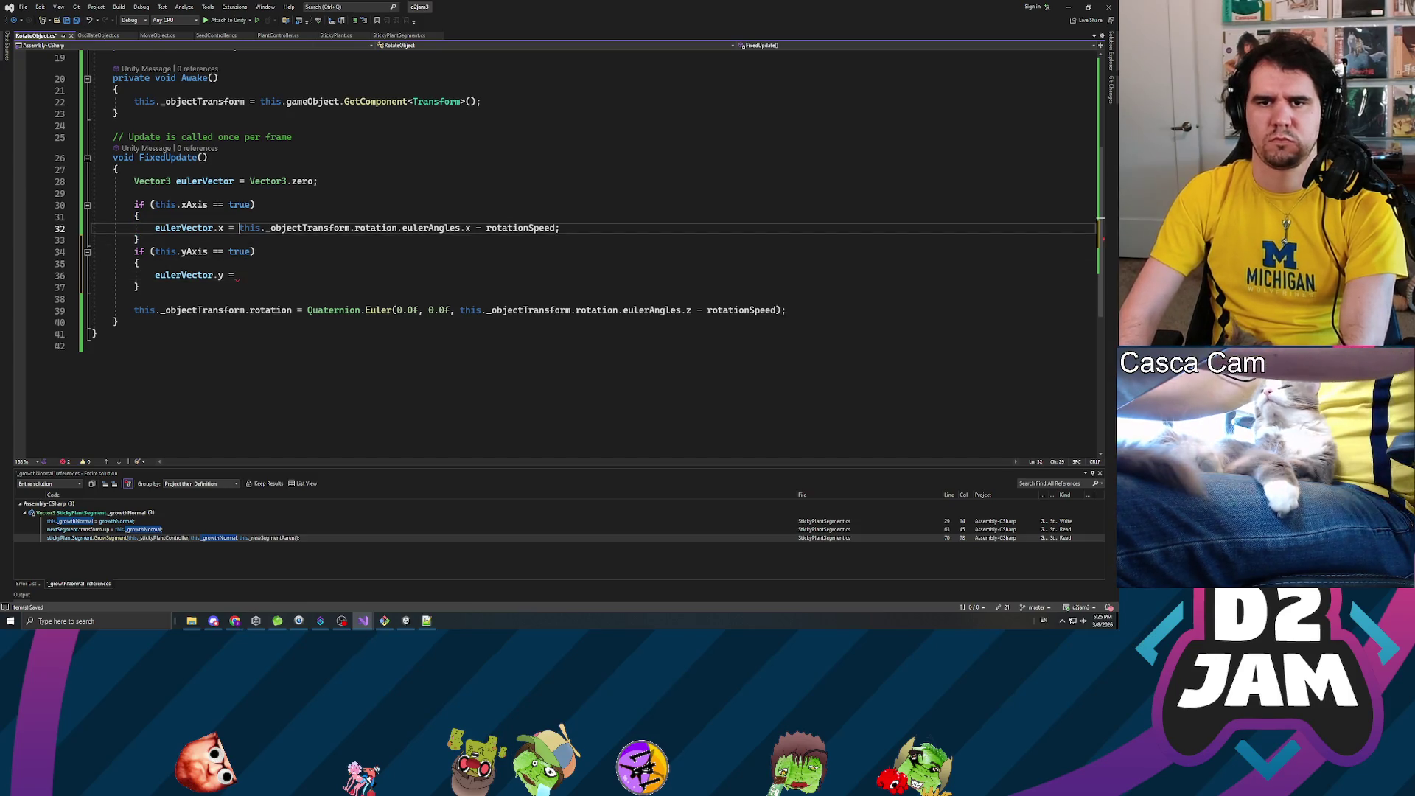
key(shift+End)
key(ctrl+c)
key(Down)
key(Down)
key(Down)
key(ctrl+v)
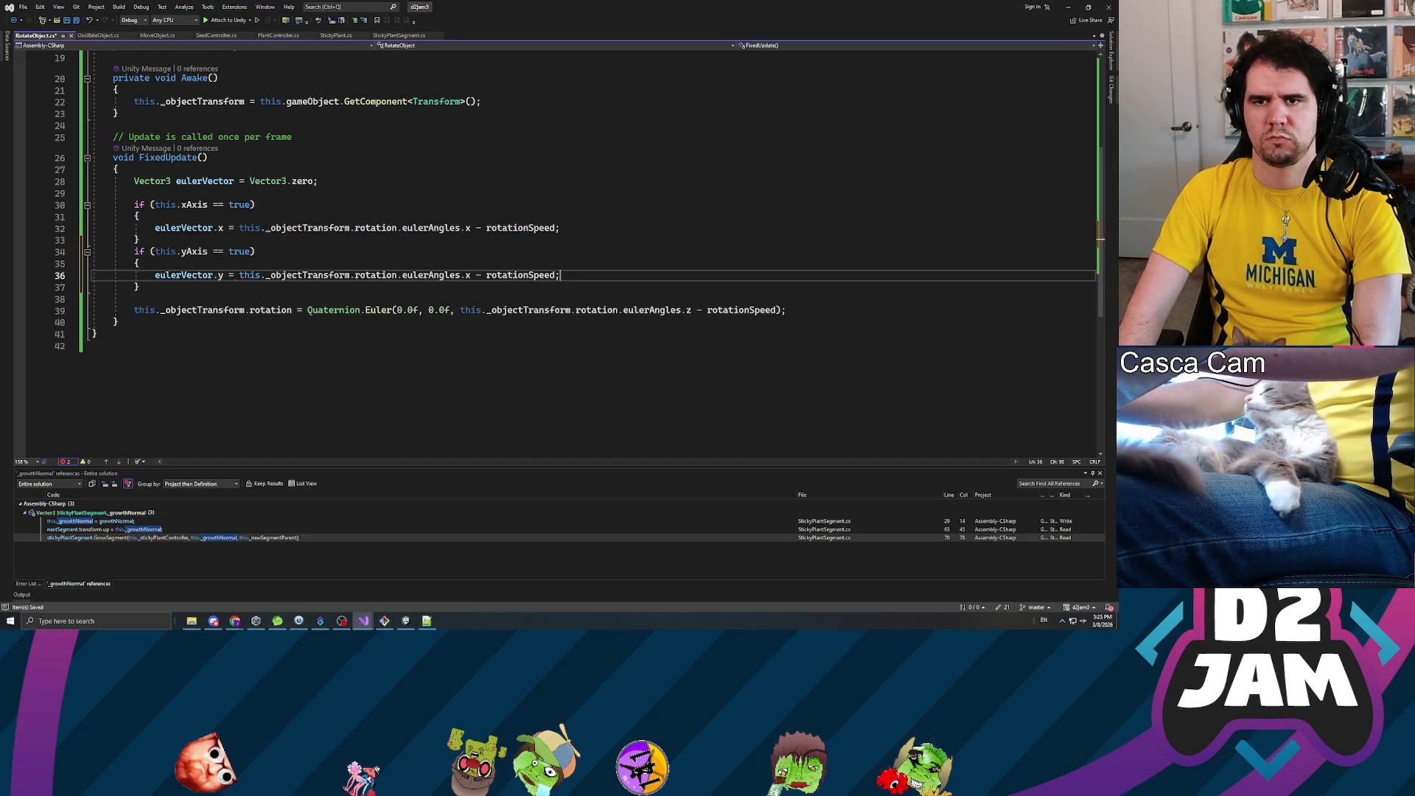
double_click(467, 275)
text(y)
key(Escape)
key(Down)
- Add a zAxis block setting eulerVector.z to _objectTransform.rotation.eulerAngles.z minus rotationSpeed
key(Return)
text(if (this.zAxis == true) {)
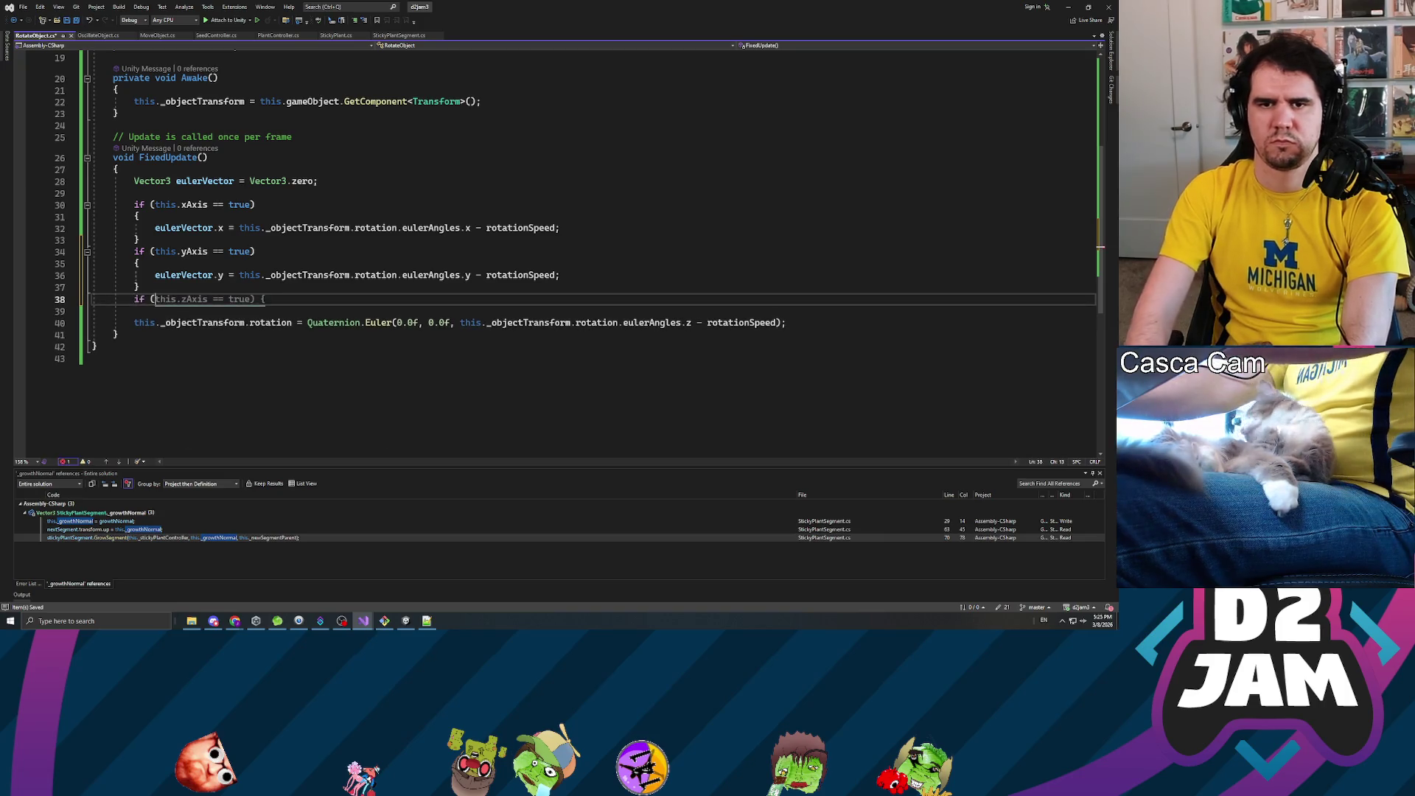
key(Left)
key(Left)
key(Return)
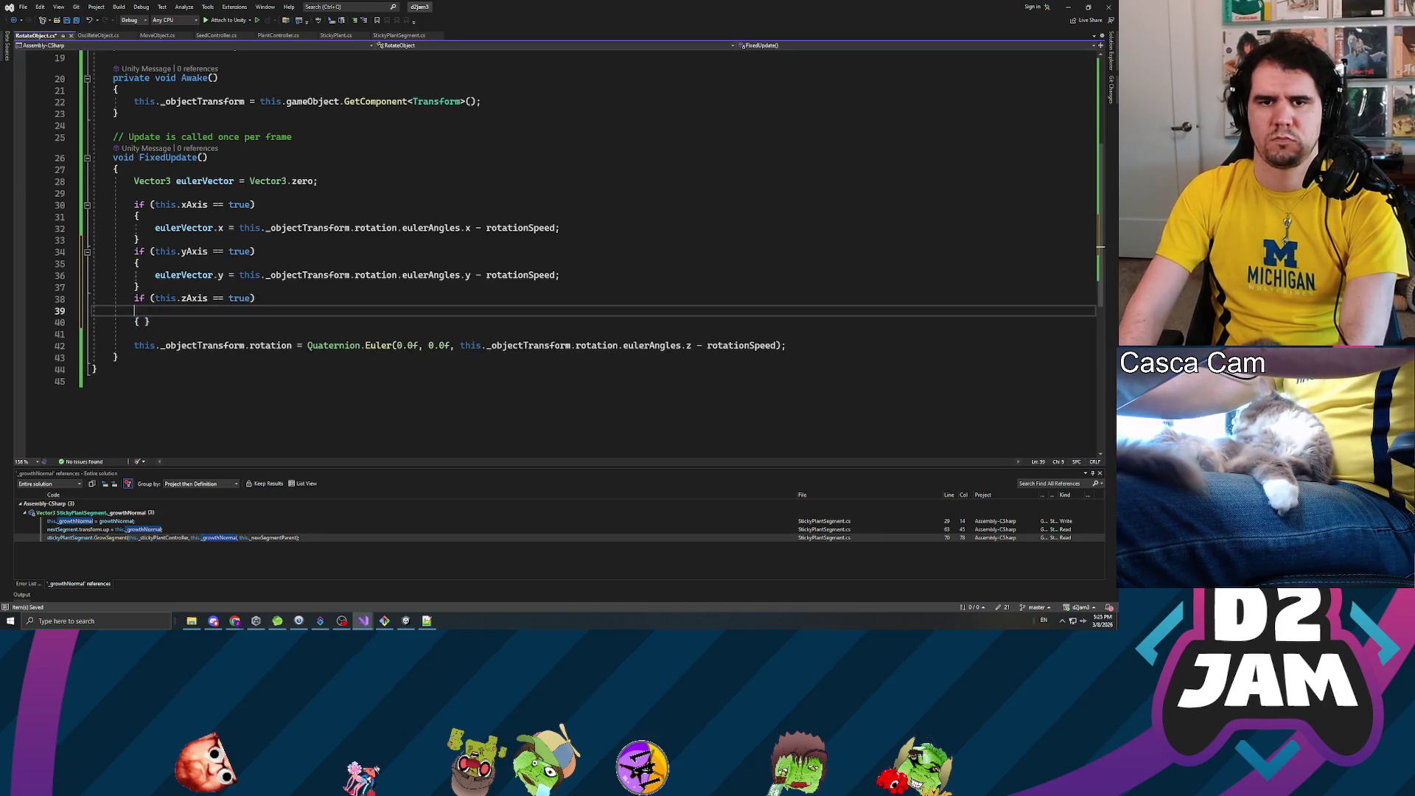
key(Up)
key(End)
key(Down)
key(Left)
key(Return)
text(eulerVector.z = )
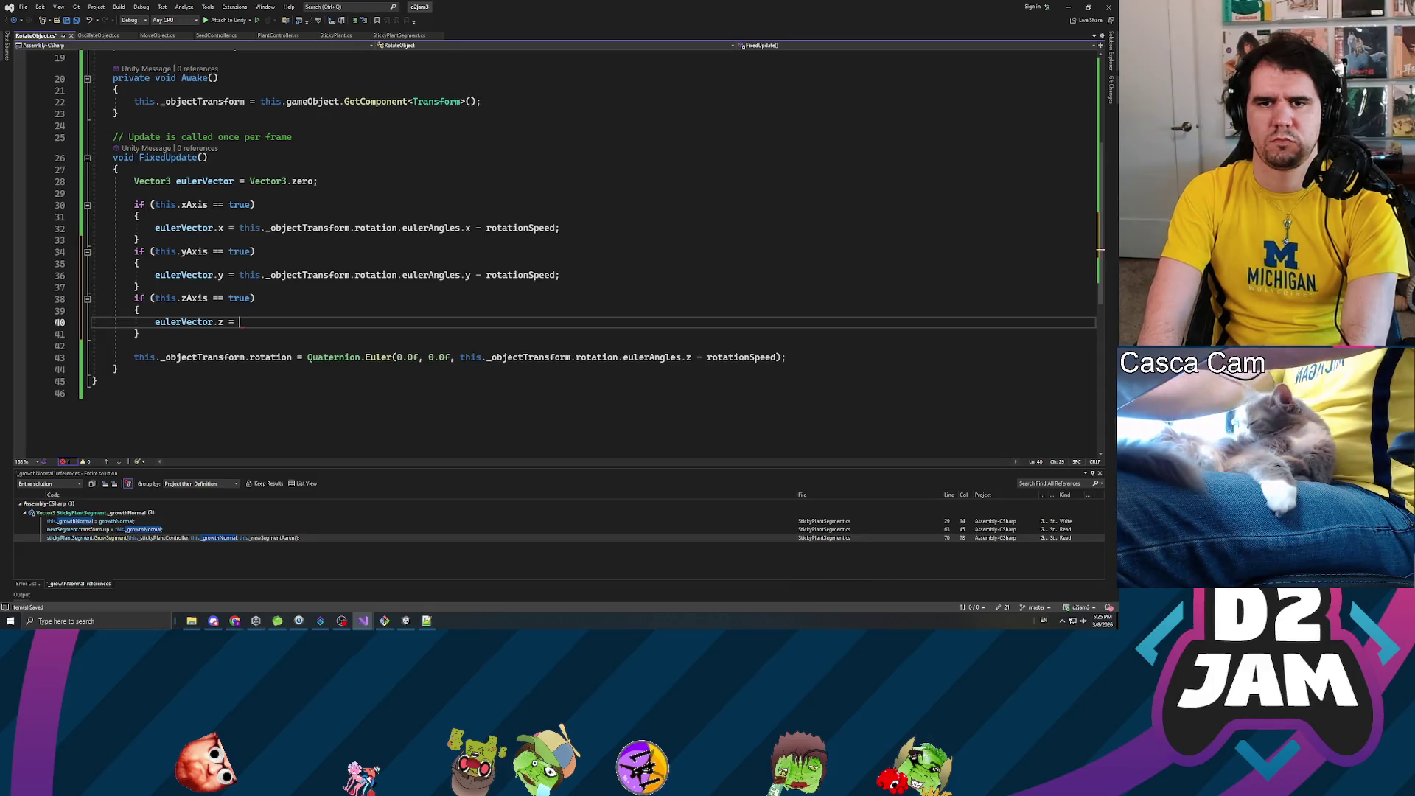
text(this._obje)
key(Tab)
text(.ro)
key(Tab)
text(.eu)
key(Tab)
text(.)
key(Escape)
text(z - rotationSp)
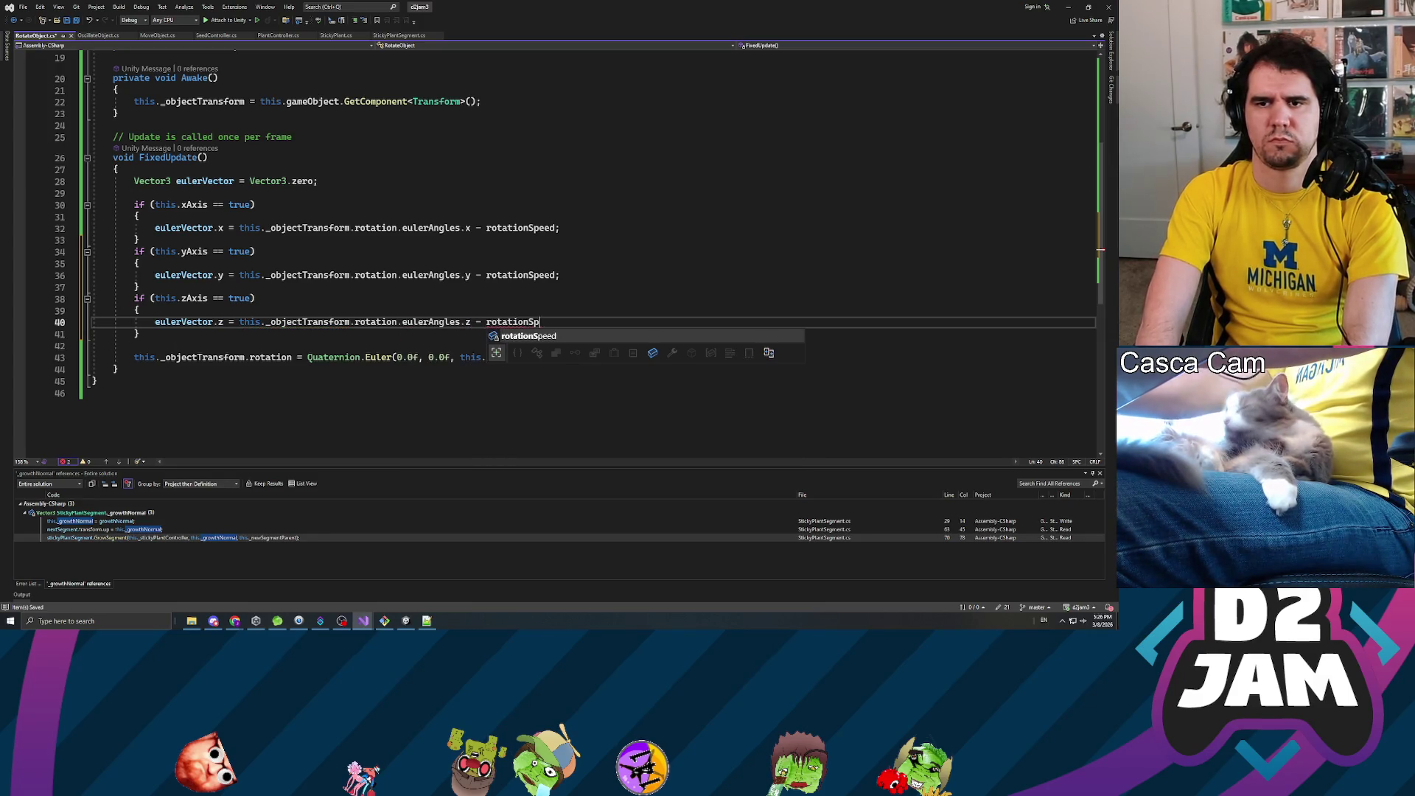
key(Tab)
text(;)
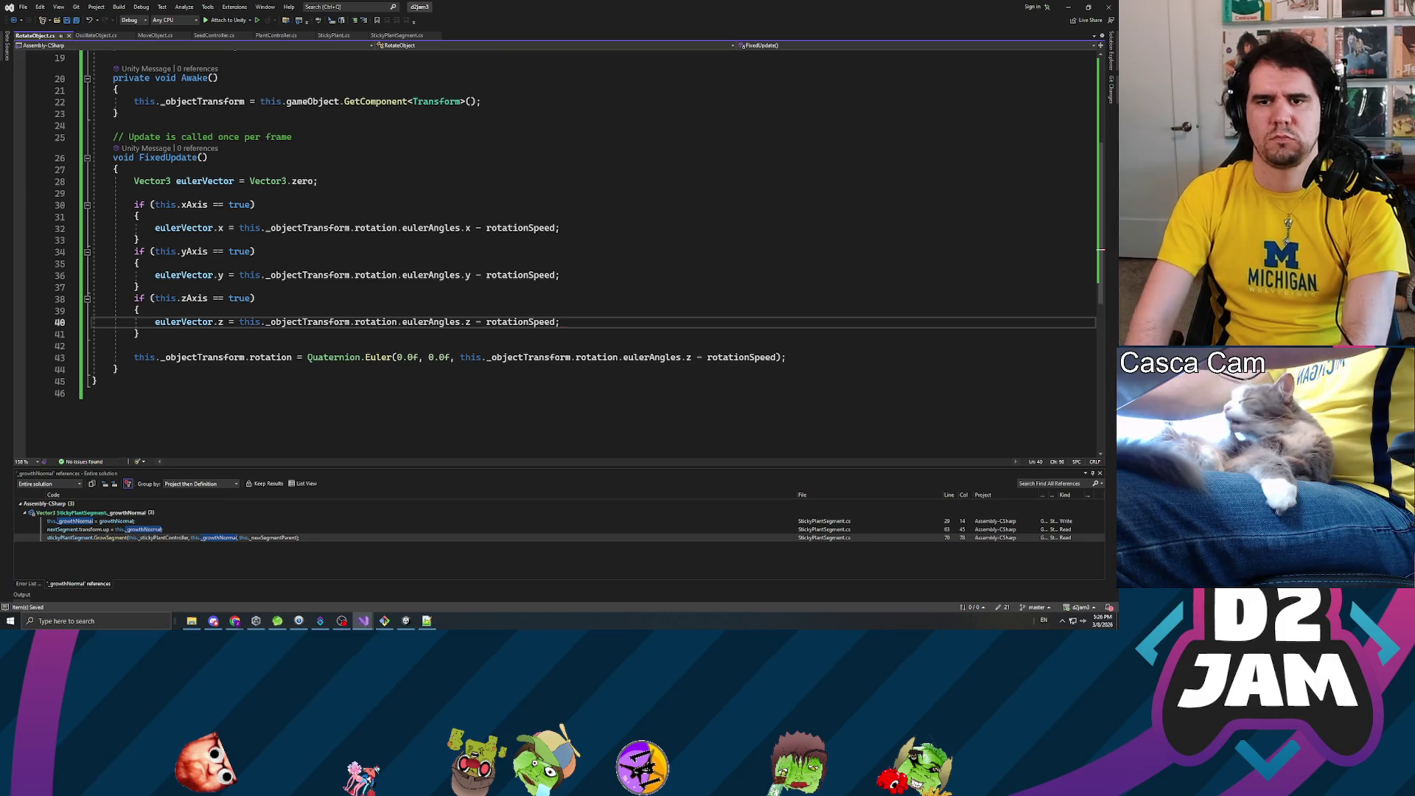
- Replace the old Quaternion.Euler arguments with eulerVector
click(398, 358)
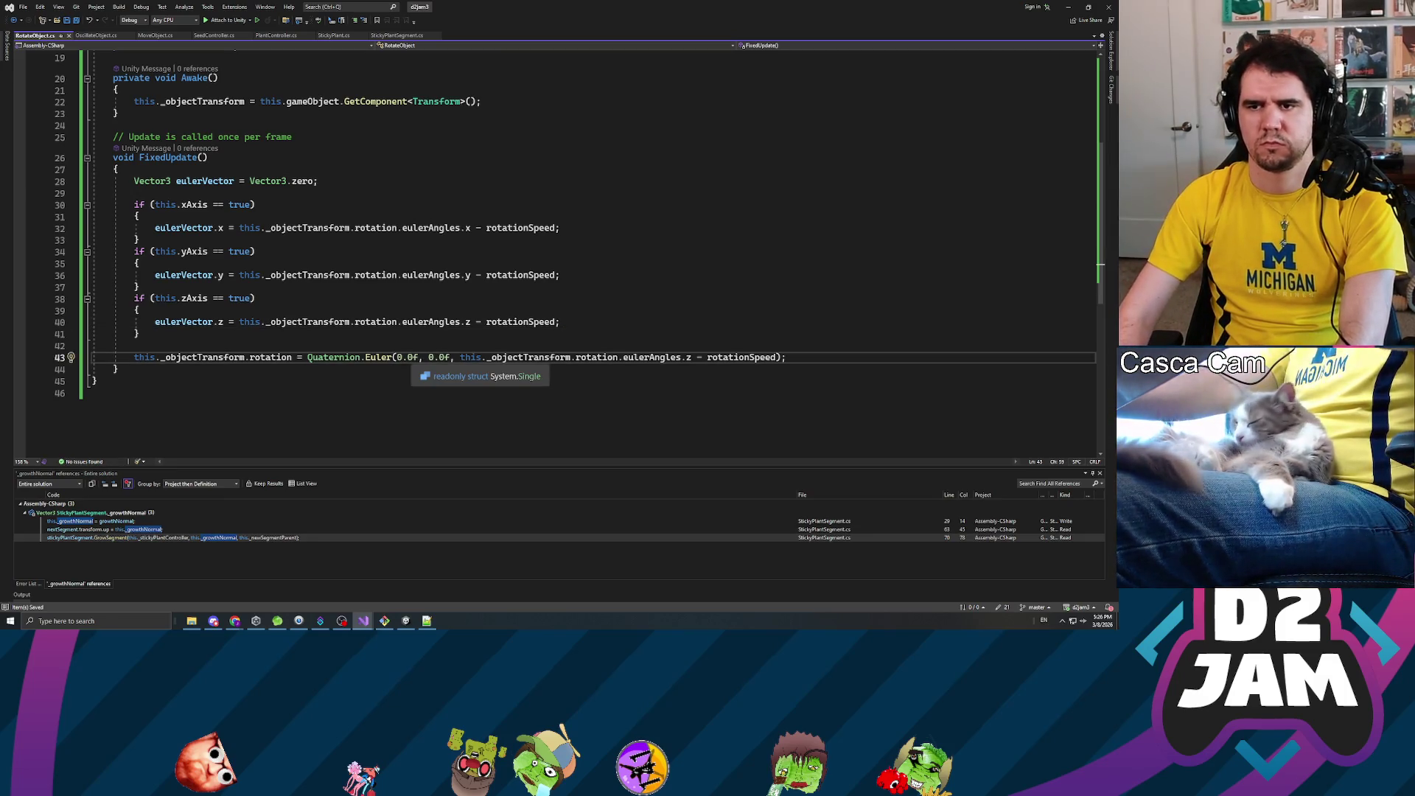
key(shift+End)
key(shift+Left)
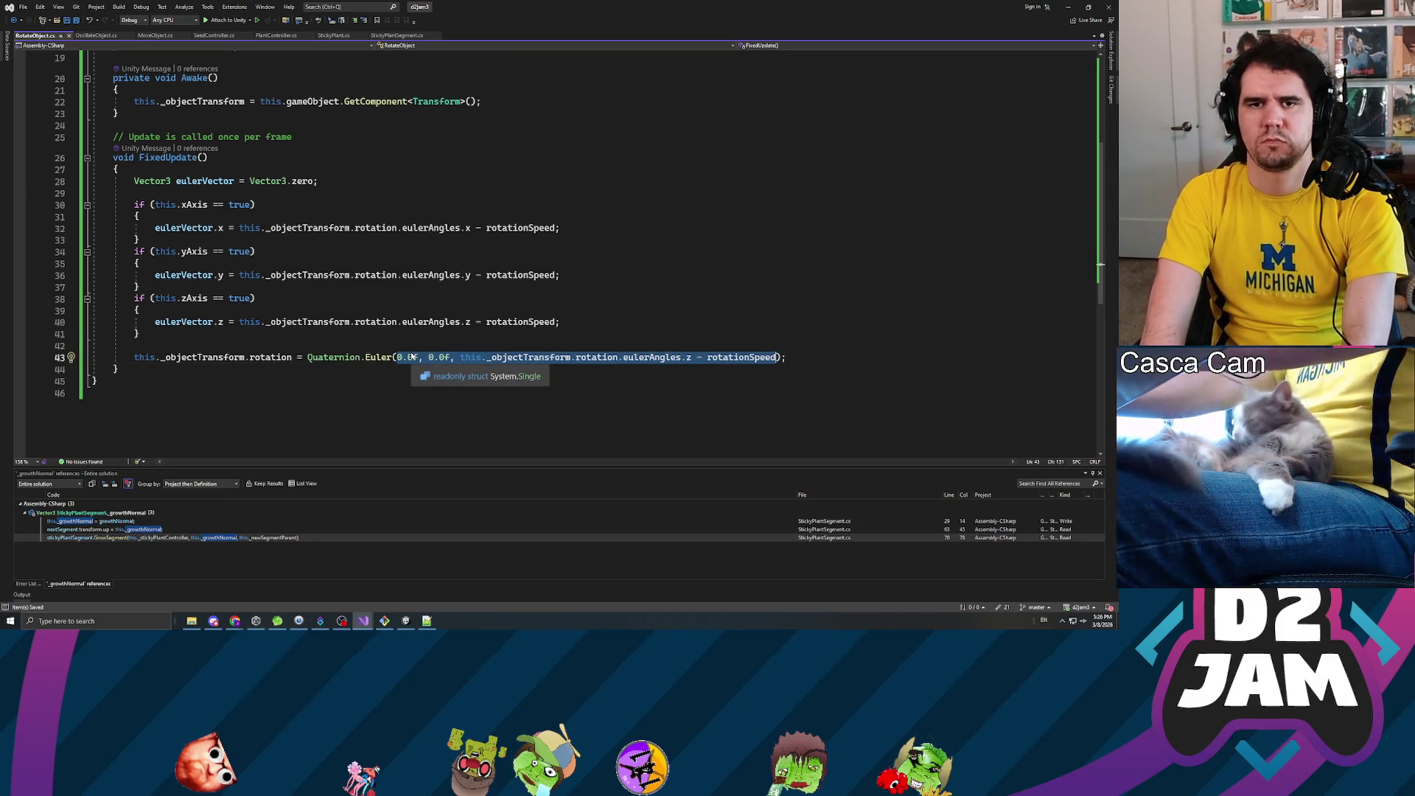
text(eulerVector)
key(Escape)
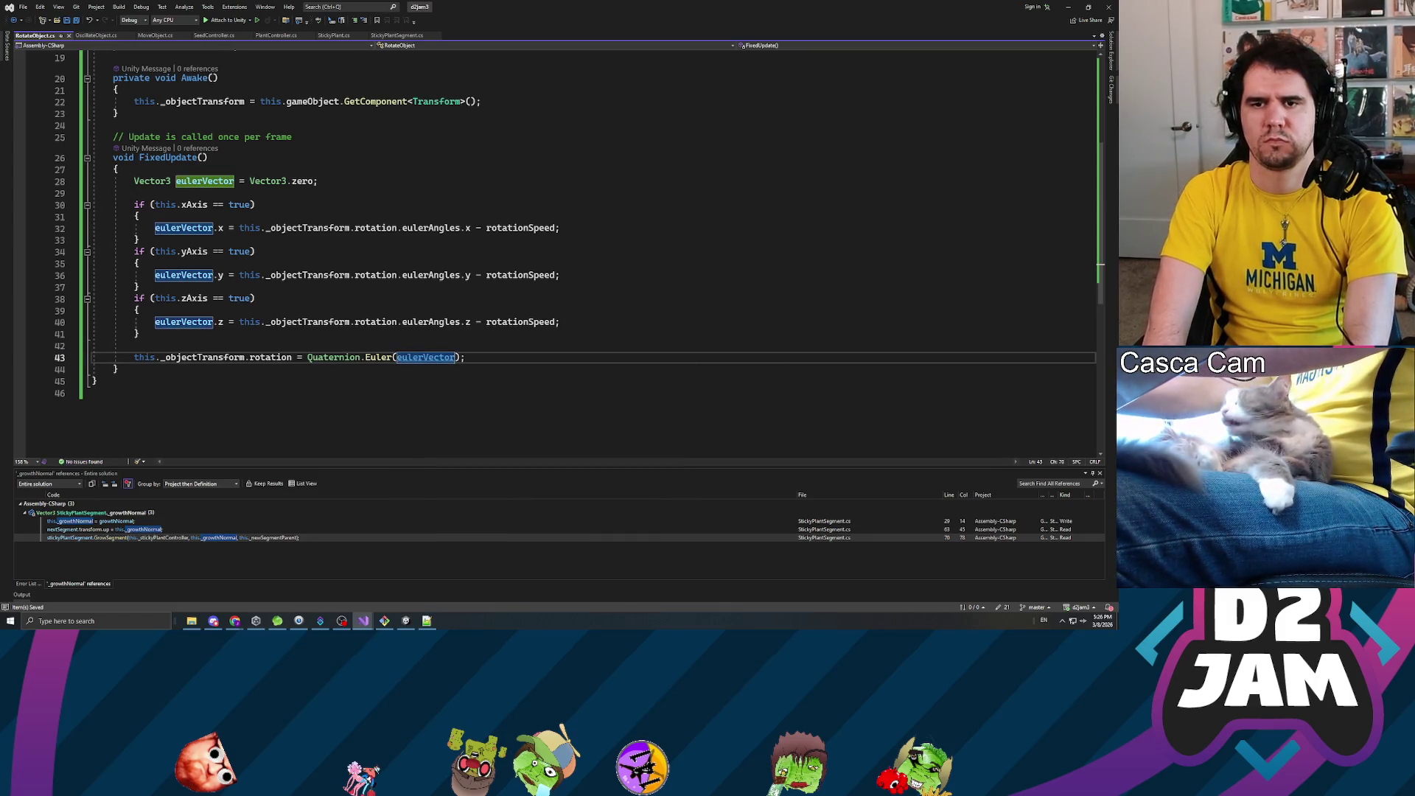
click(139, 263)
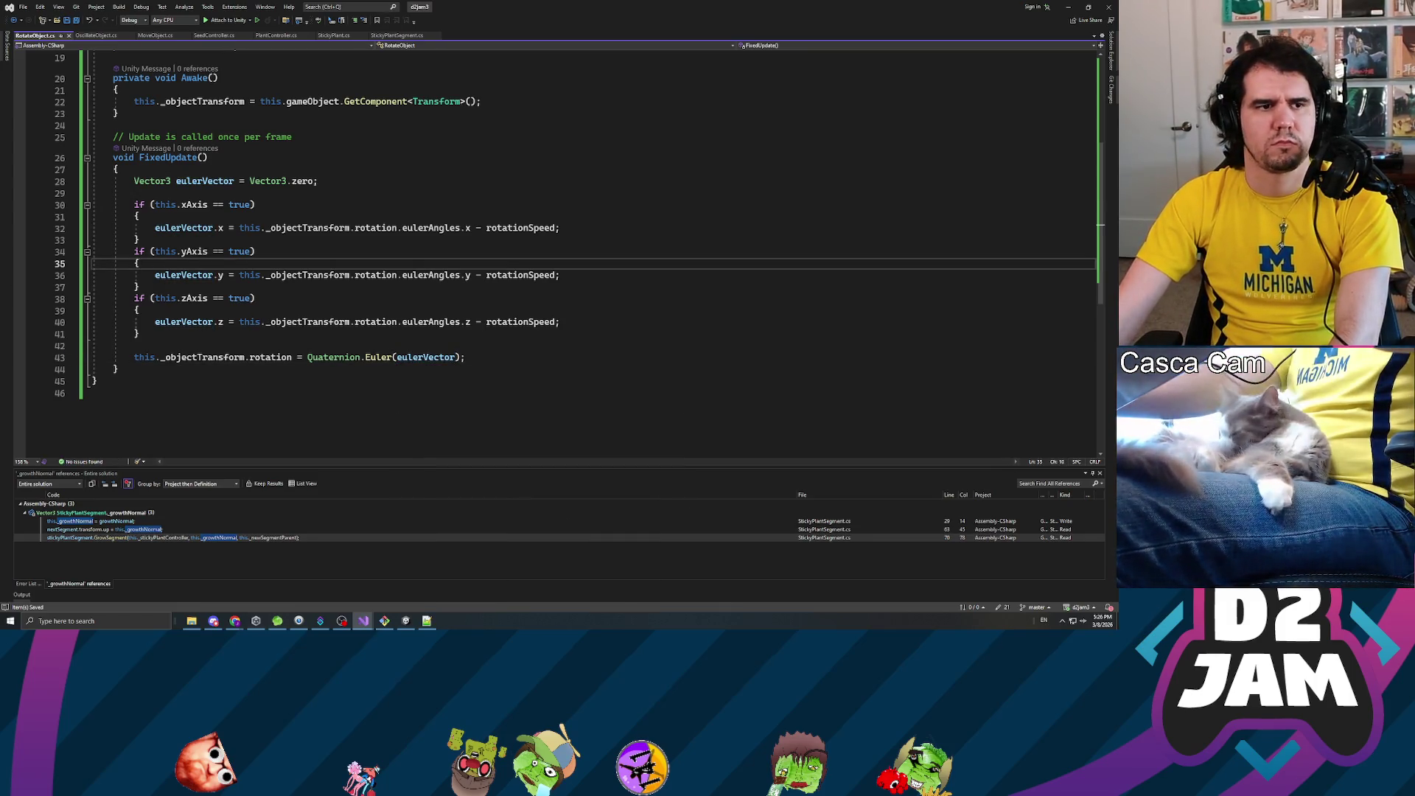
- Review the x-axis block, then switch back to Unity
key(alt+Tab)
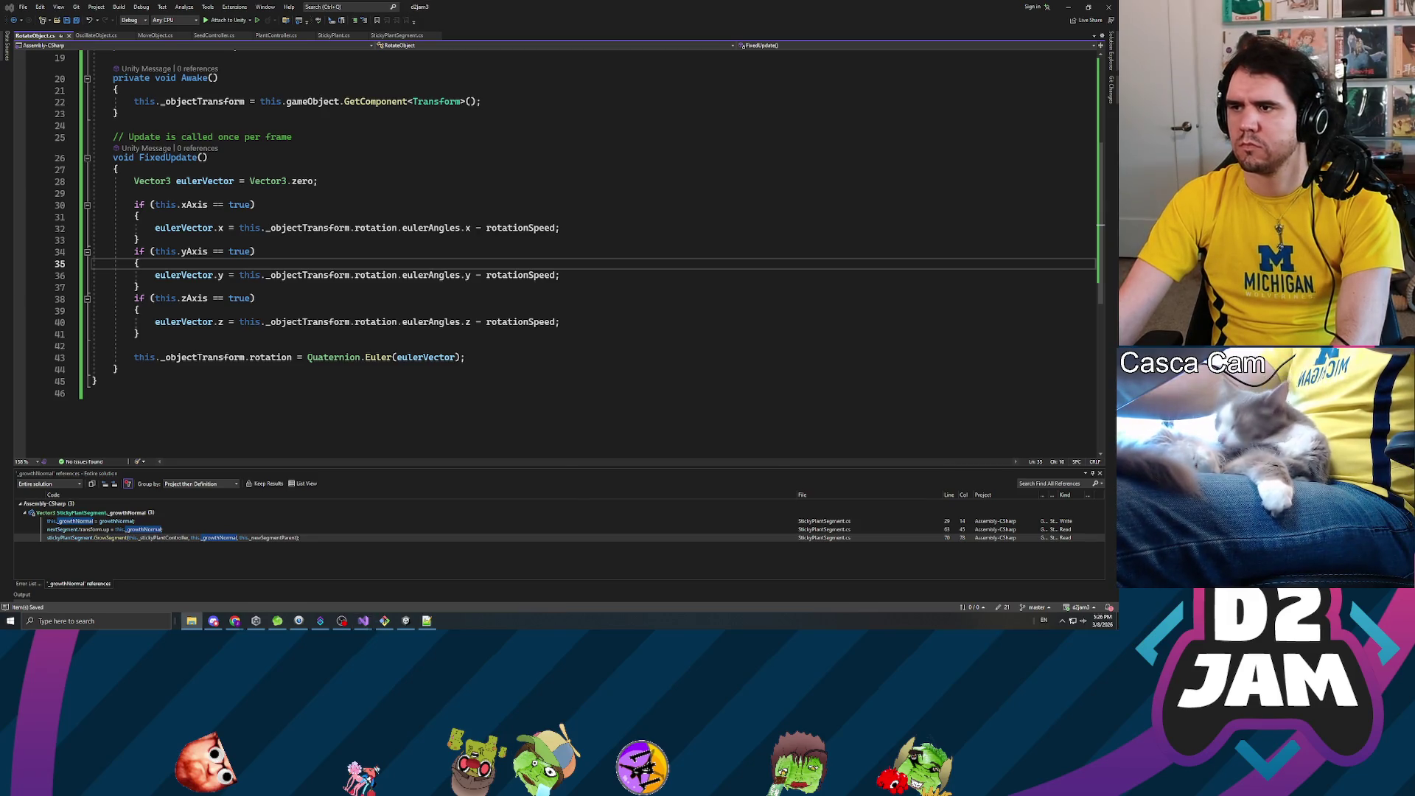
key(alt+Tab)
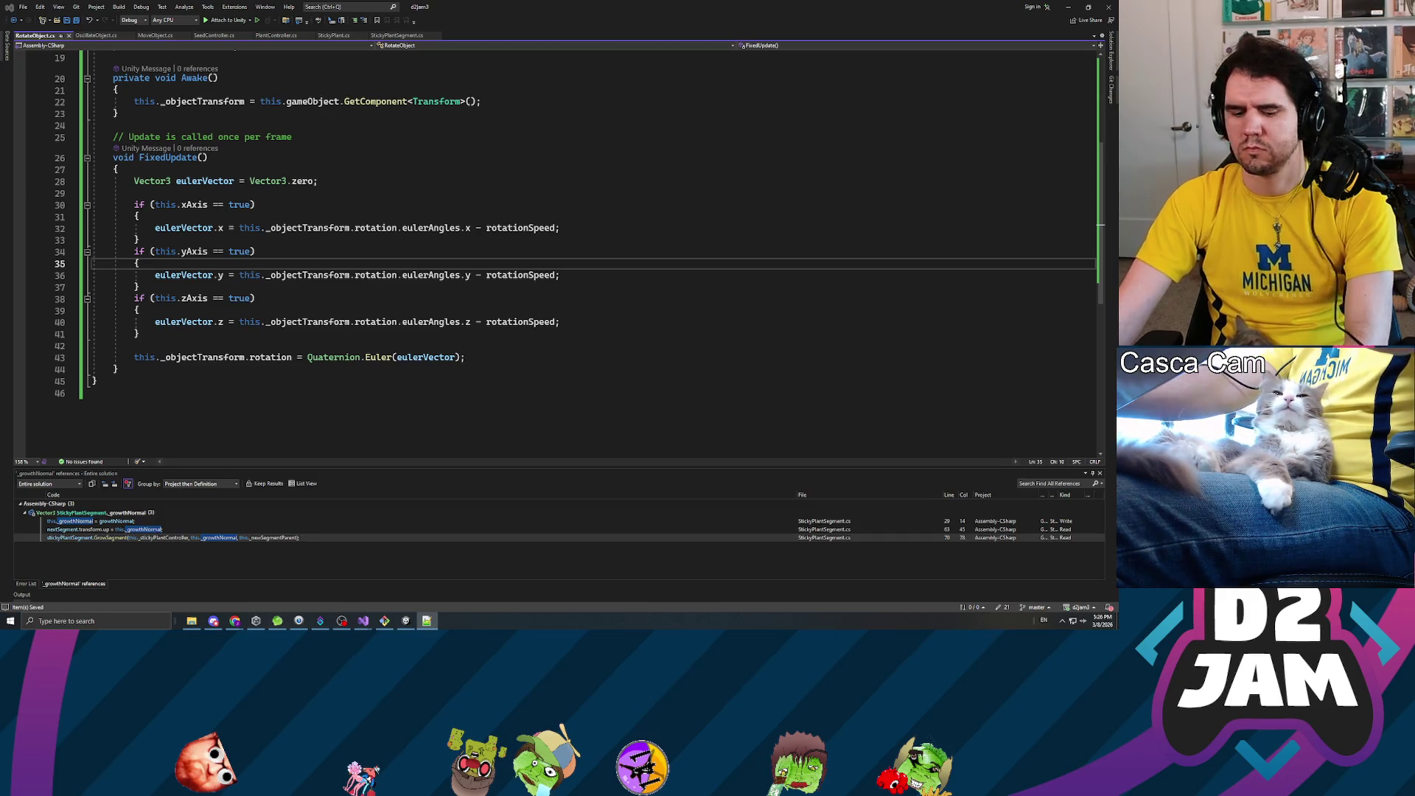
click(562, 227)
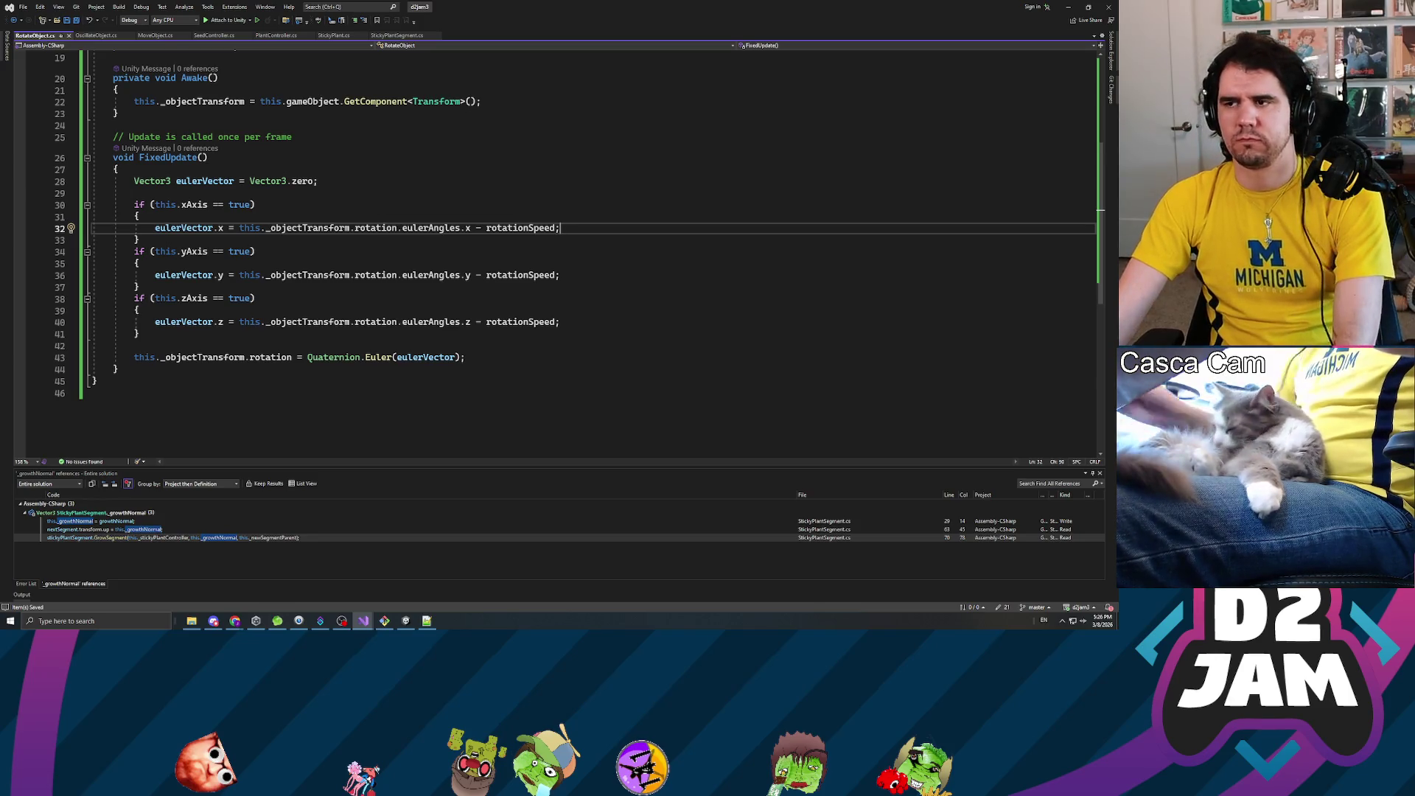
key(Up)
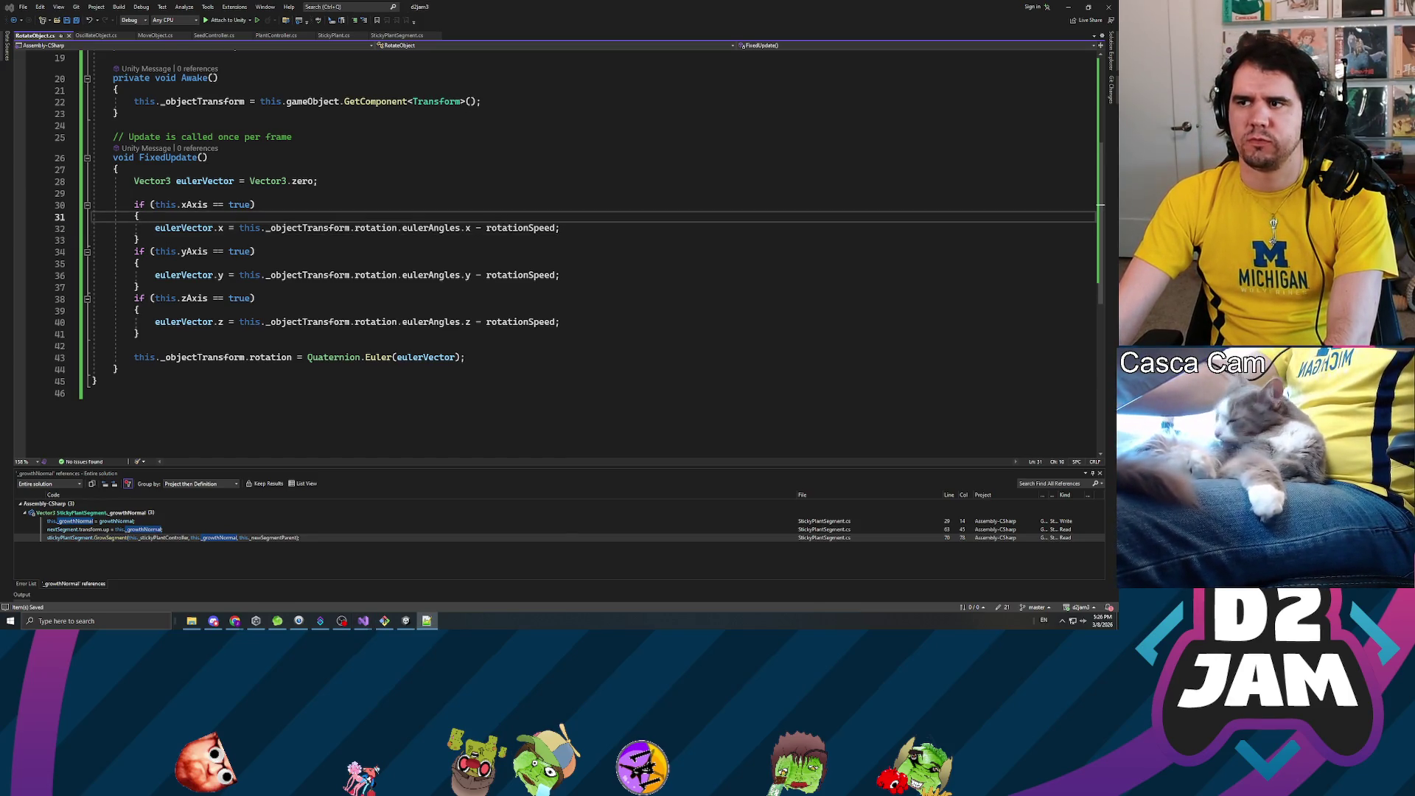
key(Up)
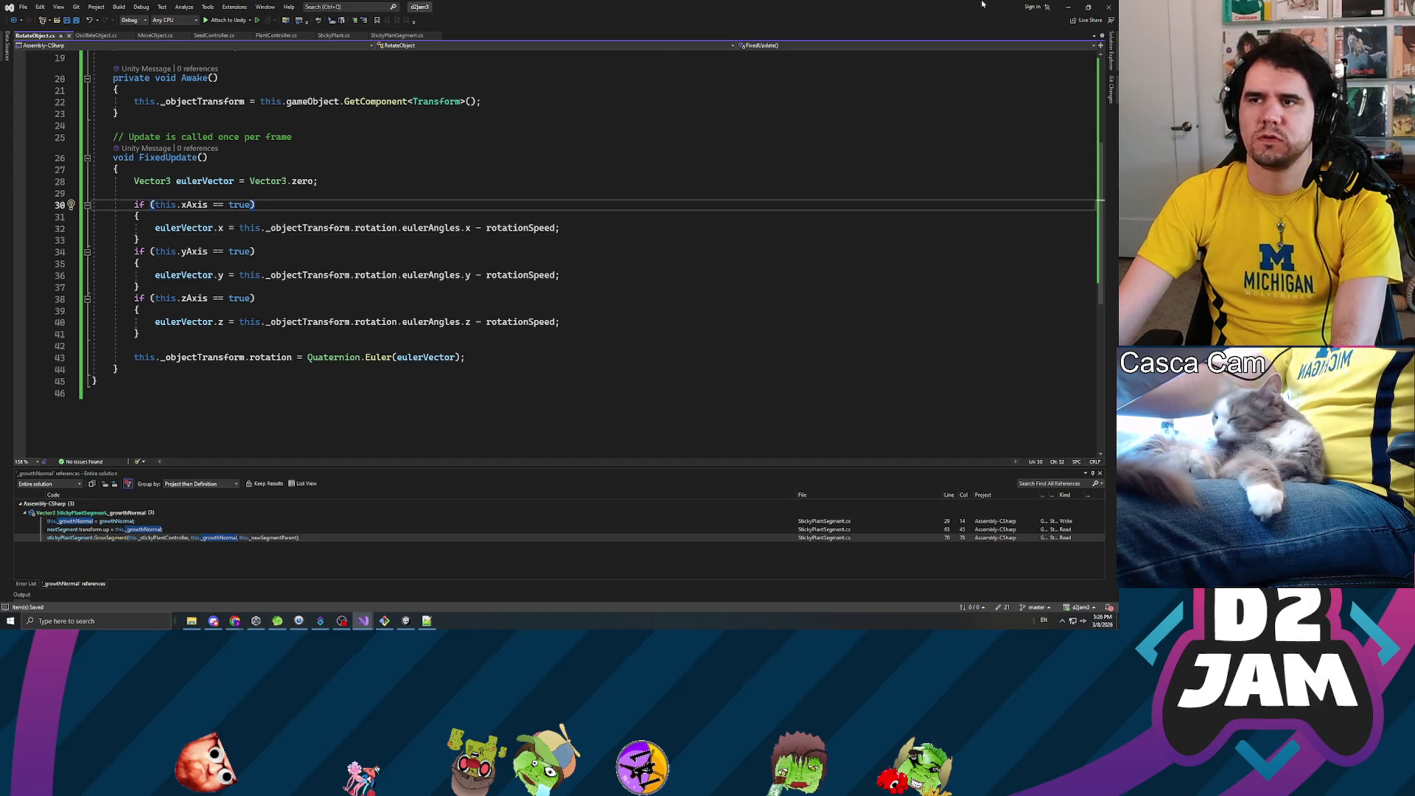
key(alt+Tab)
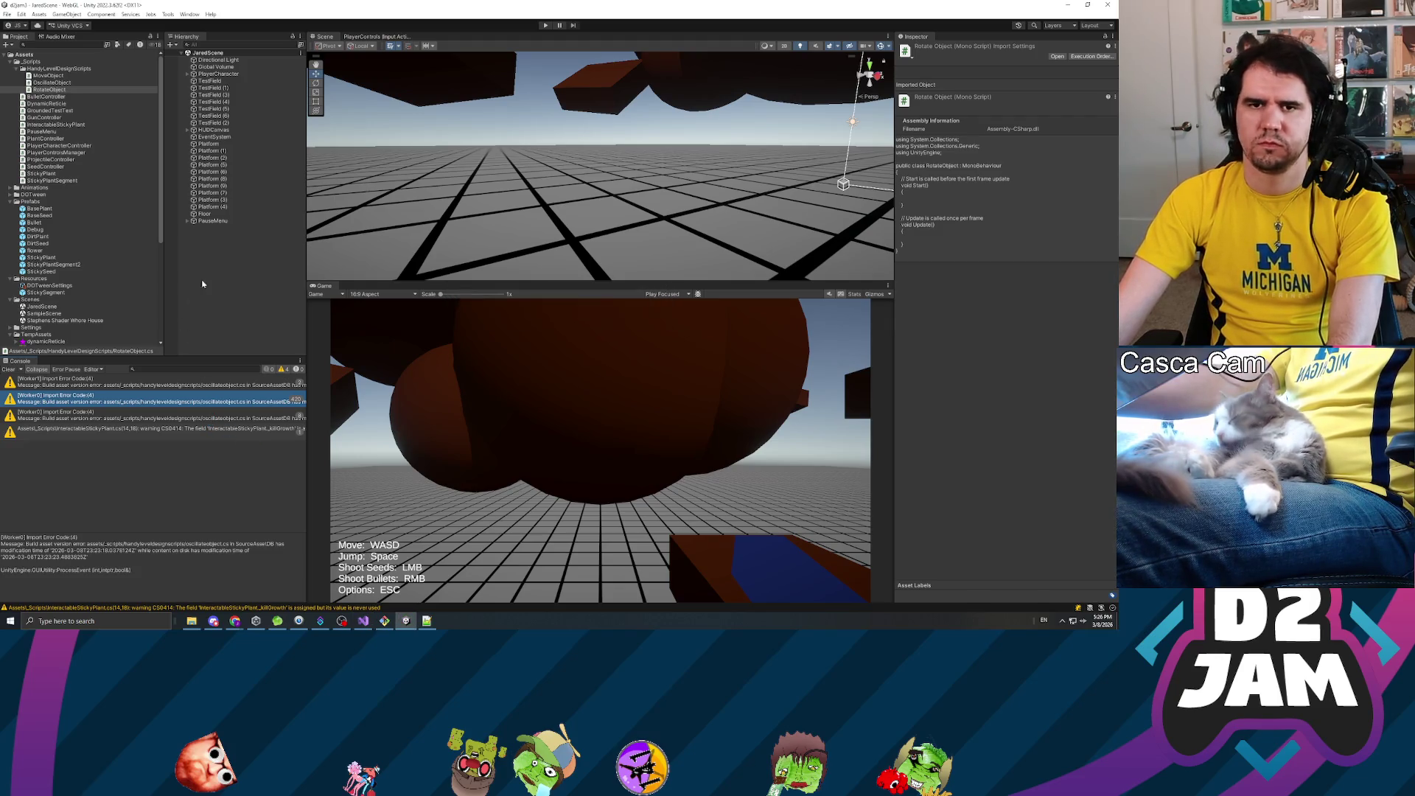
- Add the Rotate Object script to Platform (4) and set its Rotation Speed to 2
mouse_move(334, 179)
mouse_down()
mouse_move(788, 127)
mouse_move(531, 86)
mouse_move(490, 116)
mouse_move(796, 147)
mouse_up()
drag(685, 144, 615, 146)
click(593, 126)
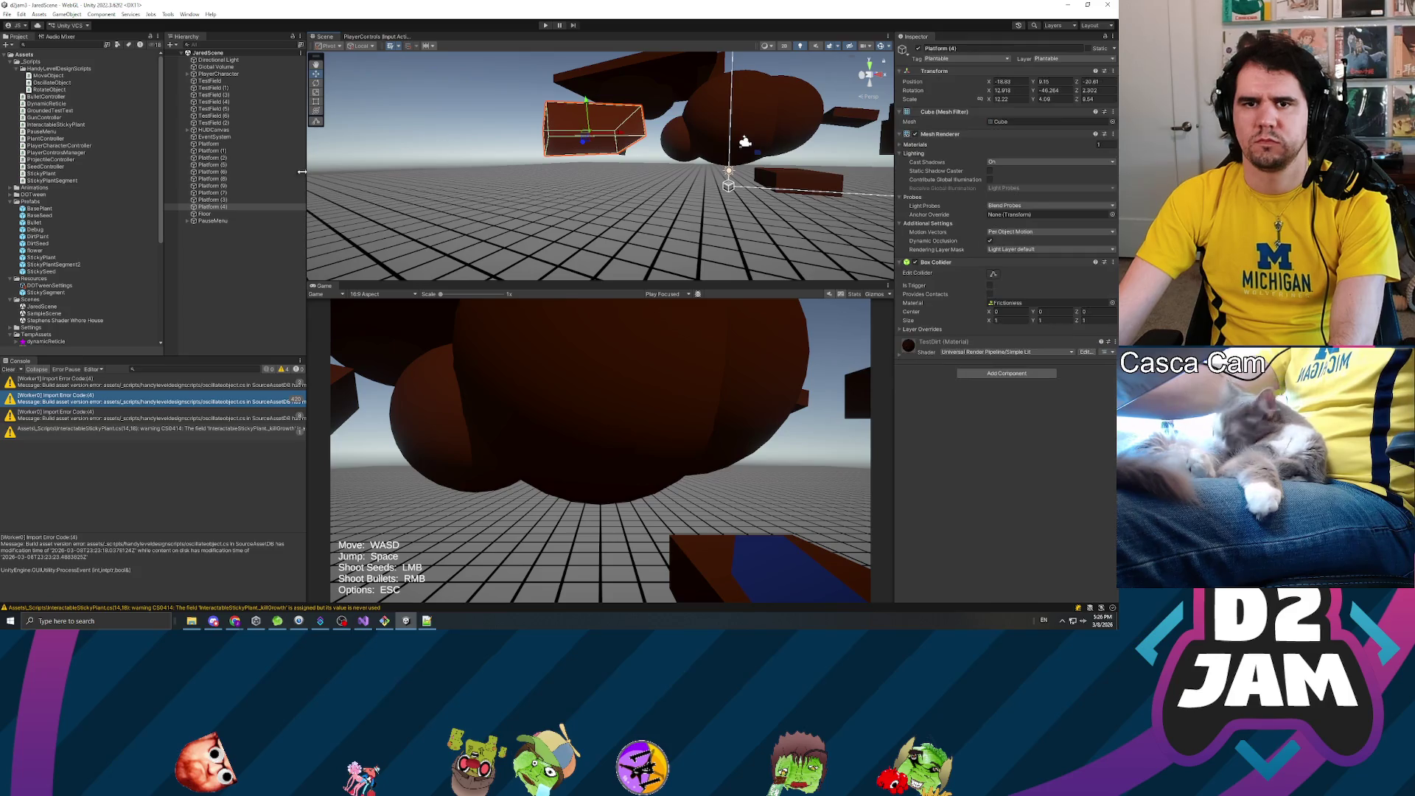
click(970, 374)
text(rotate)
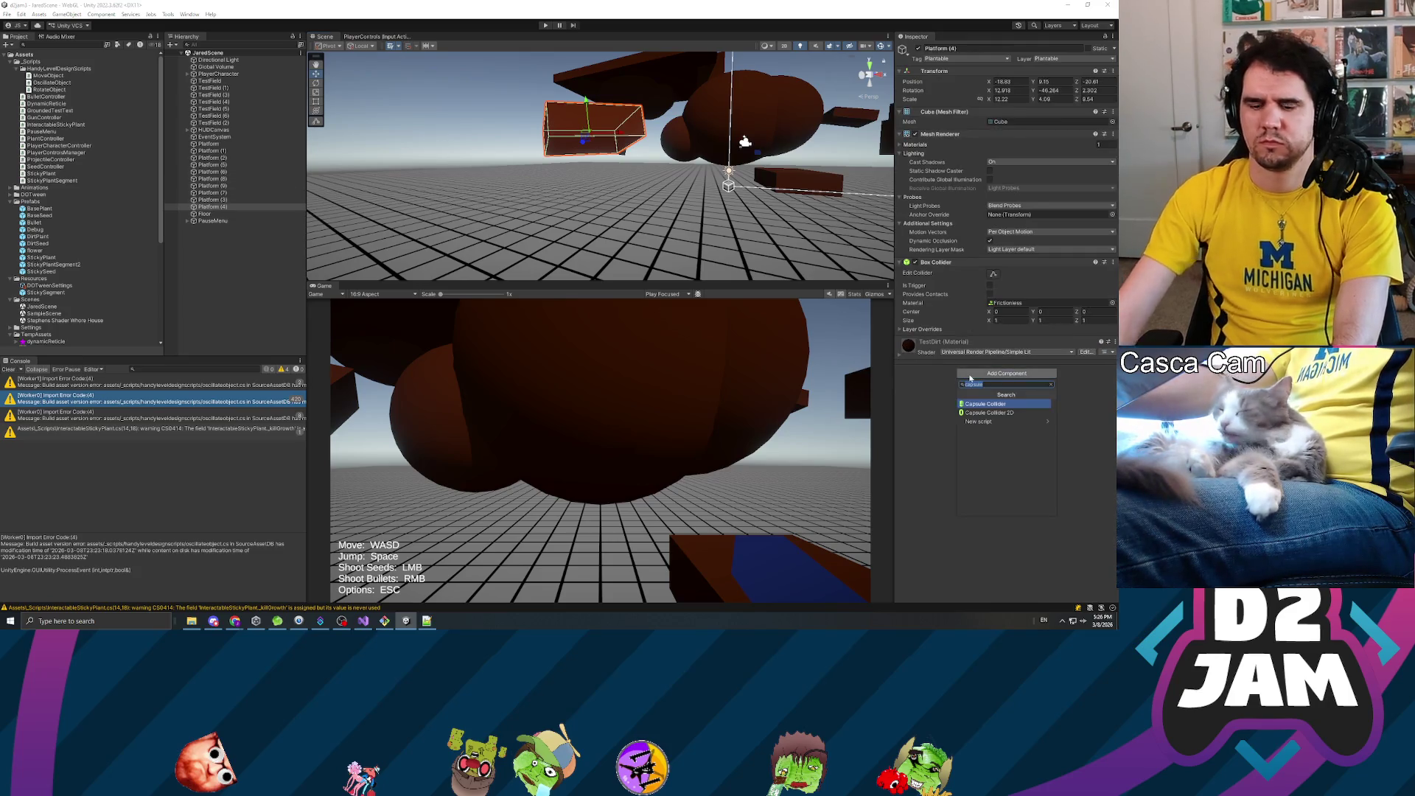
key(Return)
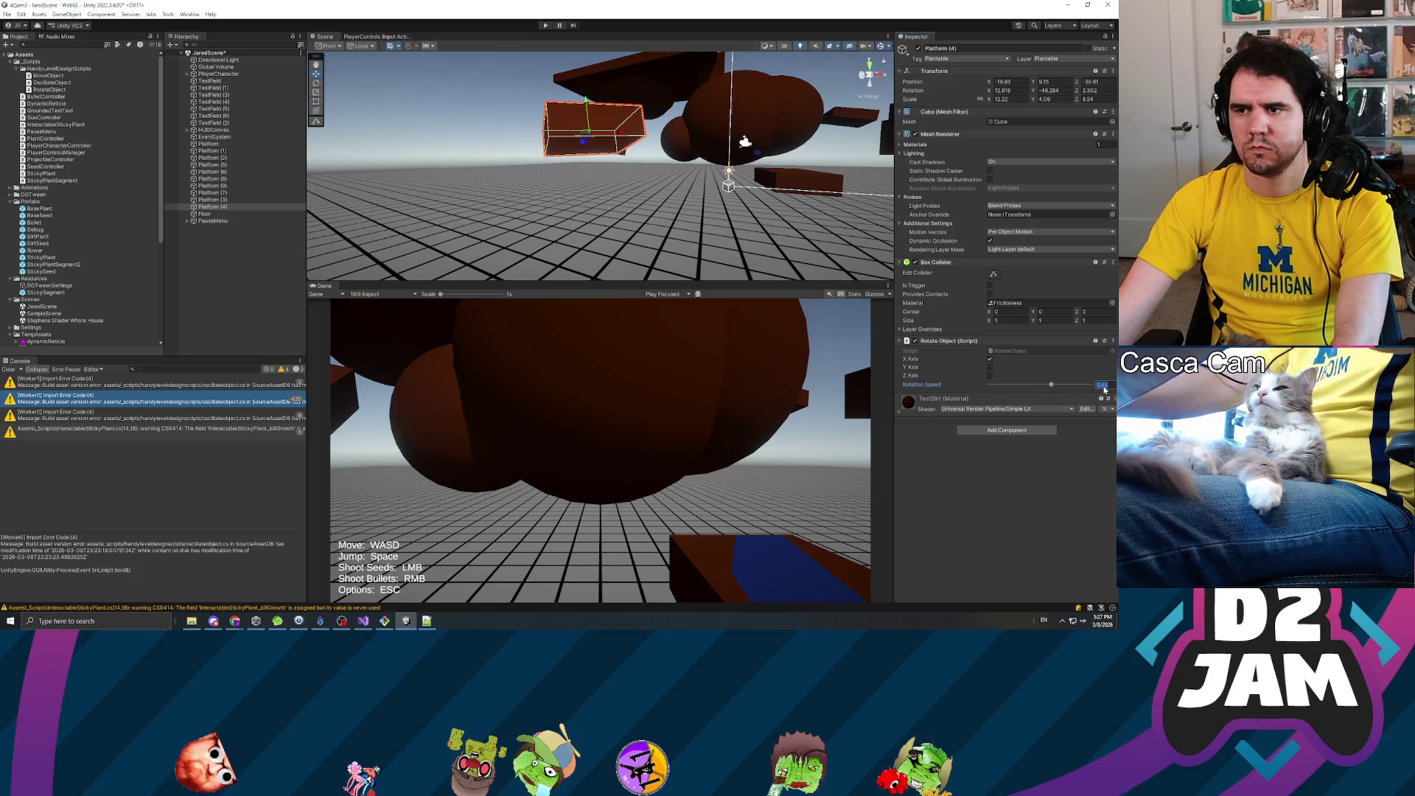
text(2)
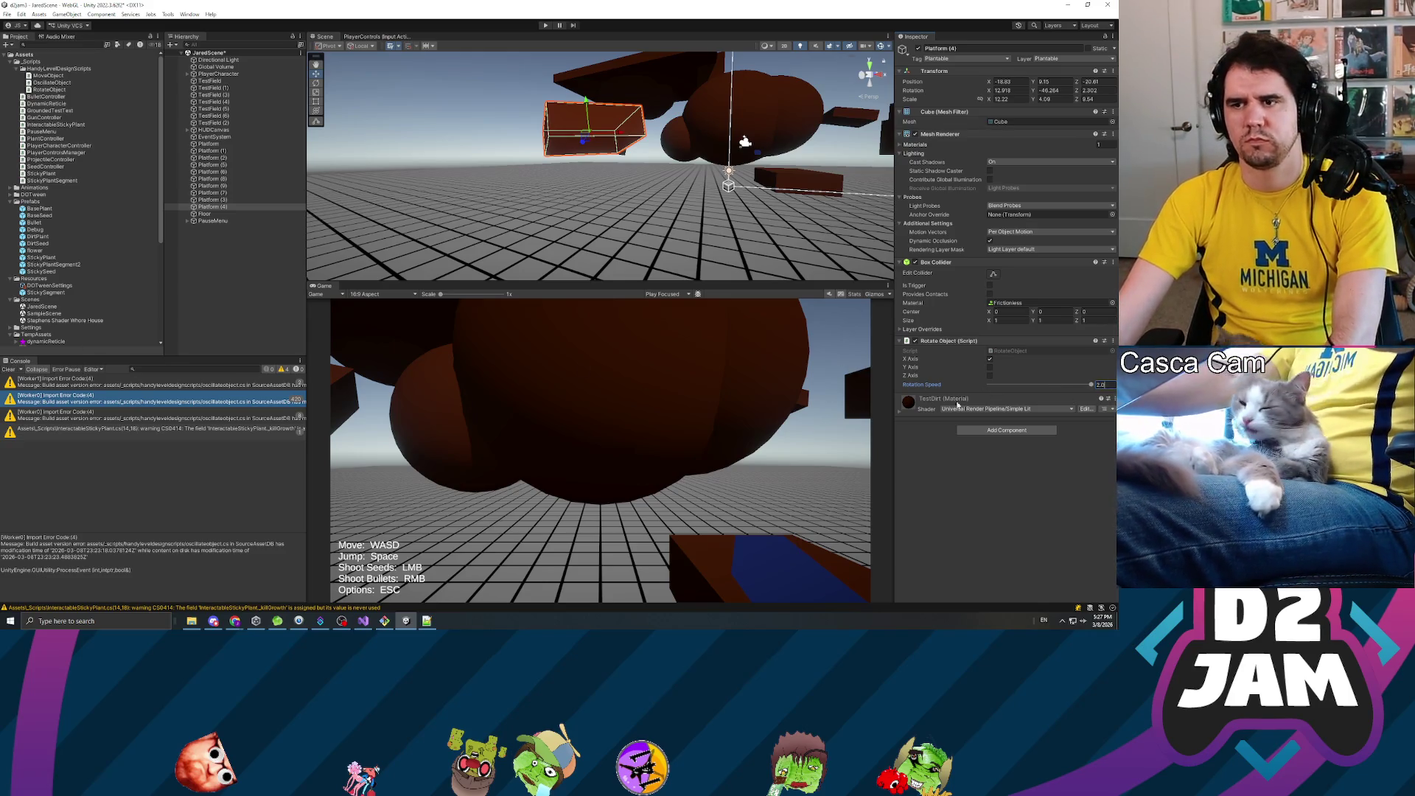
click(948, 484)
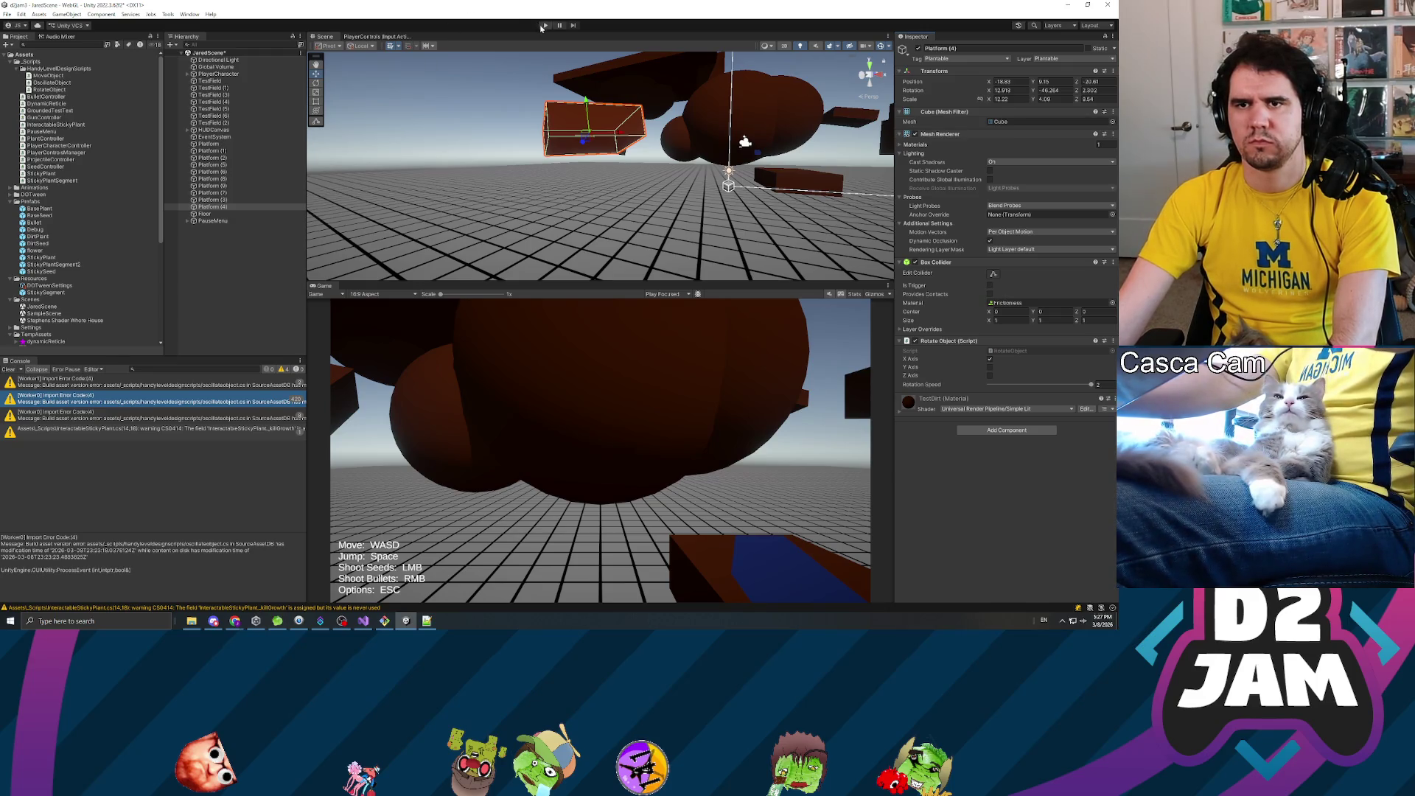
click(544, 26)
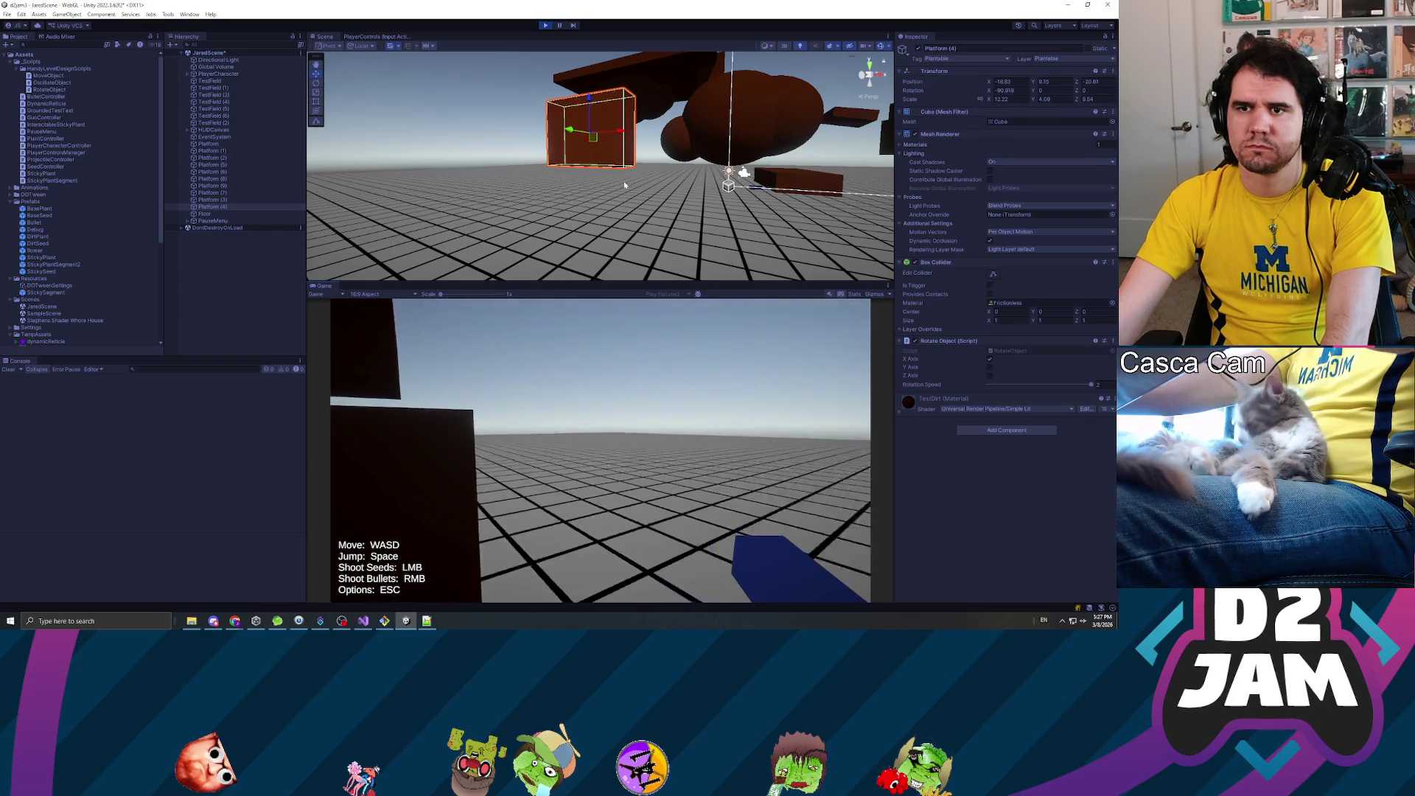
drag(579, 208, 310, 186)
drag(587, 215, 765, 184)
scroll(765, 184, up, 3)
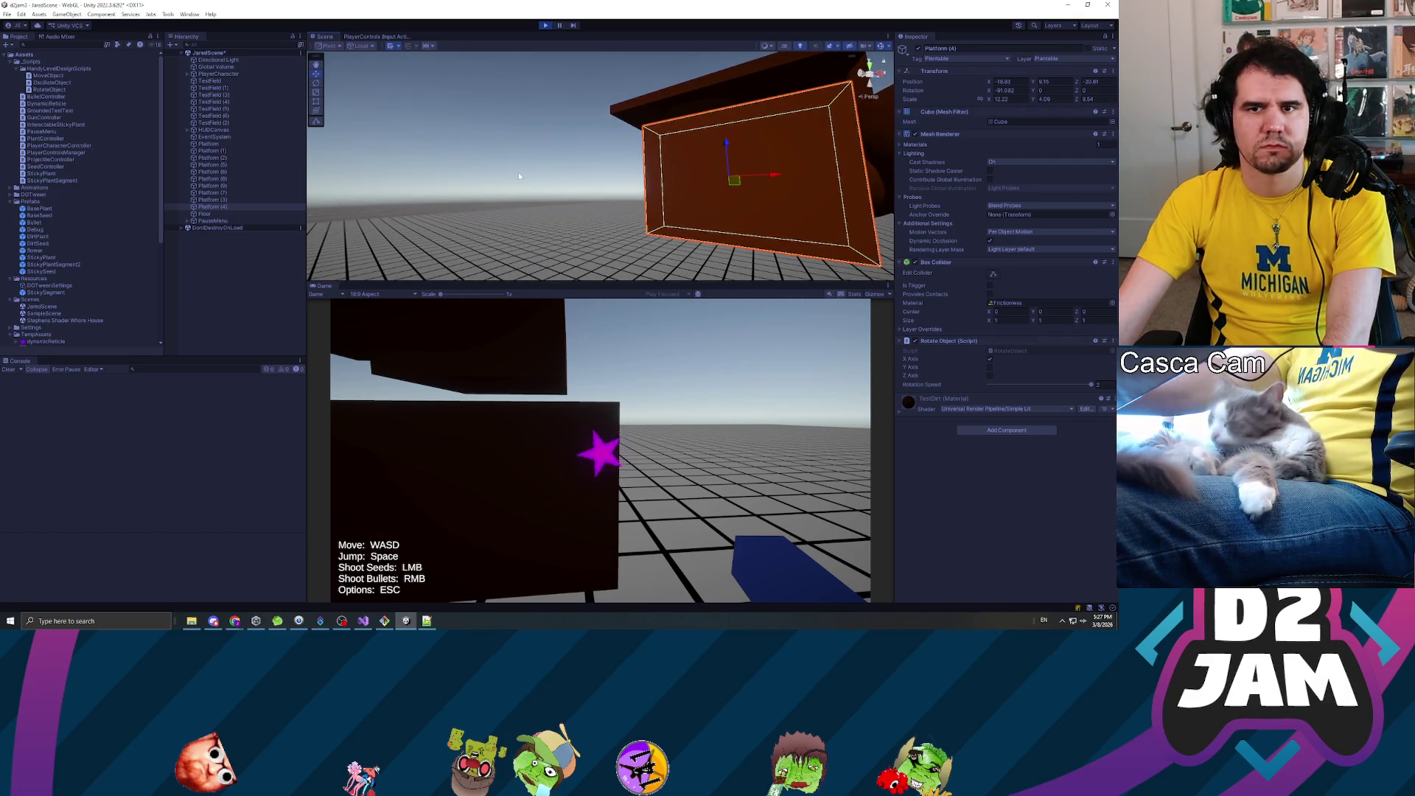
click(224, 208)
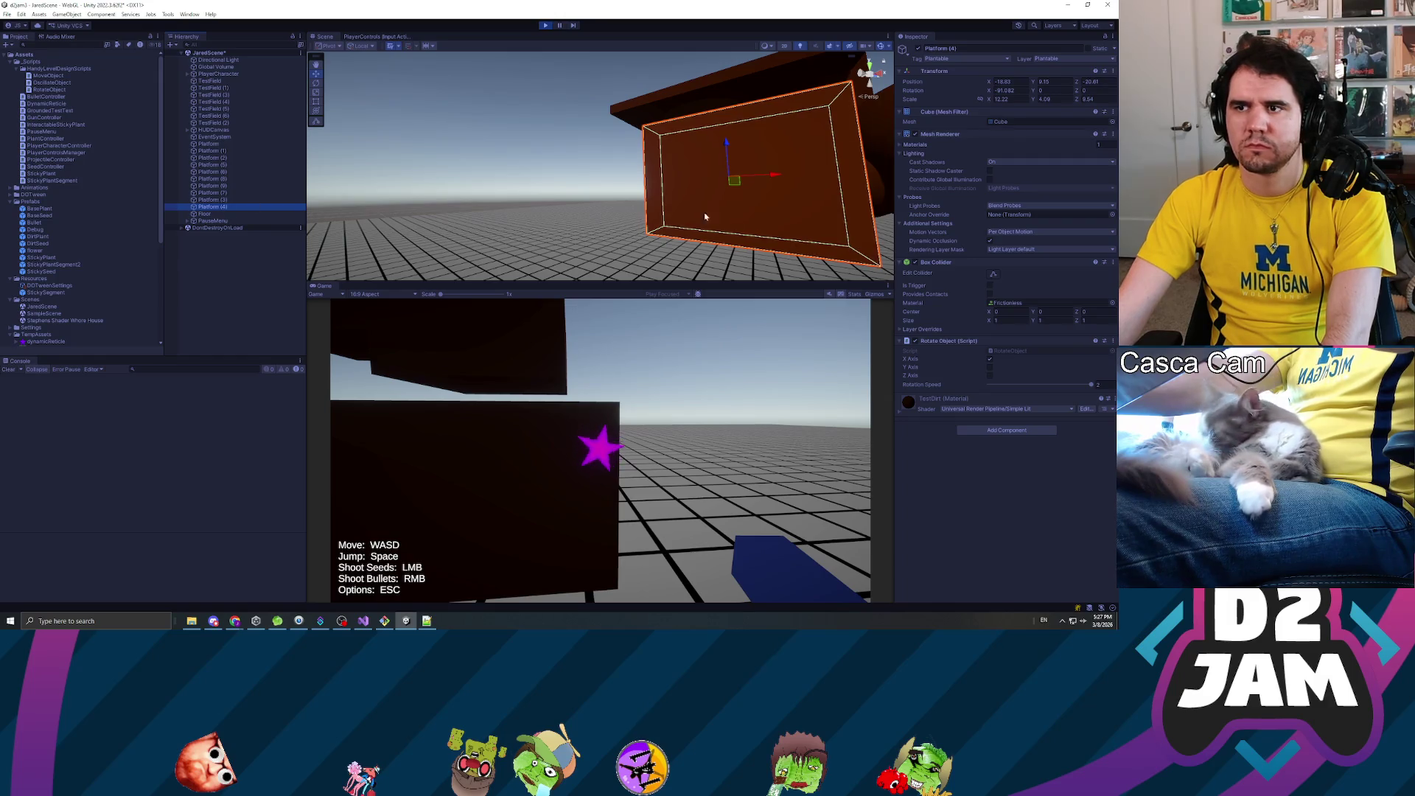
click(599, 451)
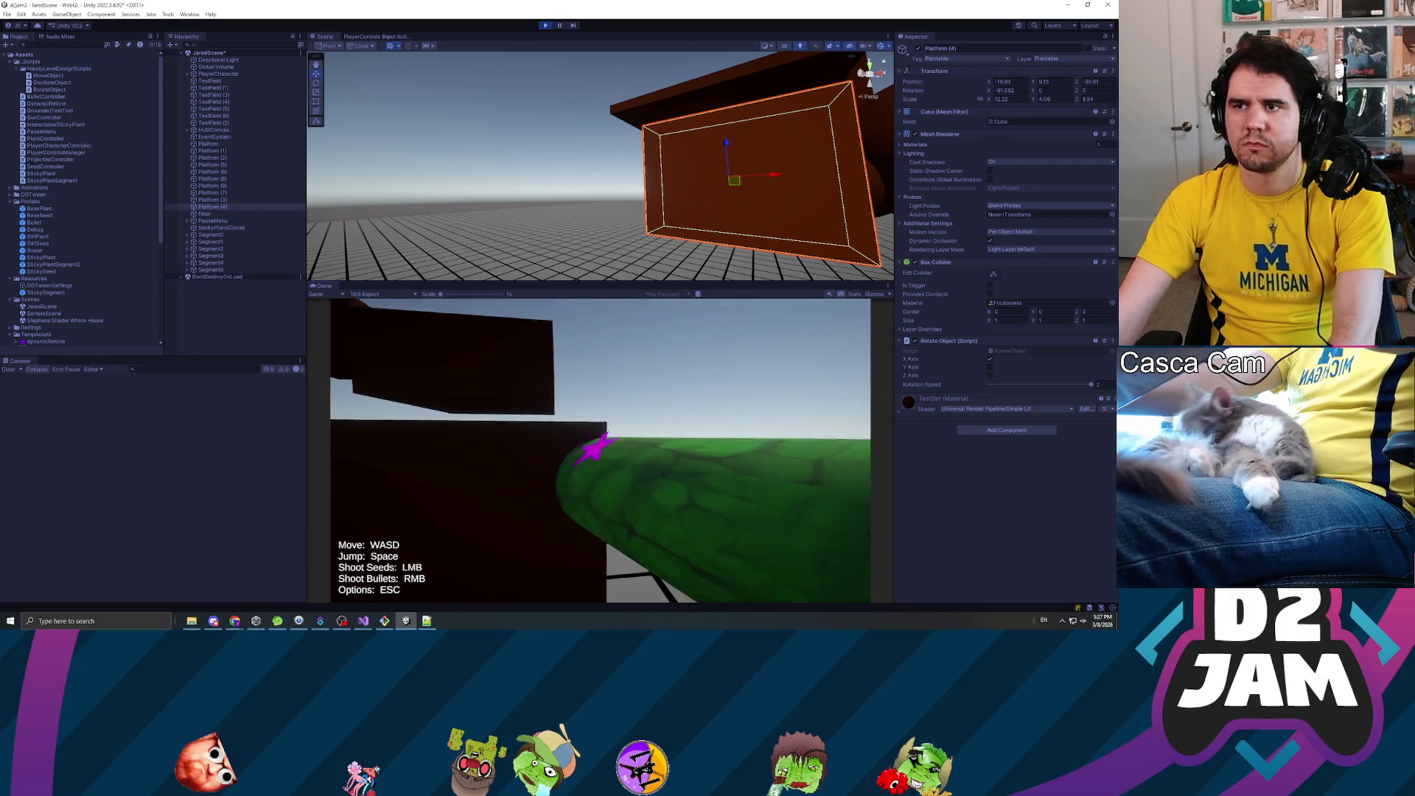
key(Escape)
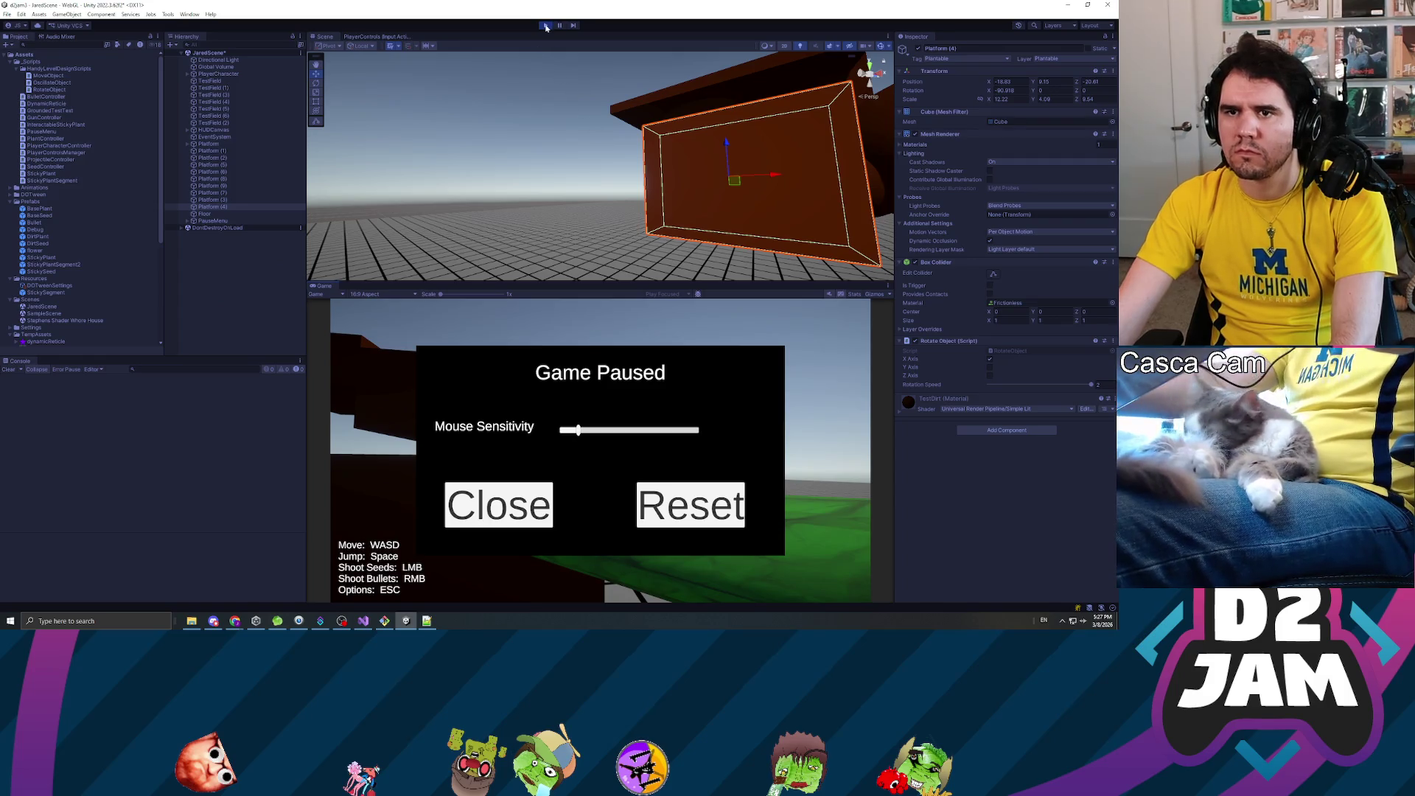
click(546, 25)
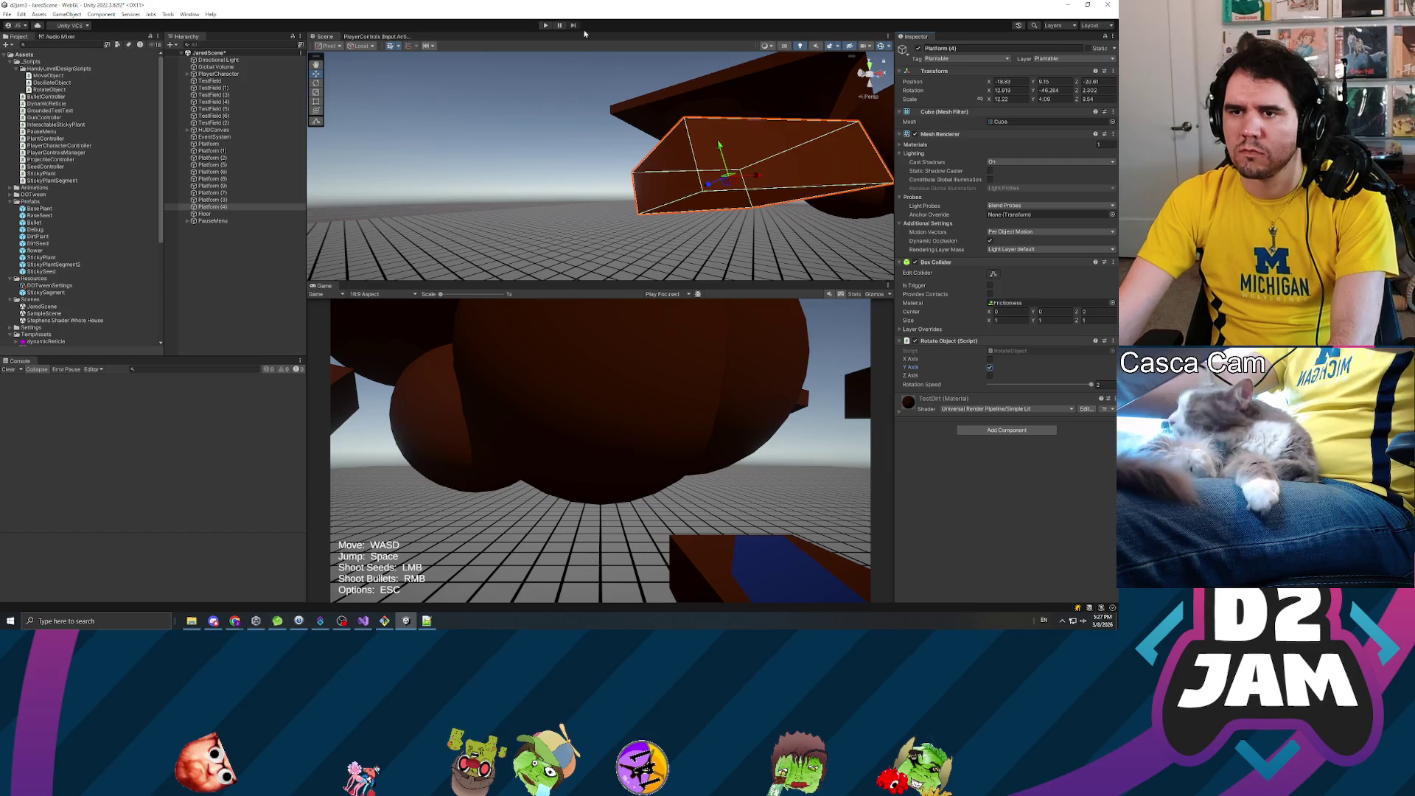
- Play-test the level while toggling Platform (4)'s X, Y and Z Axis checkboxes
click(547, 26)
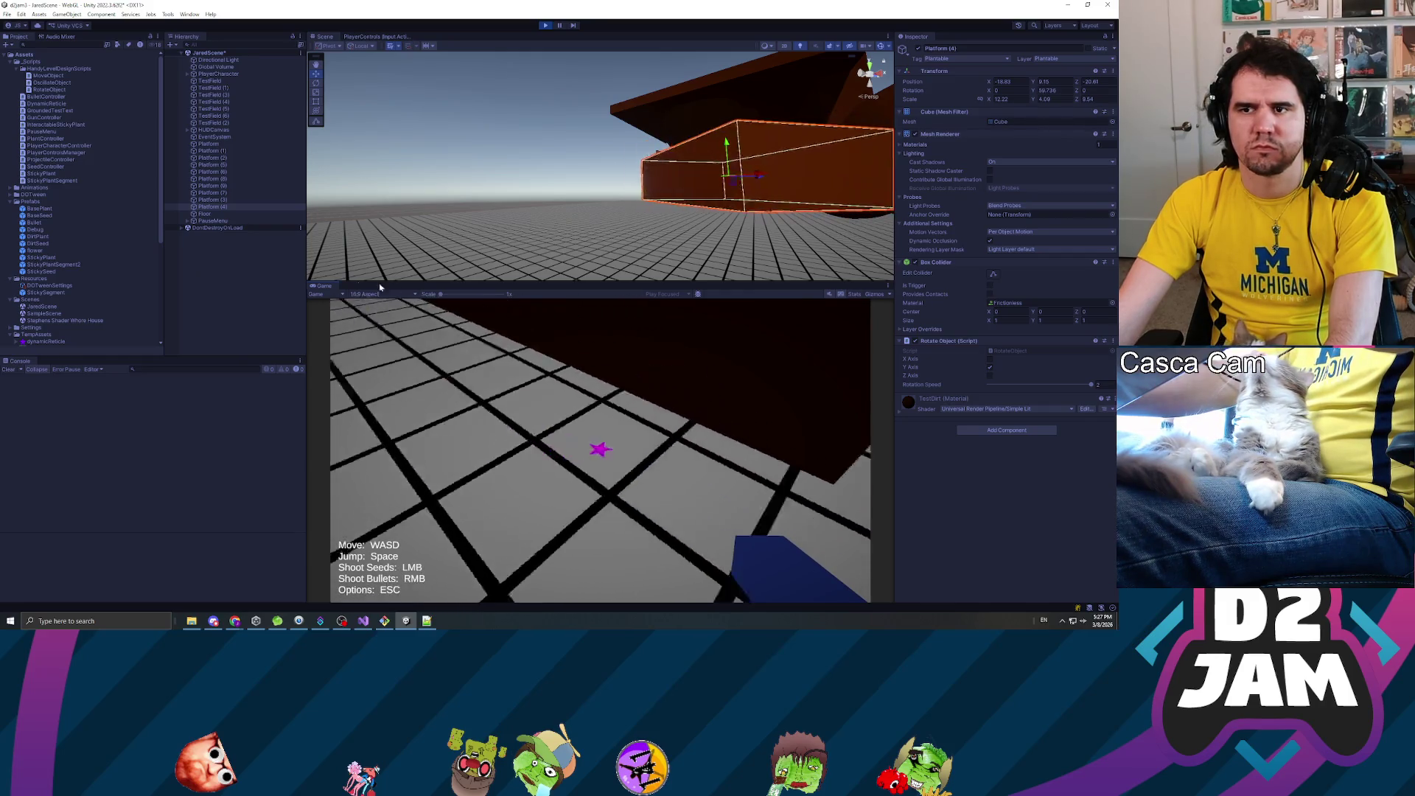
click(990, 360)
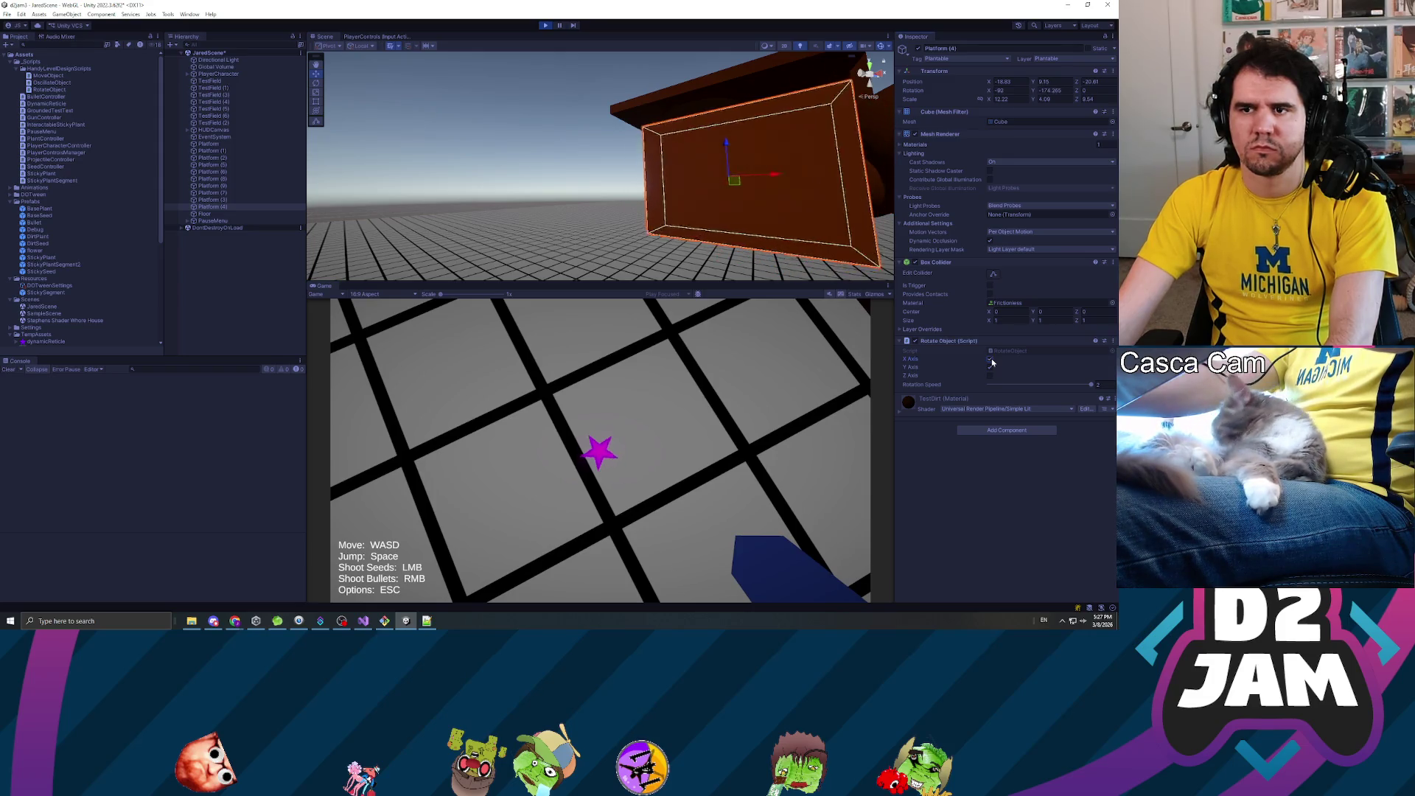
click(990, 359)
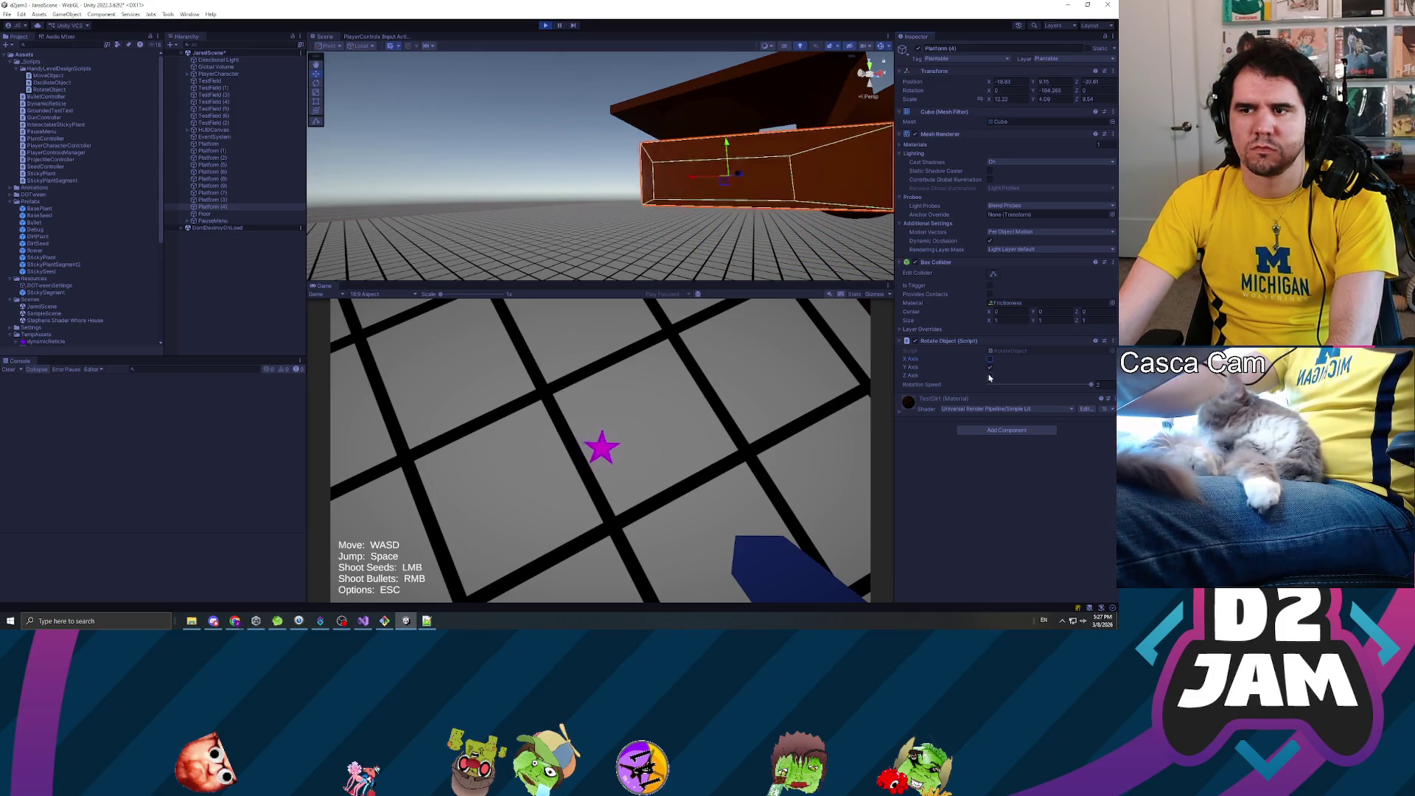
click(991, 376)
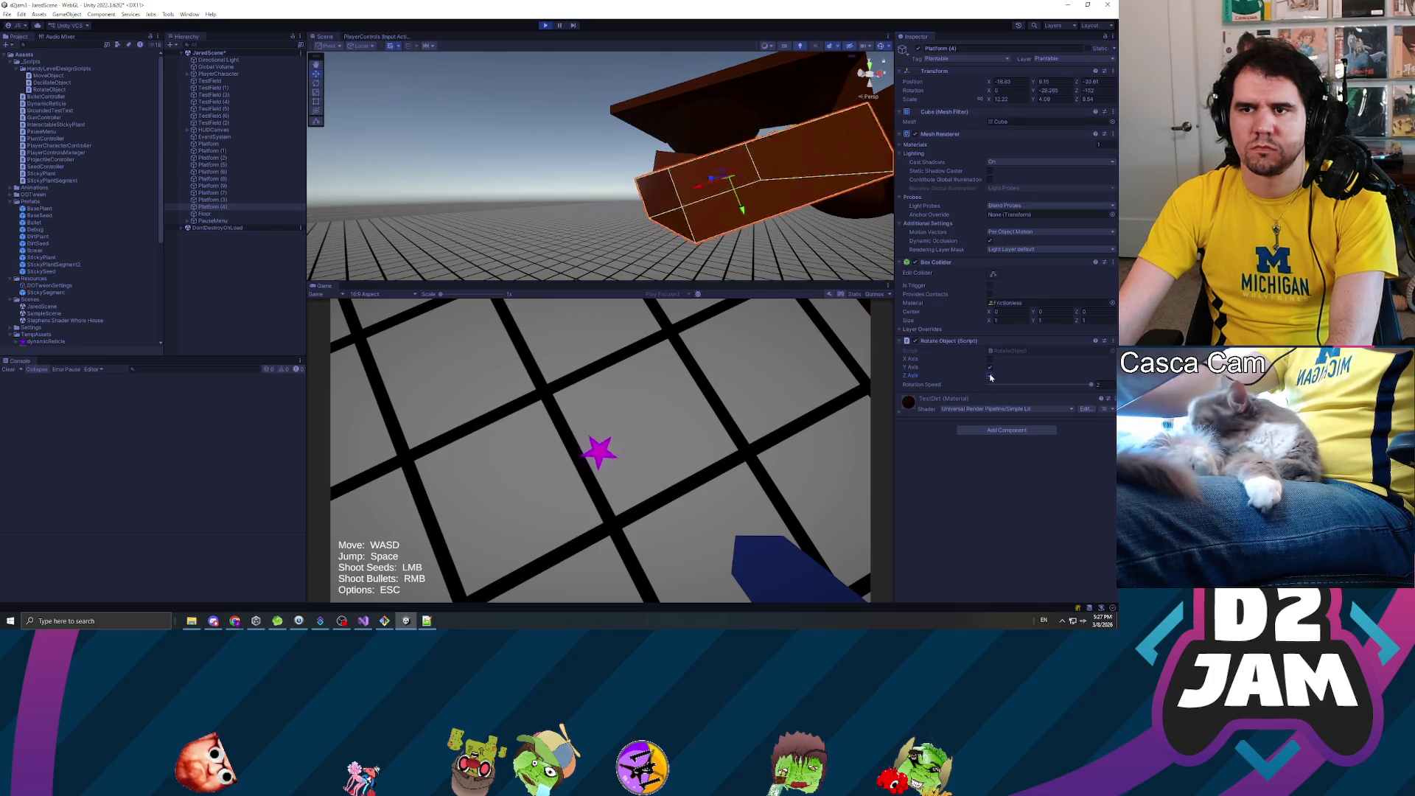
click(990, 368)
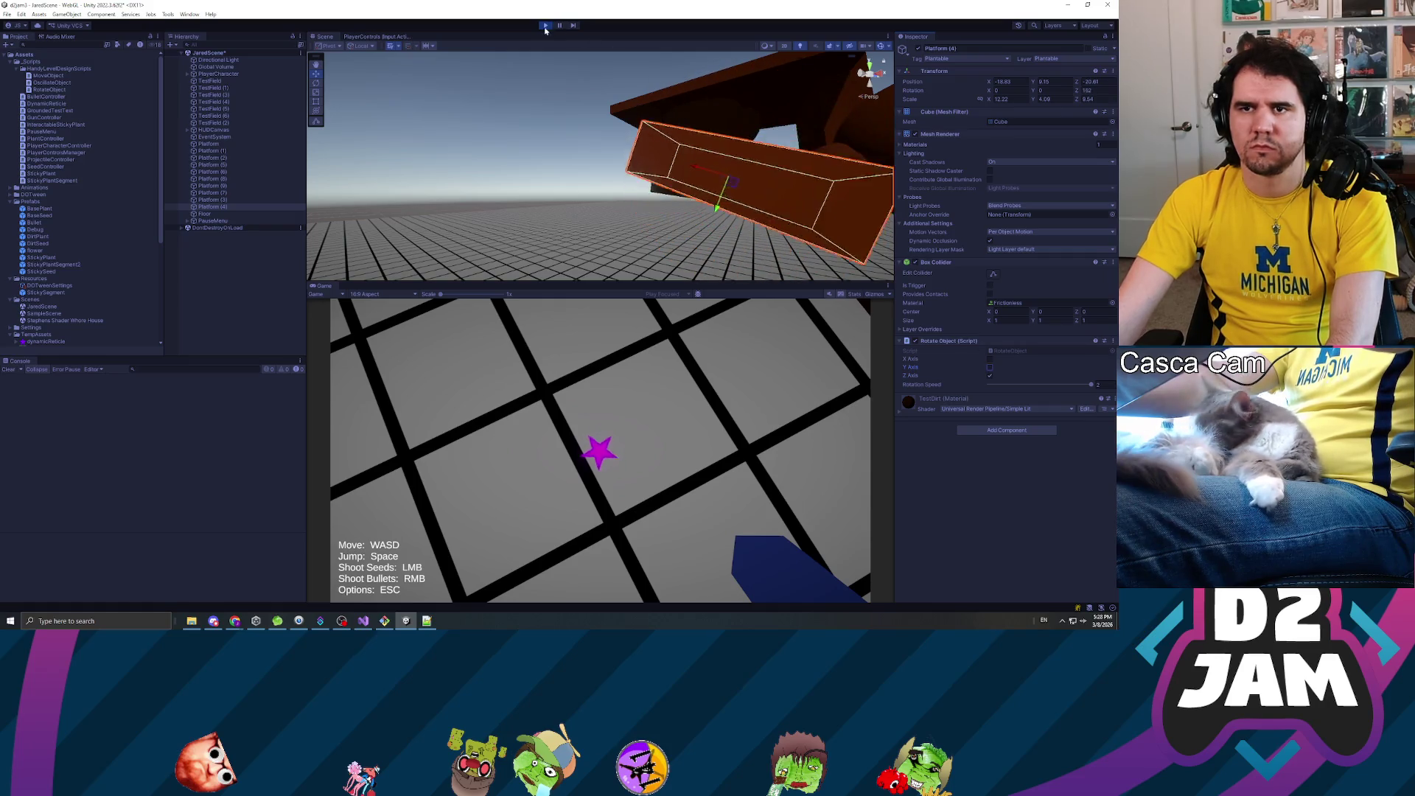
click(545, 25)
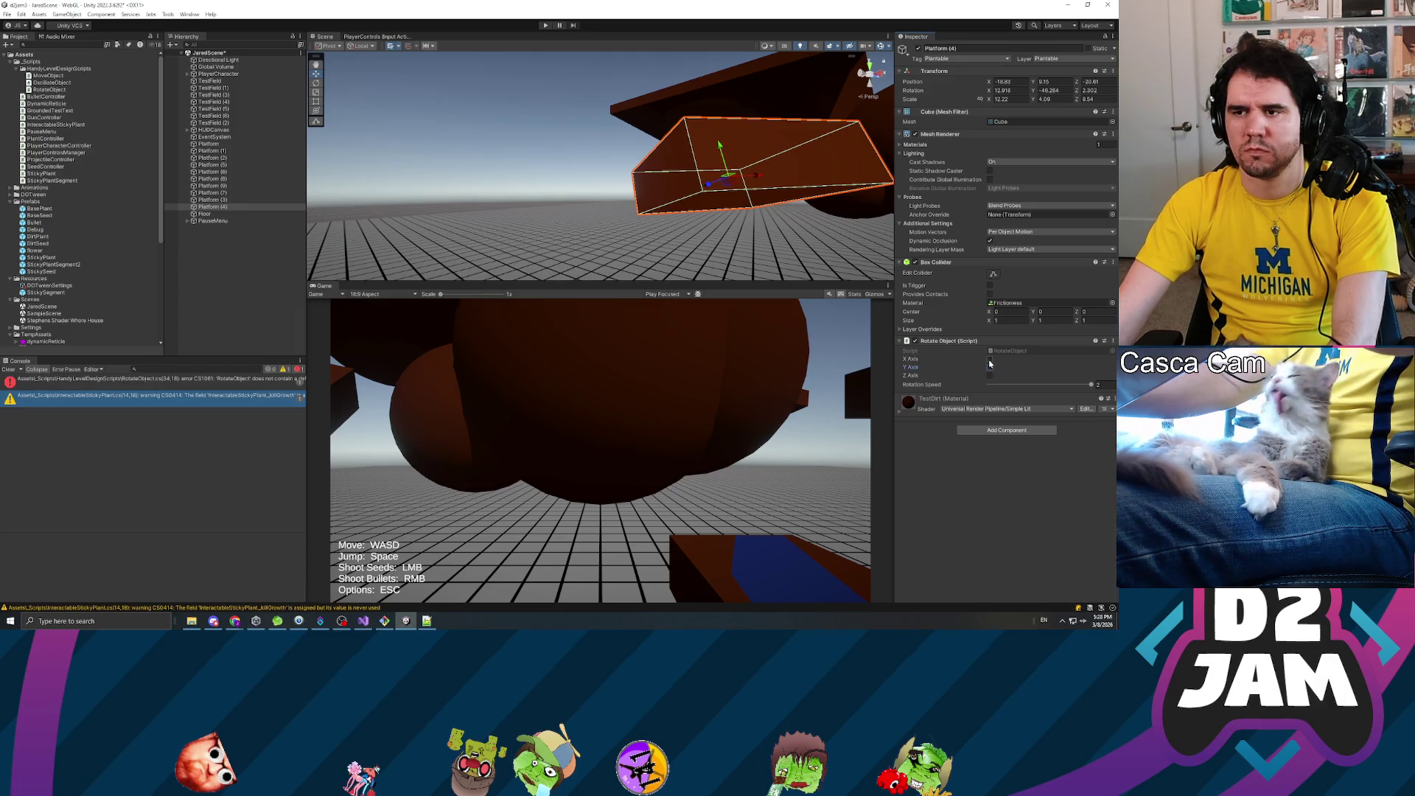
- Lower the Rotation Speed to 1, then select Platform (3)
text(1)
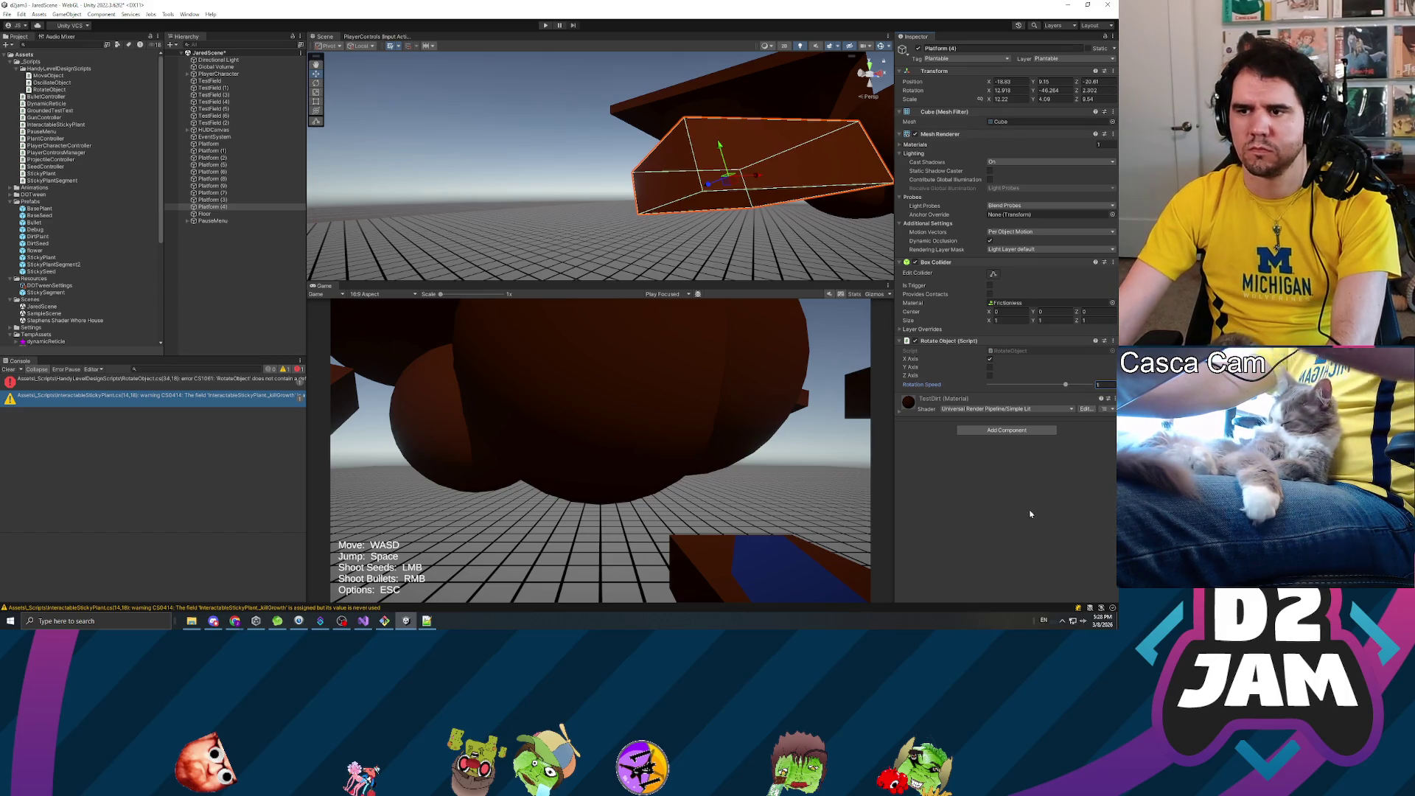
key(Return)
mouse_move(737, 222)
mouse_down()
mouse_move(767, 191)
mouse_move(834, 200)
mouse_move(725, 181)
mouse_move(888, 192)
mouse_move(676, 173)
mouse_up()
click(646, 164)
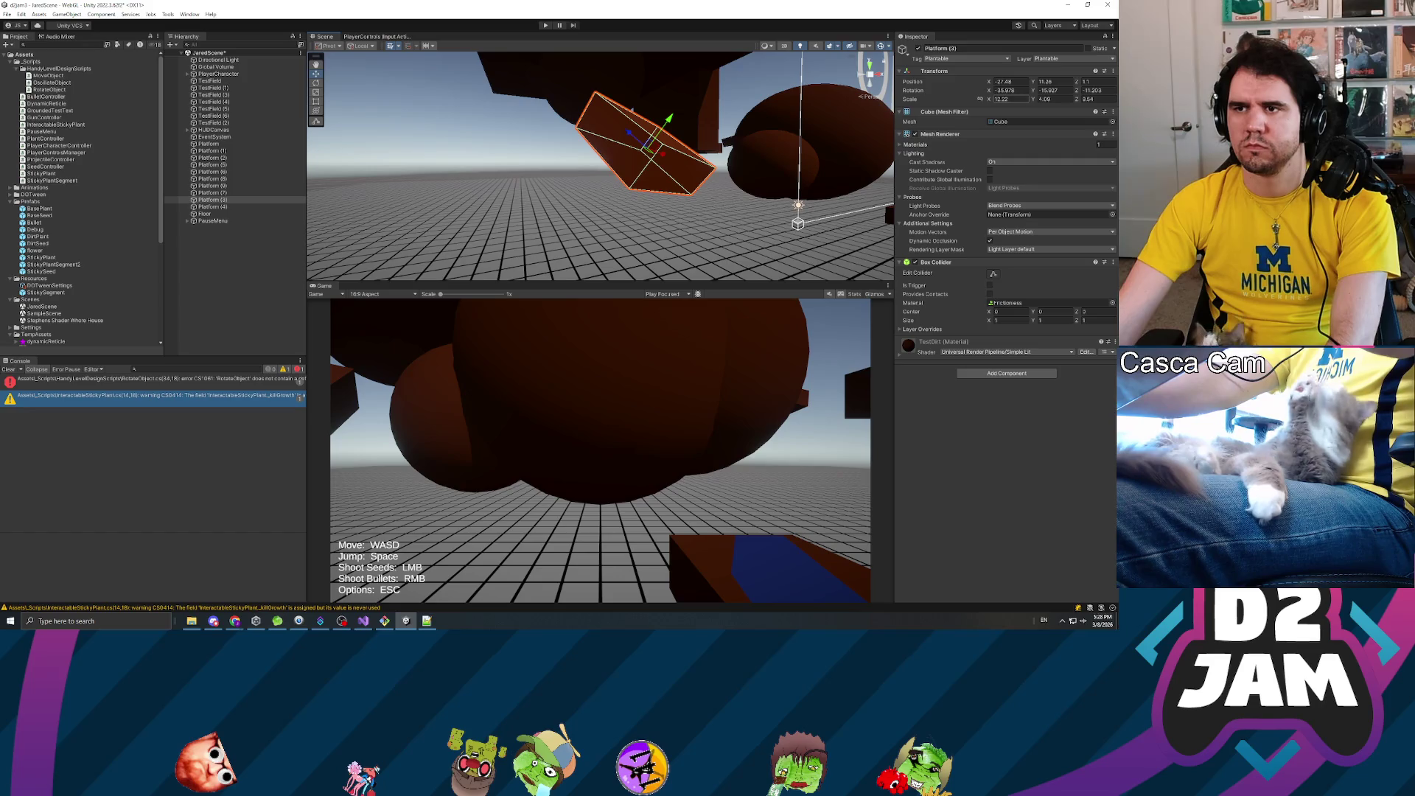
- Set Platform (3)'s rotation to 0 on X, Y and Z
text(0)
key(Tab)
text(0)
key(Tab)
text(0)
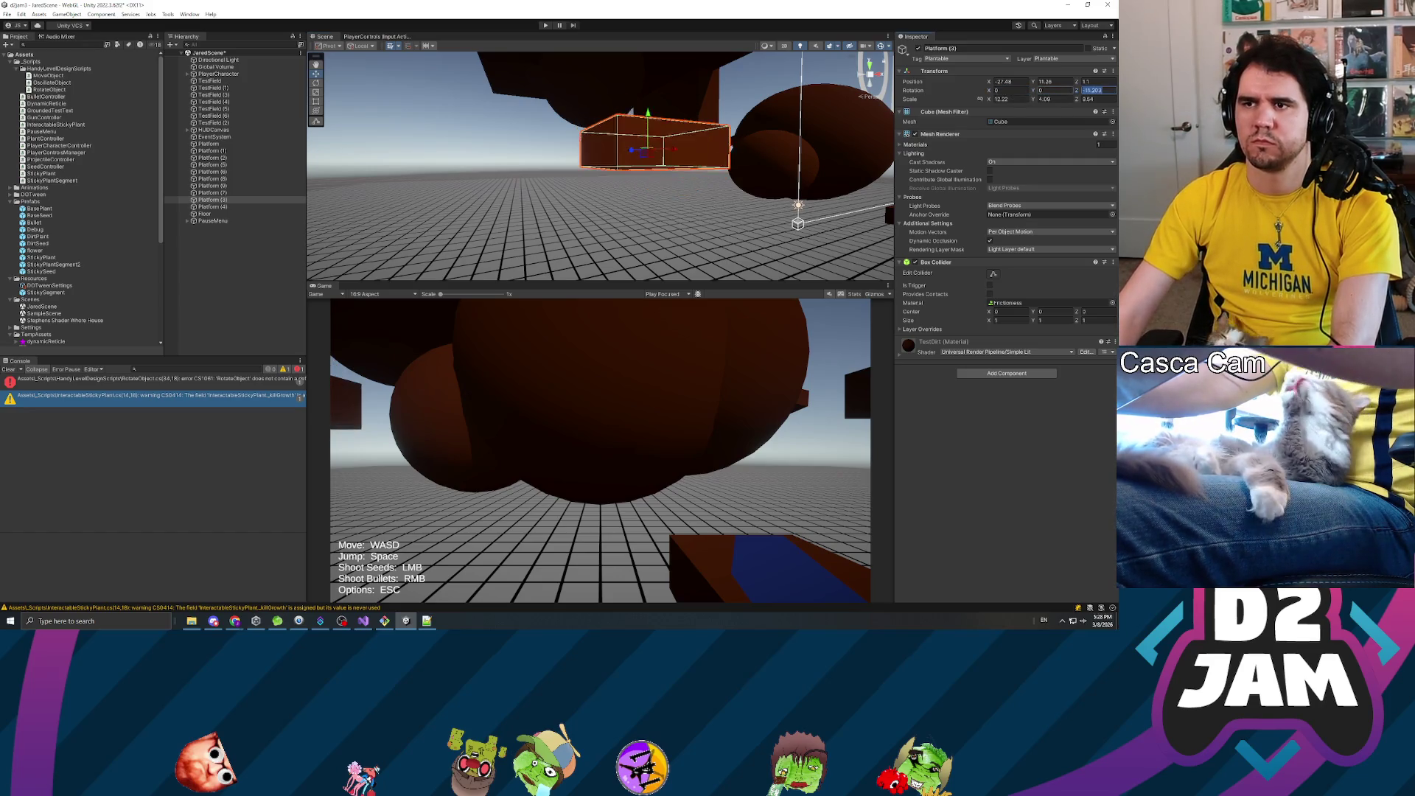
click(221, 200)
- Add the Move Object script to Platform (3), shift it left, and set Position 1 to X -32, Z -6
mouse_move(294, 184)
mouse_down()
mouse_move(991, 439)
mouse_move(994, 402)
mouse_up()
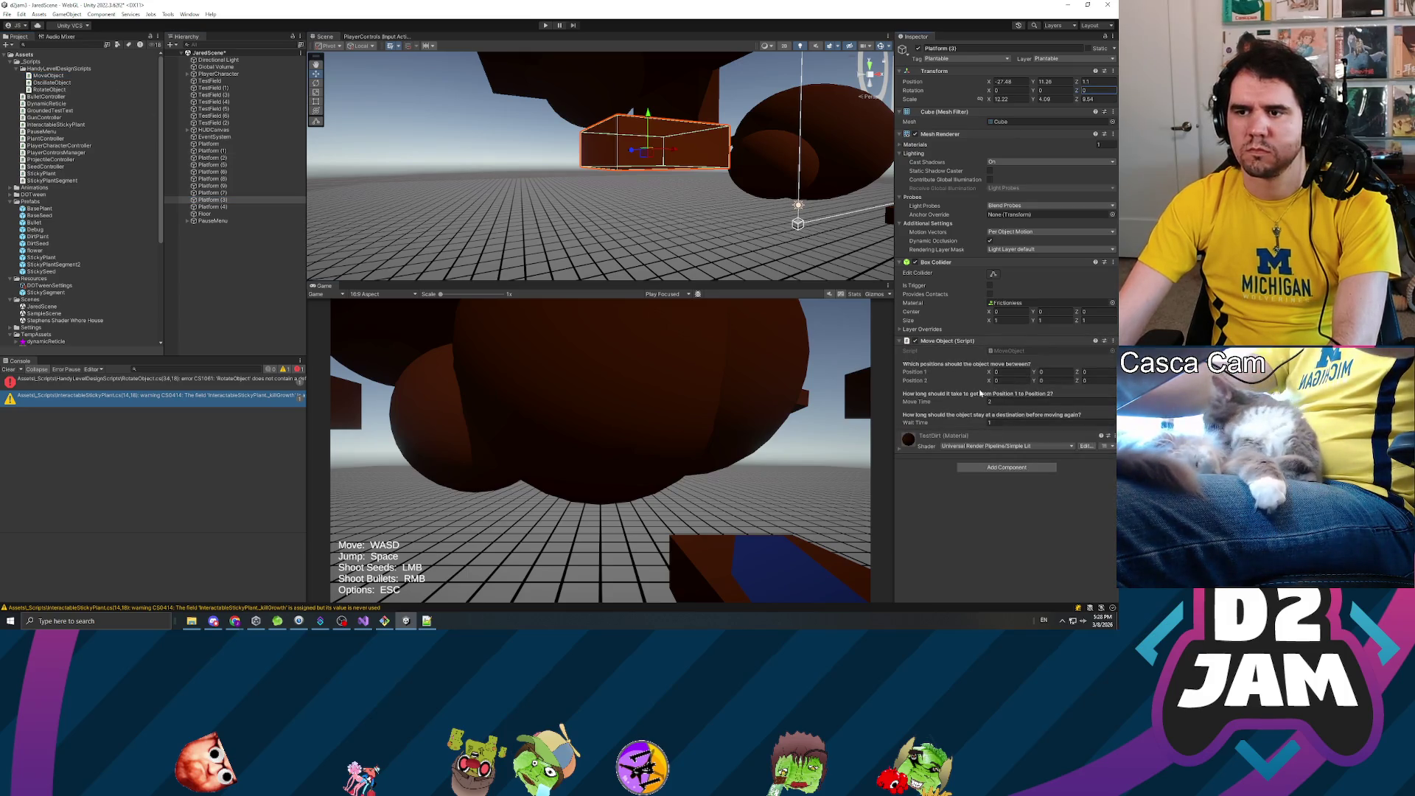
drag(669, 150, 472, 129)
mouse_move(711, 132)
mouse_down()
mouse_move(711, 151)
mouse_move(673, 184)
mouse_move(418, 180)
mouse_move(489, 228)
mouse_move(479, 177)
mouse_move(460, 216)
mouse_move(529, 228)
mouse_move(520, 152)
mouse_move(459, 164)
mouse_up()
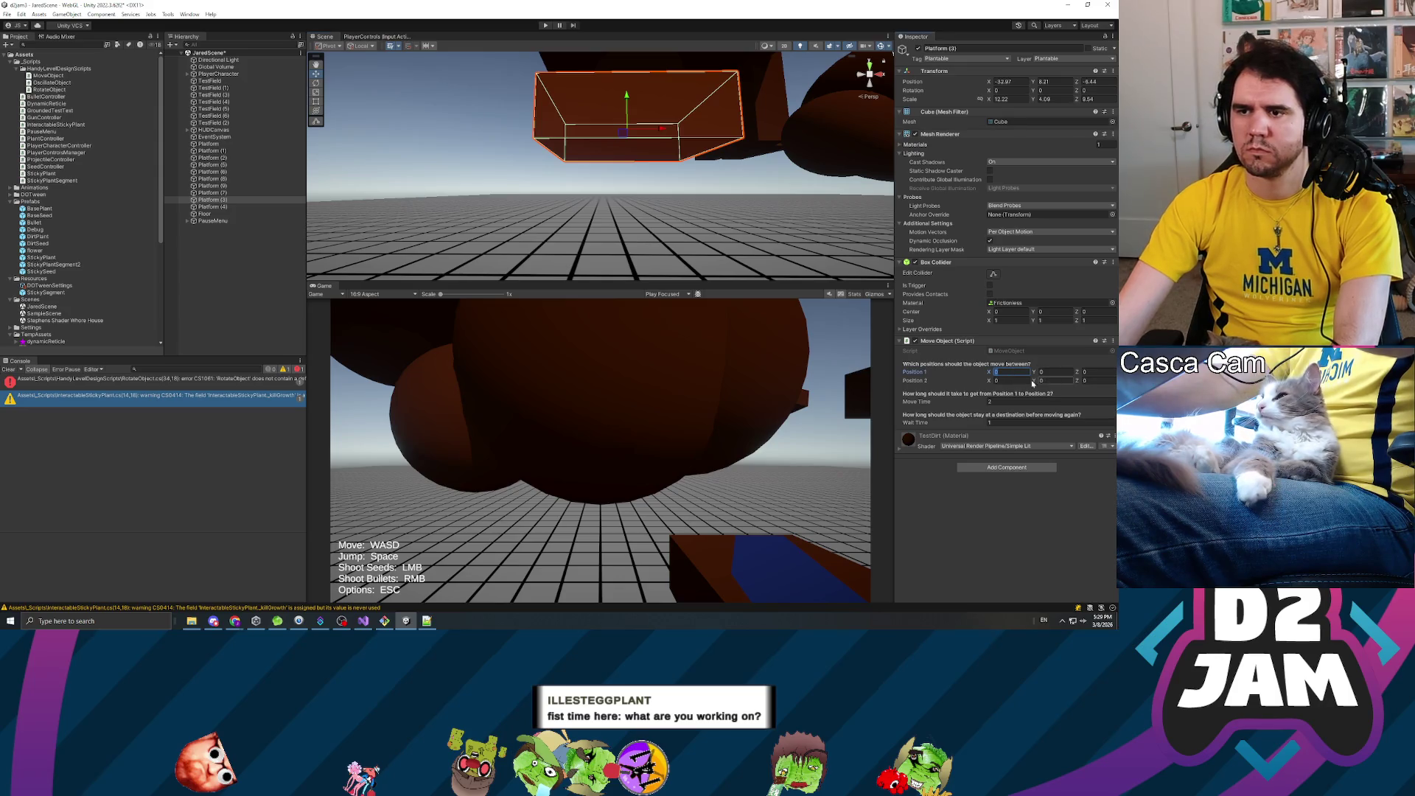
text(-32)
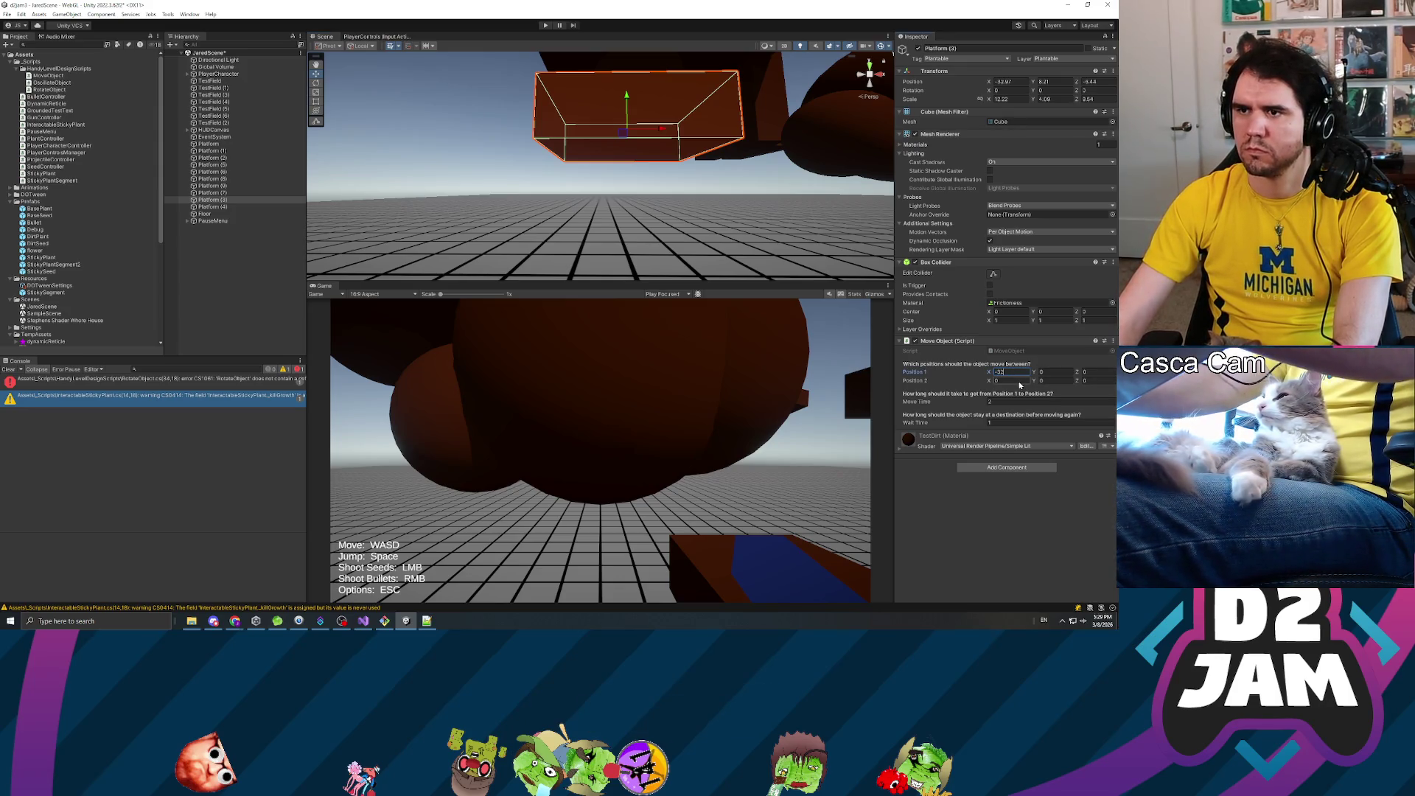
key(Tab)
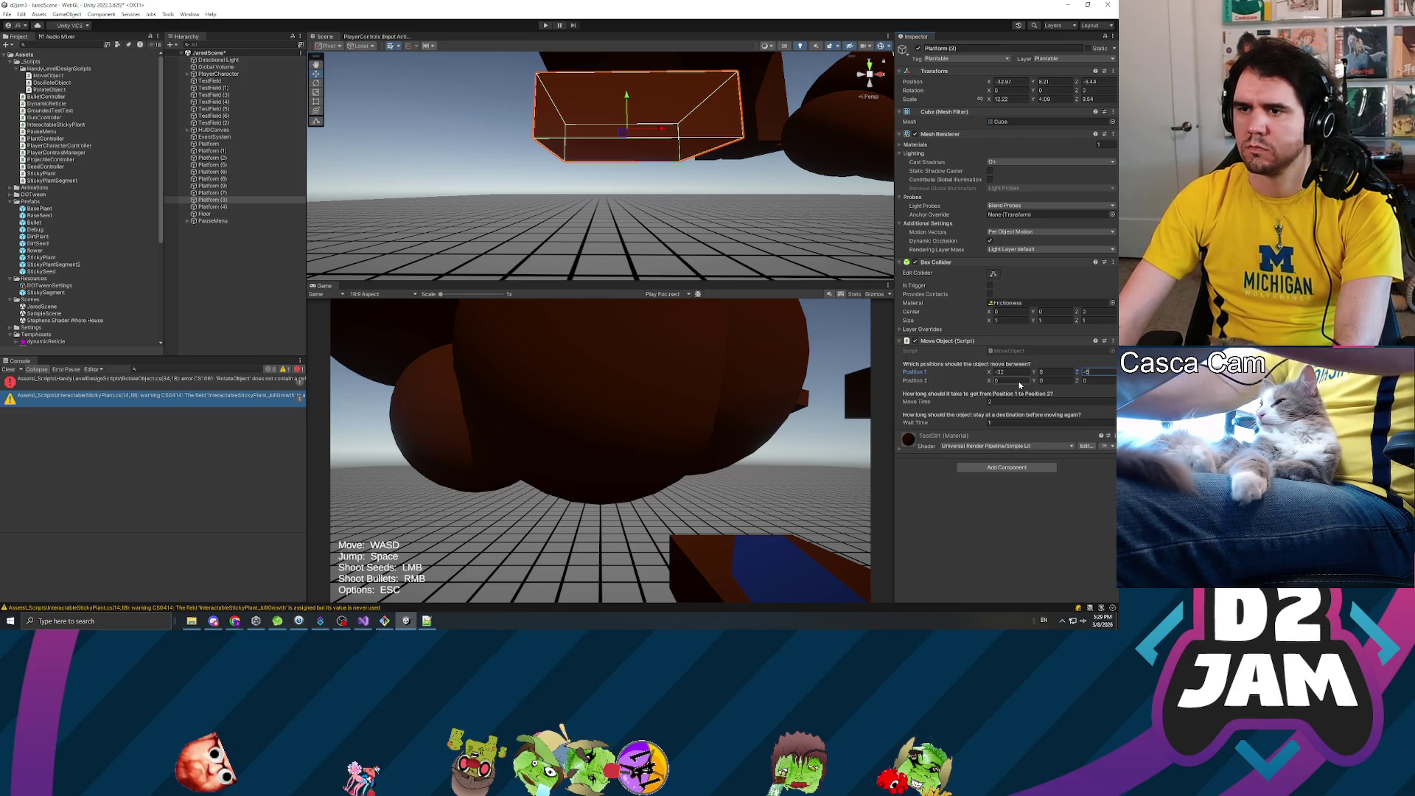
mouse_move(663, 163)
mouse_down()
mouse_move(697, 119)
mouse_move(509, 158)
mouse_move(584, 158)
mouse_move(870, 70)
mouse_move(730, 211)
mouse_move(737, 118)
mouse_move(751, 228)
mouse_move(760, 95)
mouse_up()
- Raise Platform (3) and give it Move Time 4 and Wait Time 3
drag(784, 151, 818, 48)
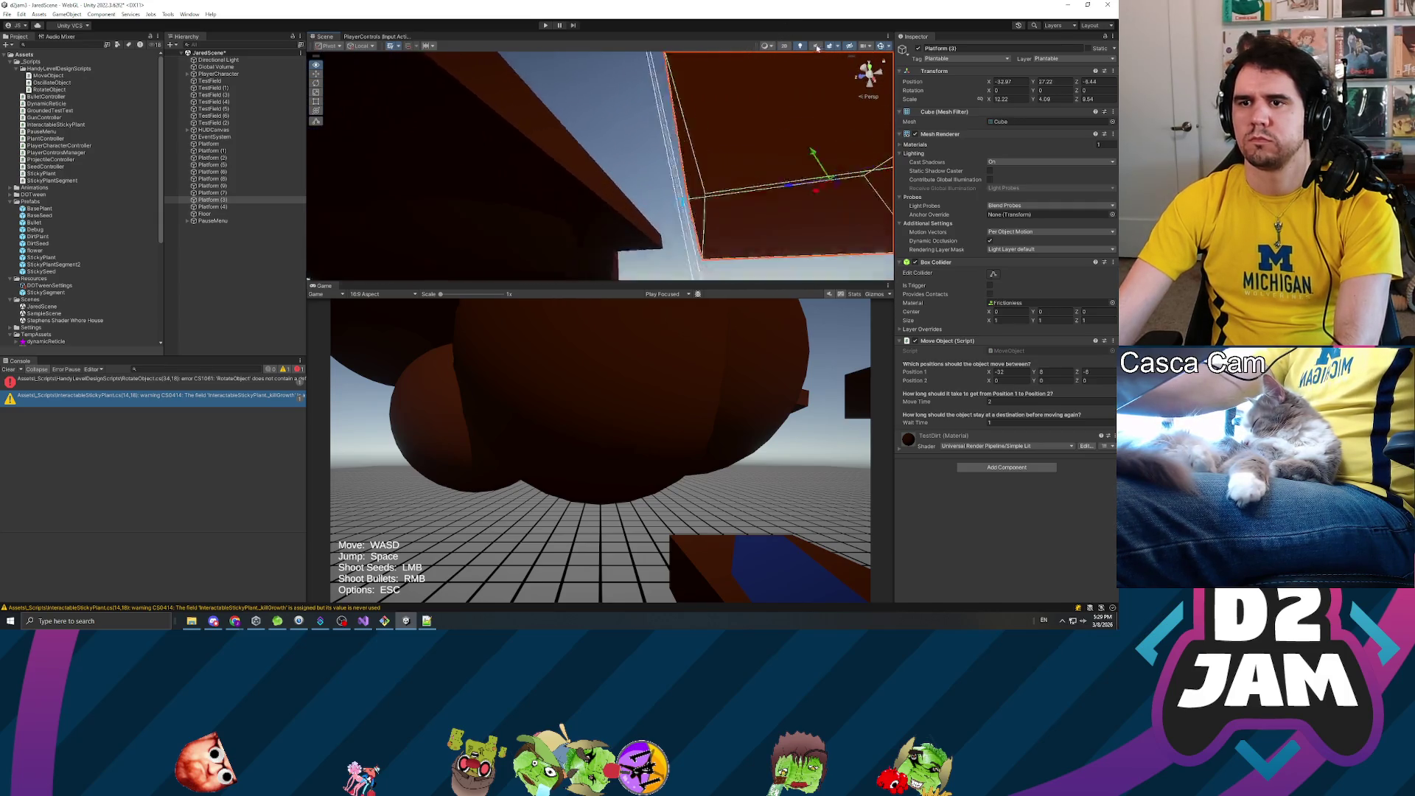
mouse_move(722, 140)
mouse_down()
mouse_move(697, 147)
mouse_move(739, 51)
mouse_move(733, 258)
mouse_move(748, 259)
mouse_move(770, 16)
mouse_move(771, 47)
mouse_move(684, 142)
mouse_move(766, 154)
mouse_move(754, 157)
mouse_up()
drag(667, 148, 703, 155)
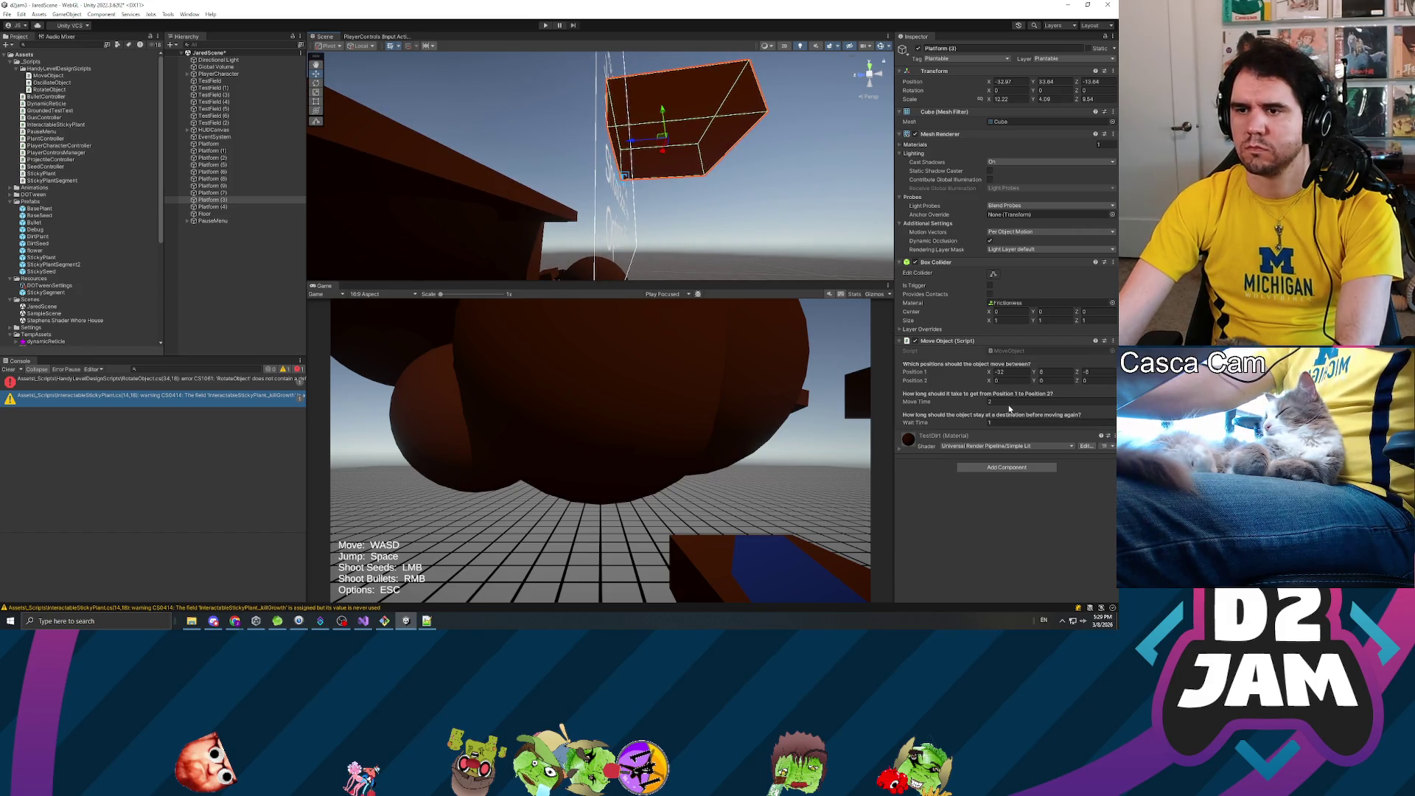
text(4)
key(Tab)
text(3)
key(Return)
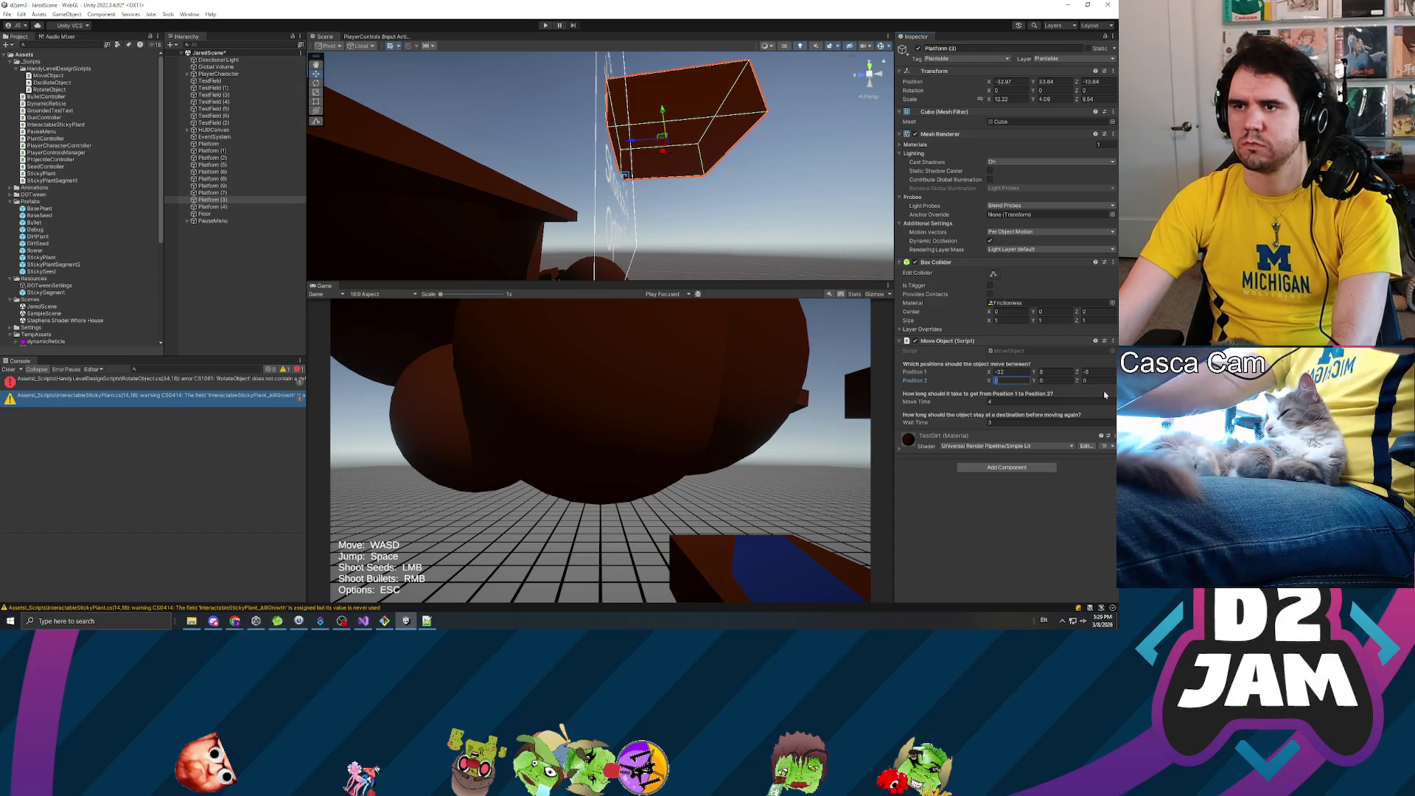
- Fill in Position 2, then open the RotateObject console error in the code editor
text(-32)
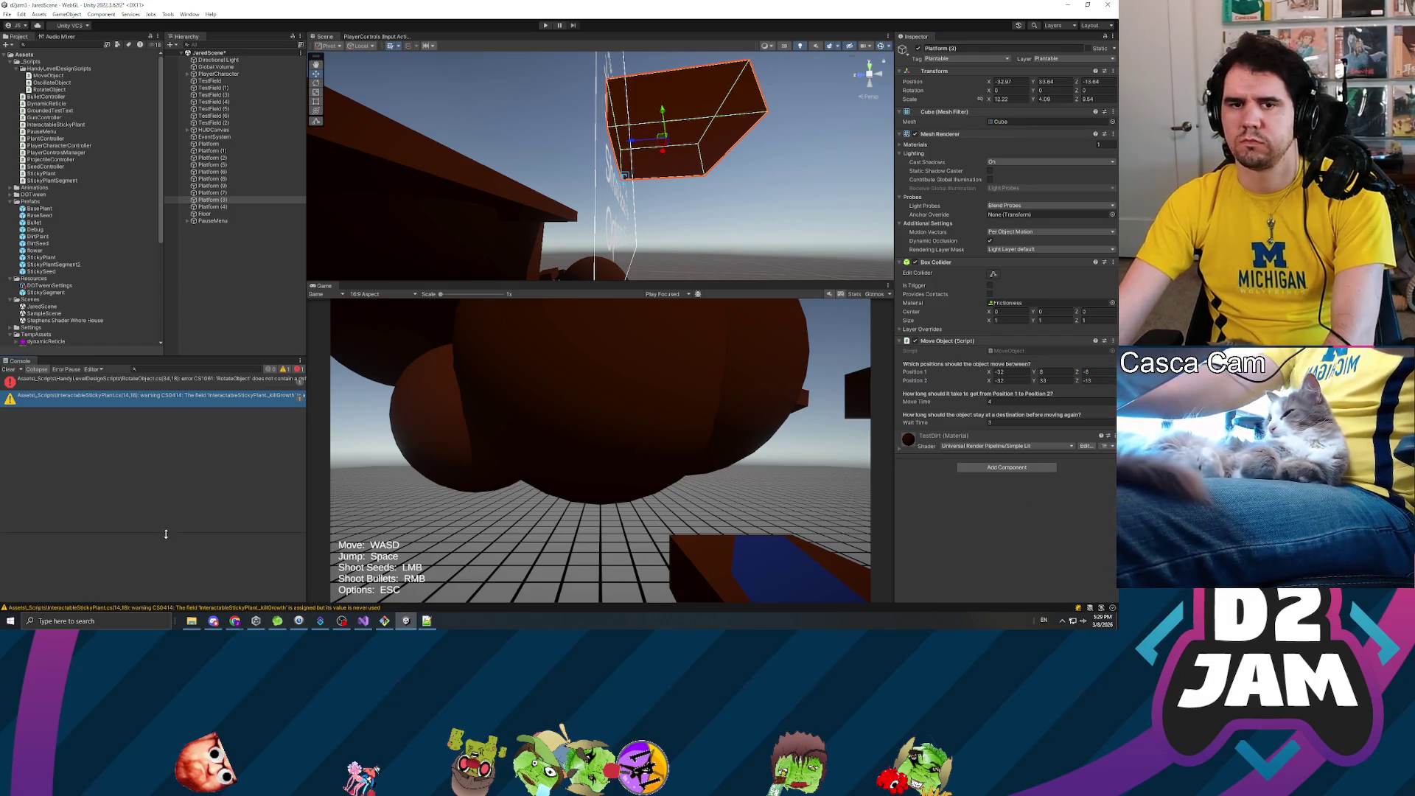
click(170, 380)
double_click(170, 380)
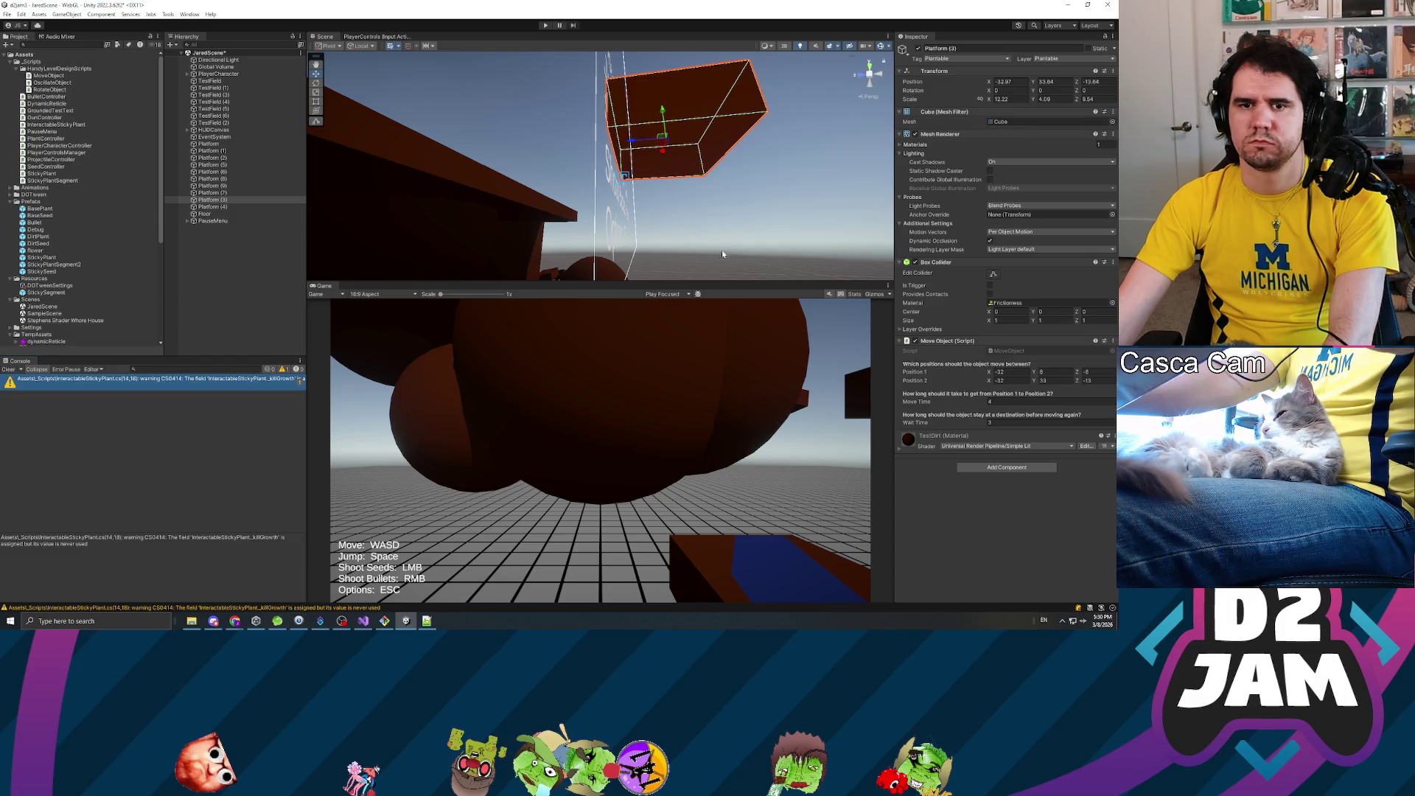
mouse_move(717, 250)
mouse_down()
mouse_move(660, 393)
mouse_move(650, 367)
mouse_move(407, 325)
mouse_move(474, 254)
mouse_move(317, 247)
mouse_up()
- Duplicate Platform (4) into Platform (10) and zero its rotation values
click(464, 251)
key(ctrl+d)
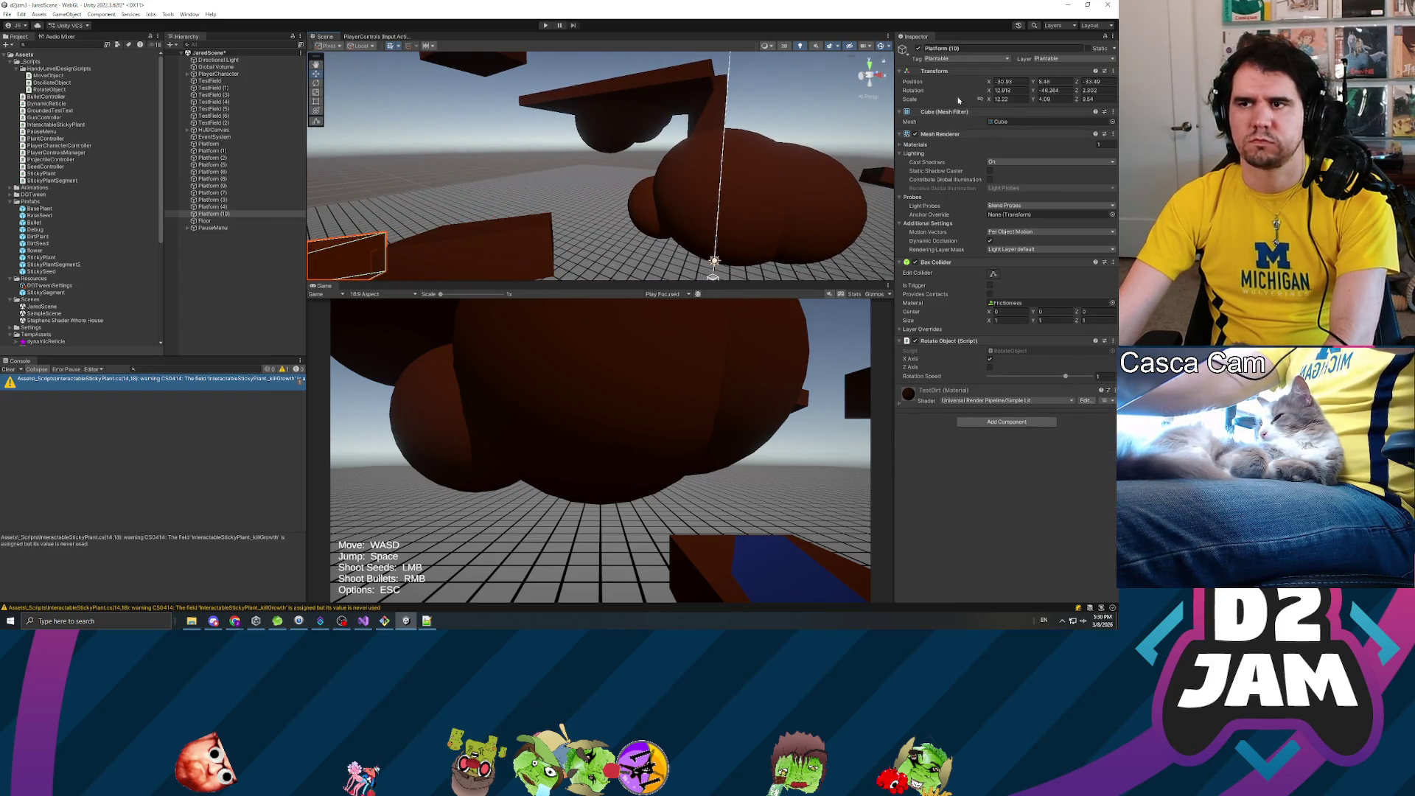
text(0)
key(Tab)
text(0)
key(Tab)
text(0)
key(Return)
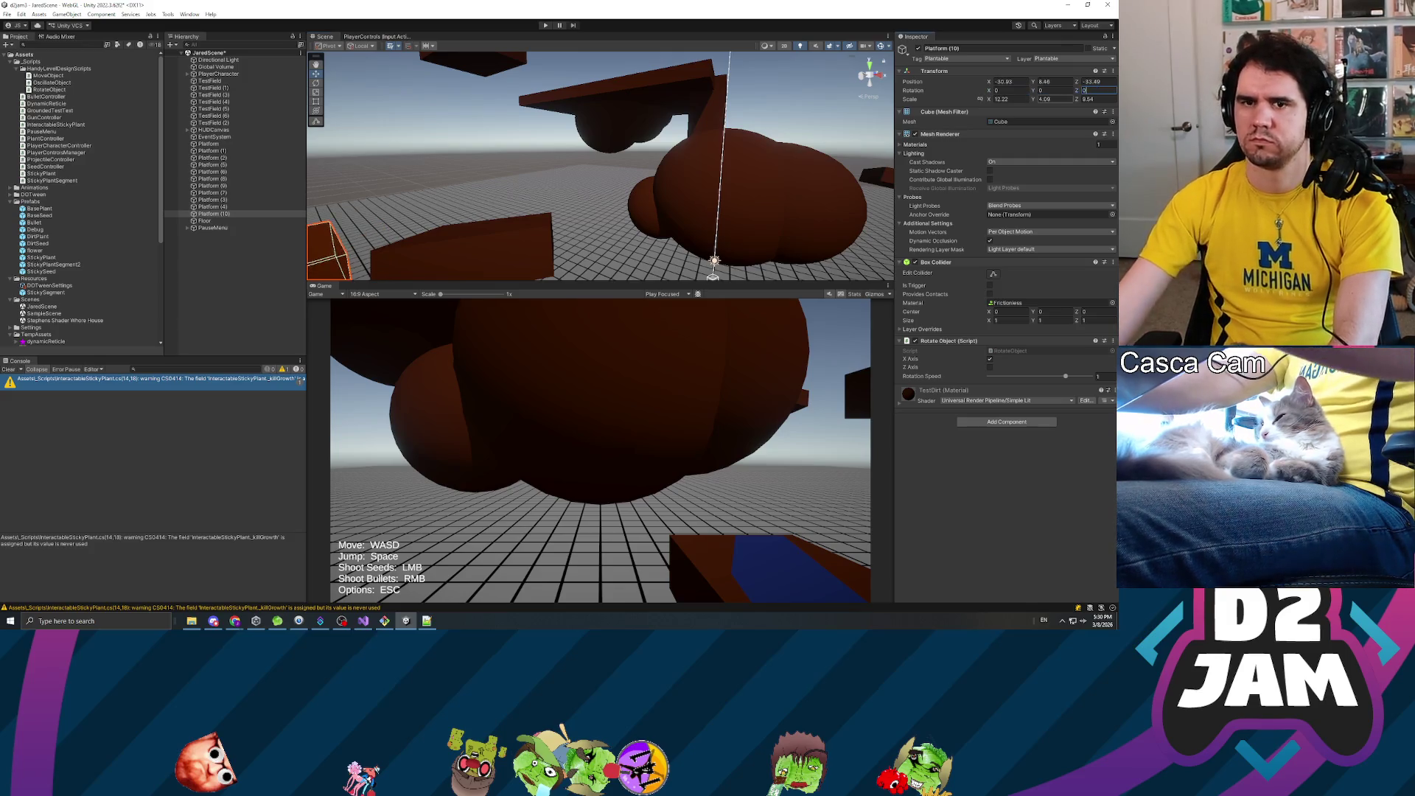
- Frame Platform (10), then go to File Explorer and return so Unity reloads the changed scripts
key(f)
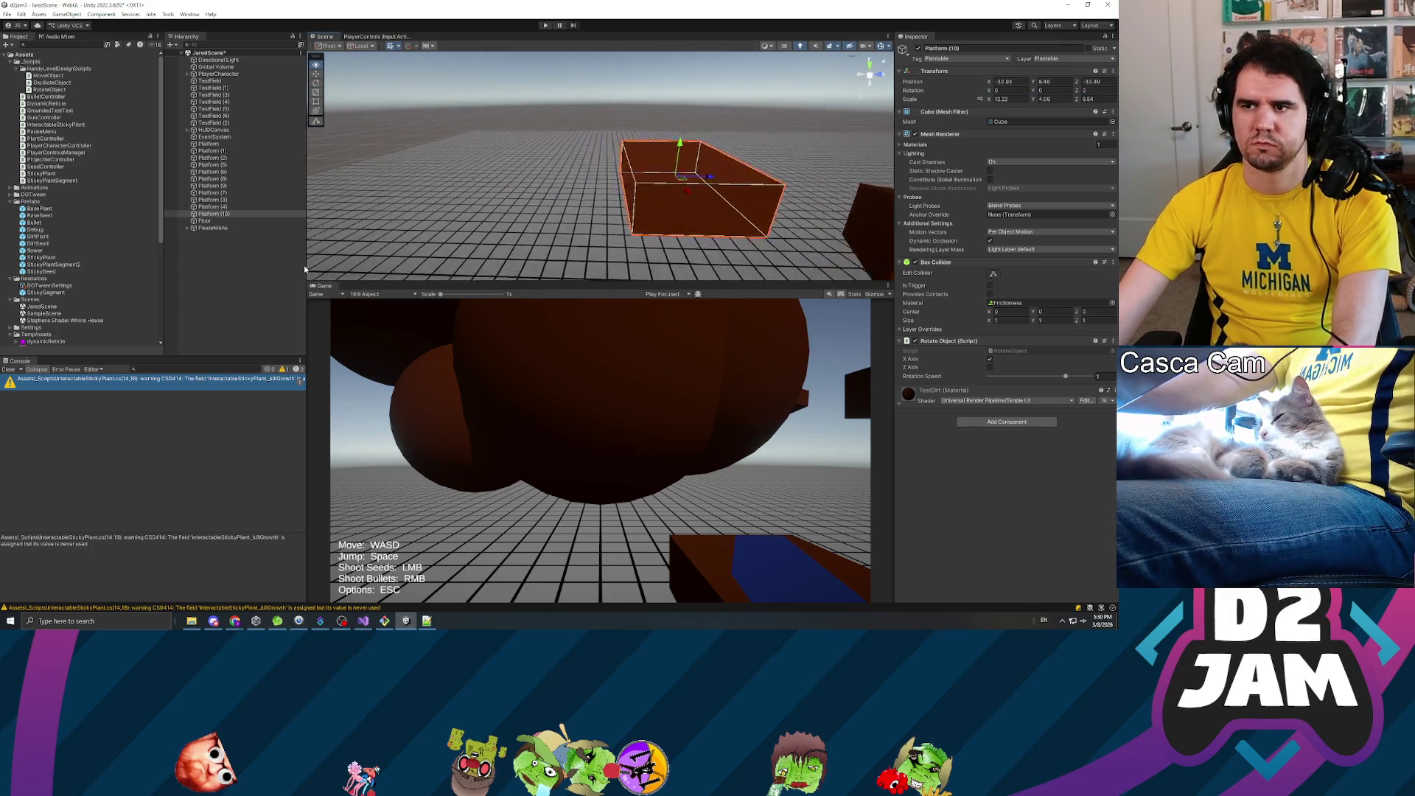
mouse_move(388, 253)
alt+mouse_down()
mouse_move(449, 206)
mouse_move(492, 196)
alt+mouse_up()
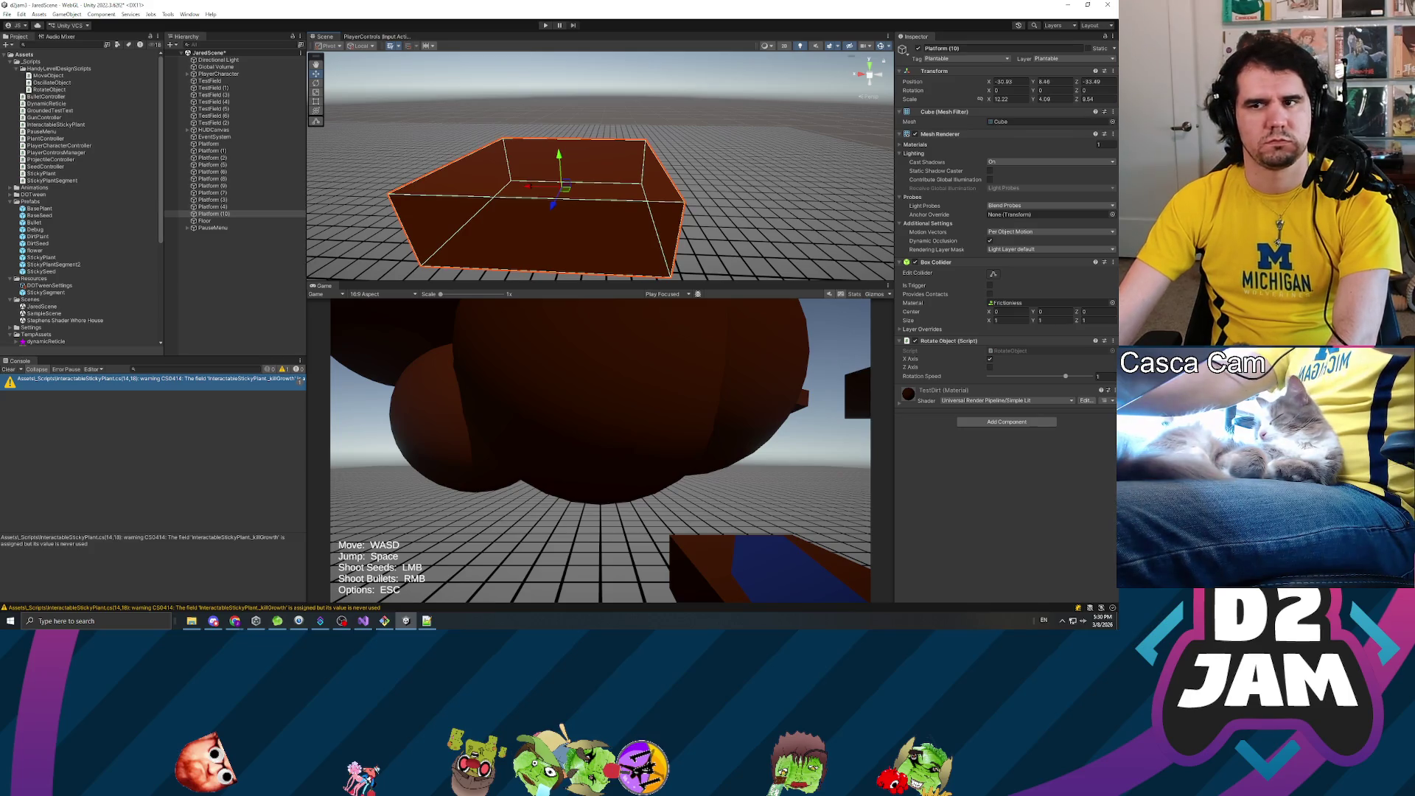
click(195, 623)
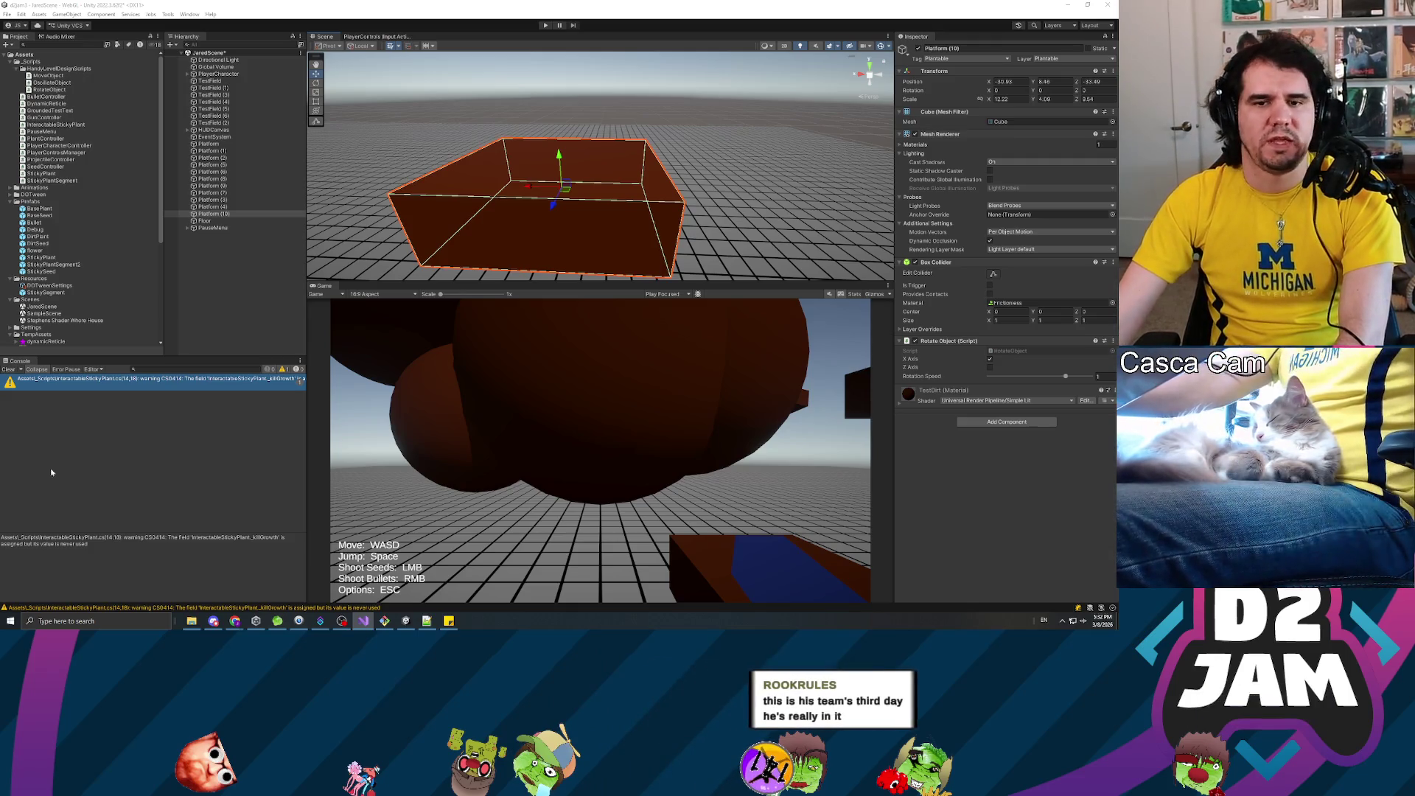
click(111, 479)
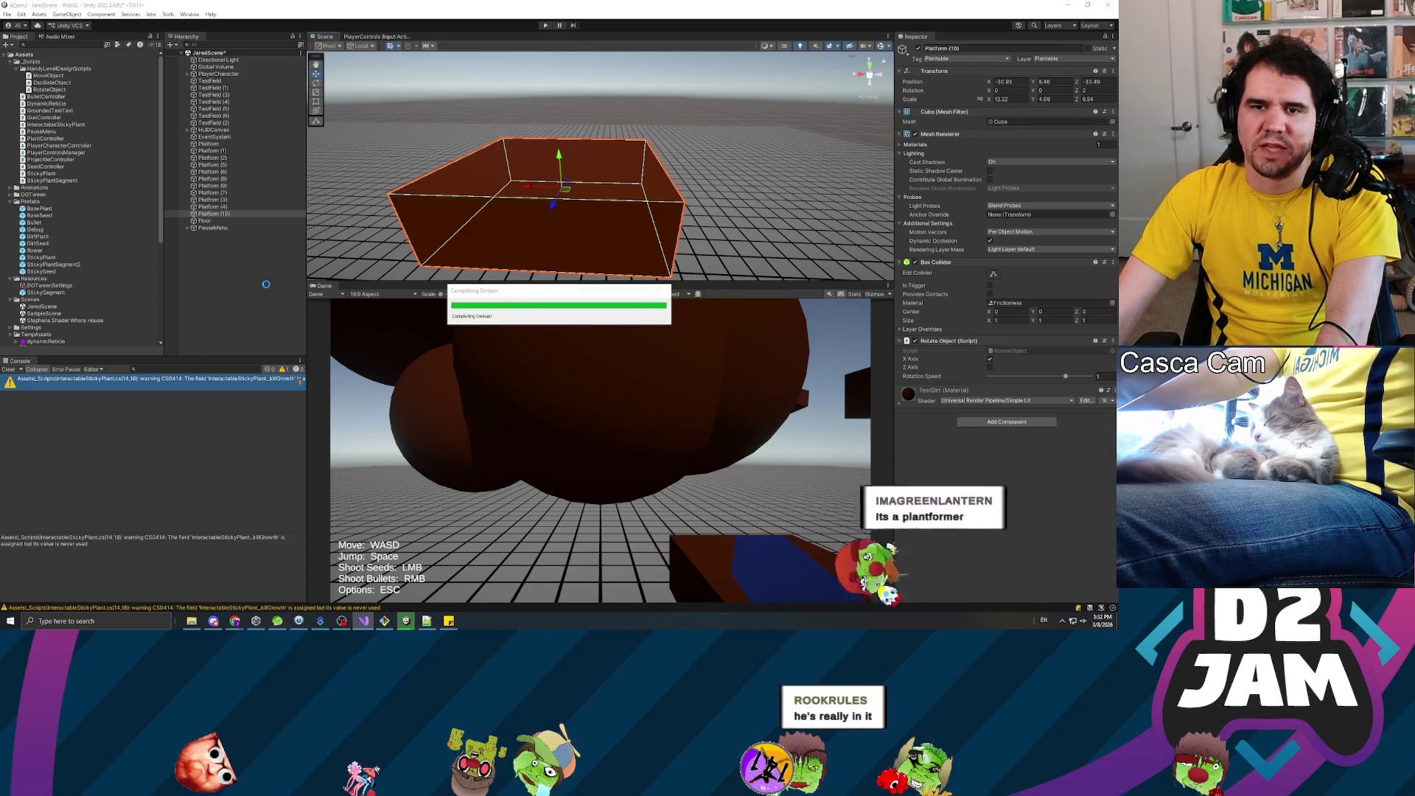
- Play the level, fire seeds at a floating block and a ground block, then stop play mode
click(546, 26)
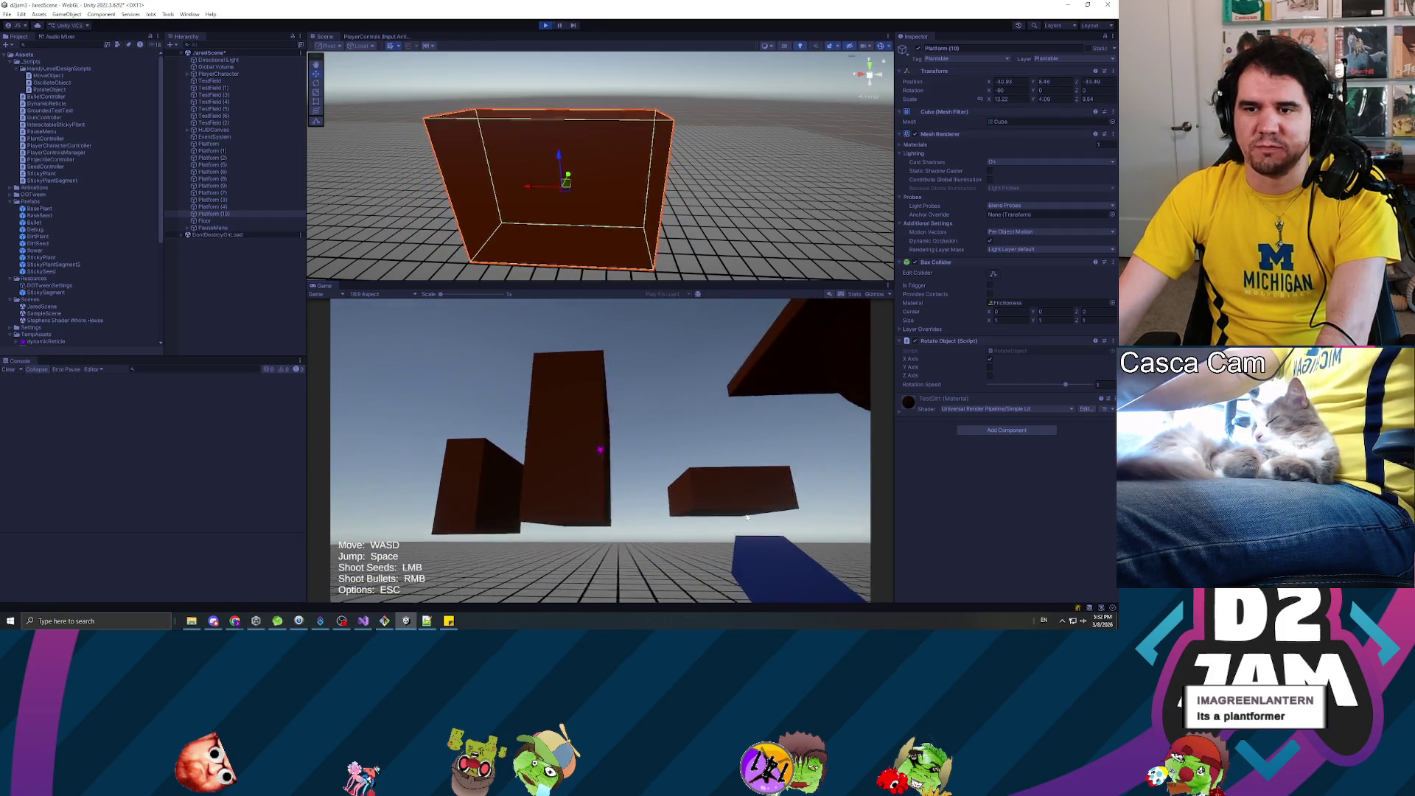
click(845, 526)
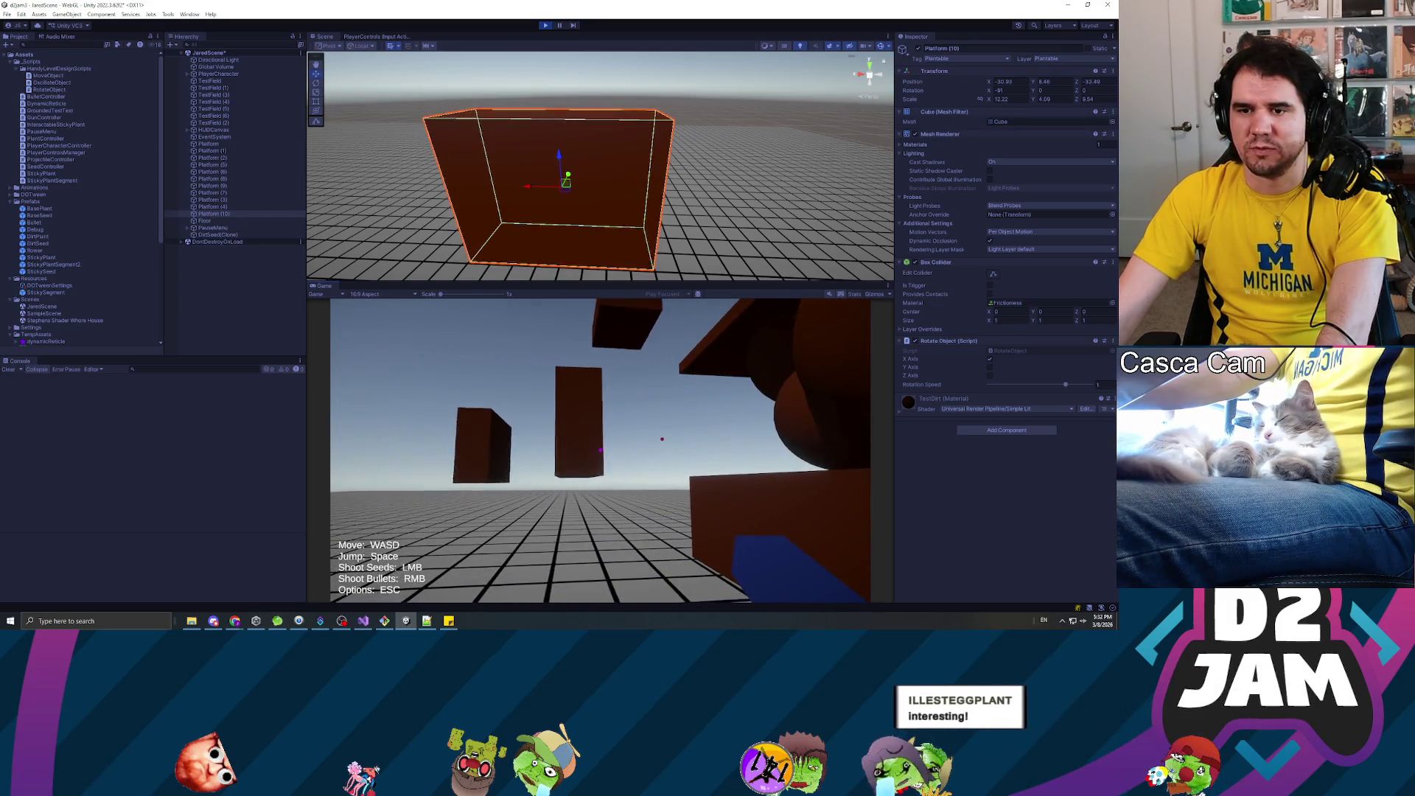
click(600, 450)
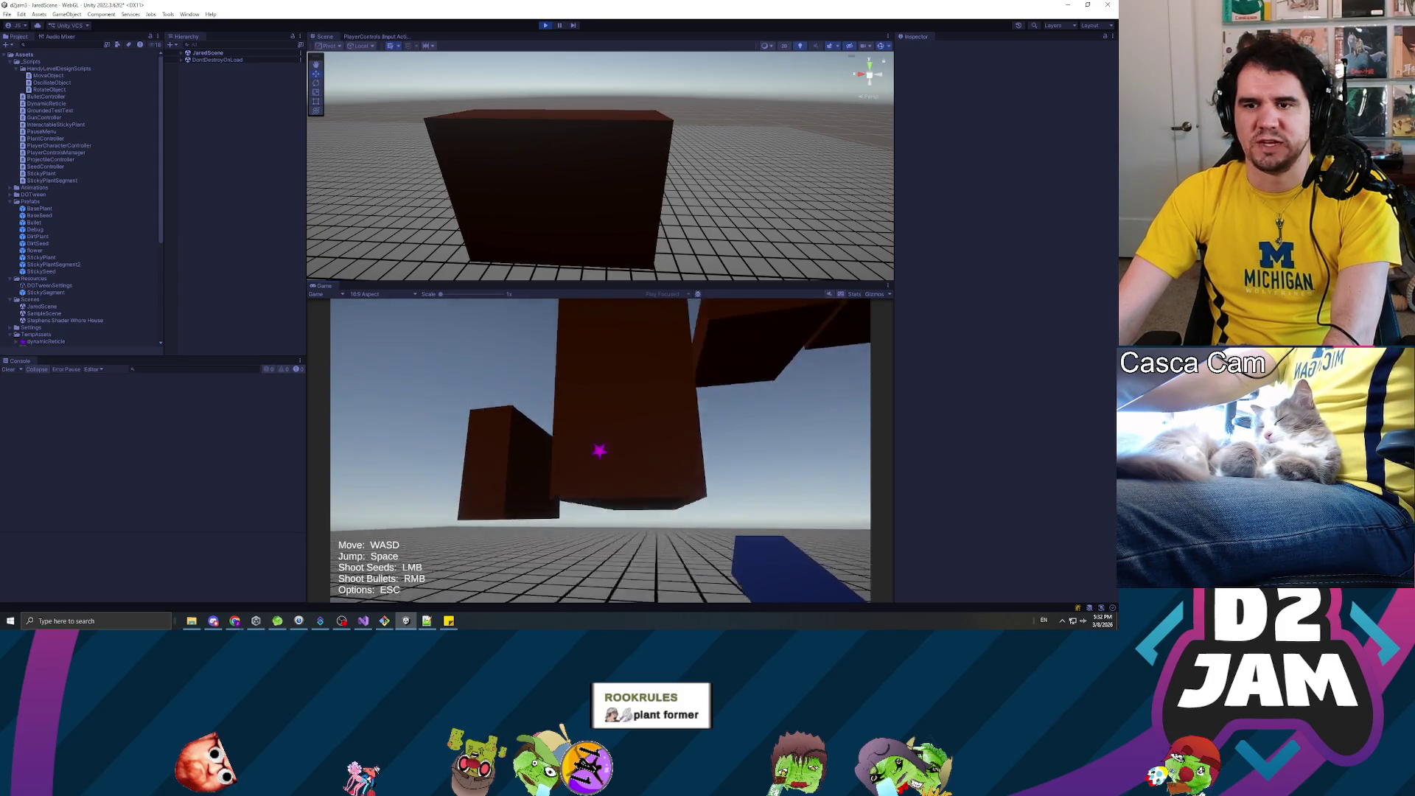
key(Escape)
key(ctrl+p)
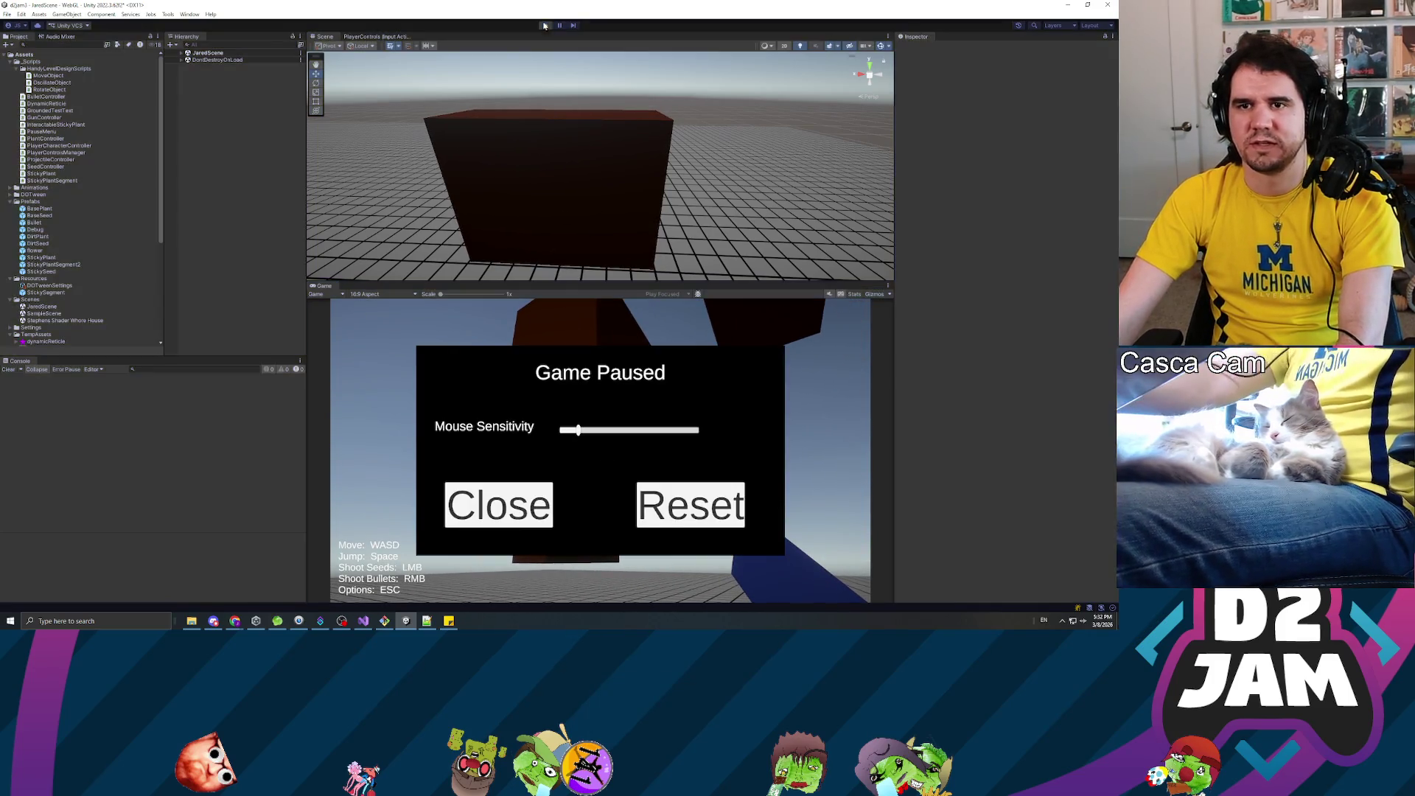
key(alt+Tab)
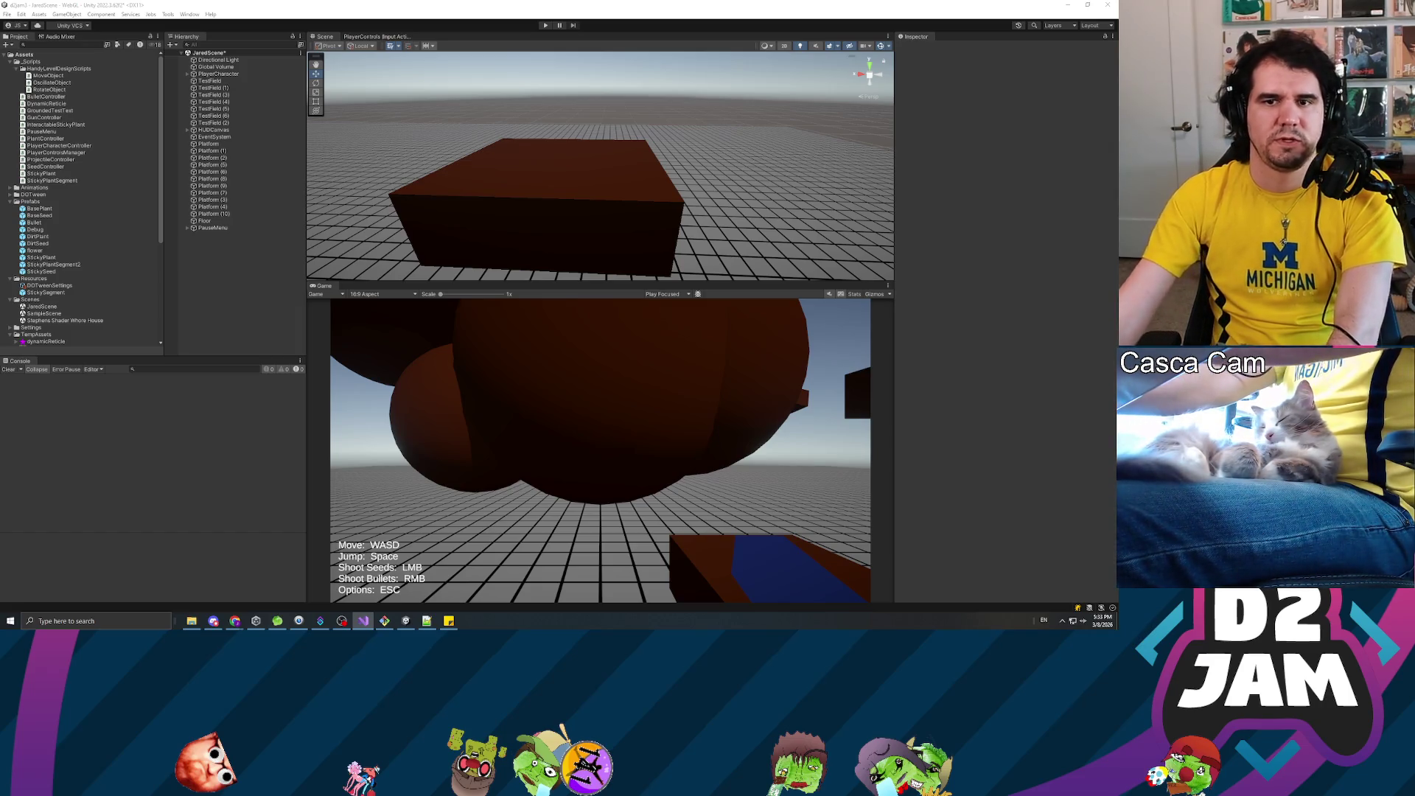
- Reload the scripts, run the level briefly, stop play, and select Platform (10)
click(138, 302)
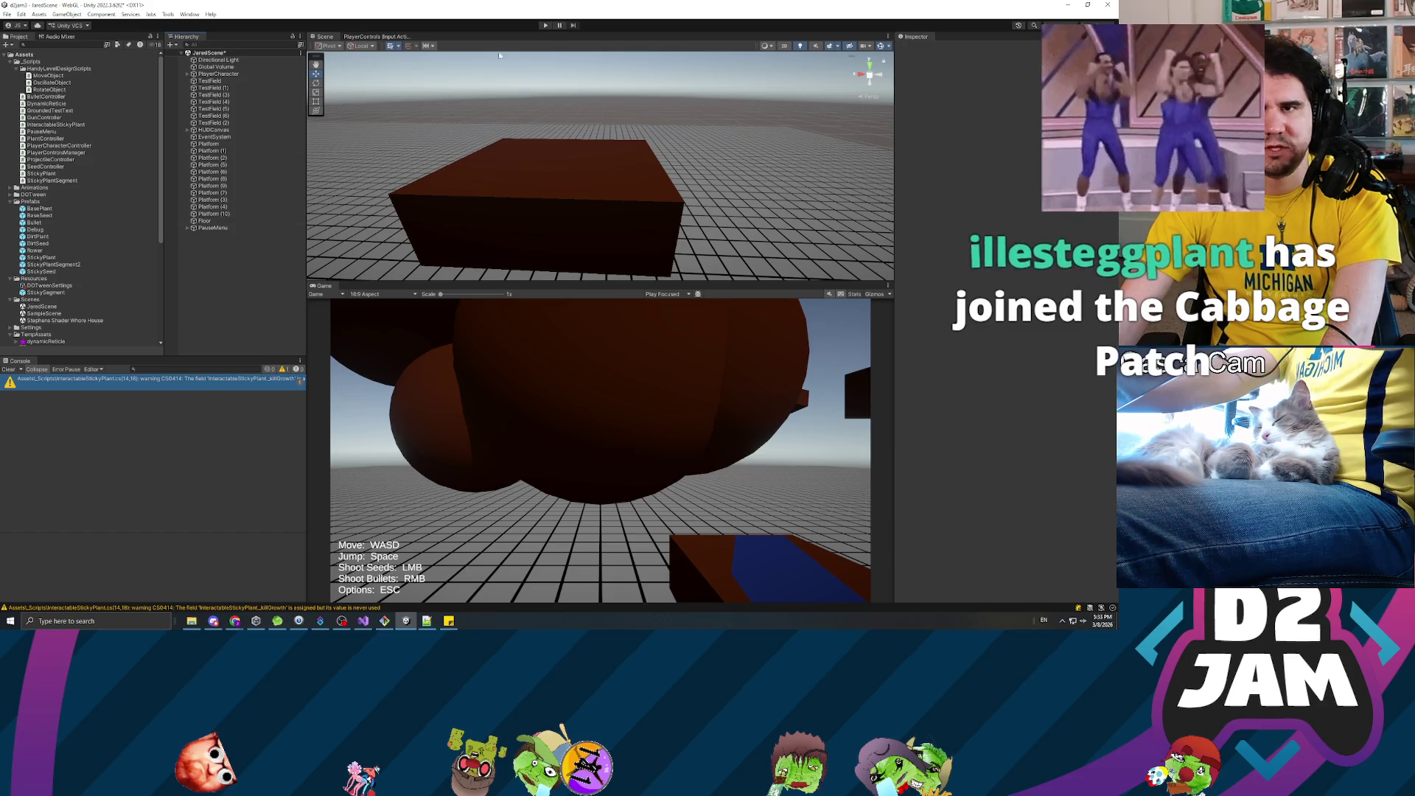
click(544, 26)
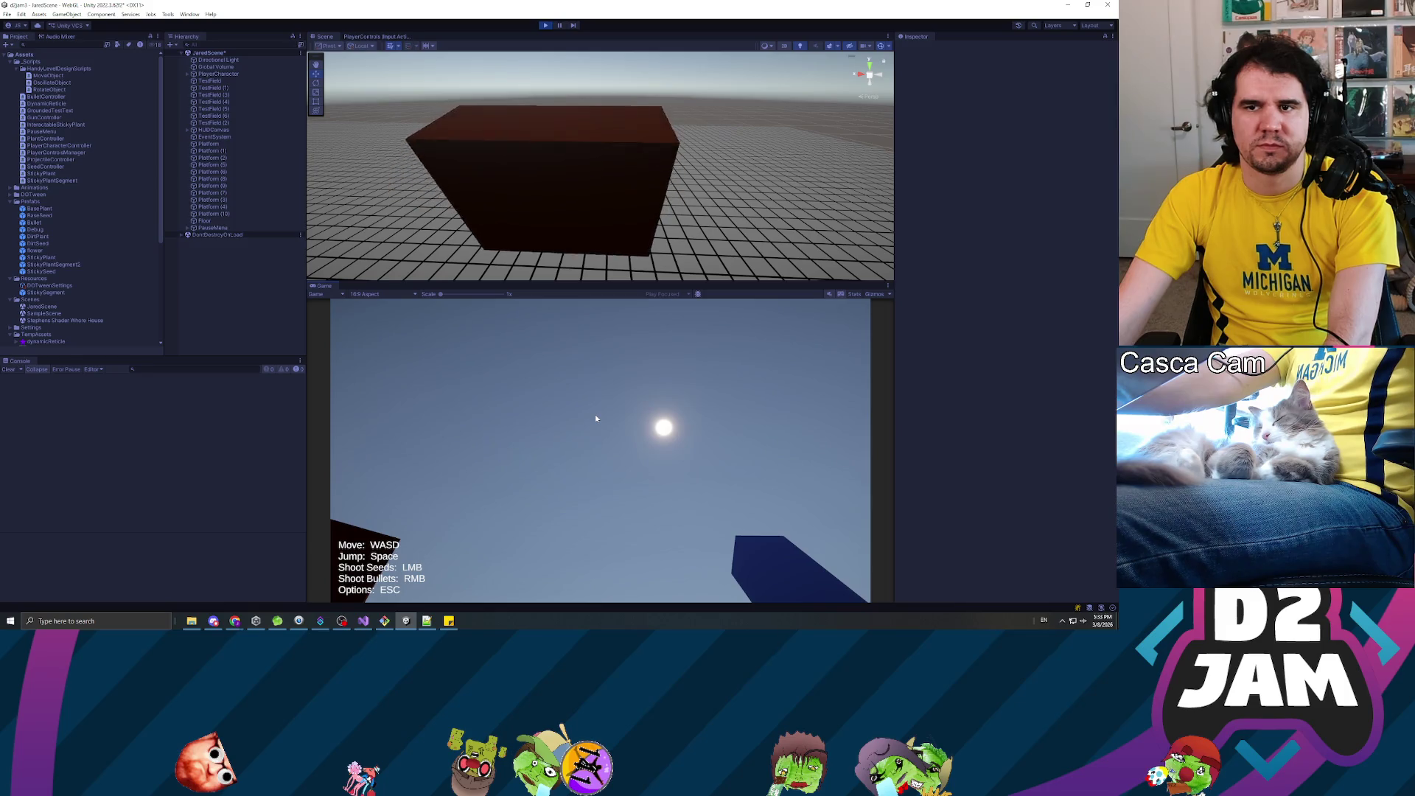
key(Escape)
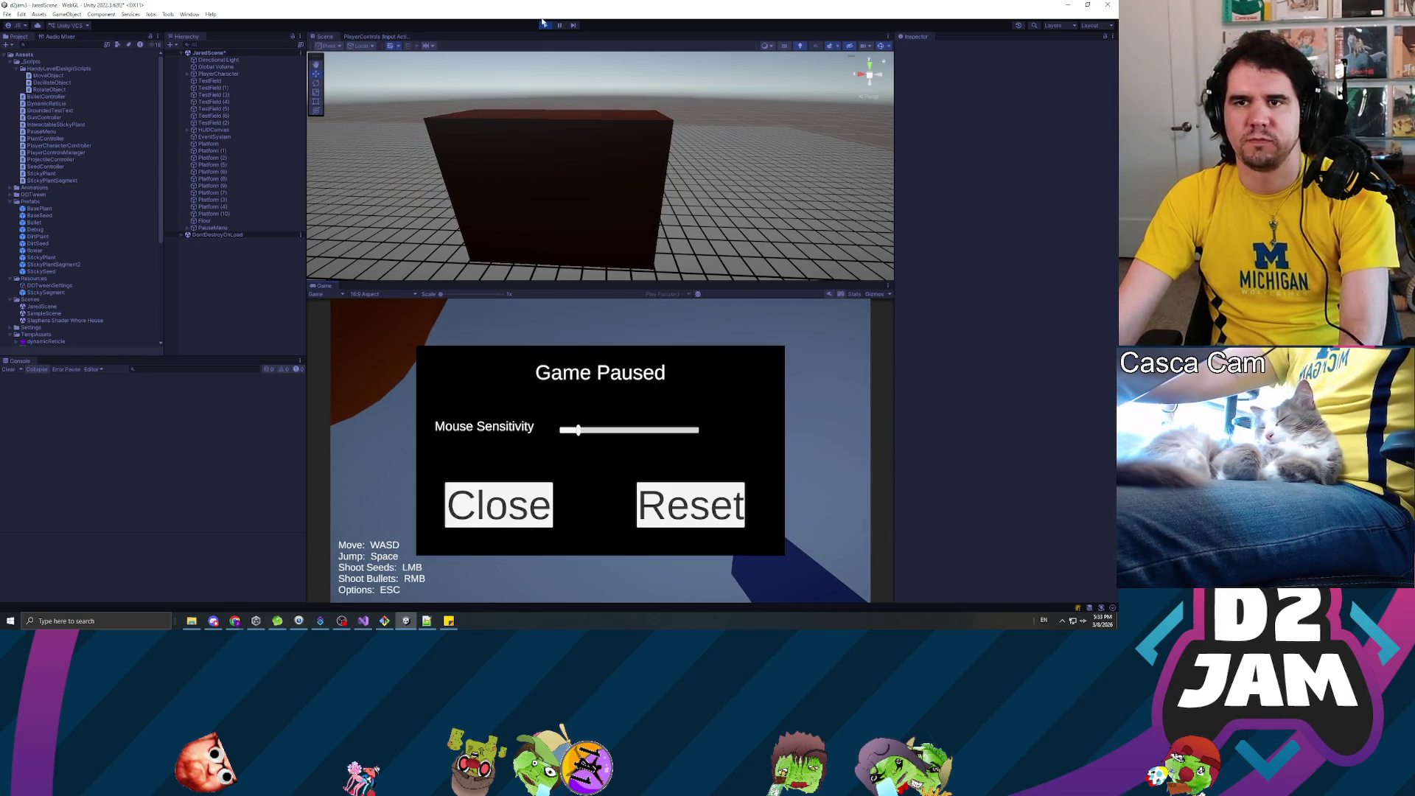
click(545, 25)
click(525, 202)
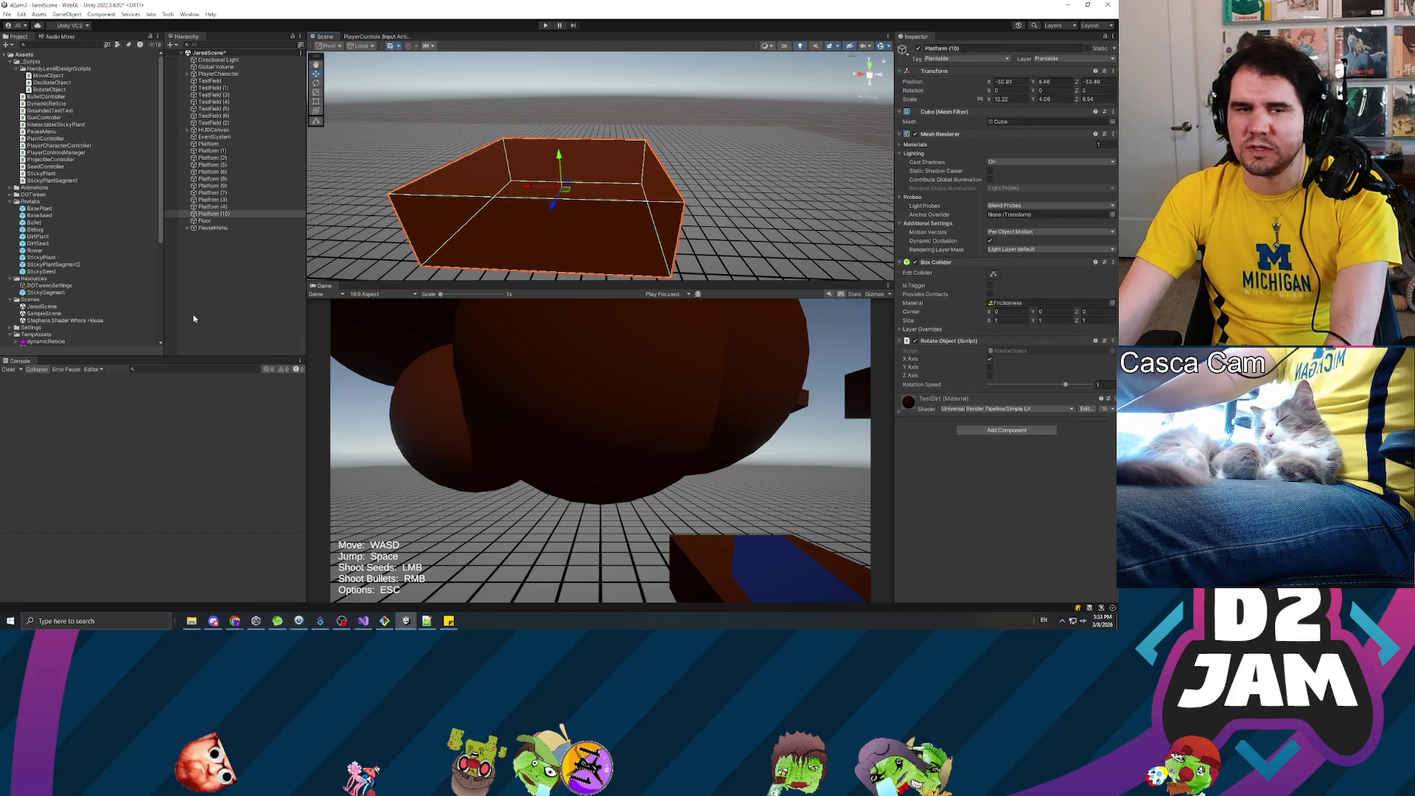
- Edit the script in Visual Studio, then return to Unity and start Play mode again
key(alt+Tab)
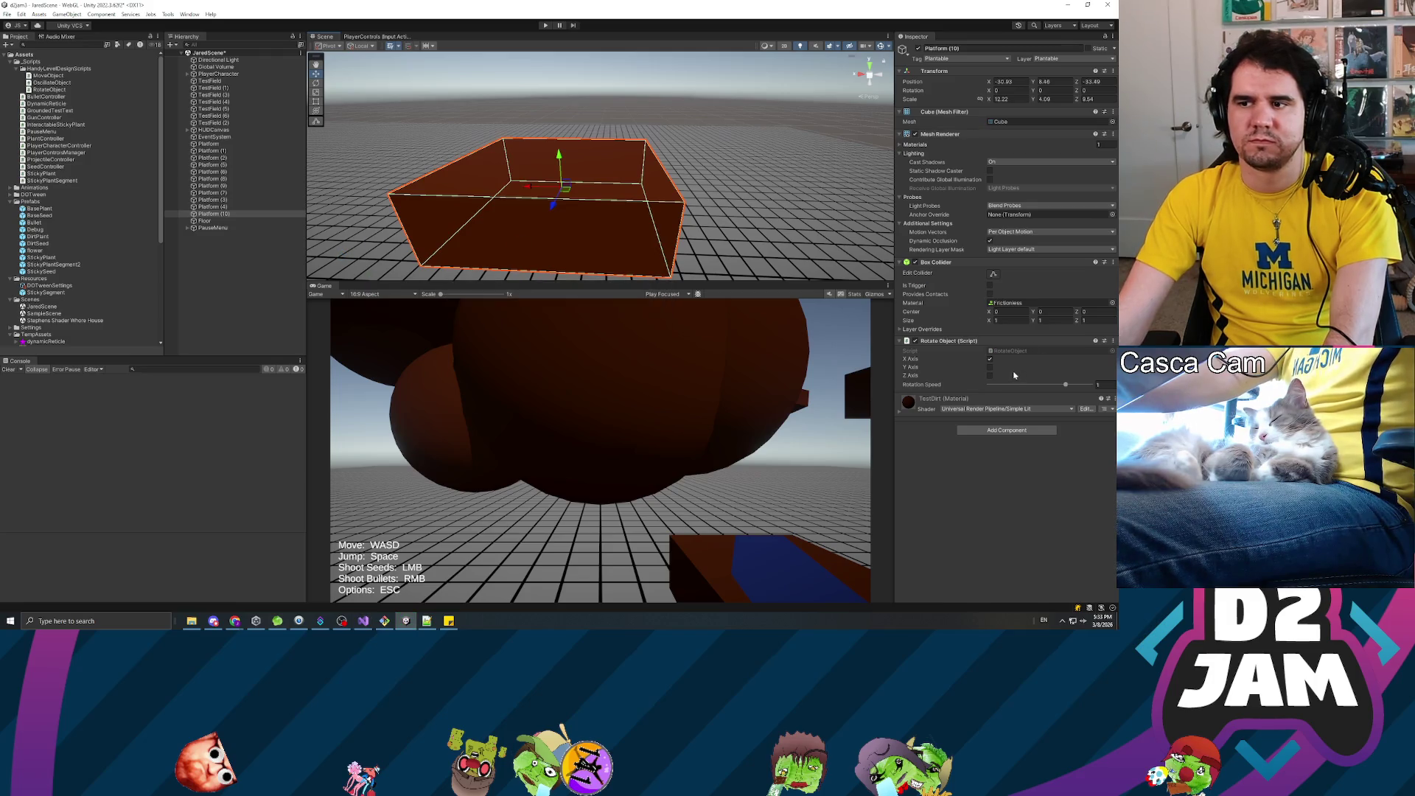
click(546, 26)
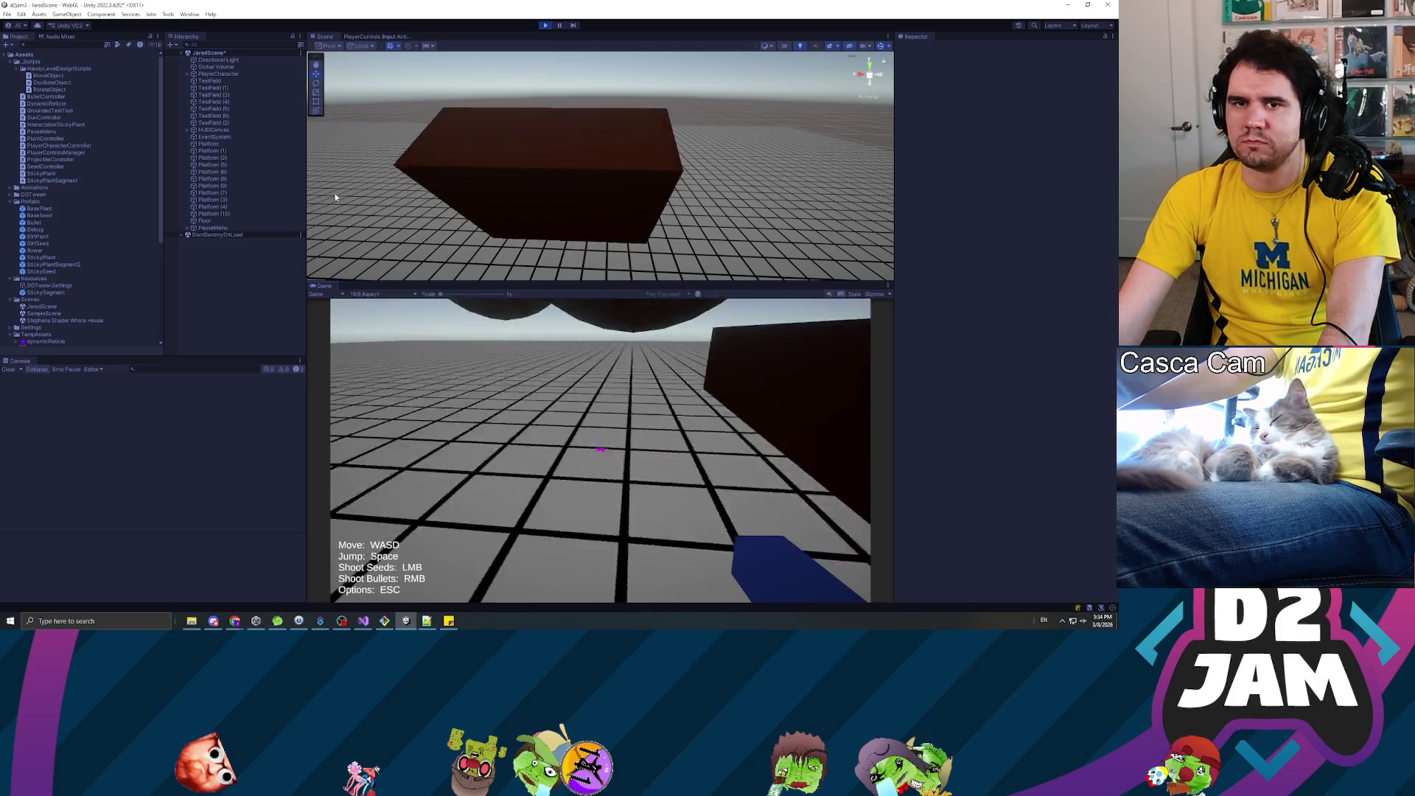
- Pause the game, select Platform (10), and set its Rotation X to -89
key(Escape)
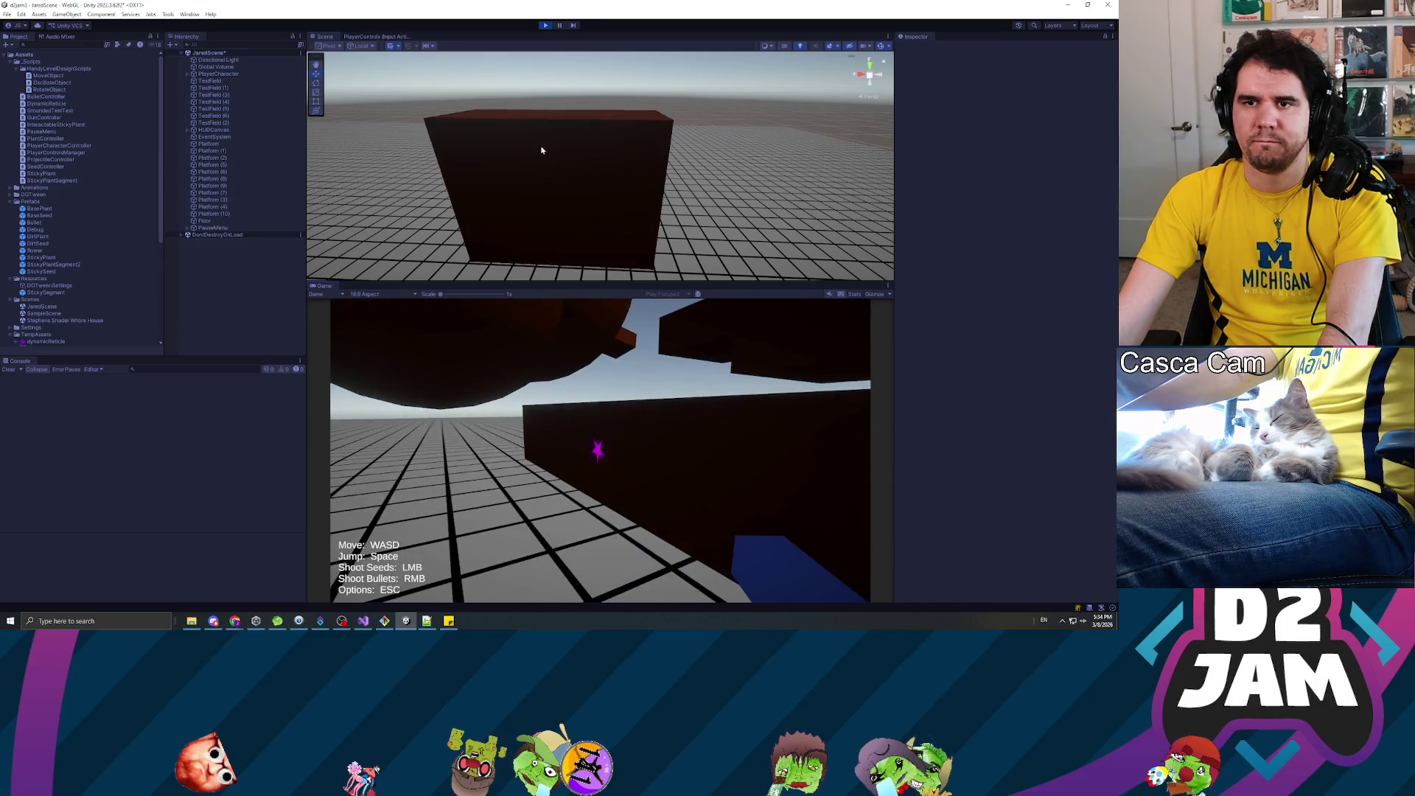
click(557, 205)
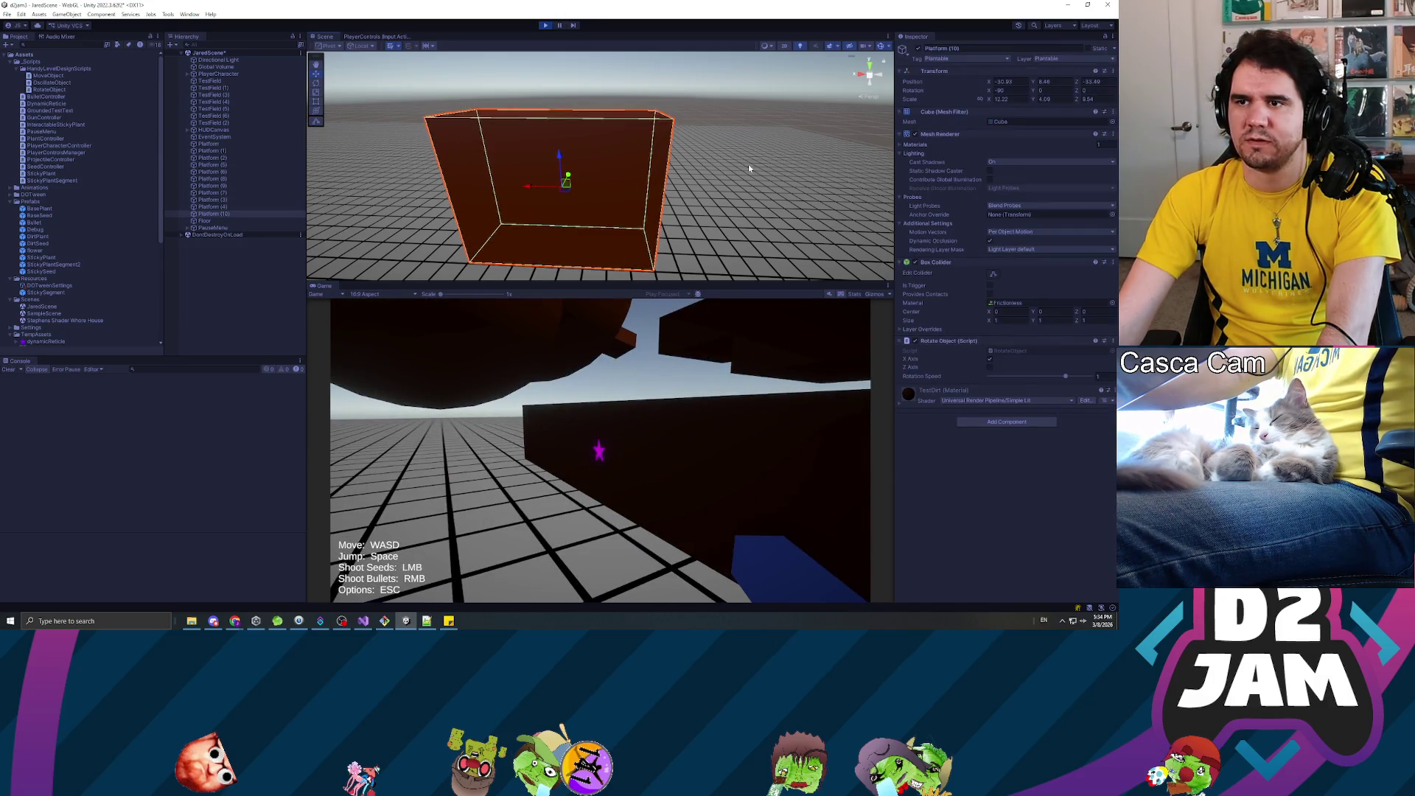
key(w)
drag(757, 161, 875, 156)
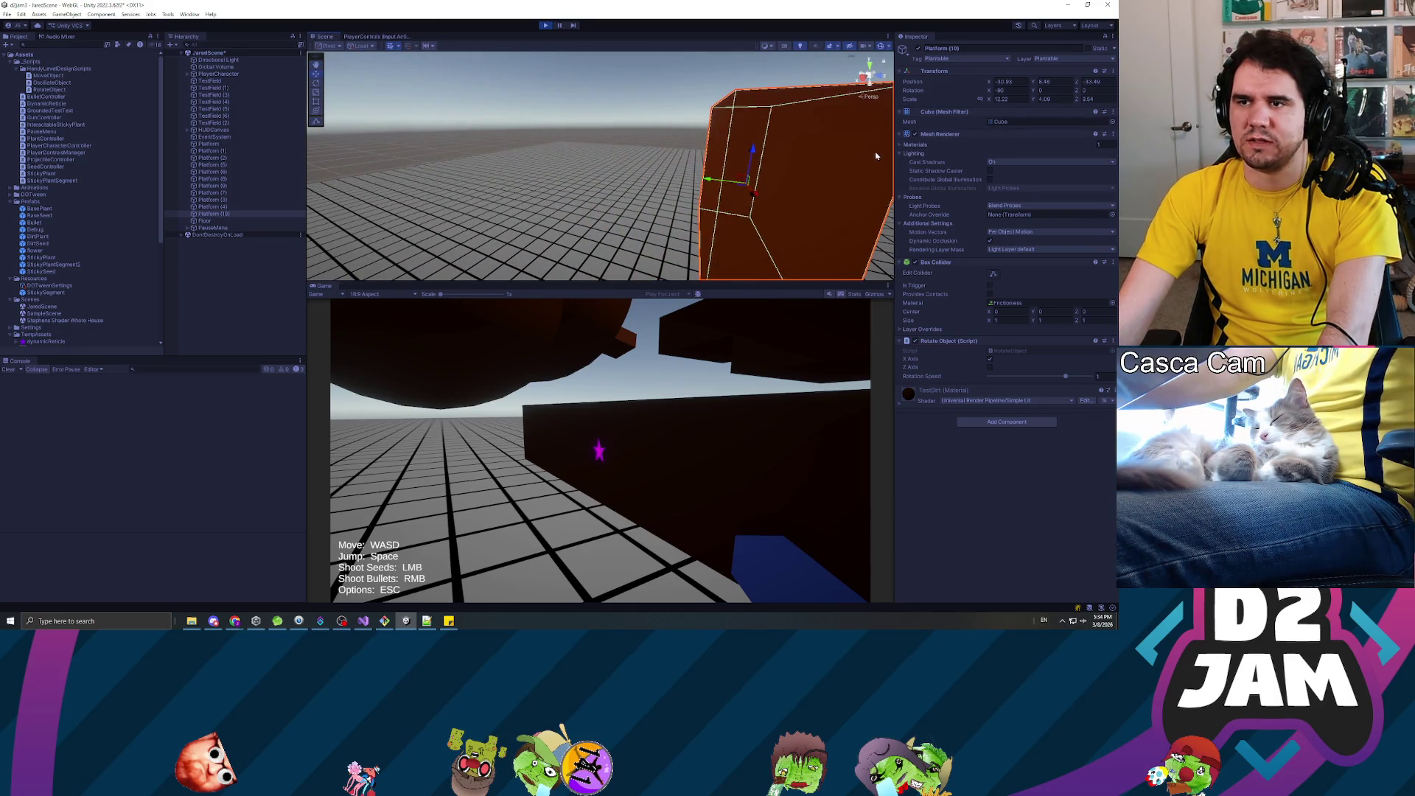
drag(985, 90, 1039, 95)
text(-89)
key(Return)
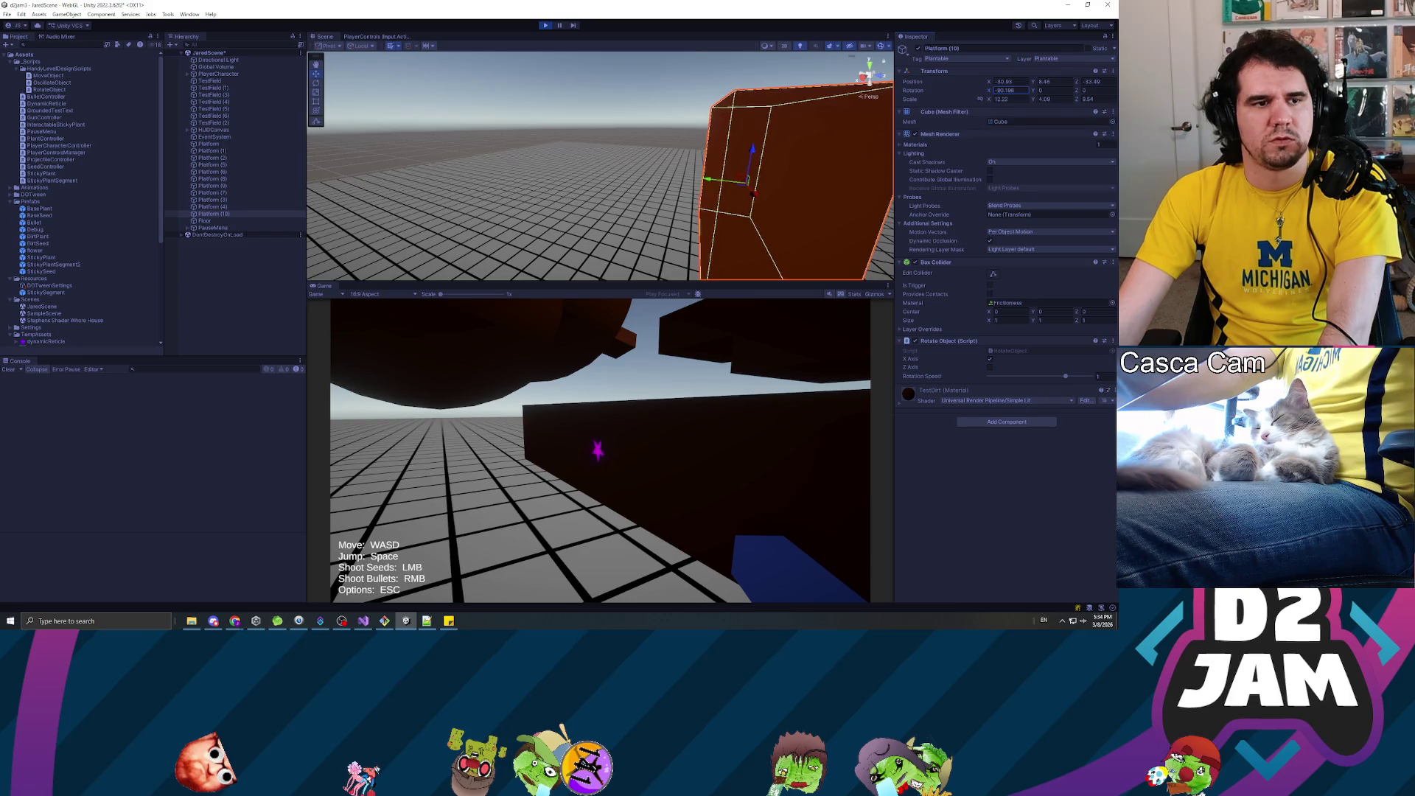
- Try toggling the X Axis rotation option, stop play mode, and bring up the RotateObject script
click(990, 361)
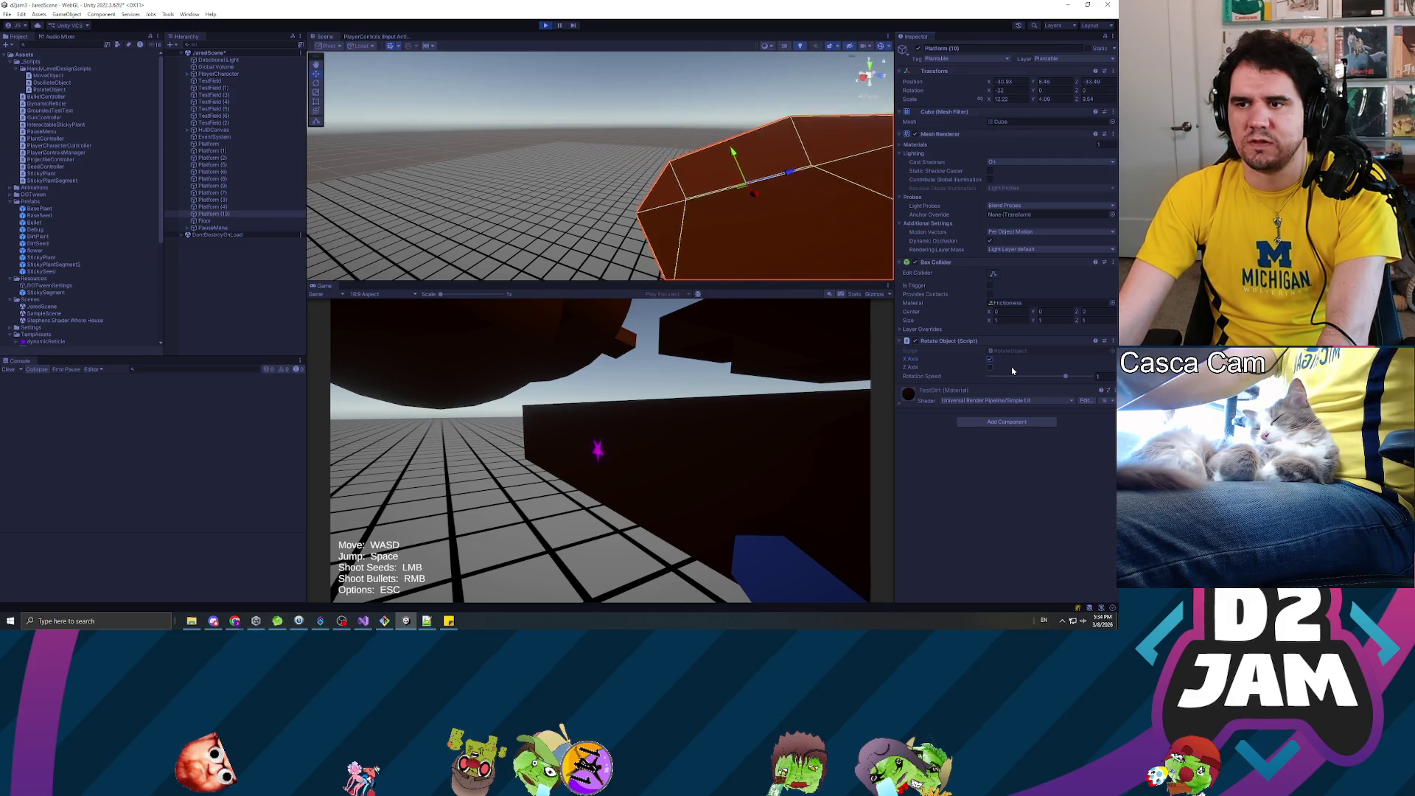
click(989, 359)
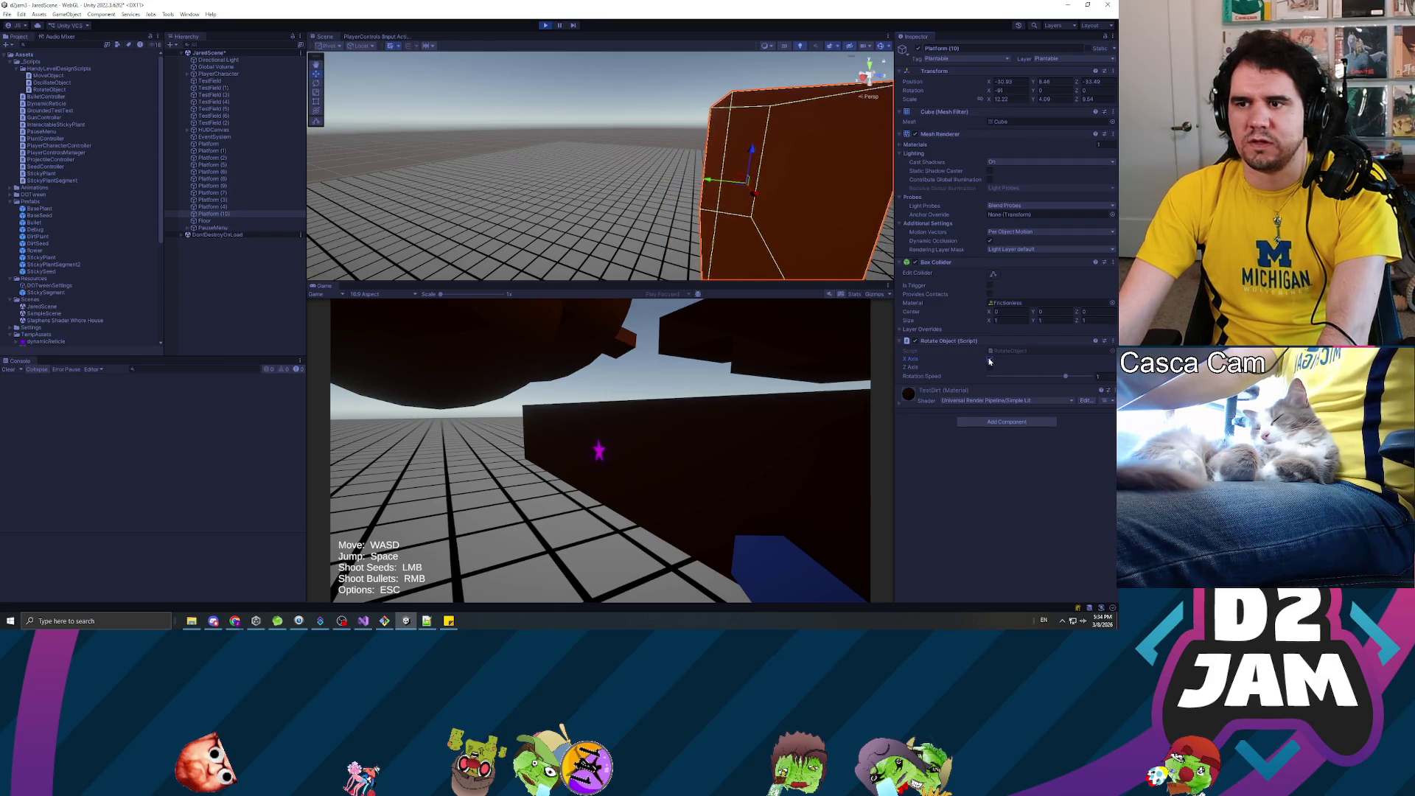
click(990, 360)
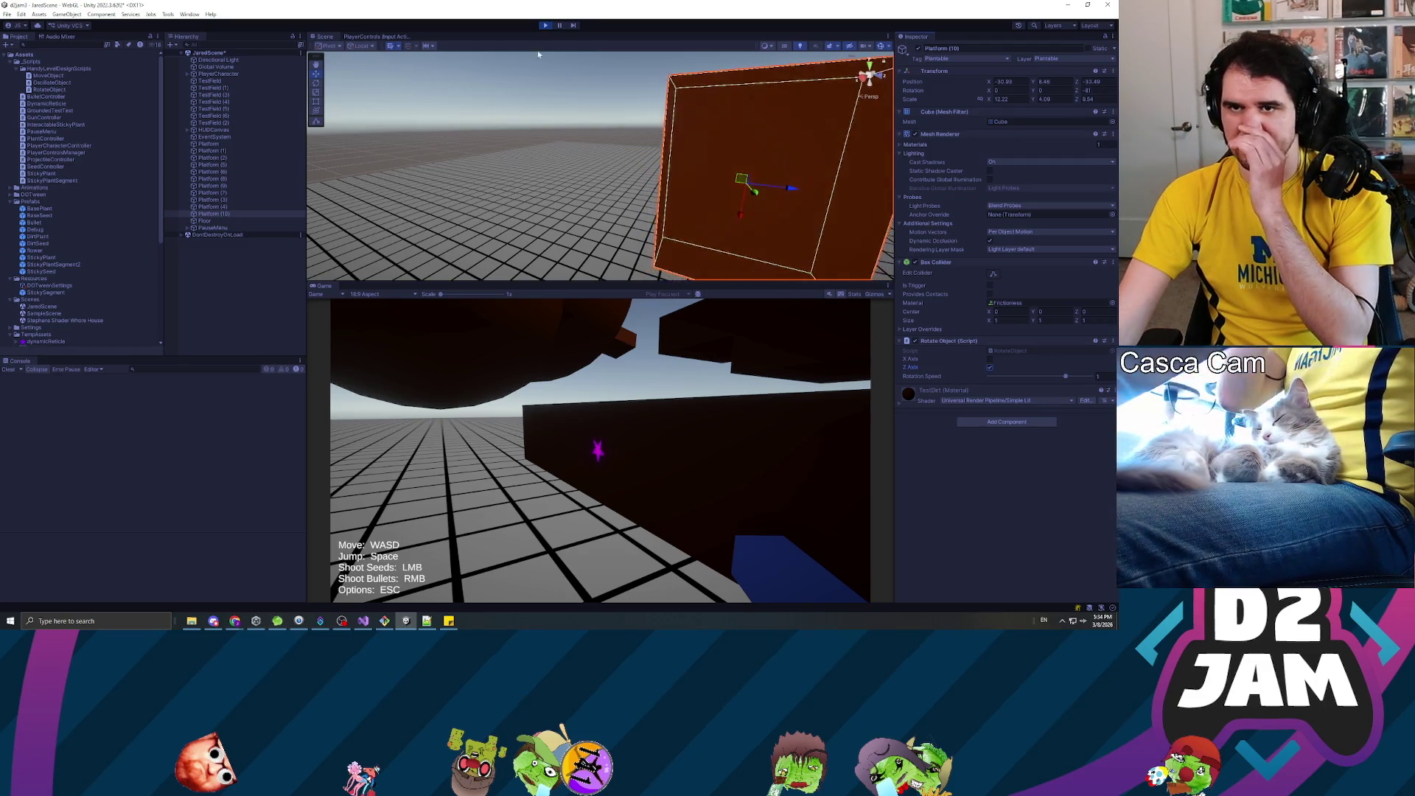
click(545, 26)
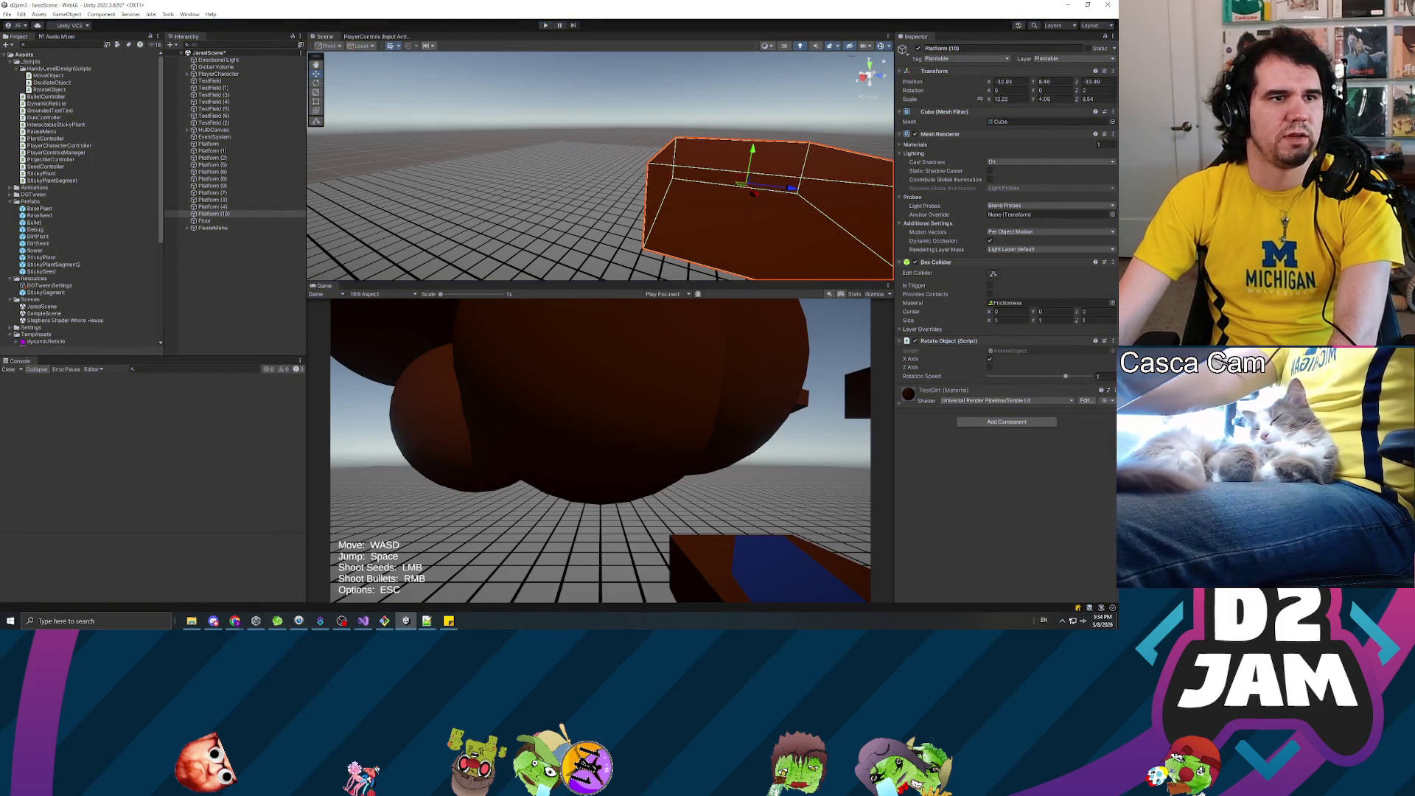
key(alt+Tab)
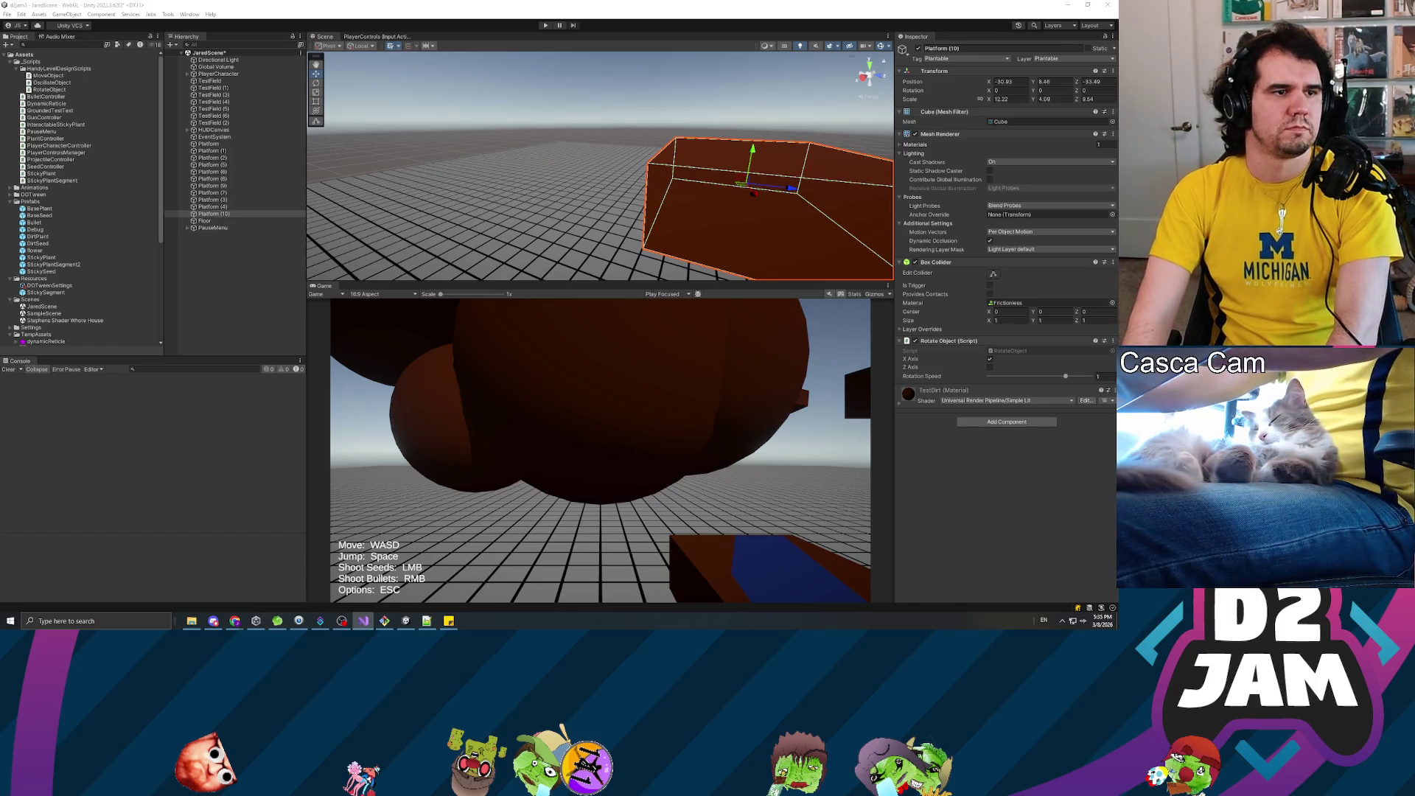
key(alt+Tab)
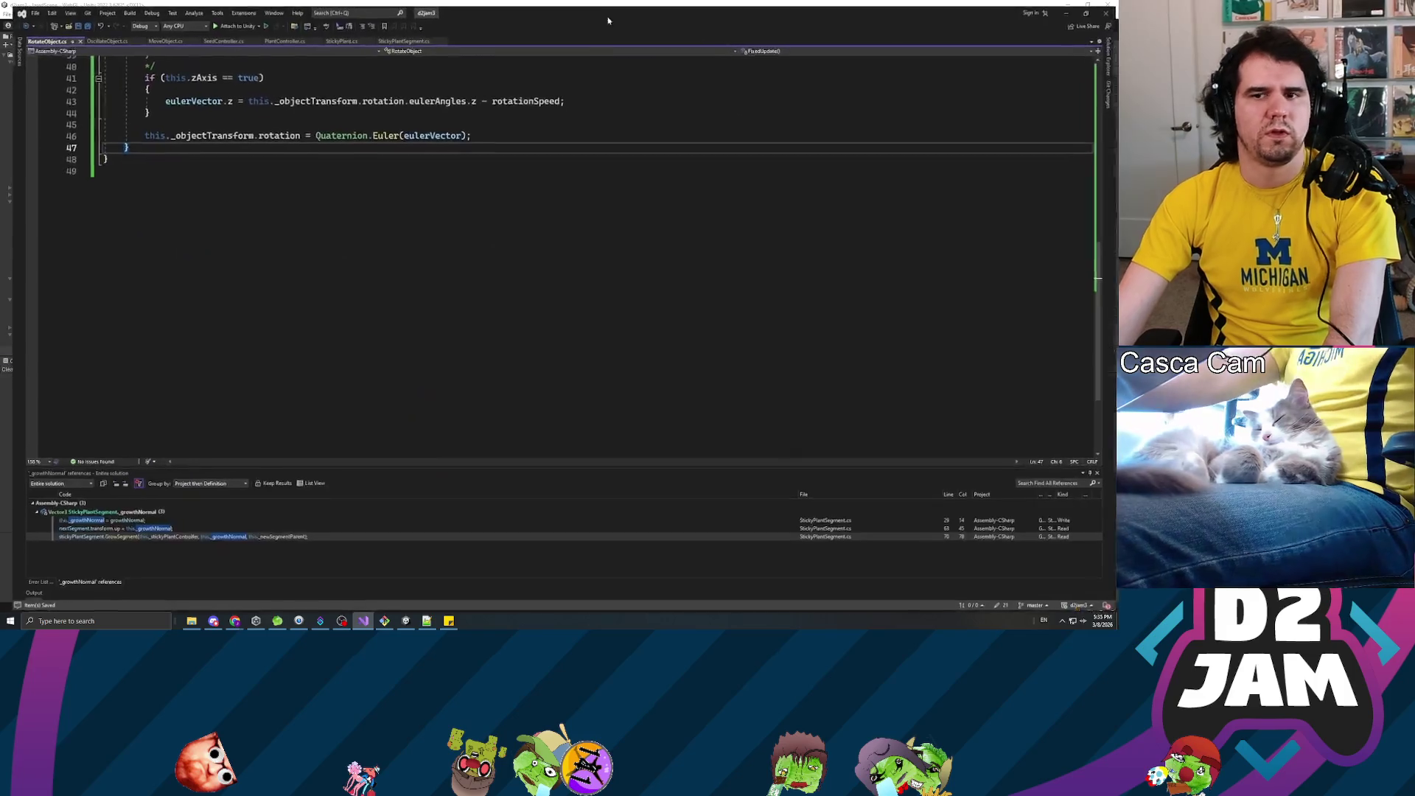
- Review the eulerAngles usage in RotateObject's FixedUpdate, then select GunController in Unity's Project panel
scroll(560, 221, up, 4)
key(Up)
key(Up)
scroll(560, 221, up, 2)
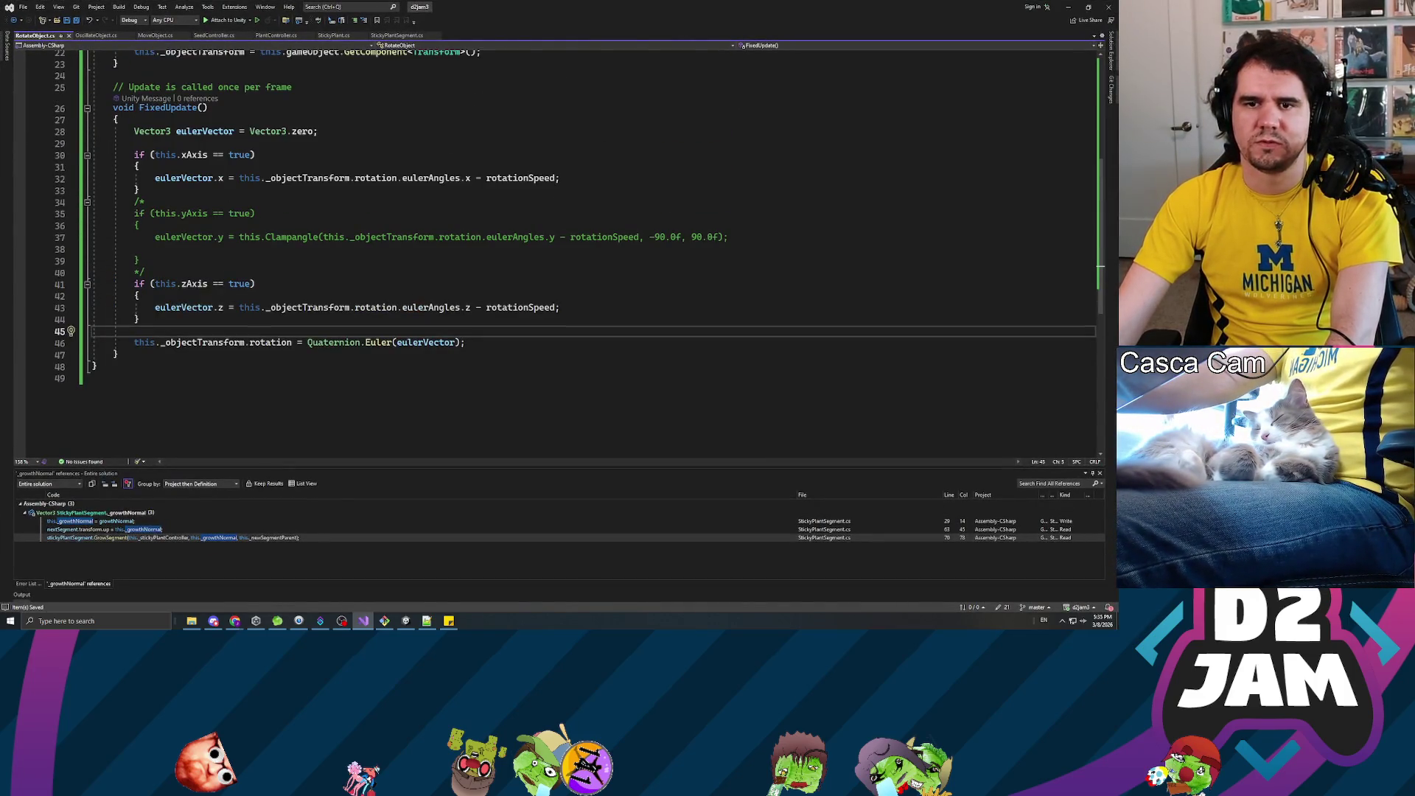
click(376, 308)
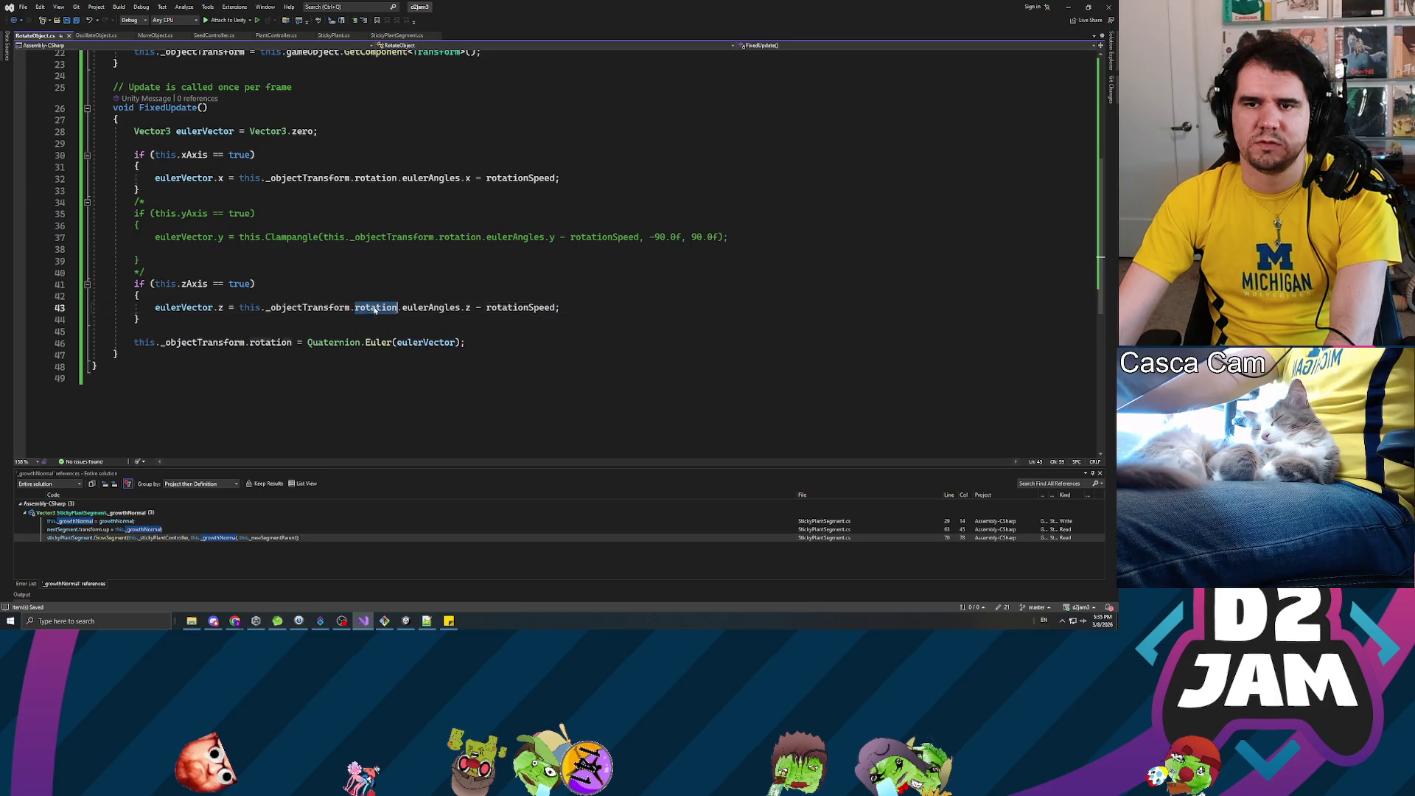
double_click(431, 307)
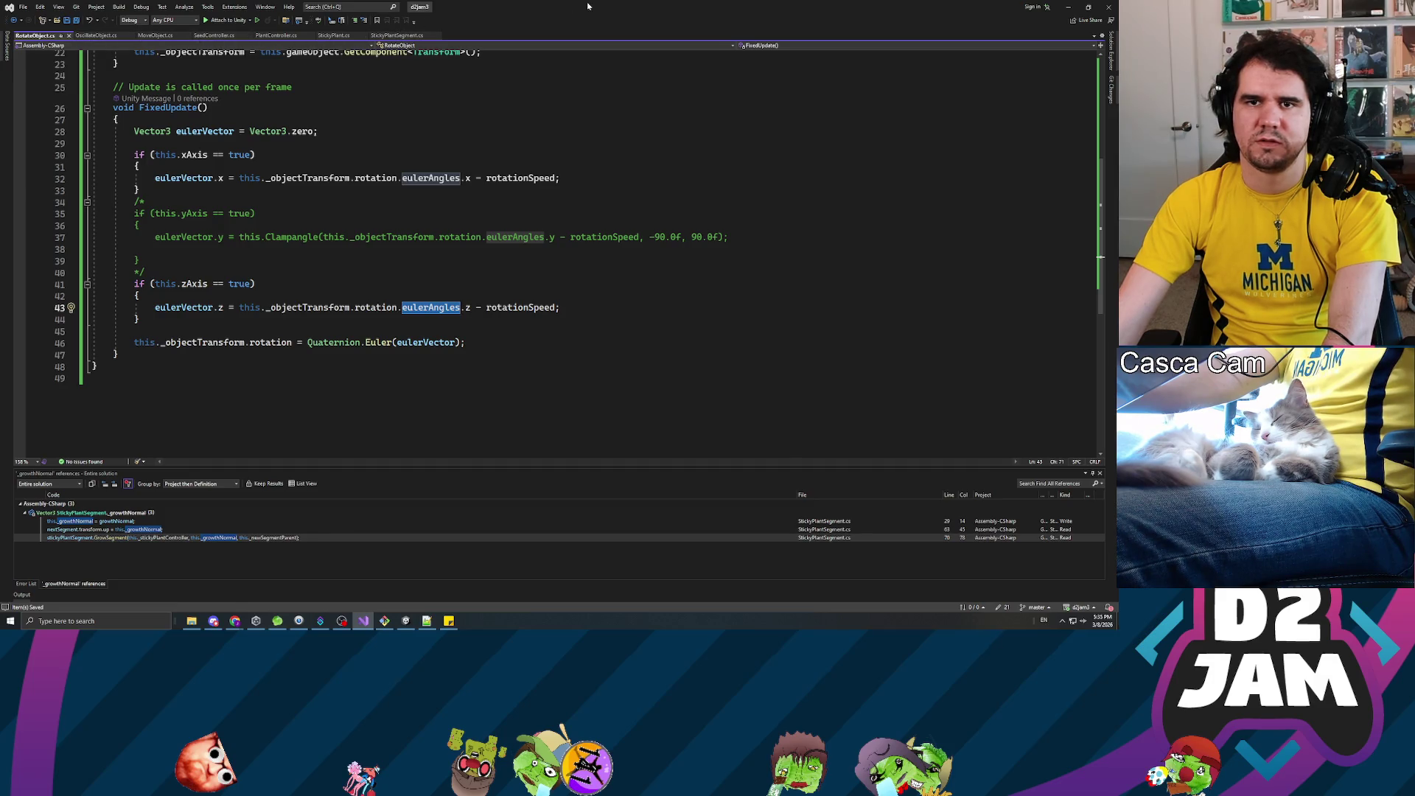
key(alt+Tab)
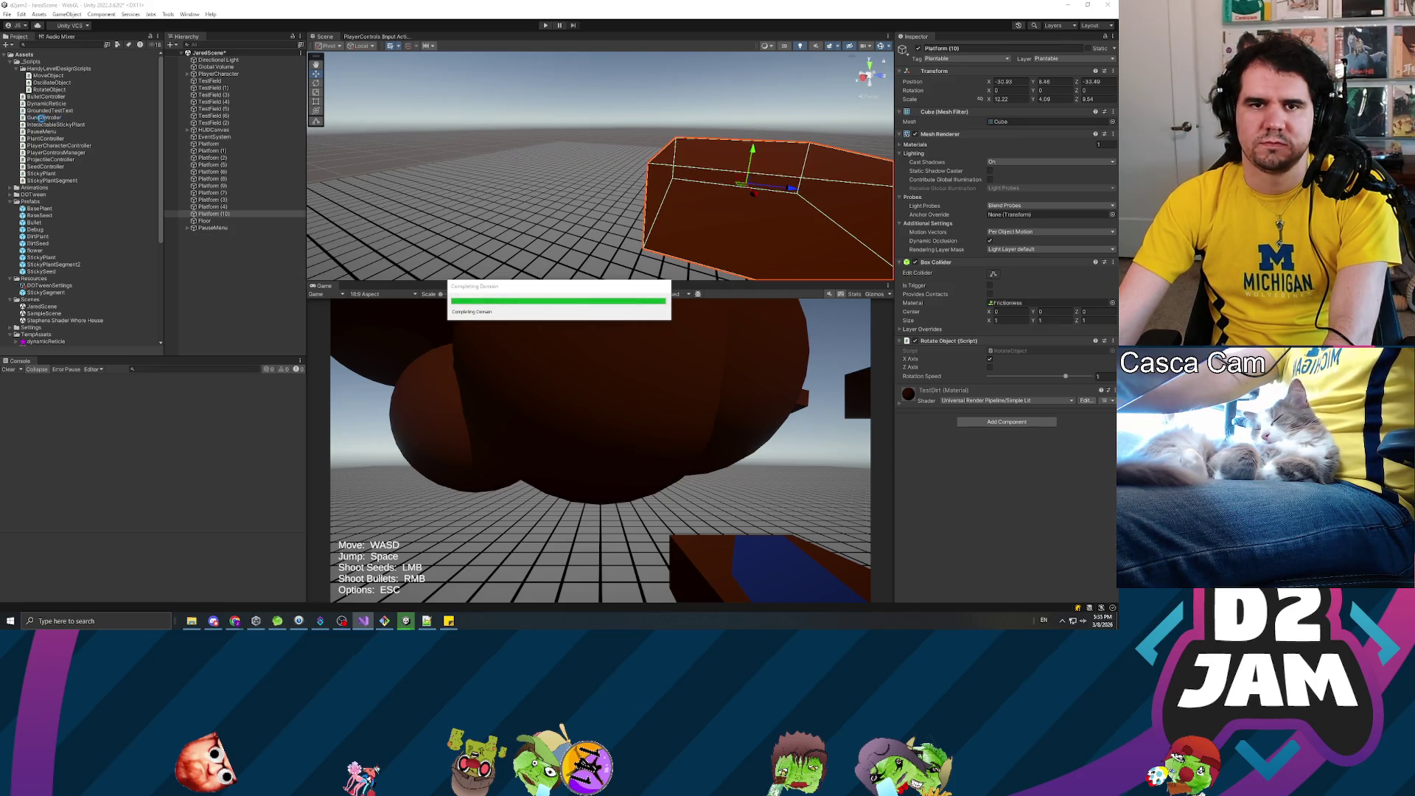
click(44, 119)
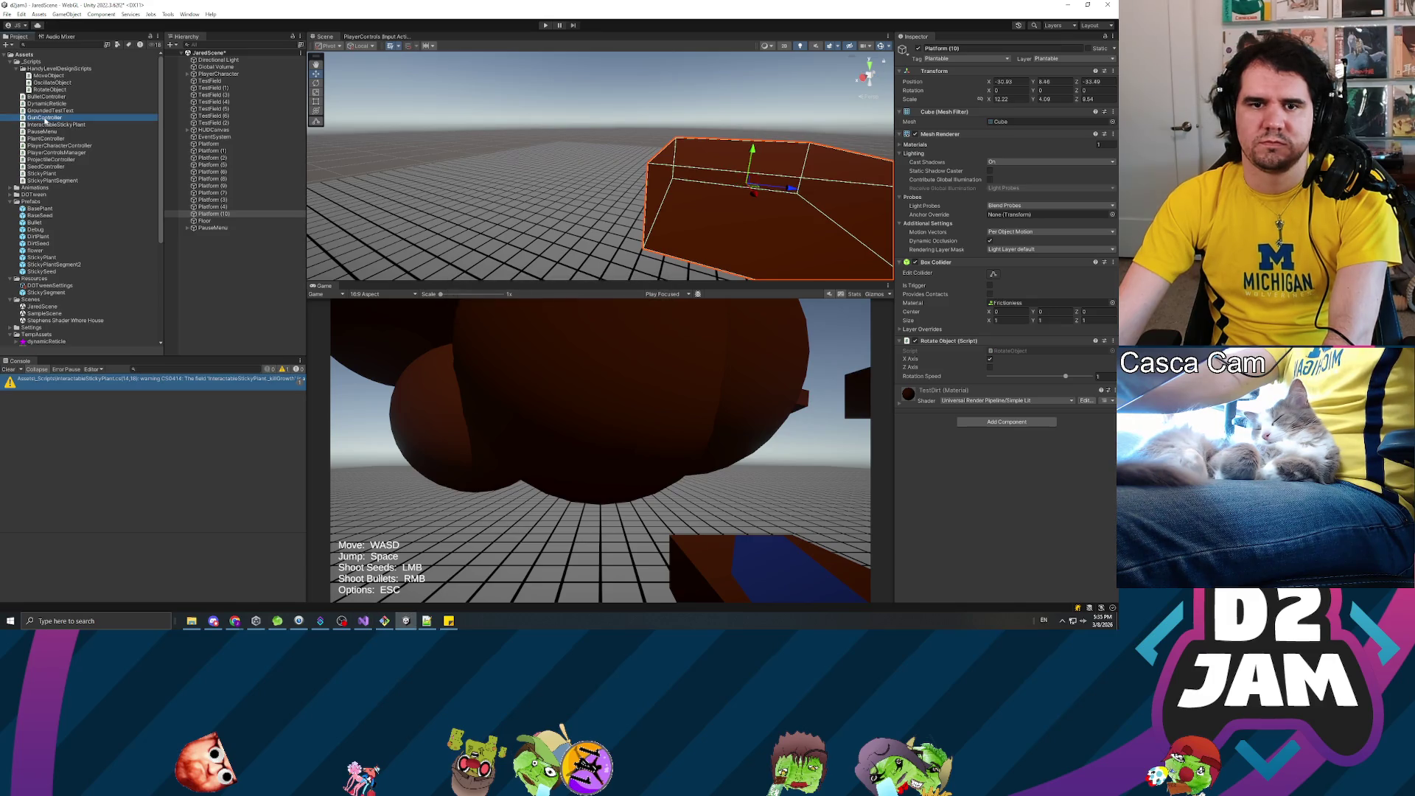
- Open GunController and search its code for 'rotate' and then 'camera'
double_click(44, 118)
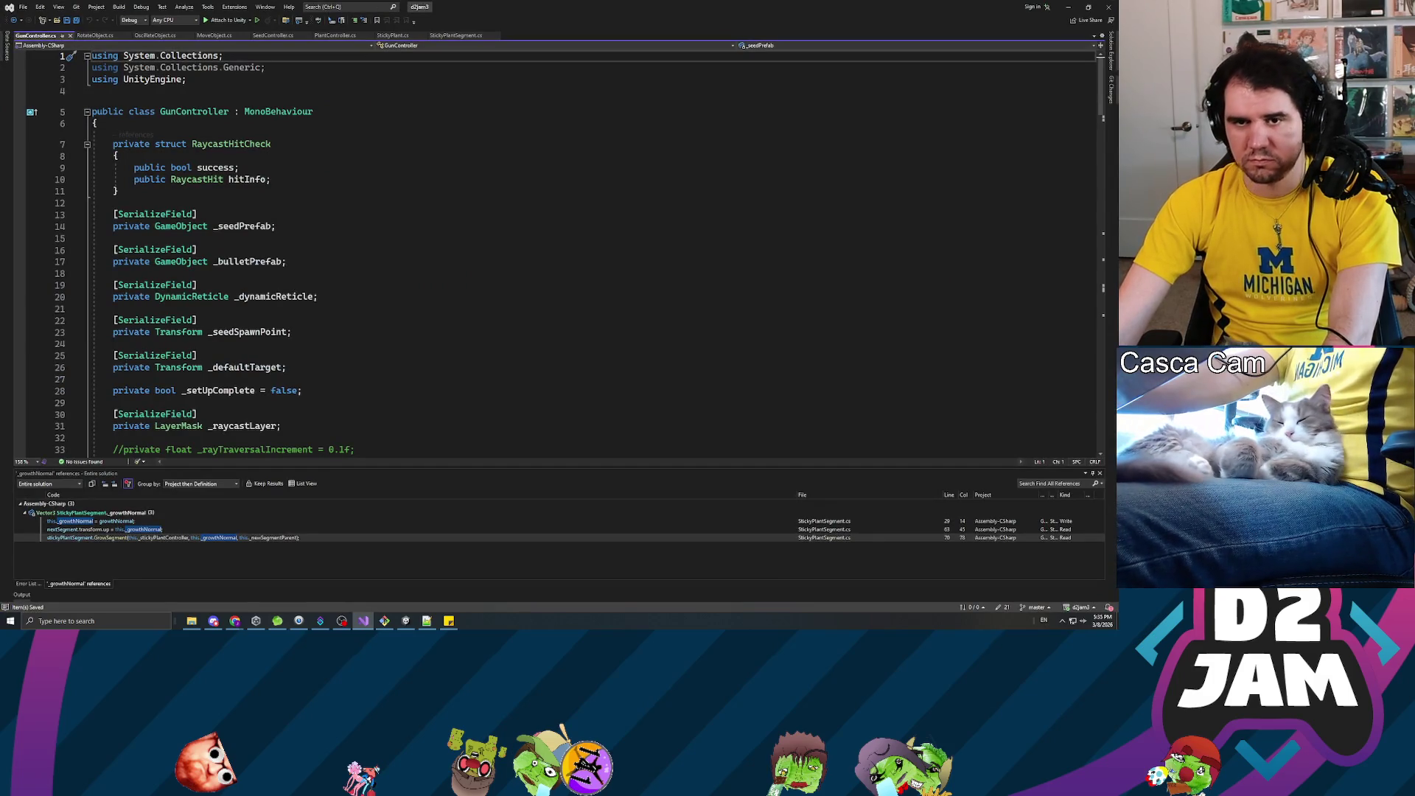
scroll(552, 251, down, 9)
scroll(553, 250, down, 17)
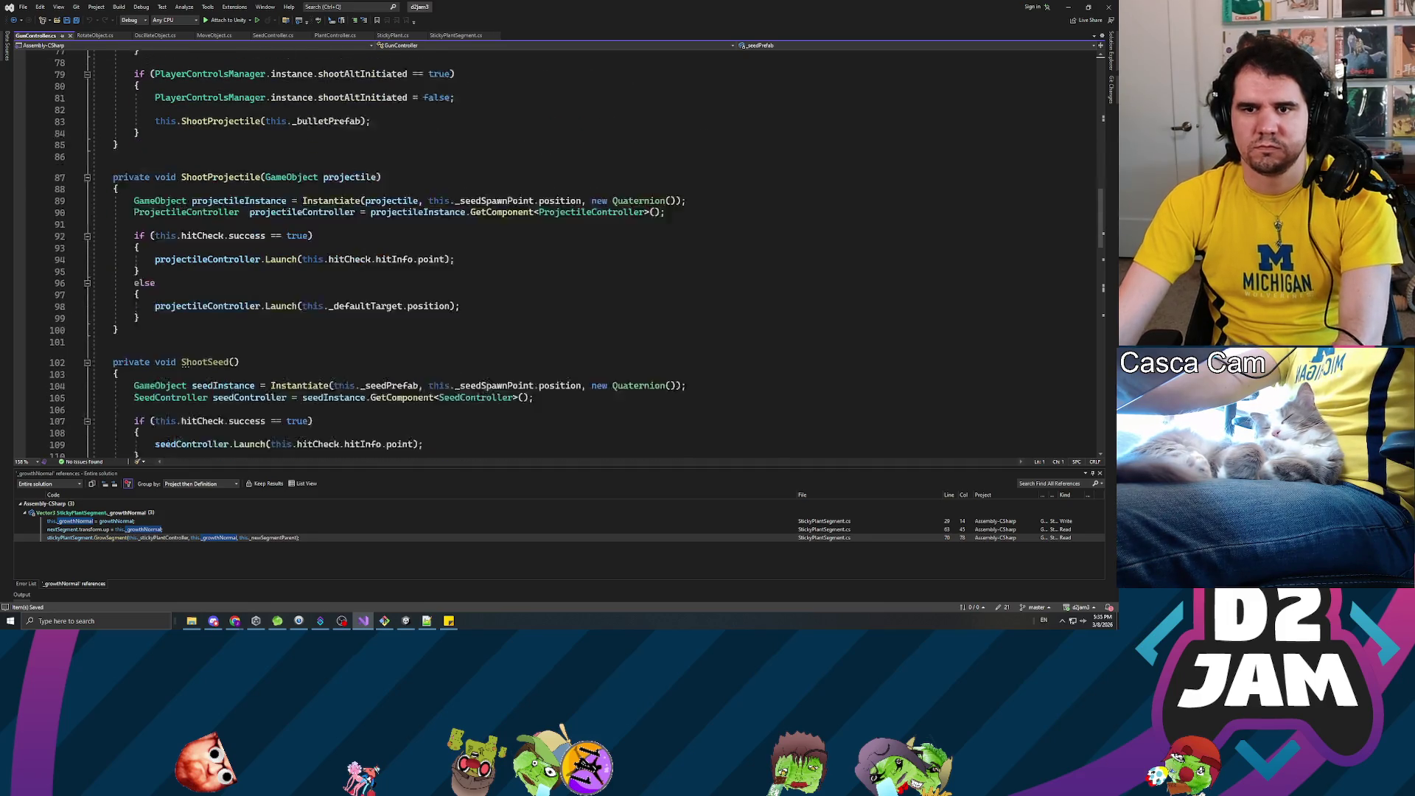
key(ctrl+f)
text(rotate)
key(Return)
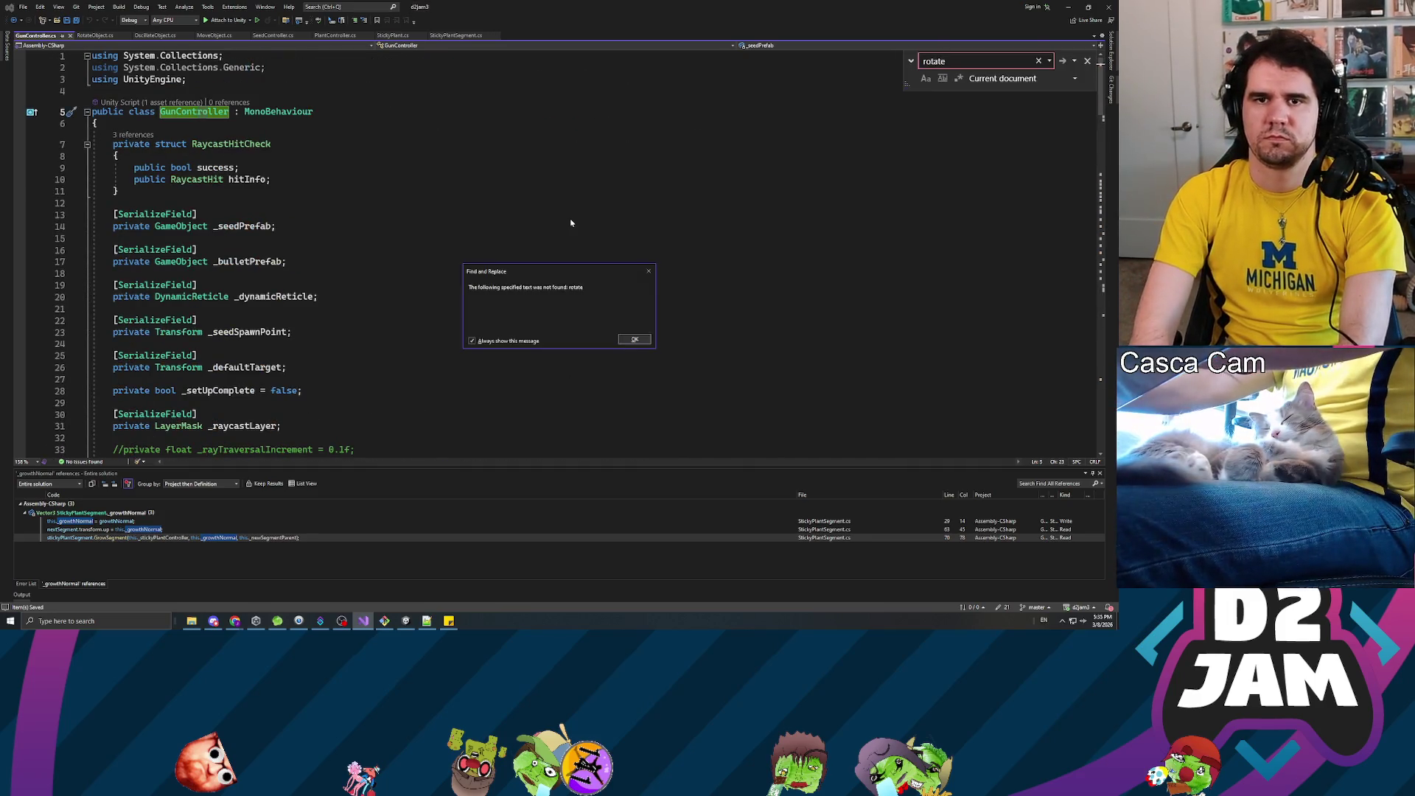
key(Return)
text(camera)
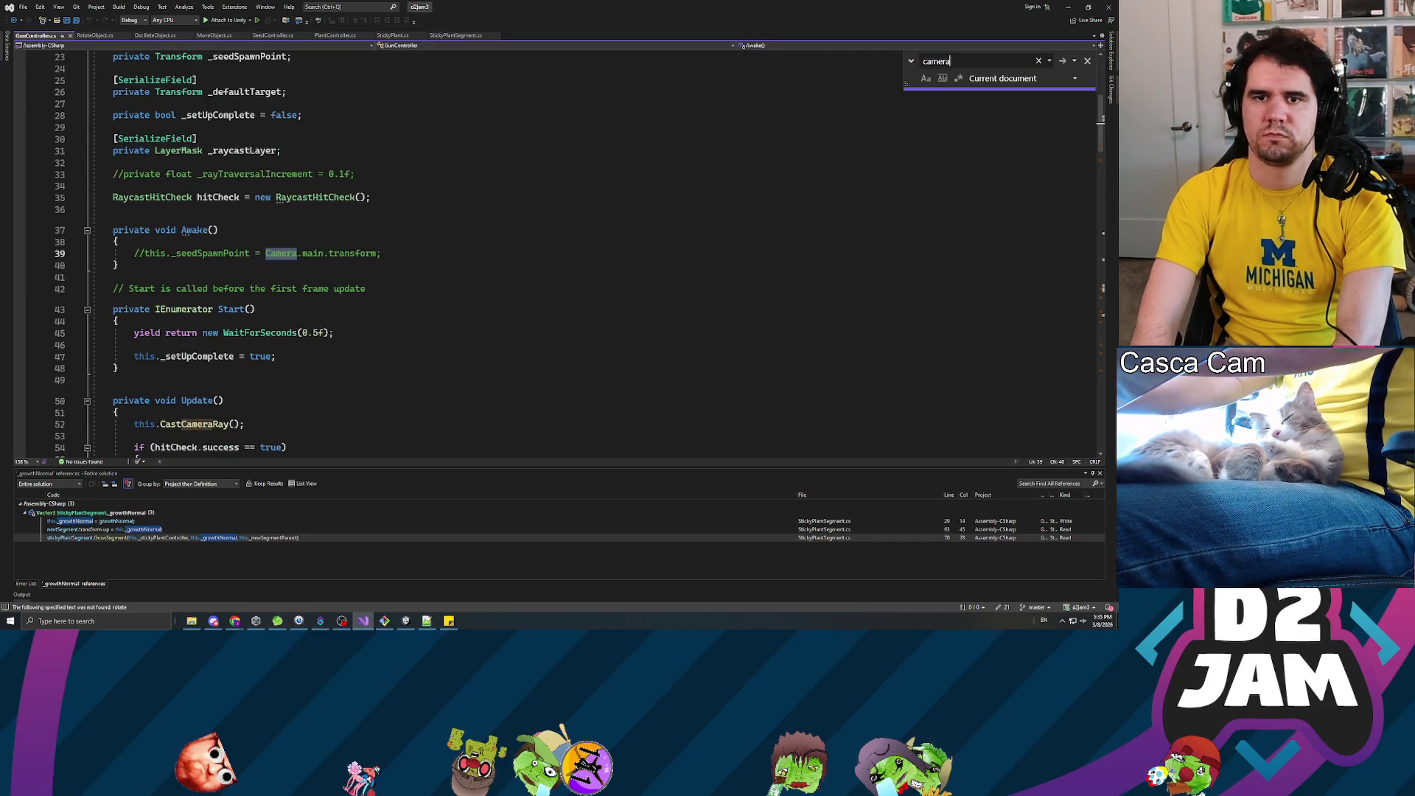
key(Return)
key(Return)
key(Return)
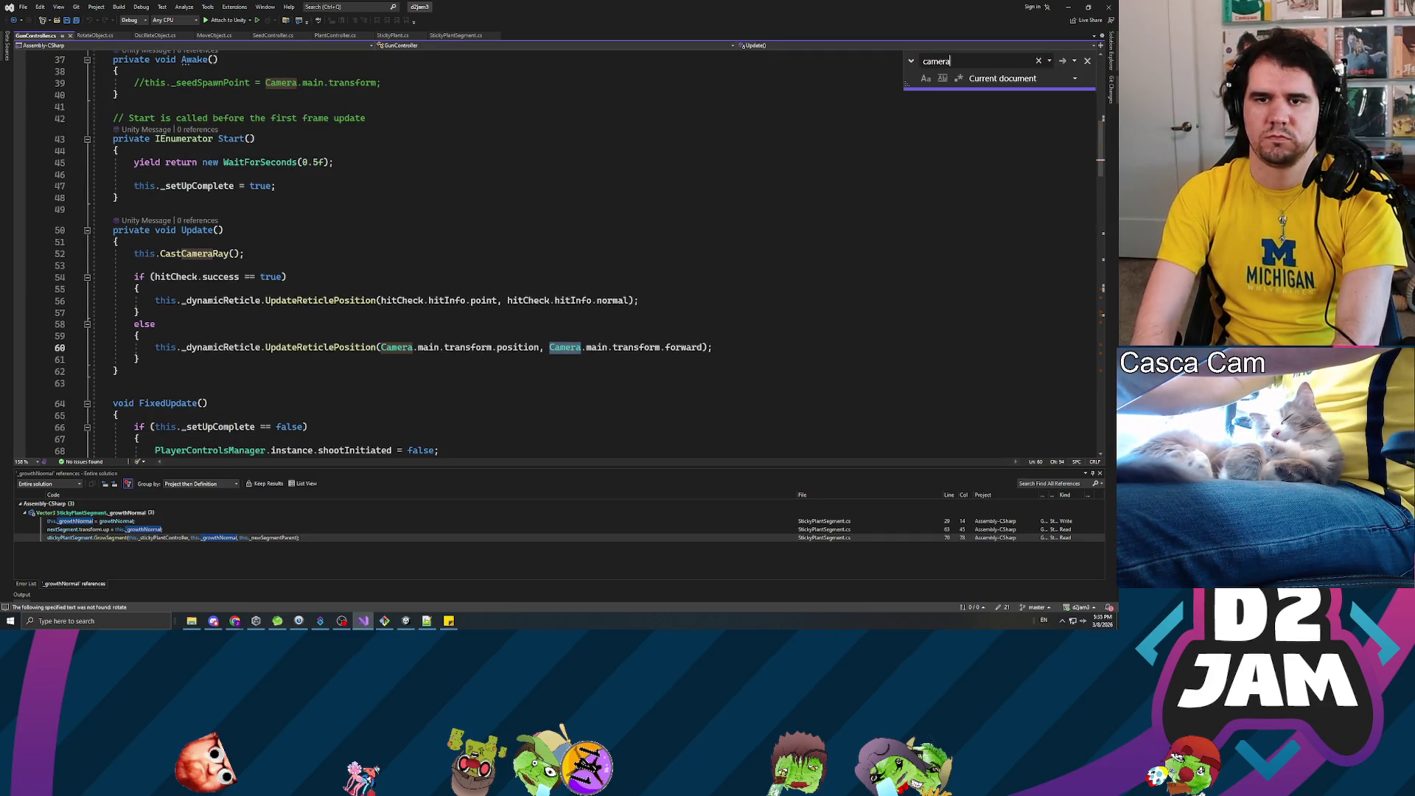
scroll(457, 250, down, 7)
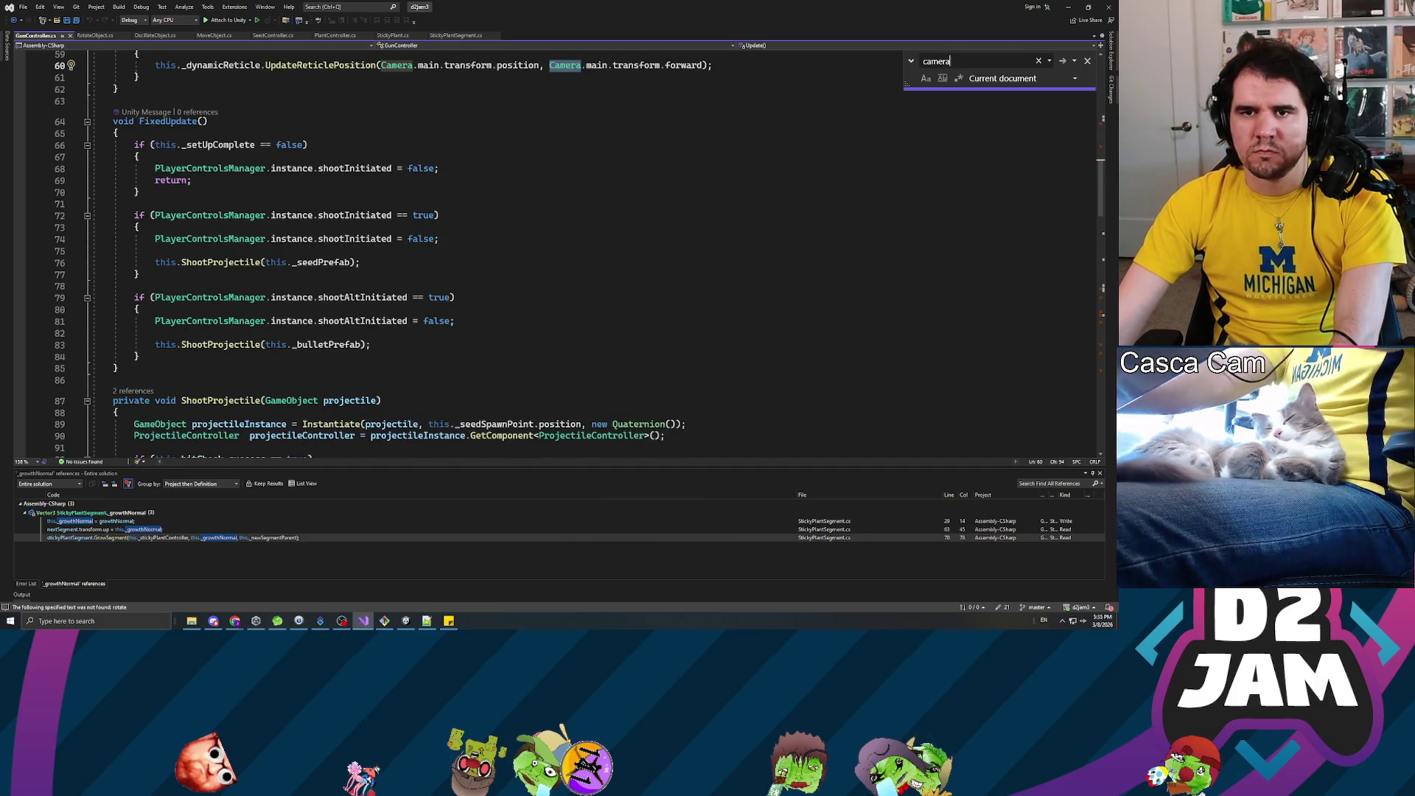
- Open PlayerCharacterController in a maximized Visual Studio and start a text search
key(alt+Tab)
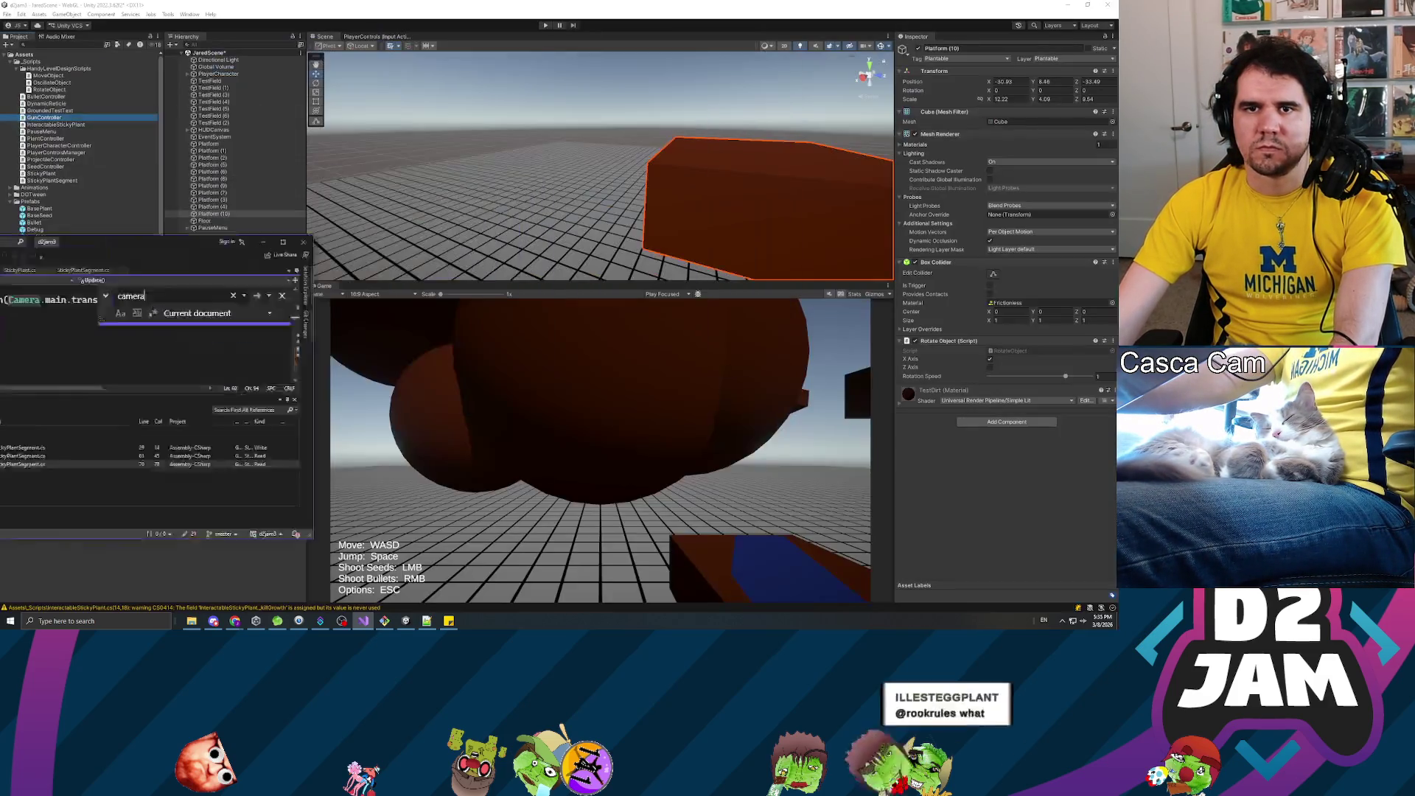
click(52, 132)
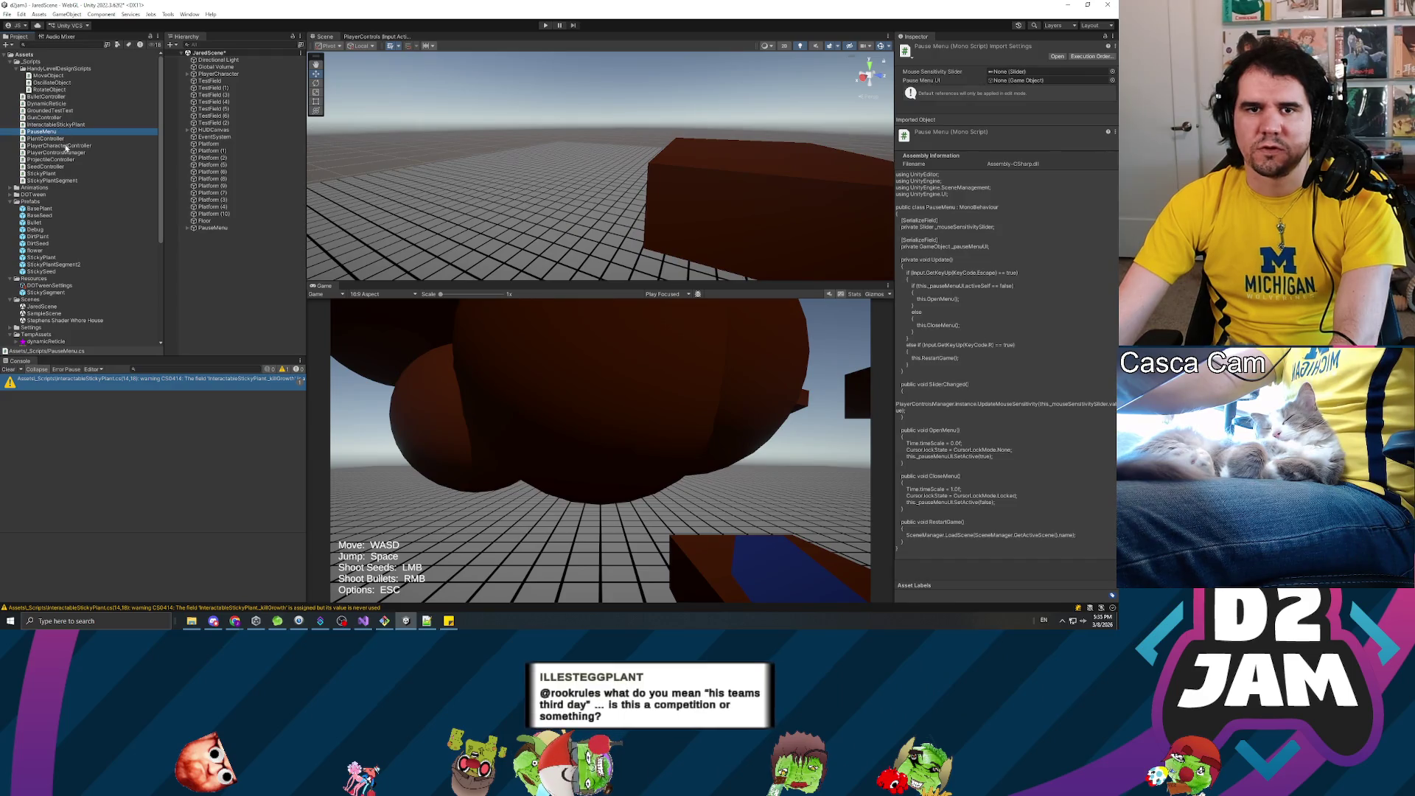
click(57, 146)
double_click(58, 146)
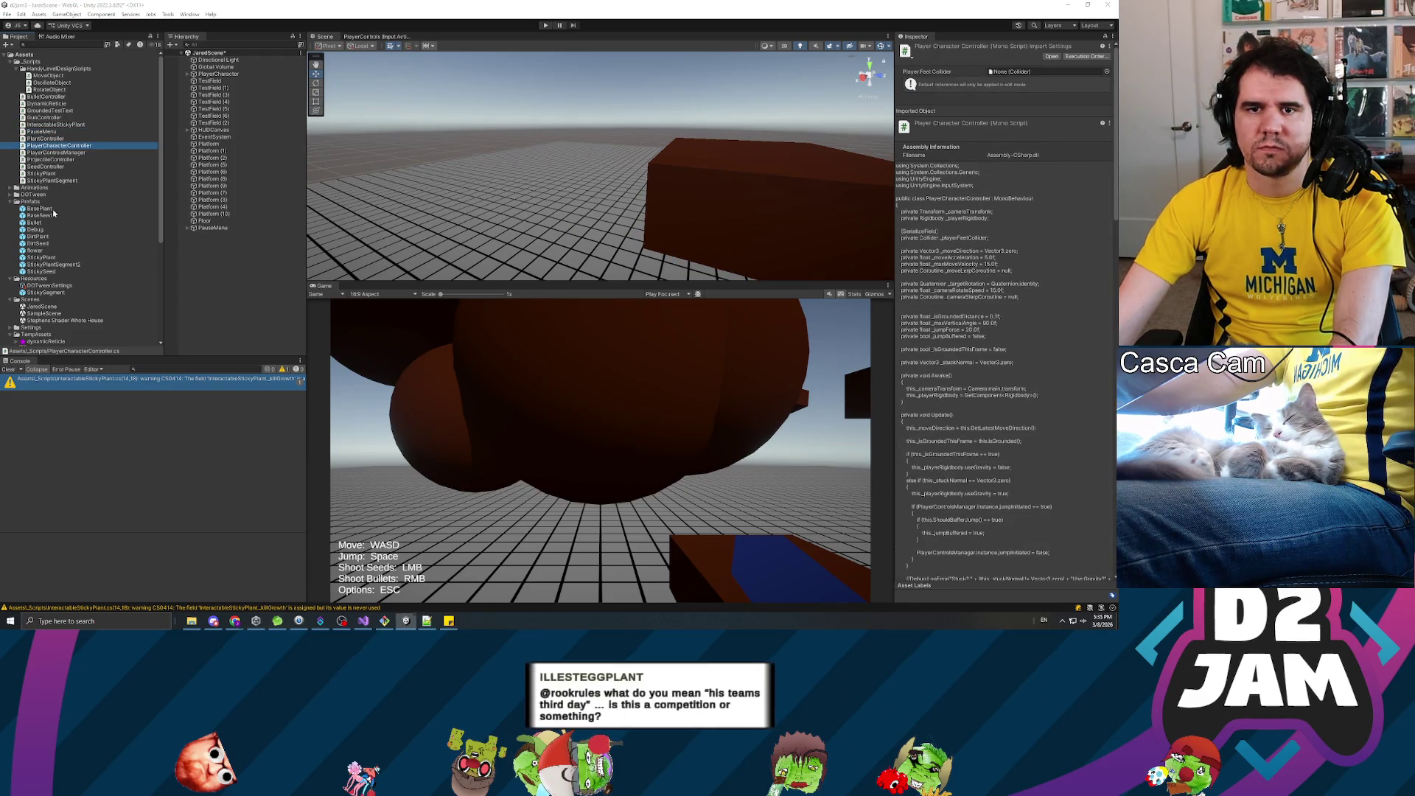
double_click(641, 9)
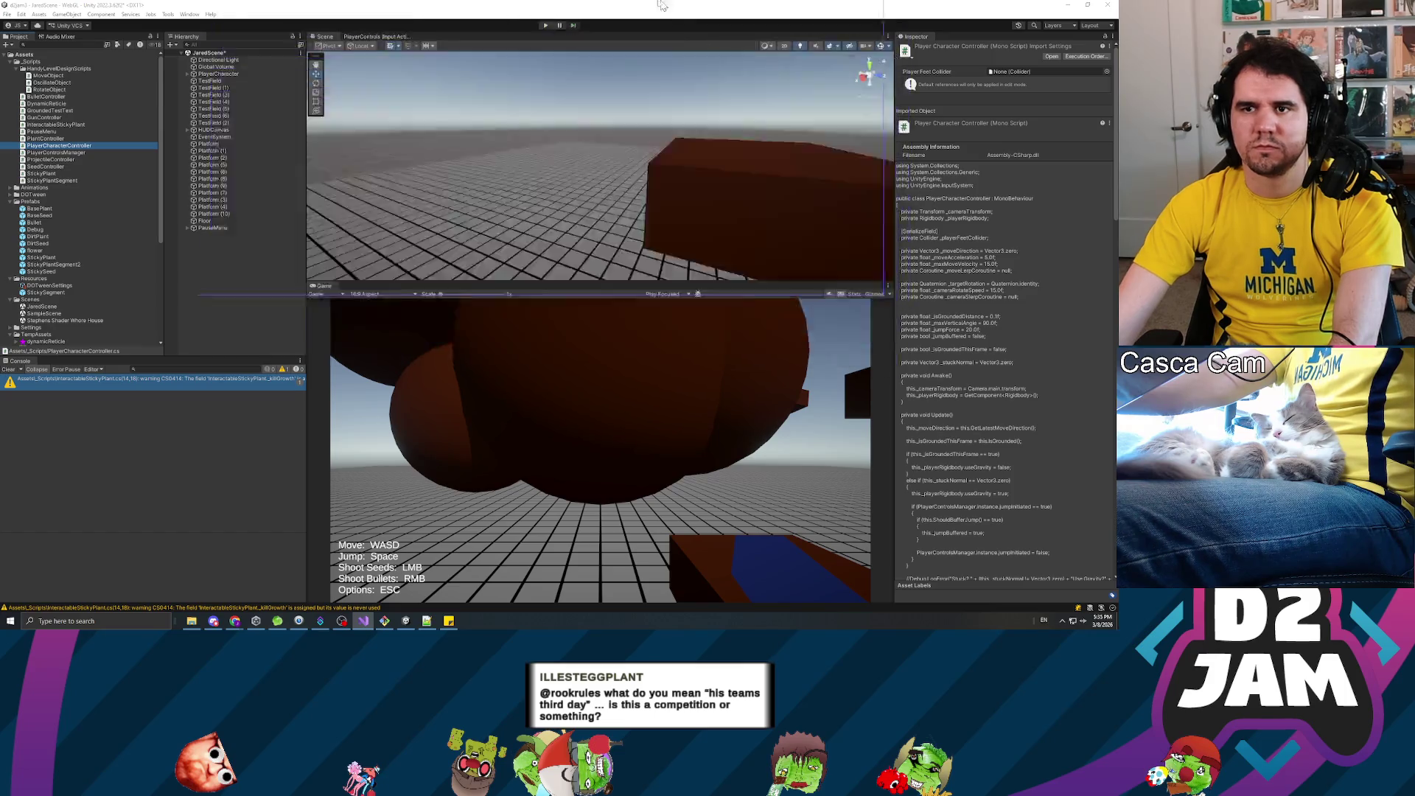
key(ctrl+f)
- Find 'rotate' and inspect the yRotation AngleAxis line, then close PlayerCharacterController for RotateObject.cs
text(rotate)
key(Return)
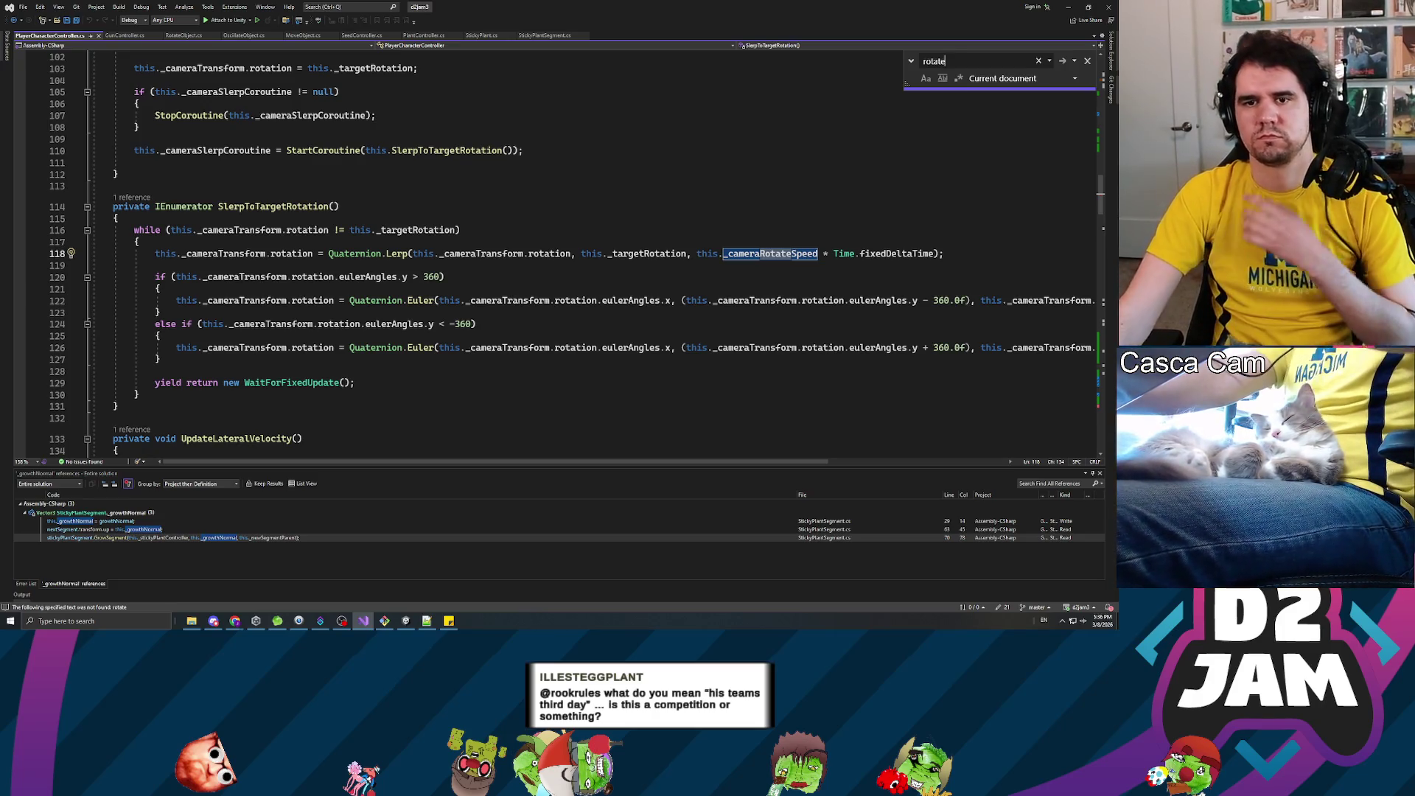
scroll(560, 254, up, 5)
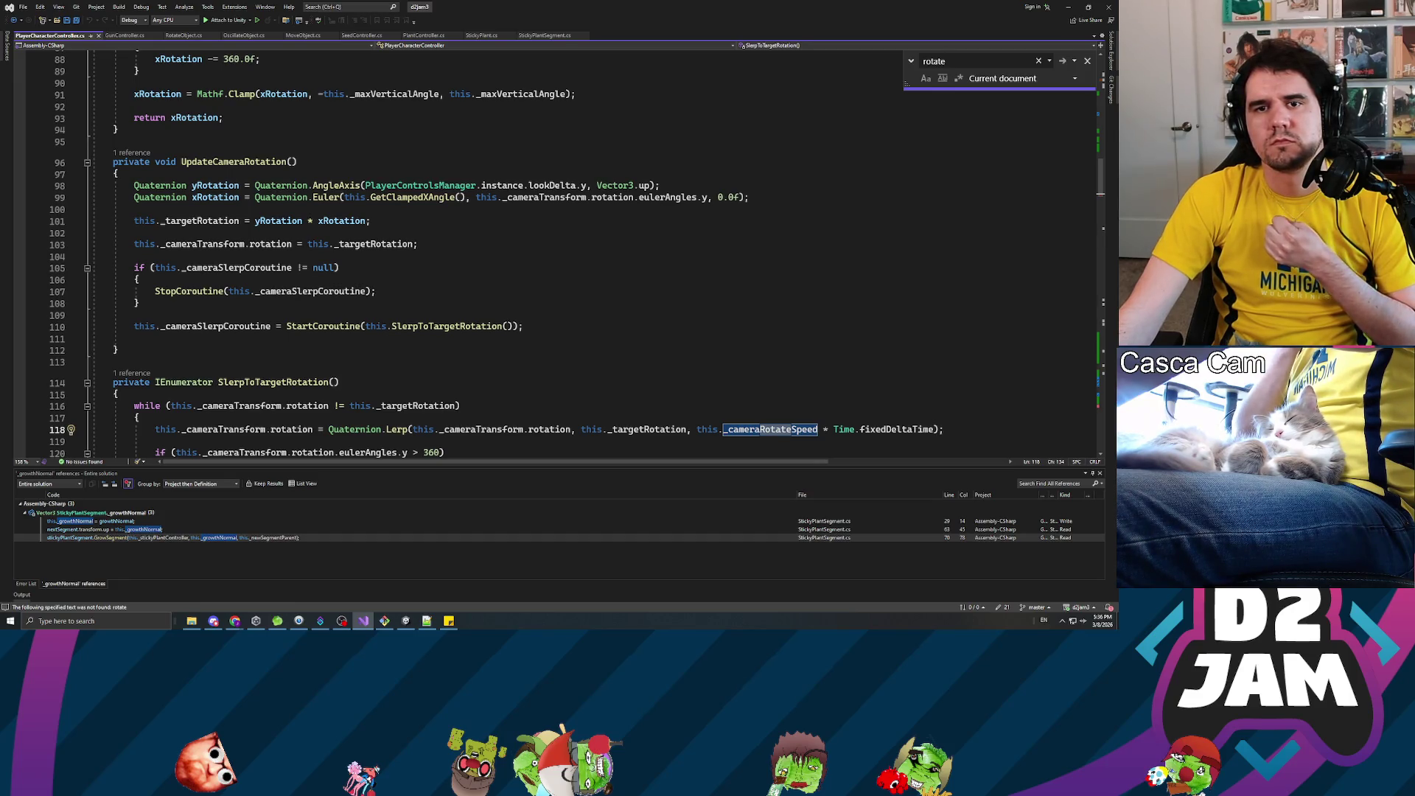
click(247, 185)
key(Right)
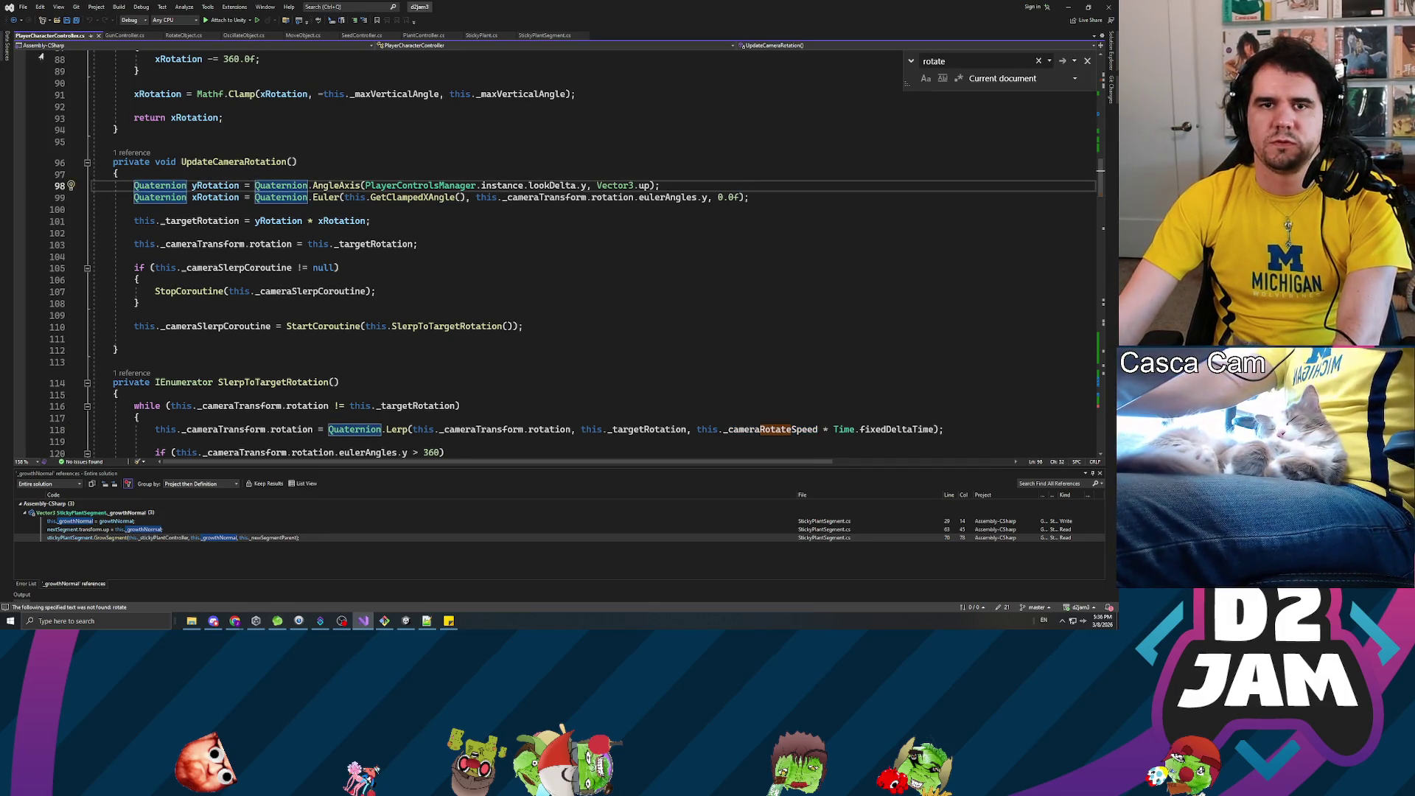
click(98, 35)
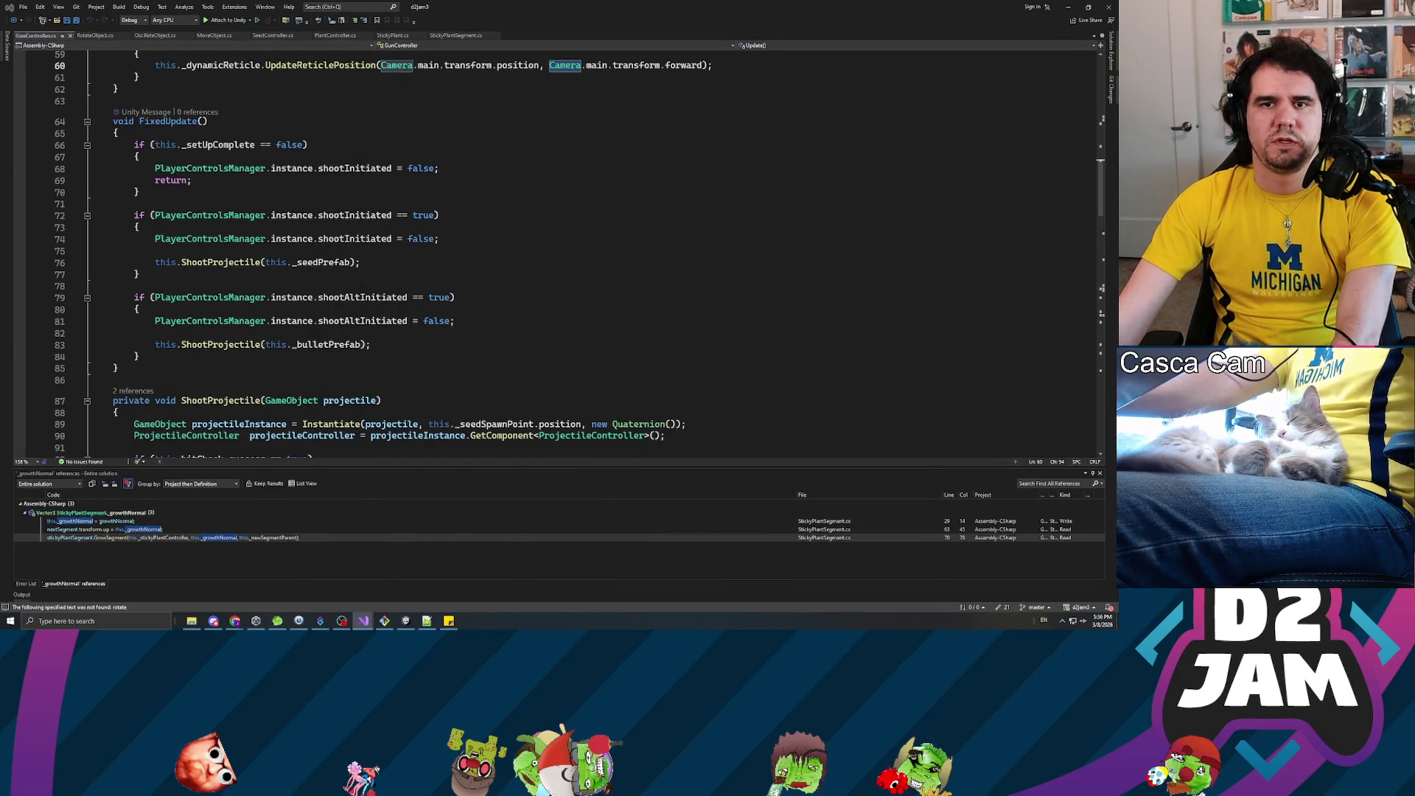
click(93, 37)
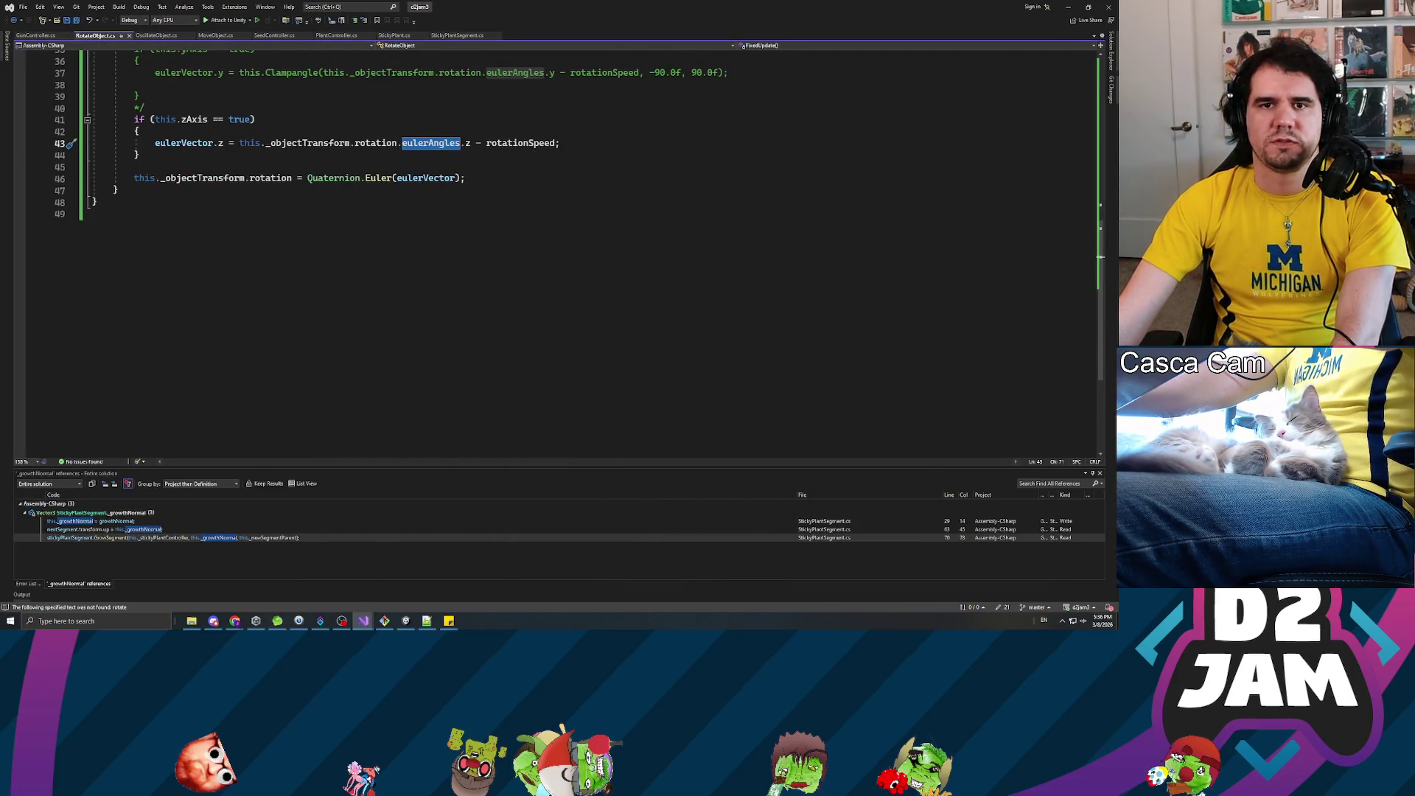
- Remove the /* */ comment around the yAxis block, save, and cut the Clampangle expression on line 37
scroll(560, 221, up, 6)
click(145, 249)
key(BackSpace)
key(BackSpace)
key(Down)
key(Down)
key(Down)
key(BackSpace)
key(BackSpace)
key(ctrl+s)
click(323, 285)
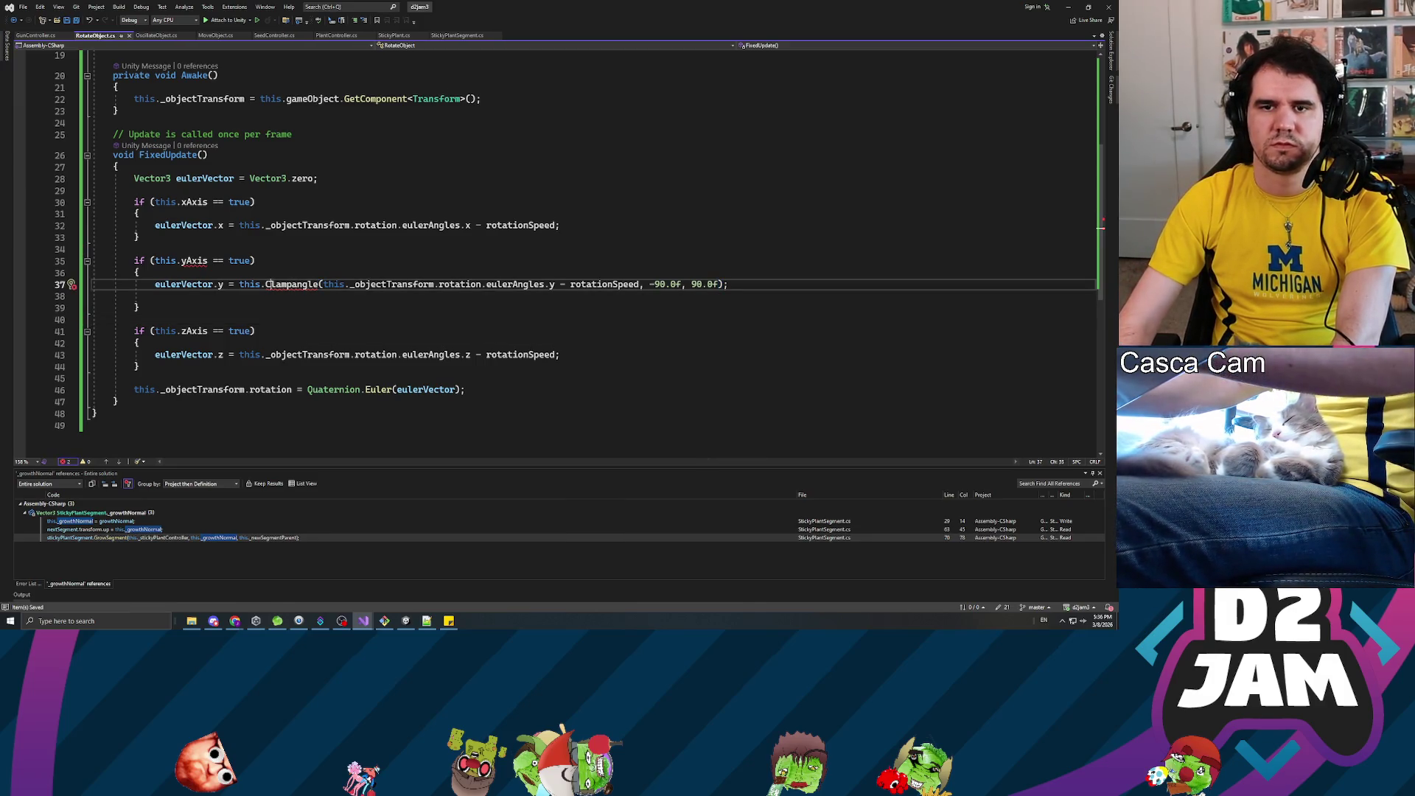
key(shift+End)
key(ctrl+x)
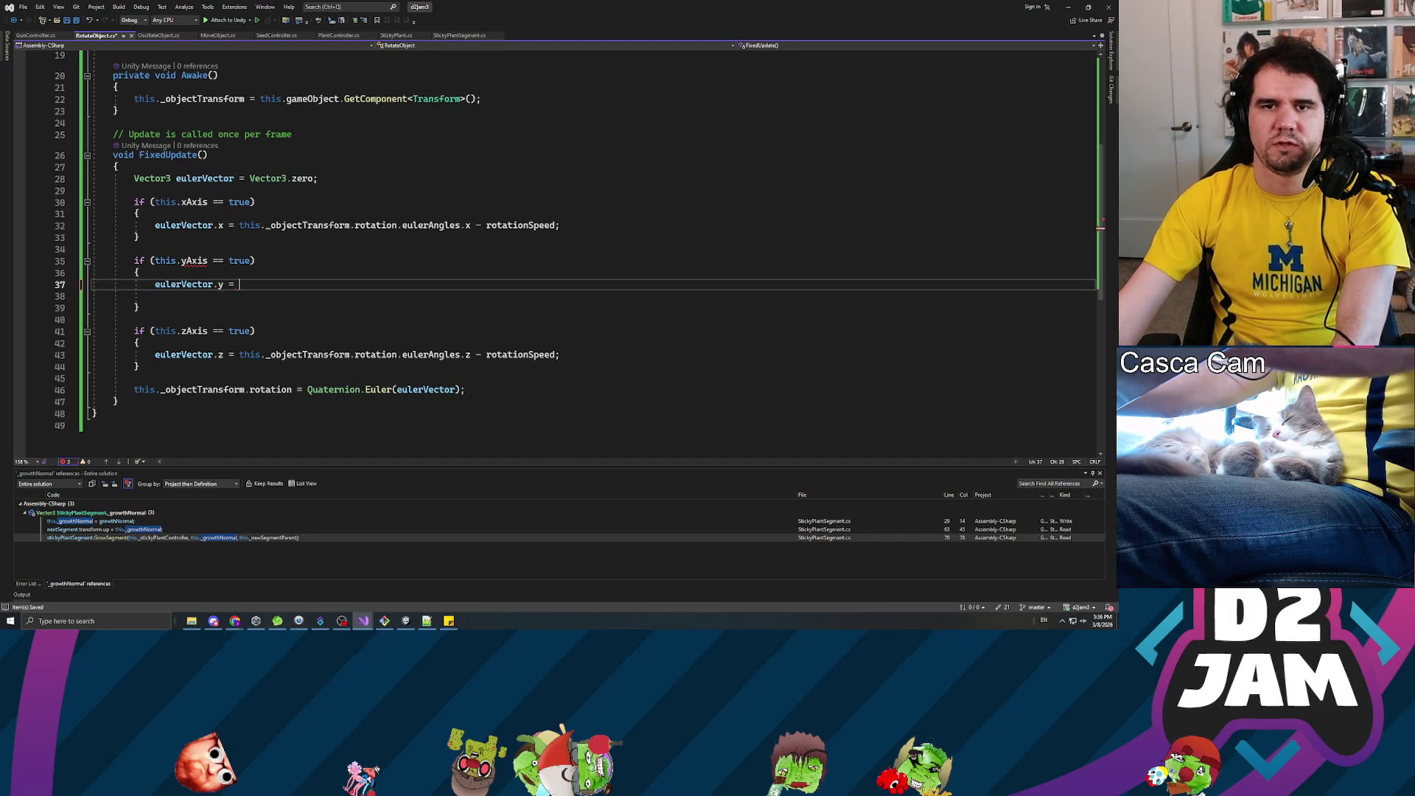
- Uncomment the yAxis SerializeField attribute and field on lines 11–12
scroll(553, 251, up, 5)
click(123, 136)
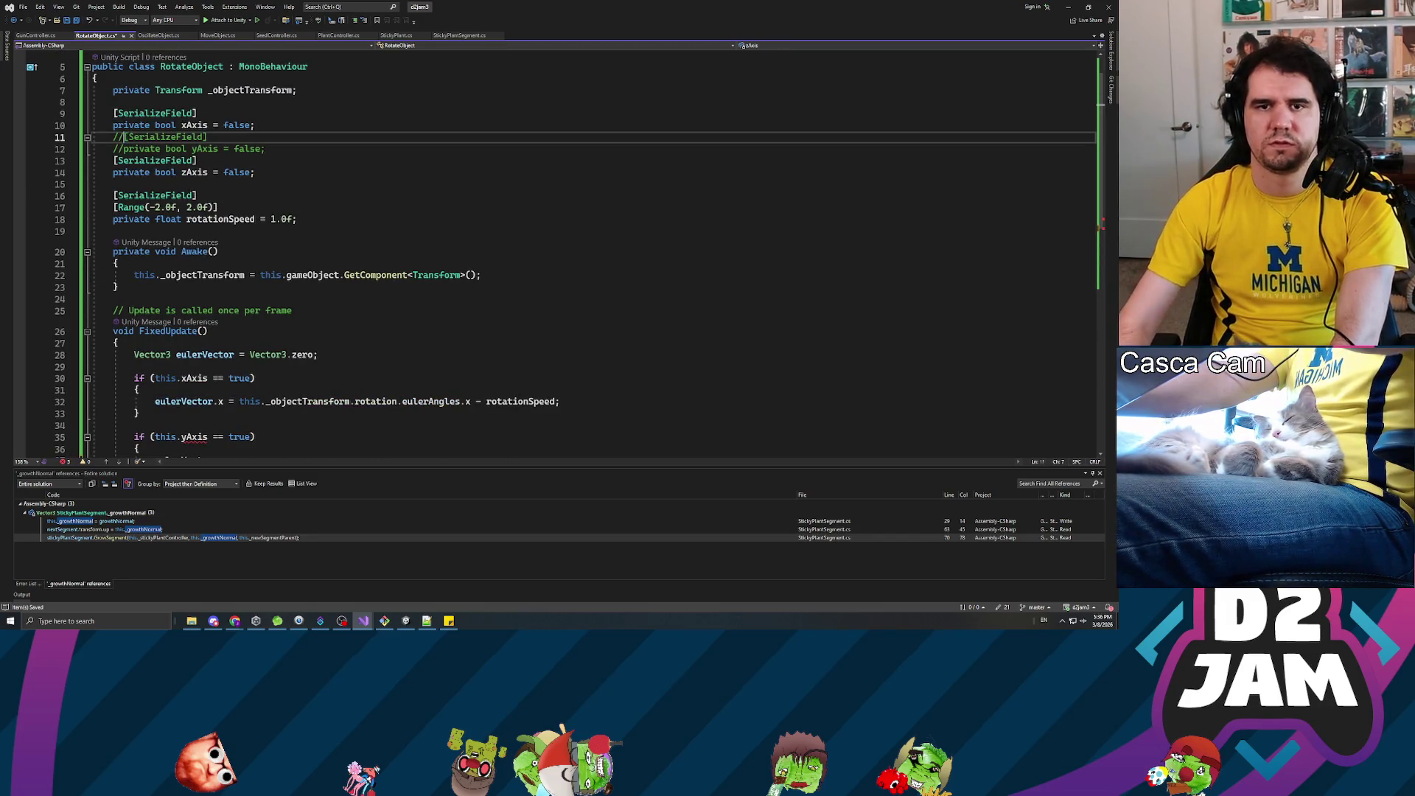
key(BackSpace)
key(BackSpace)
click(123, 148)
key(BackSpace)
key(BackSpace)
scroll(552, 250, down, 5)
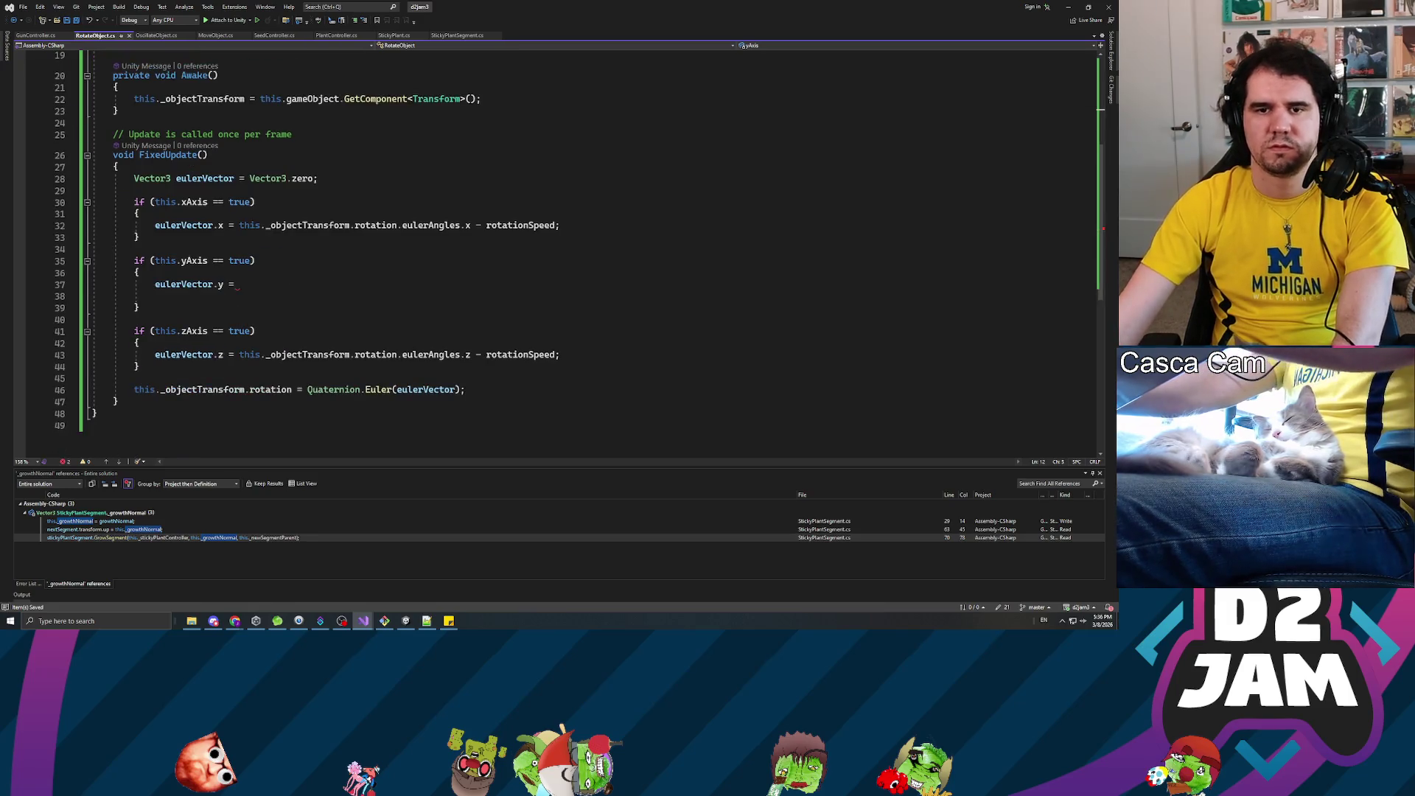
click(155, 296)
key(BackSpace)
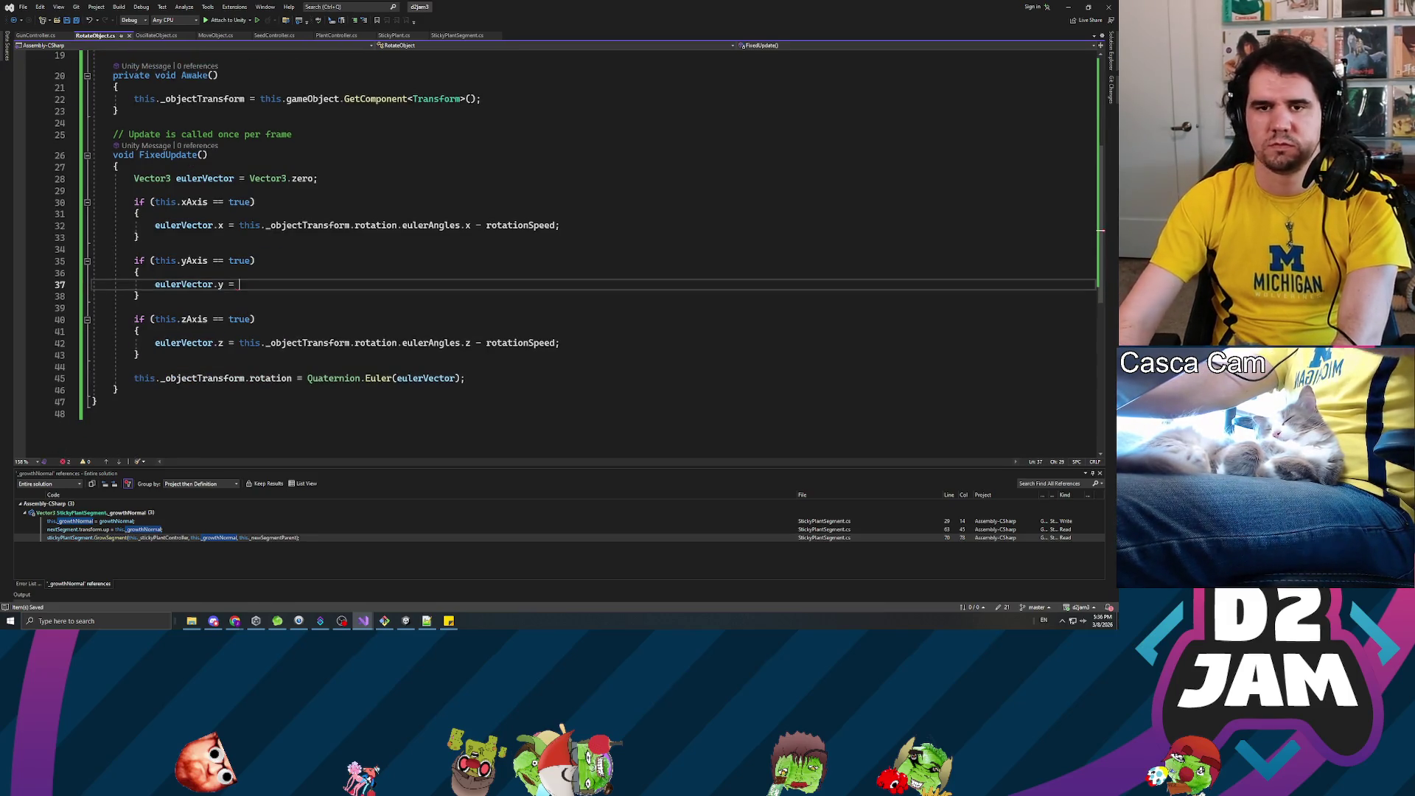
- Replace the eulerVector declaration with 'Vector3 rotationAxis = Vector3.zero;' at the start of FixedUpdate
click(239, 224)
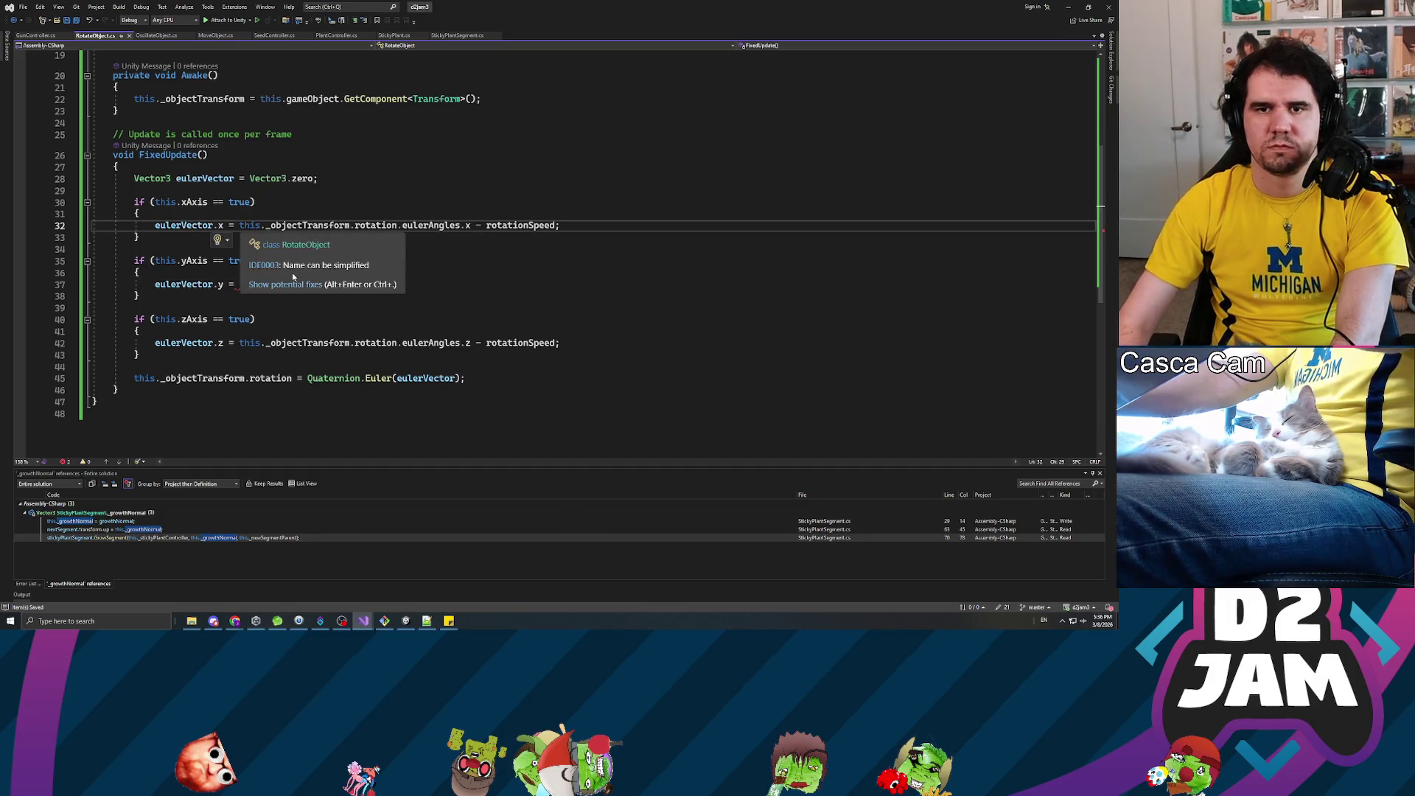
key(Up)
key(Up)
key(Up)
key(End)
key(shift+Home)
key(shift+Home)
key(Delete)
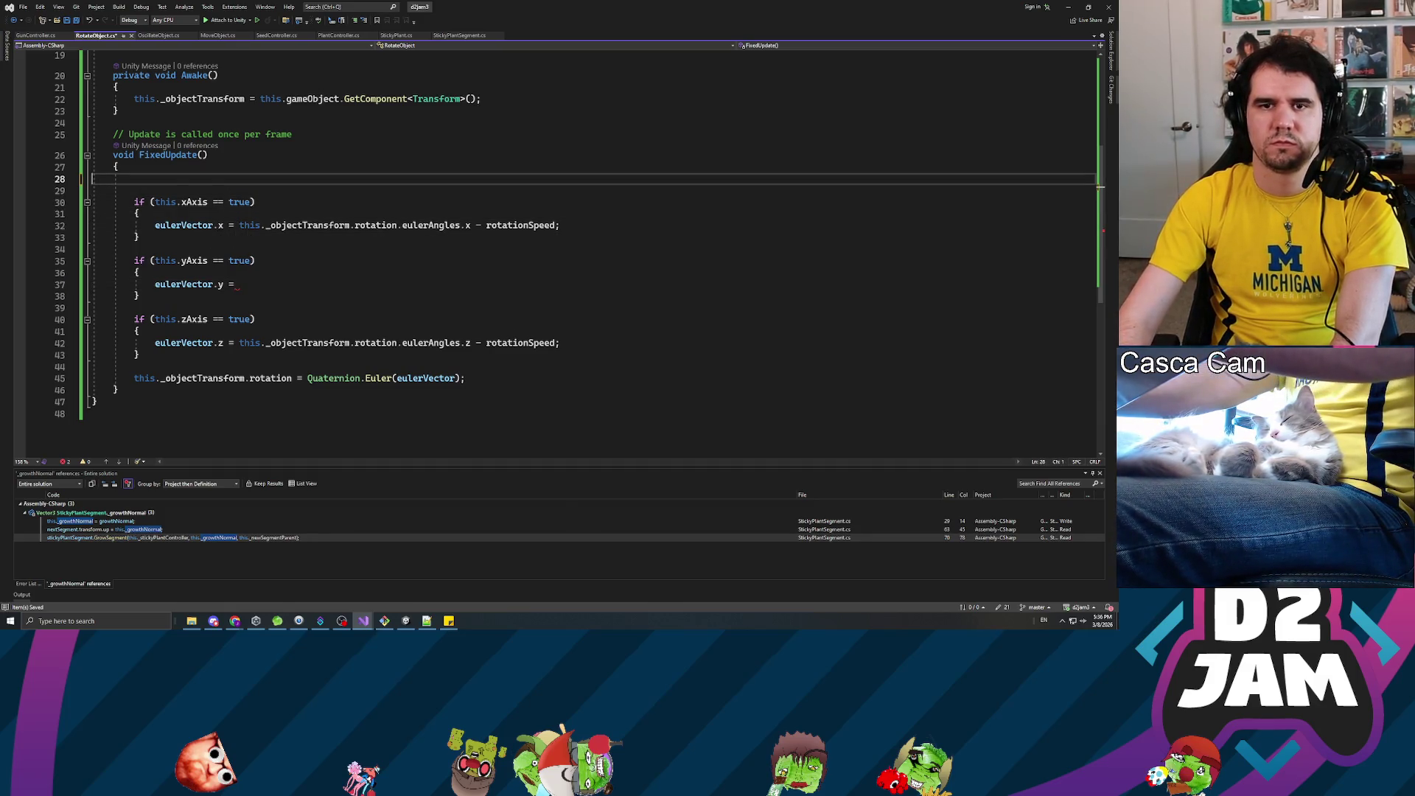
key(Delete)
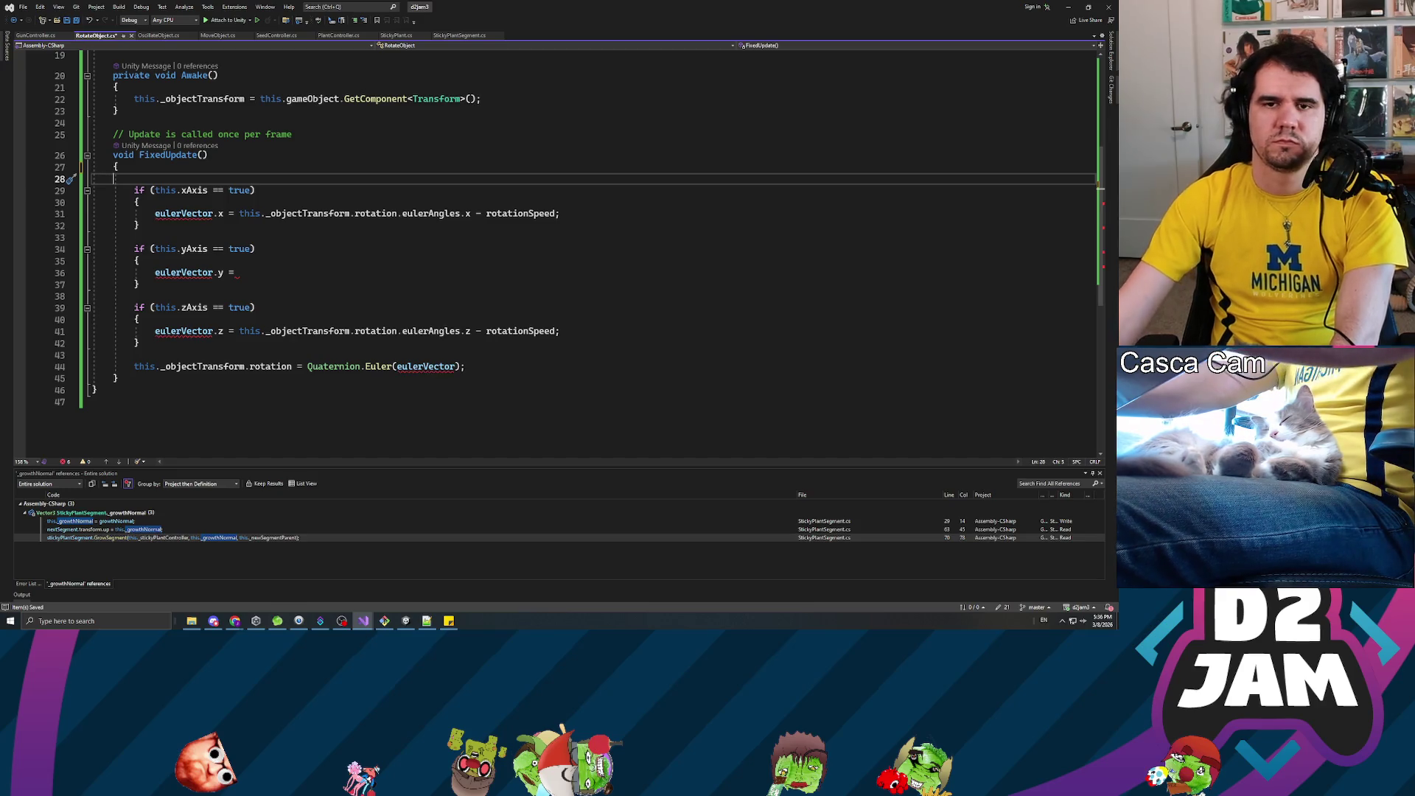
key(Return)
key(Return)
key(Up)
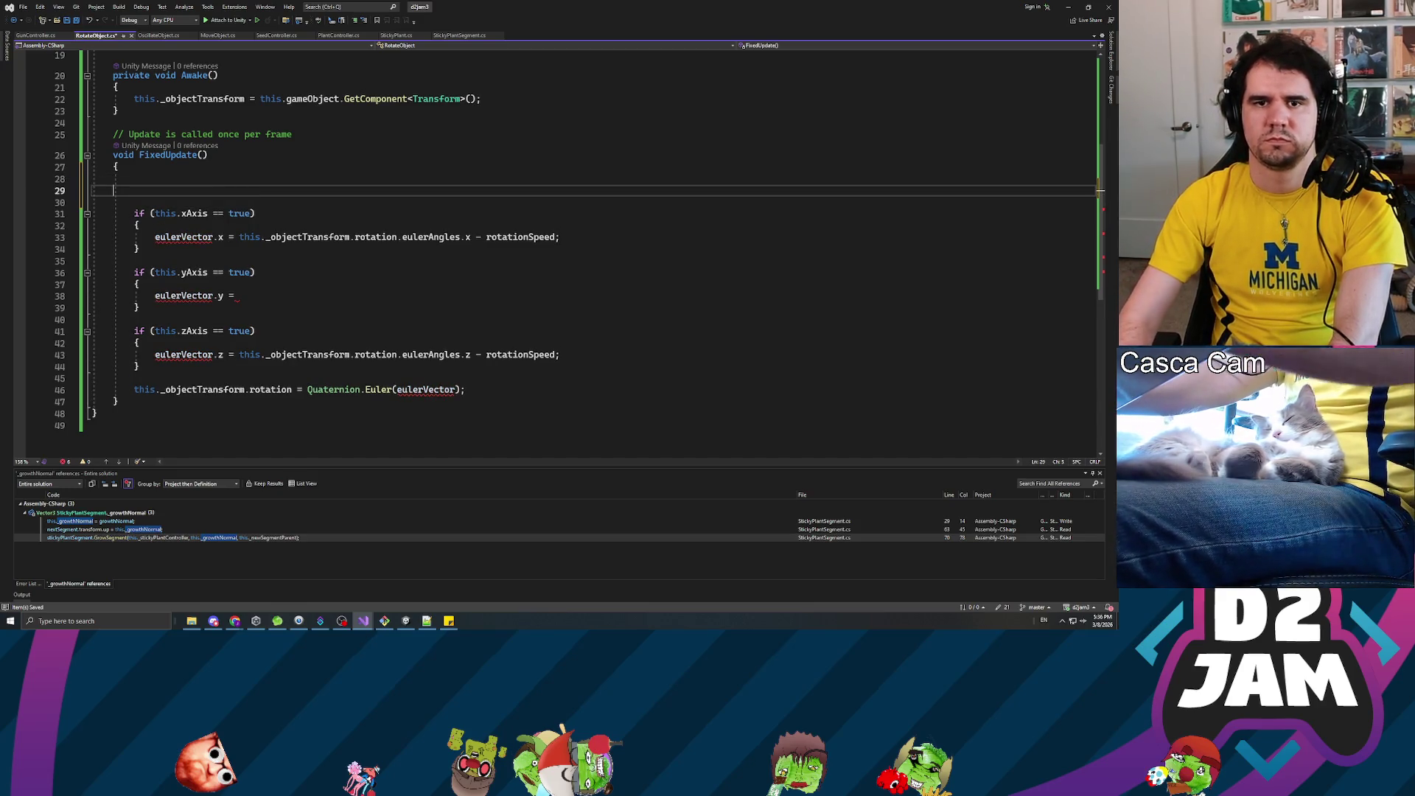
text(ecto)
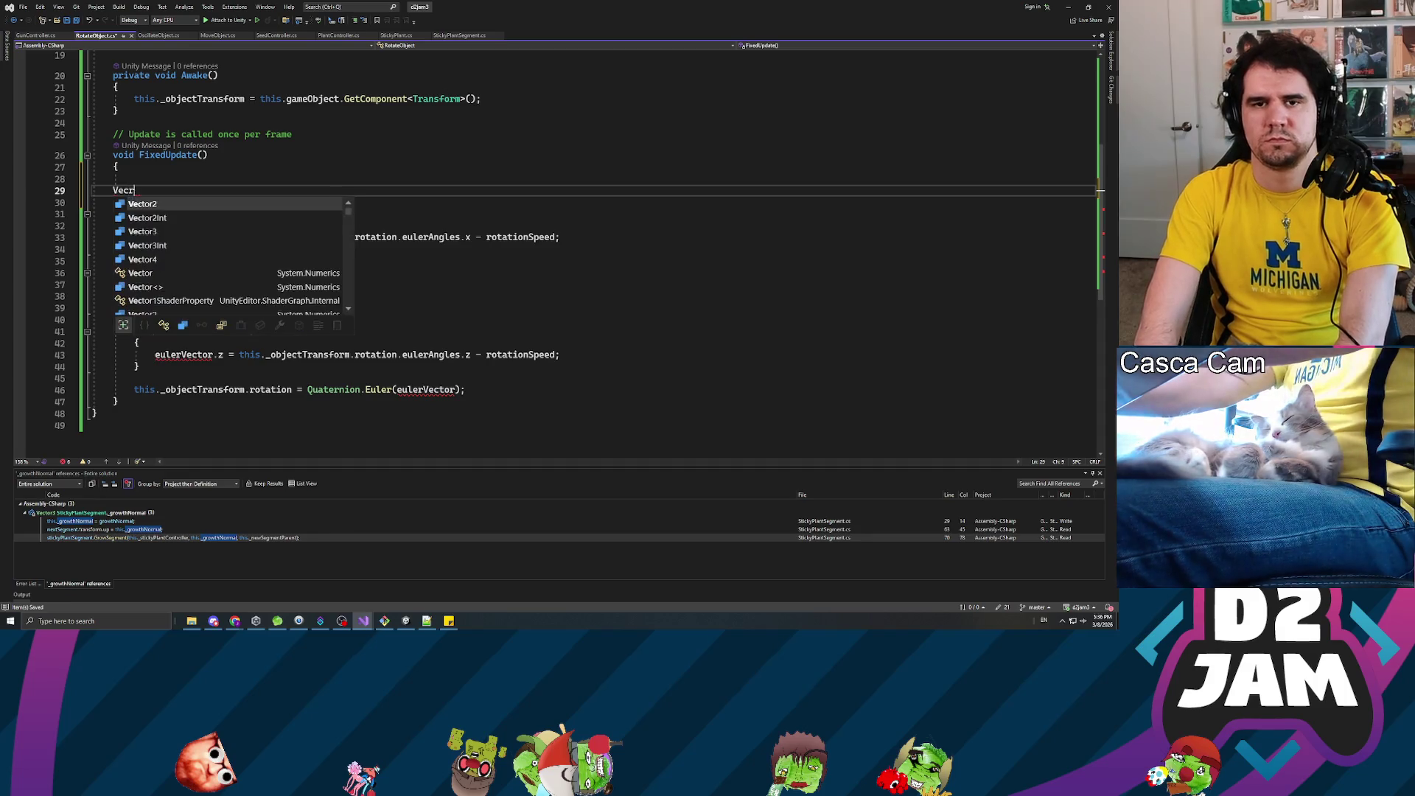
text(r3)
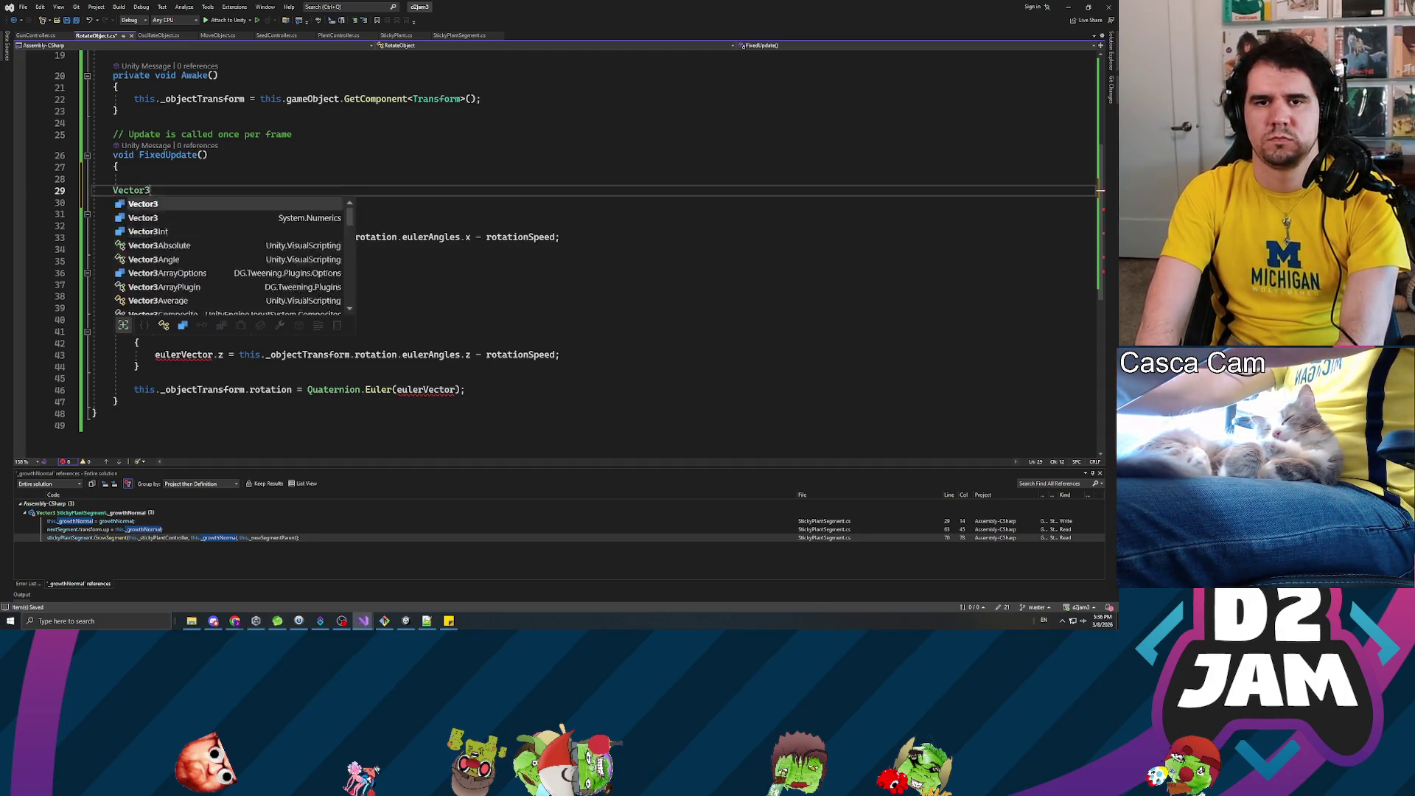
text( rotationAxis =)
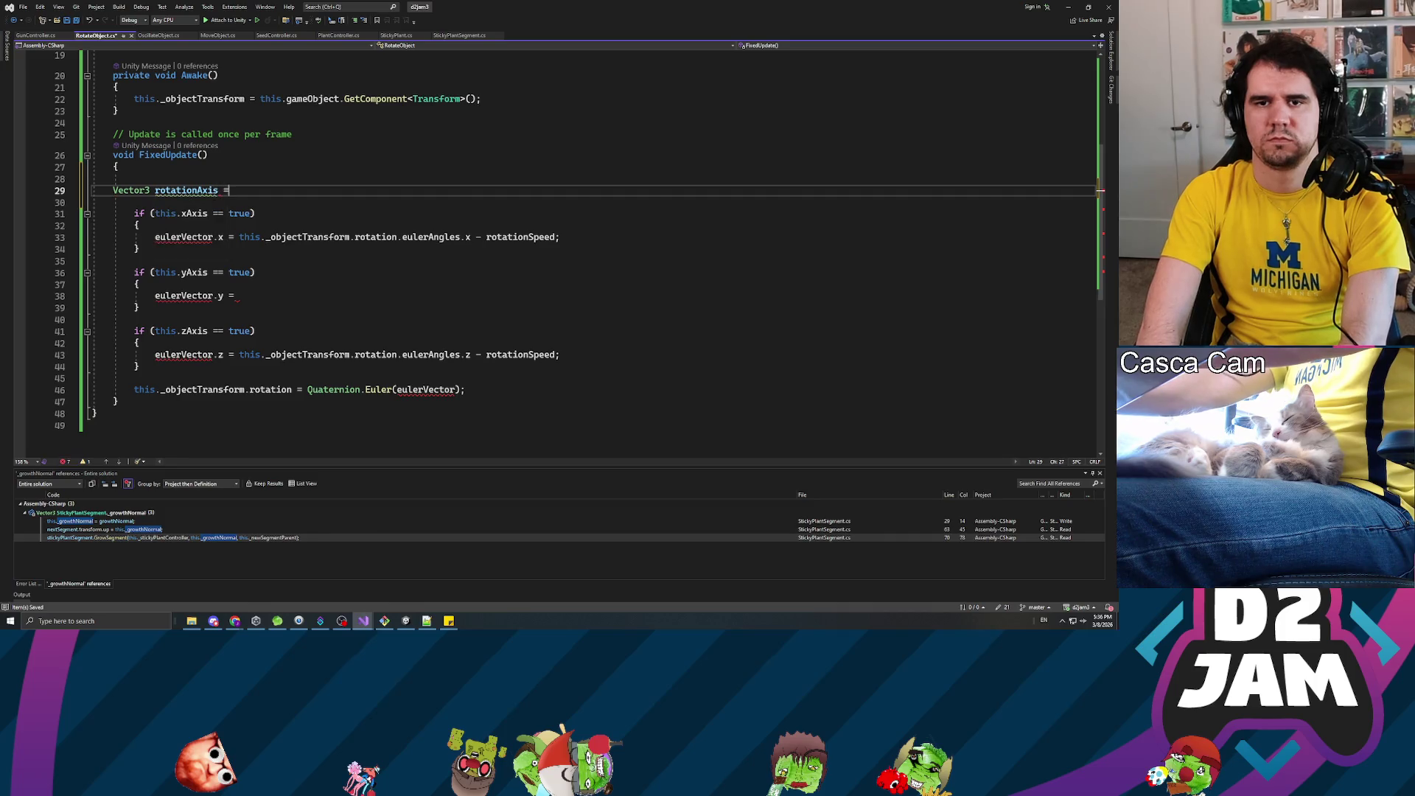
text( Vector3.zero;)
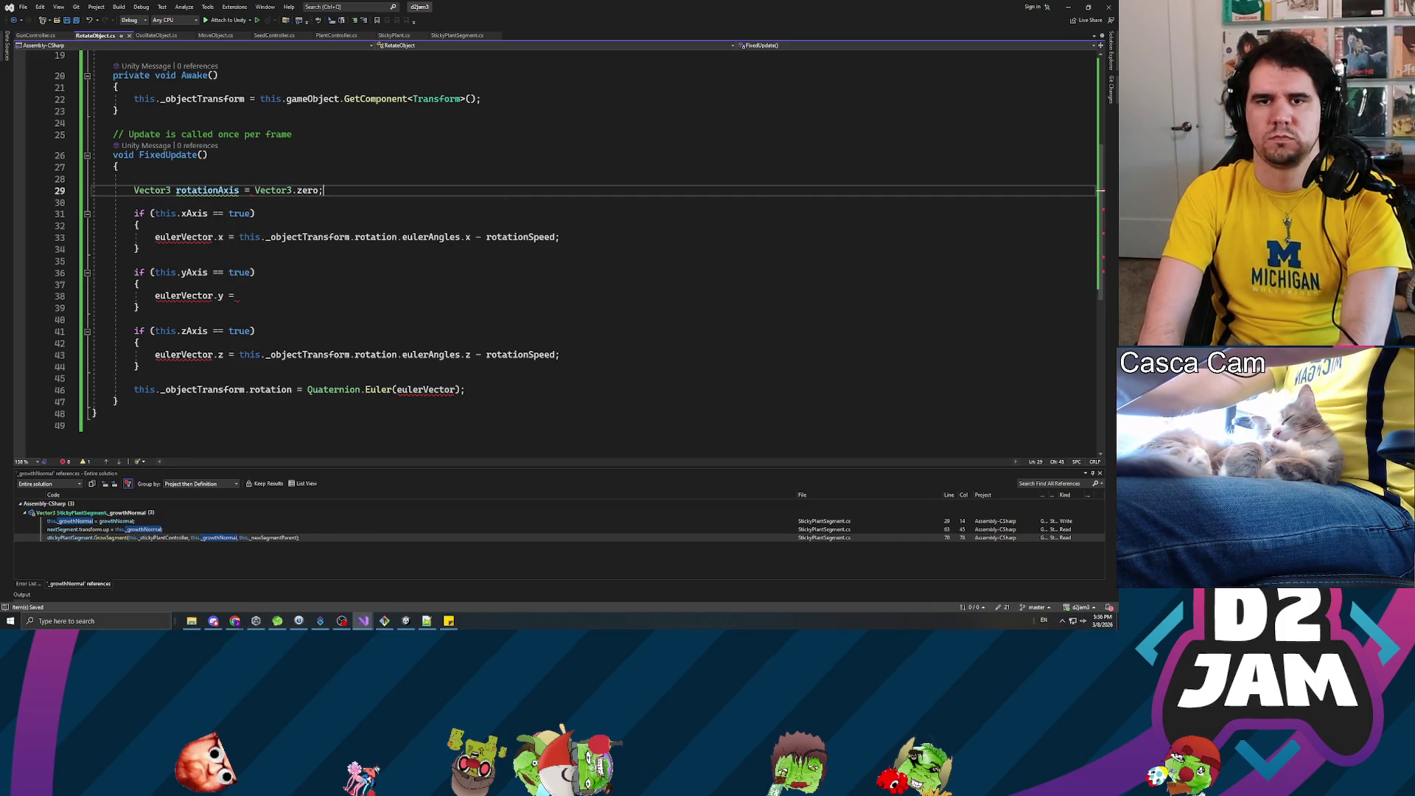
- Rewrite the x-axis statement as 'rotationAxis += Vector3.right;'
key(Down)
key(Down)
key(Down)
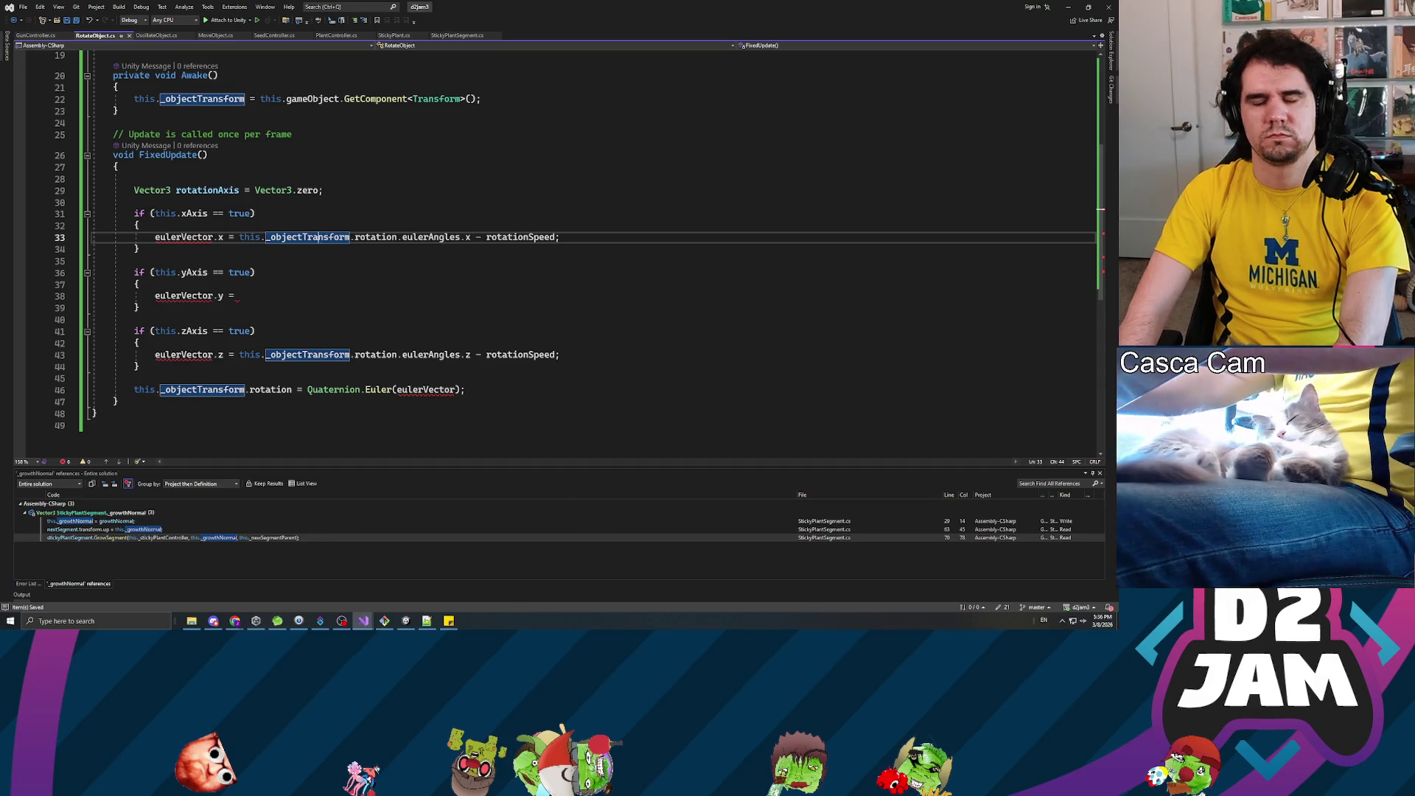
key(Home)
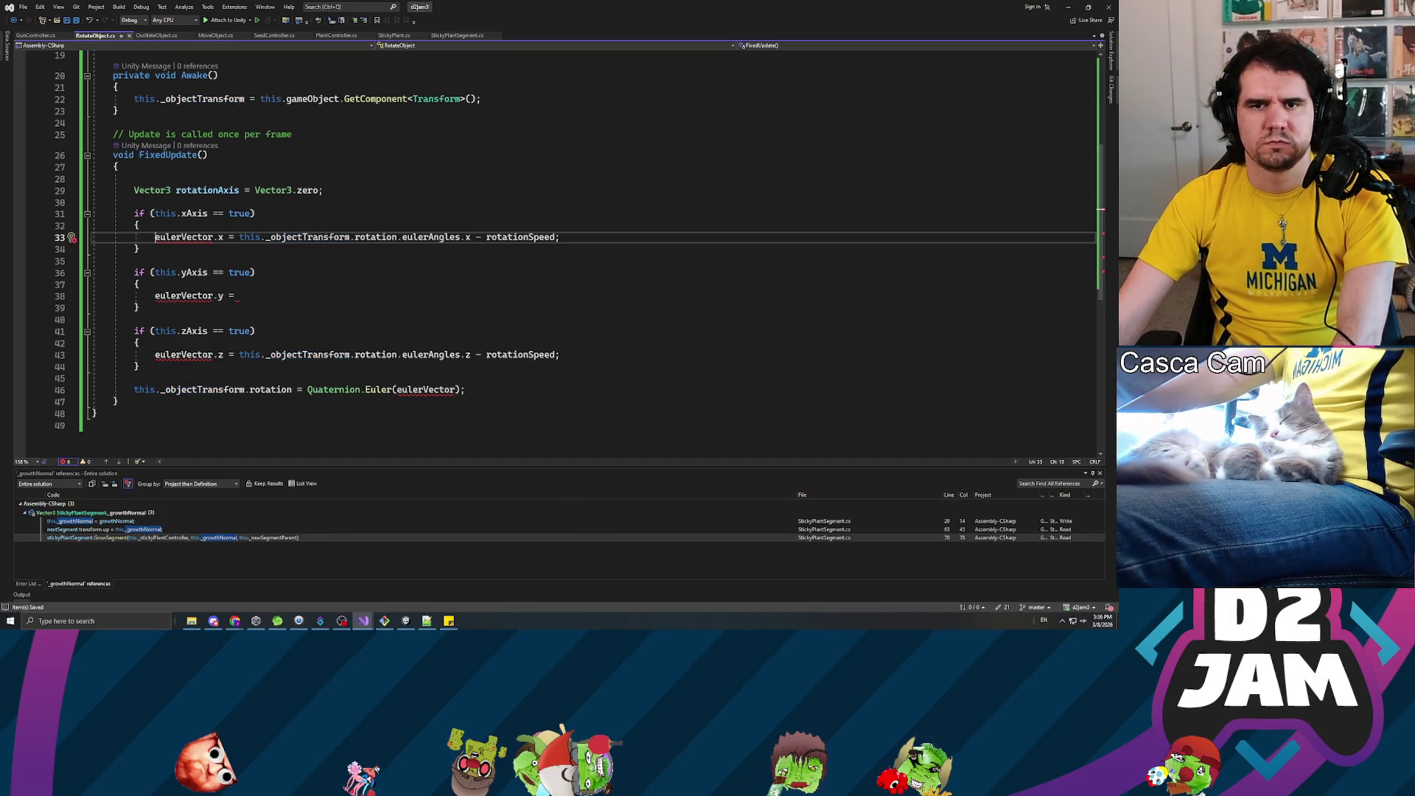
key(shift+End)
text(rota)
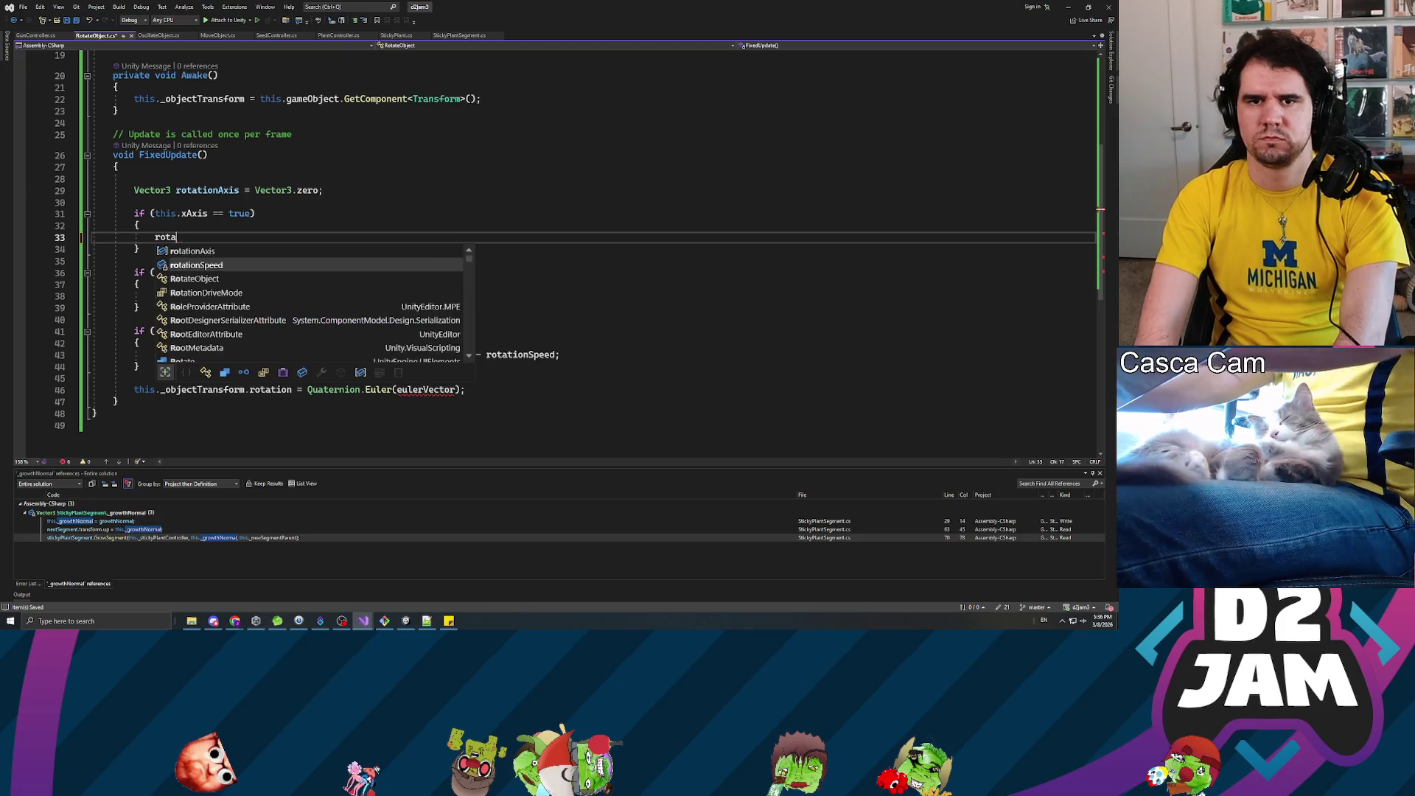
text(tionAxis += )
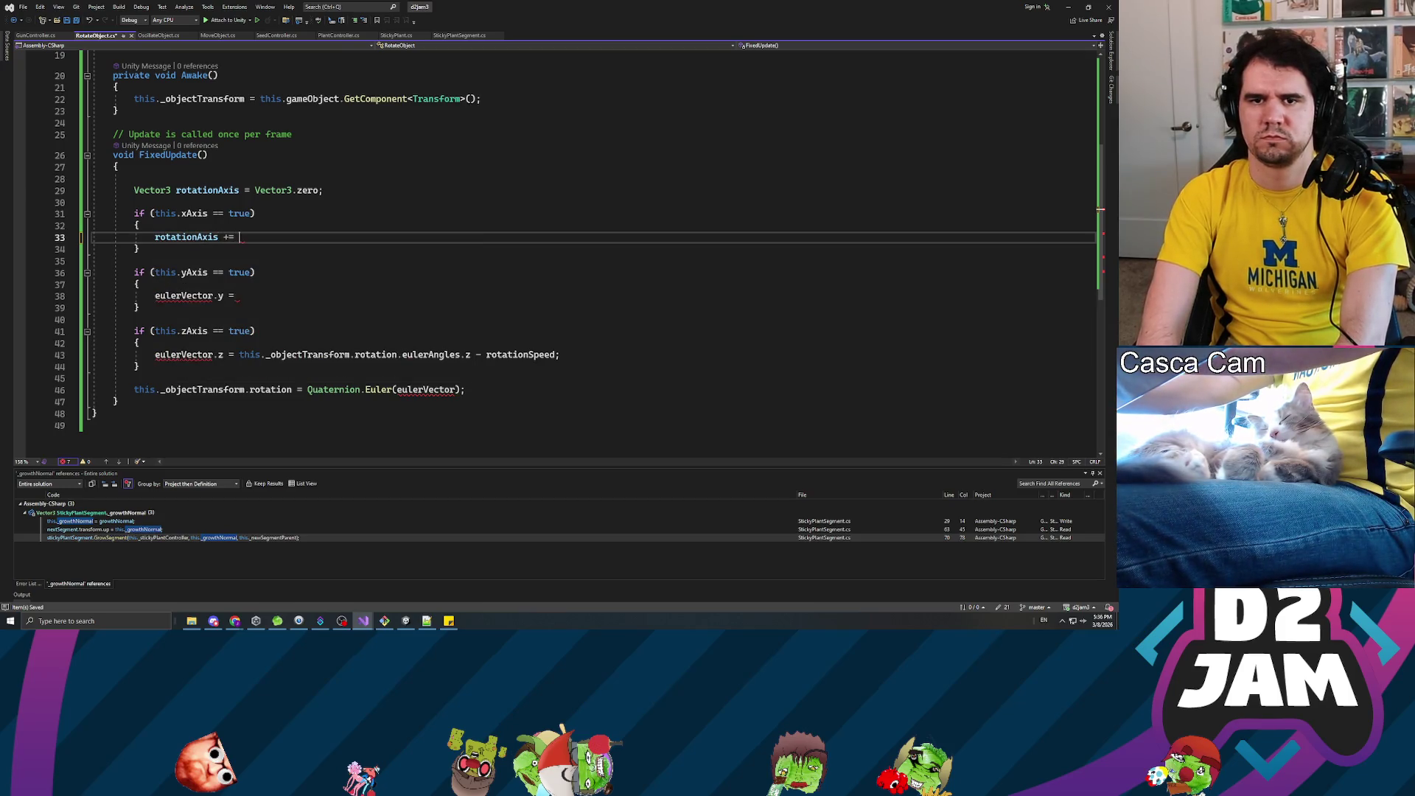
text(Vector3.ri)
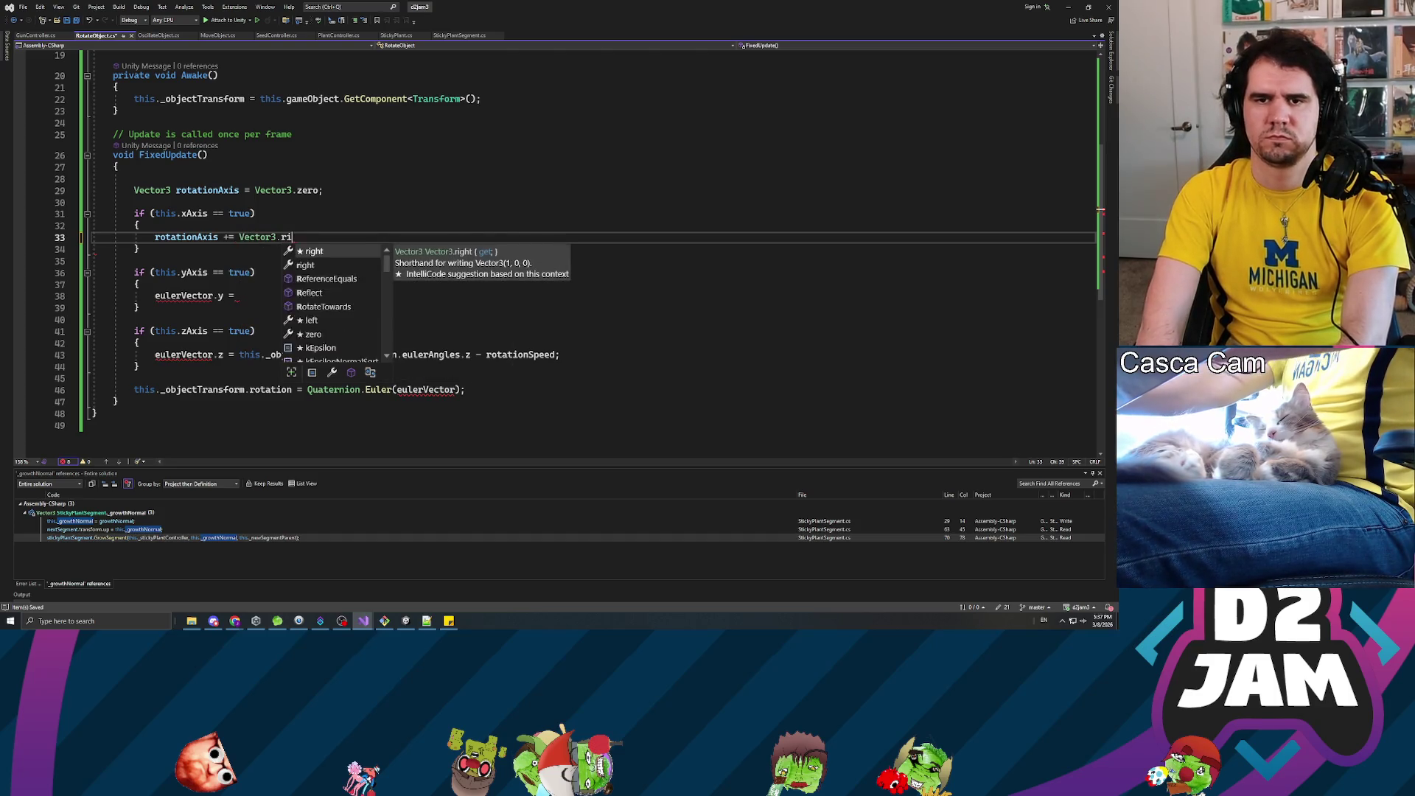
text(ght;)
- Finish the X branch with Vector3.right, make the Y branch add Vector3.up, and save
click(260, 272)
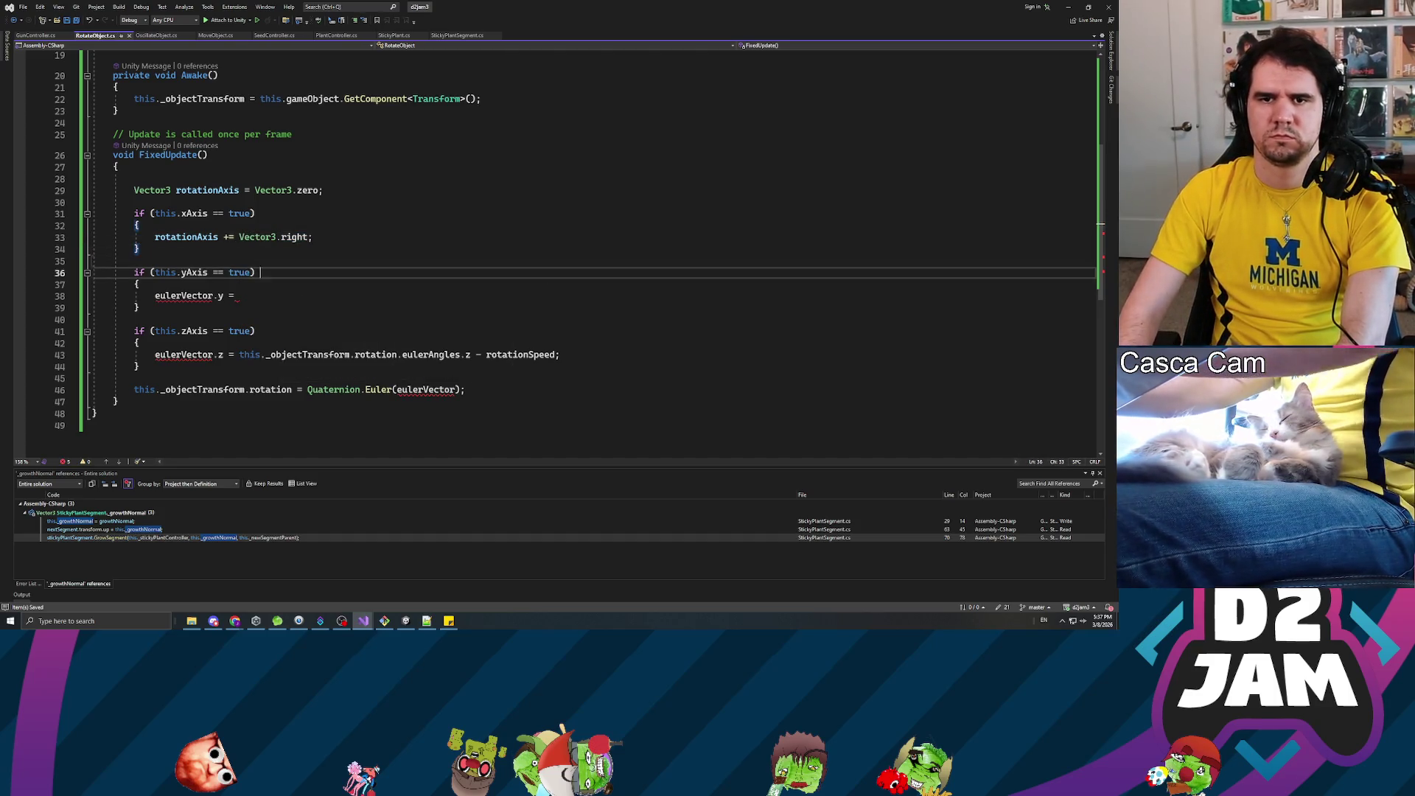
key(Down)
key(Down)
key(shift+Home)
text(rotationAxis =)
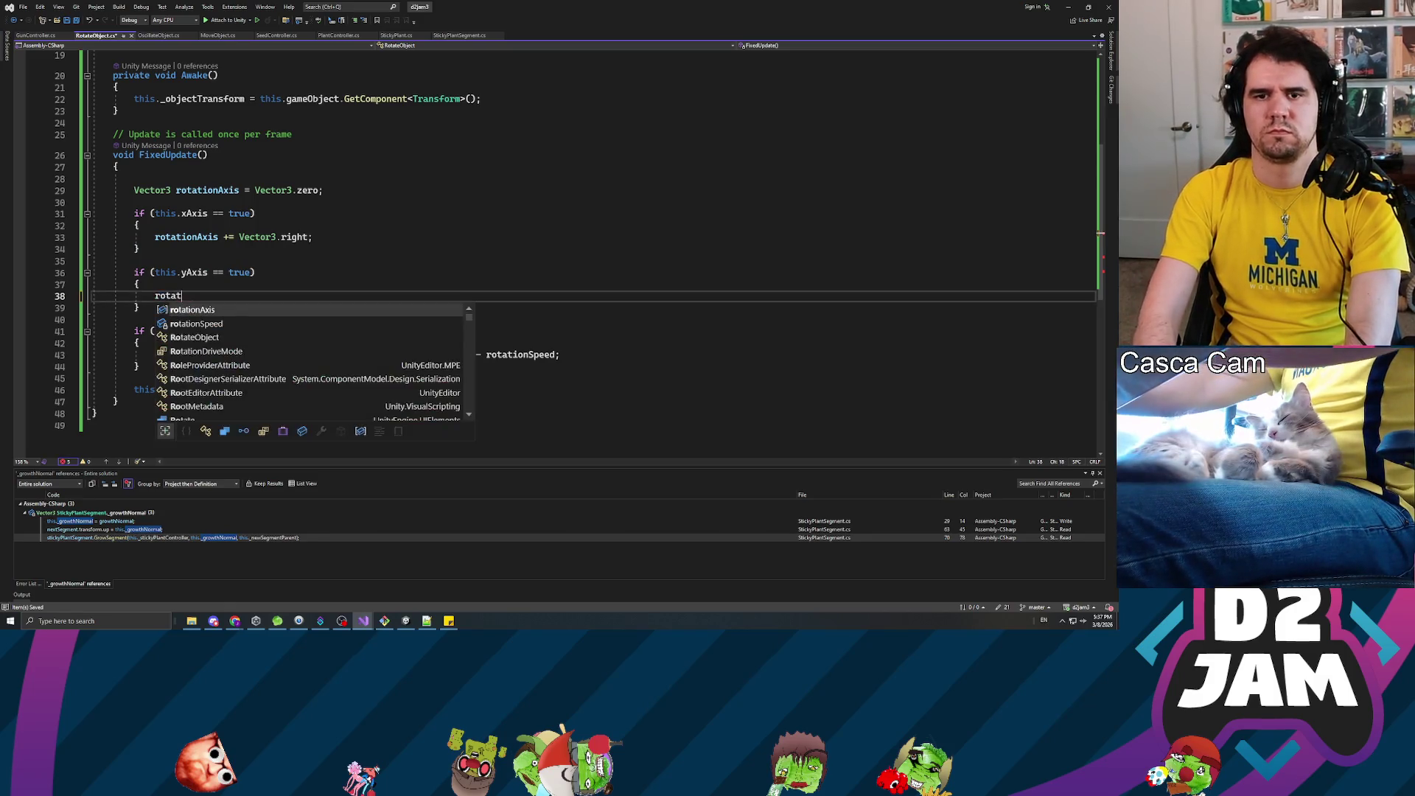
key(BackSpace)
text(+= Vectopr3)
key(BackSpace)
text(r3.up;)
key(ctrl+s)
- Replace the eulerVector.z statement with 'rotationAxis += Vector3.forward'
key(Down)
key(Down)
key(Down)
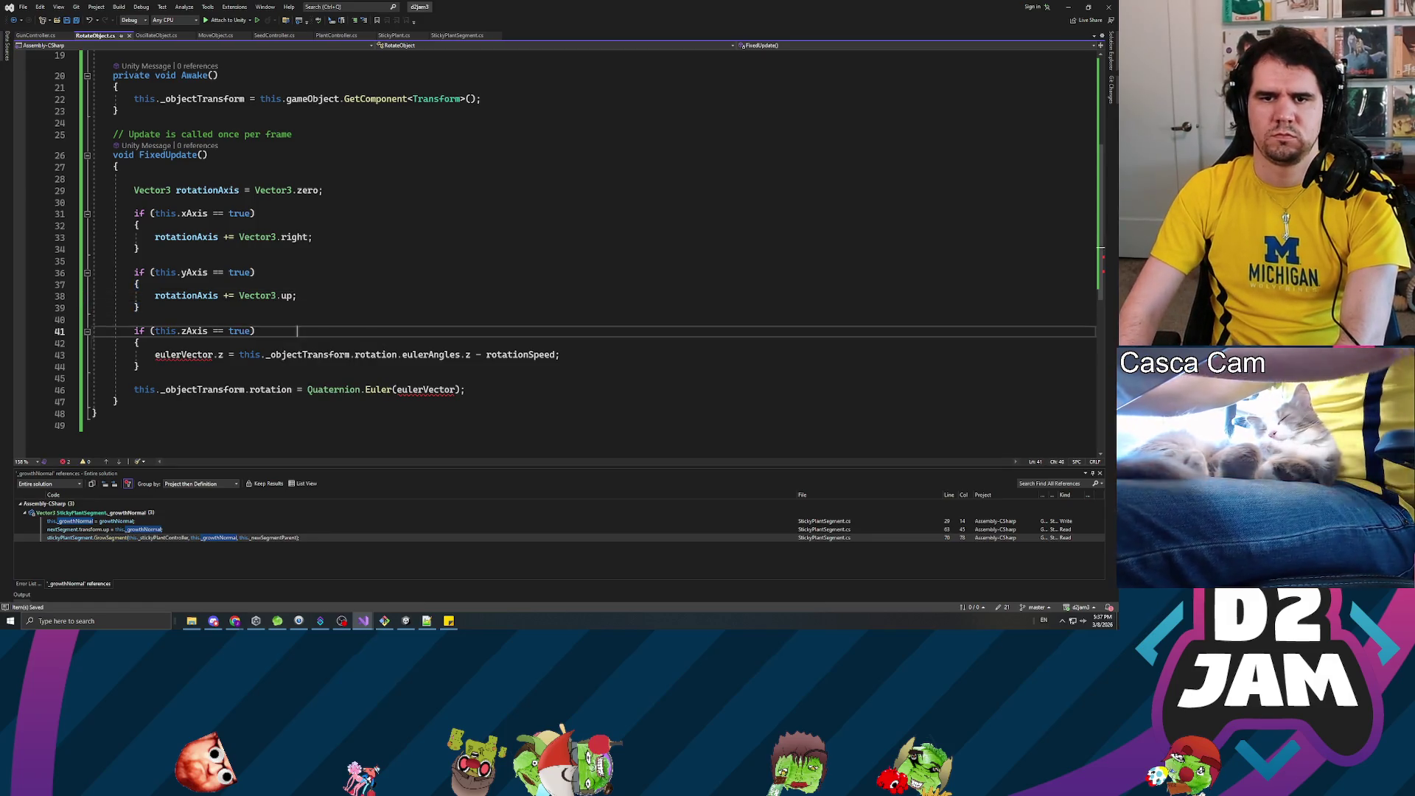
key(Down)
key(Down)
key(shift+Home)
key(BackSpace)
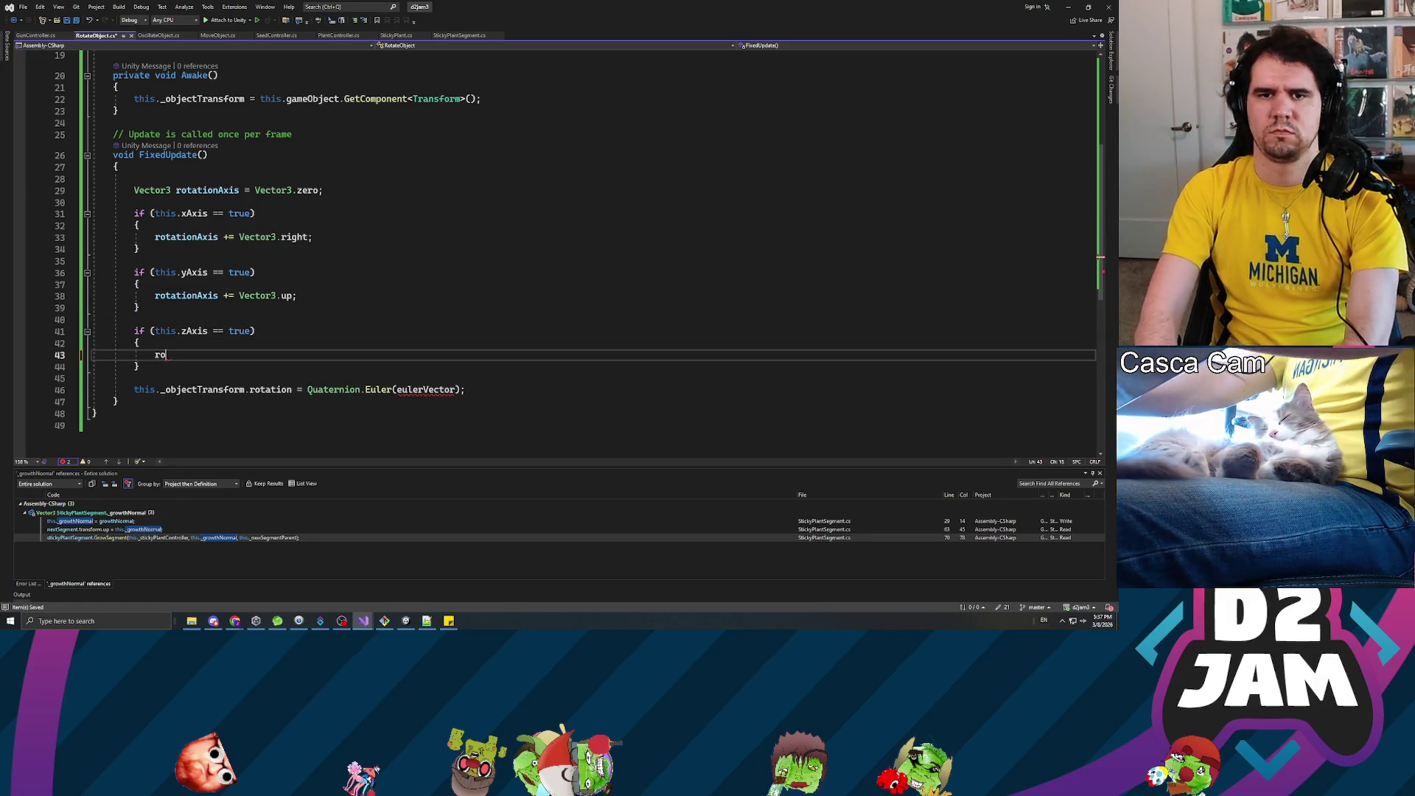
text(rotationAxis += )
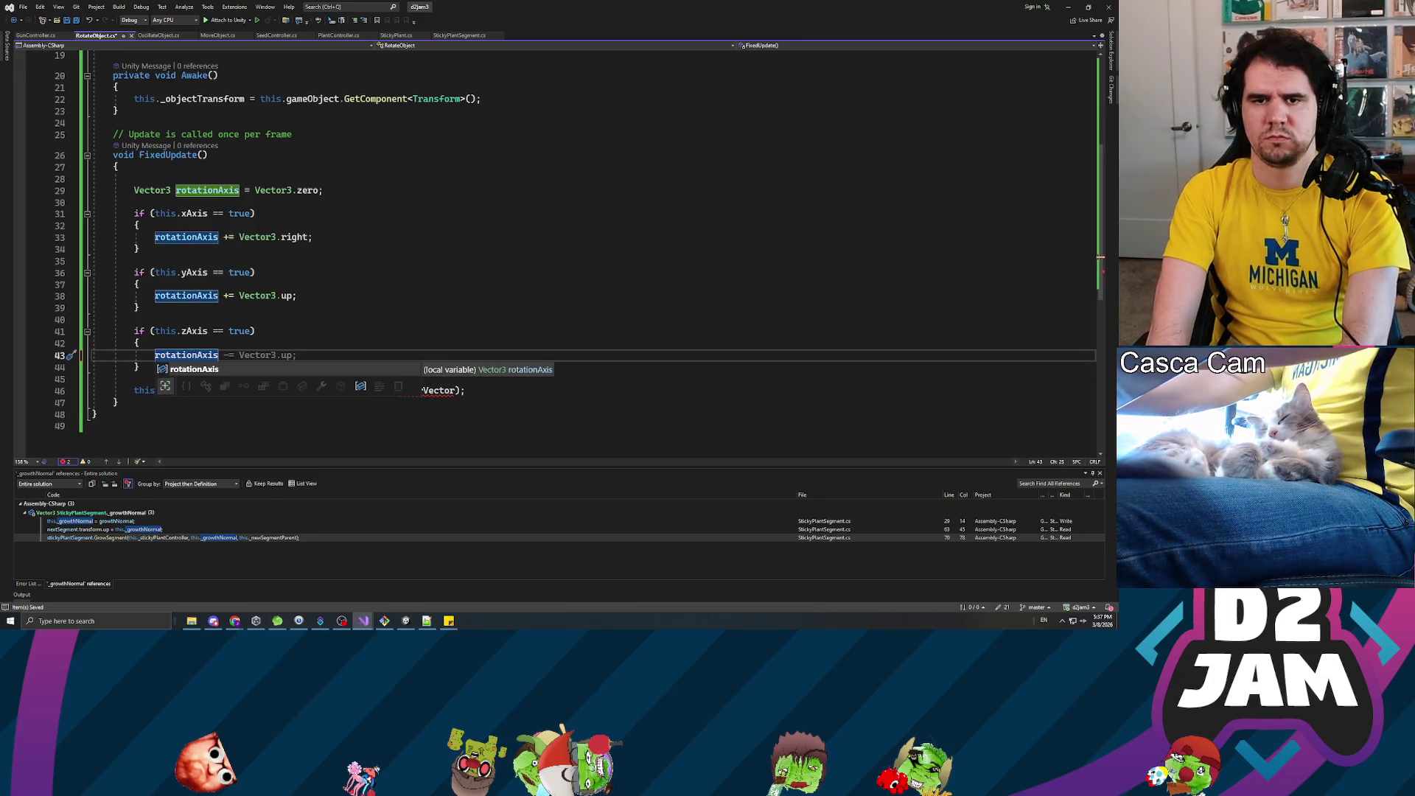
text(Vector3.)
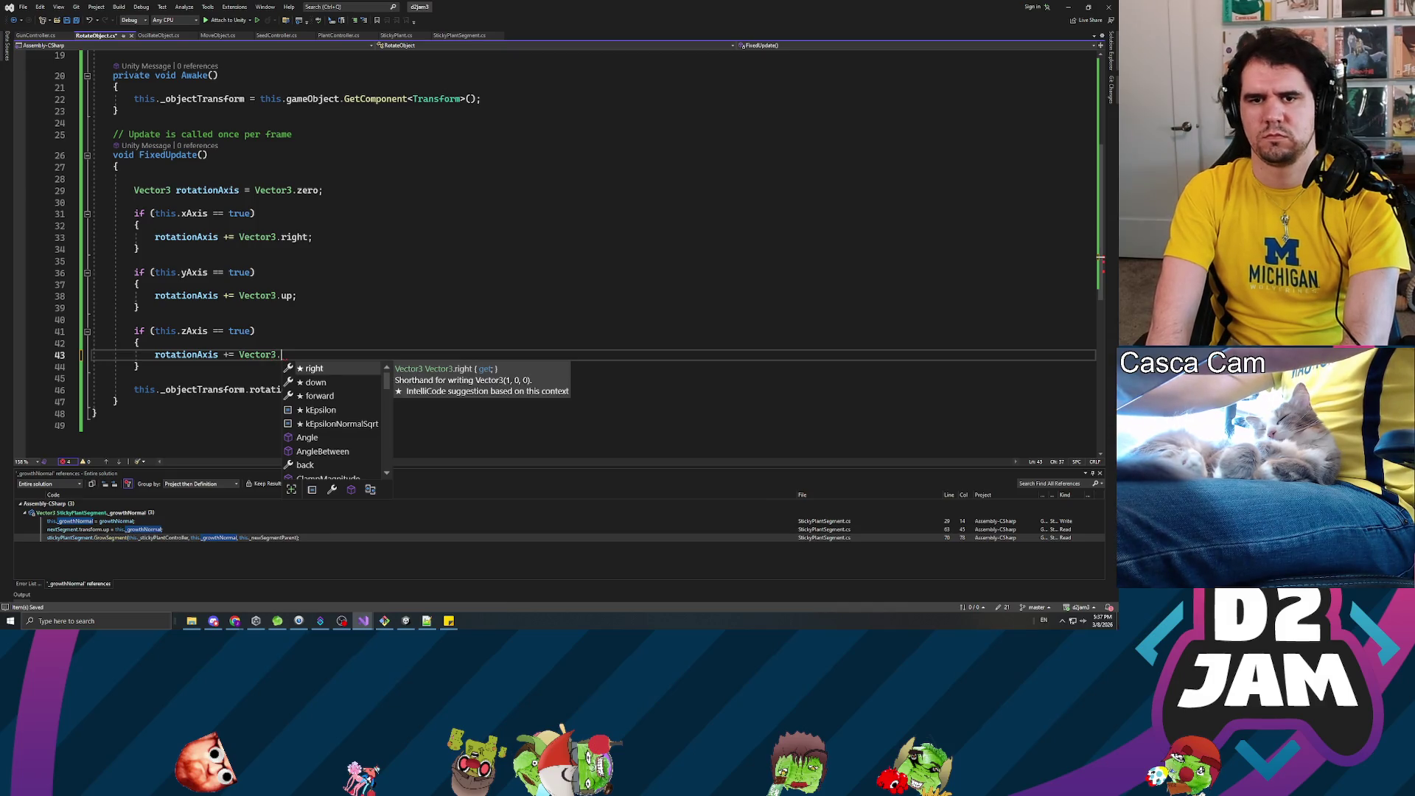
text(forwar)
key(Tab)
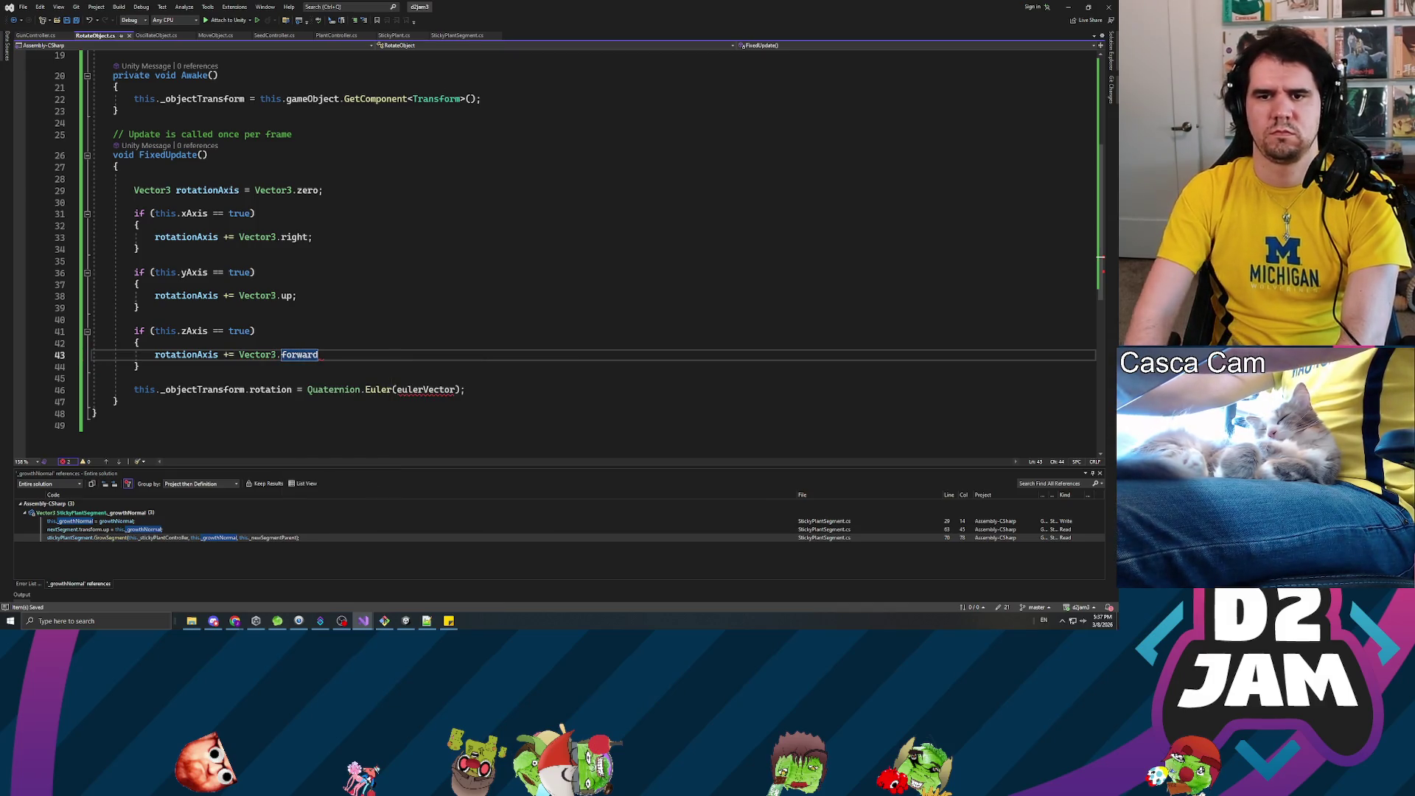
- Replace the Quaternion.Euler call with Quaternion.AngleAxis(rotationSpeed, rotationAxis)
drag(307, 389, 465, 389)
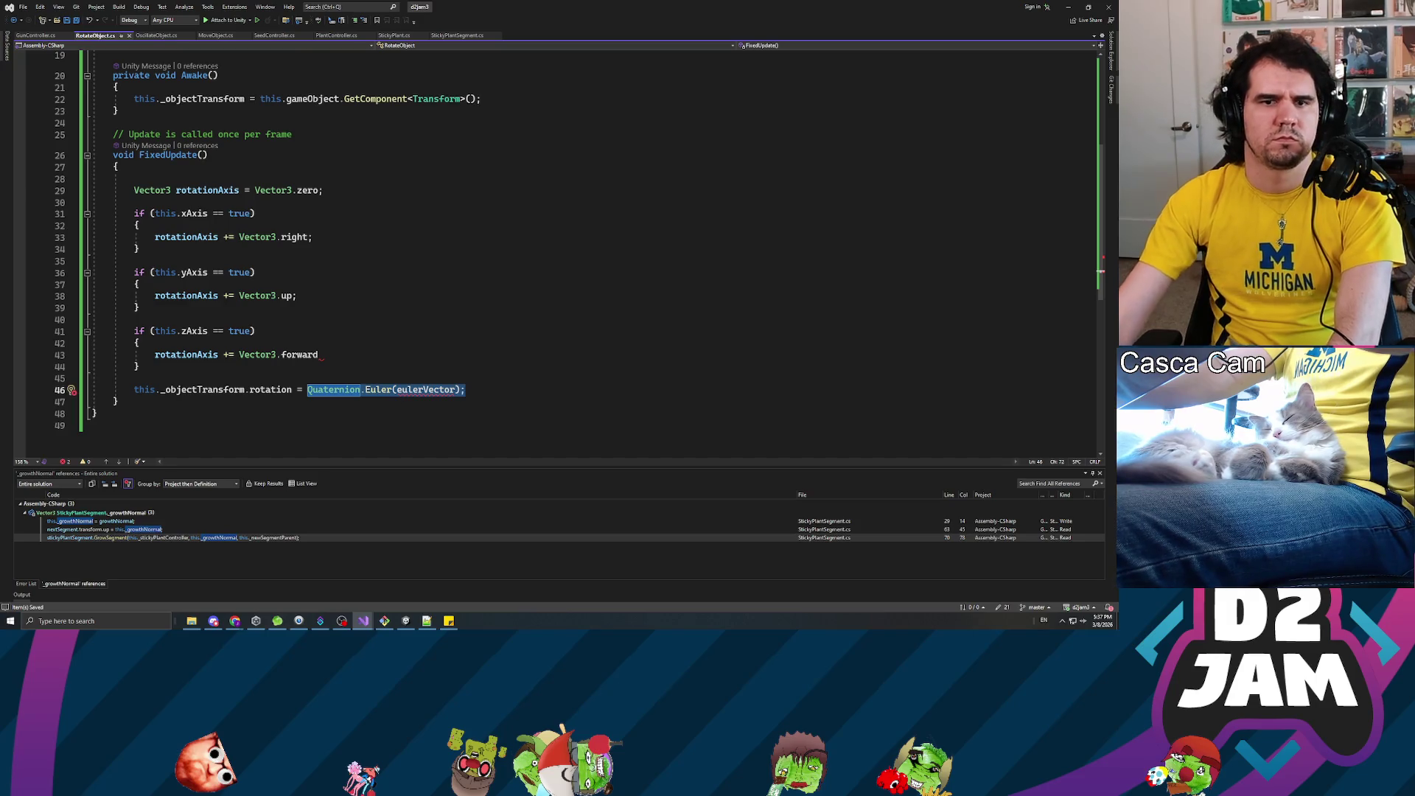
text(Quaternion)
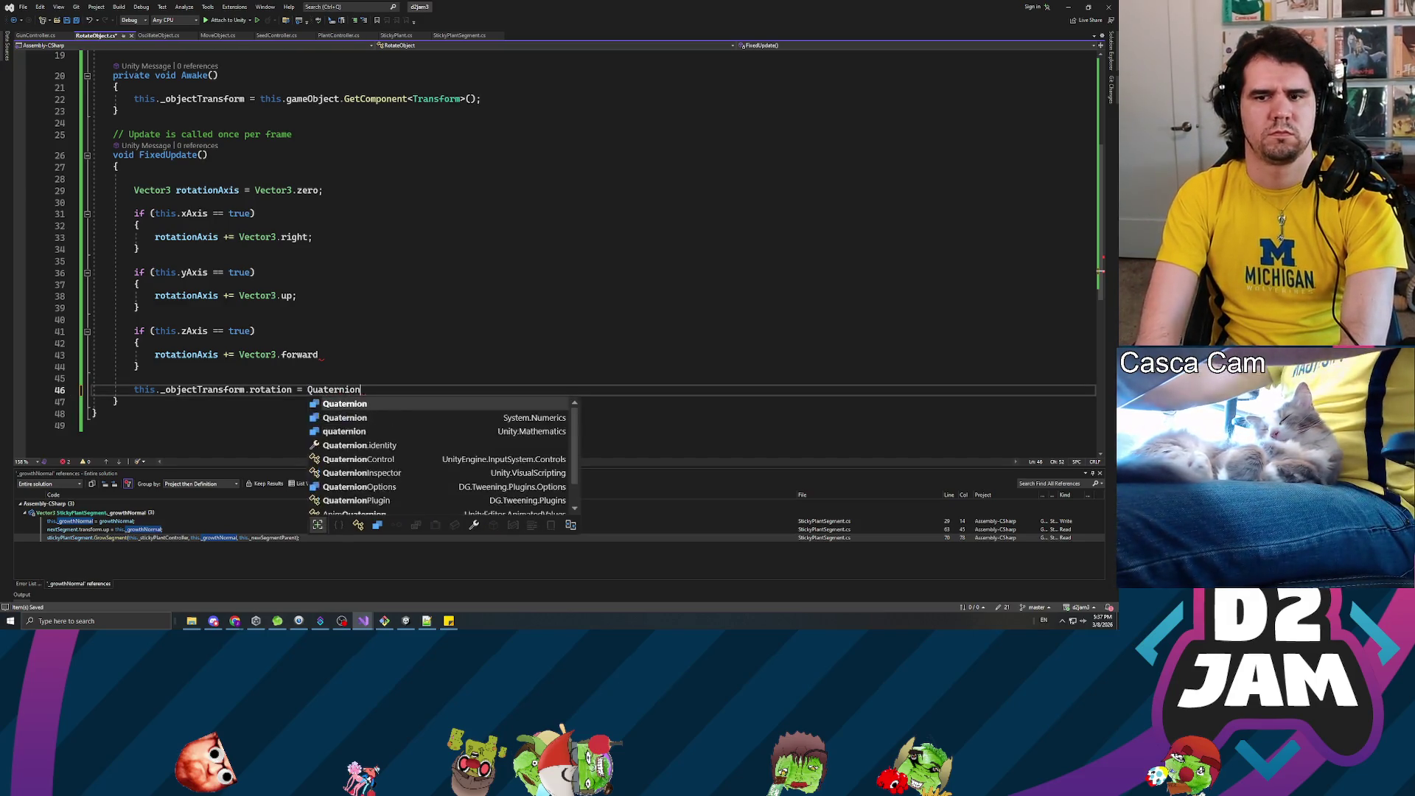
text(.anx()
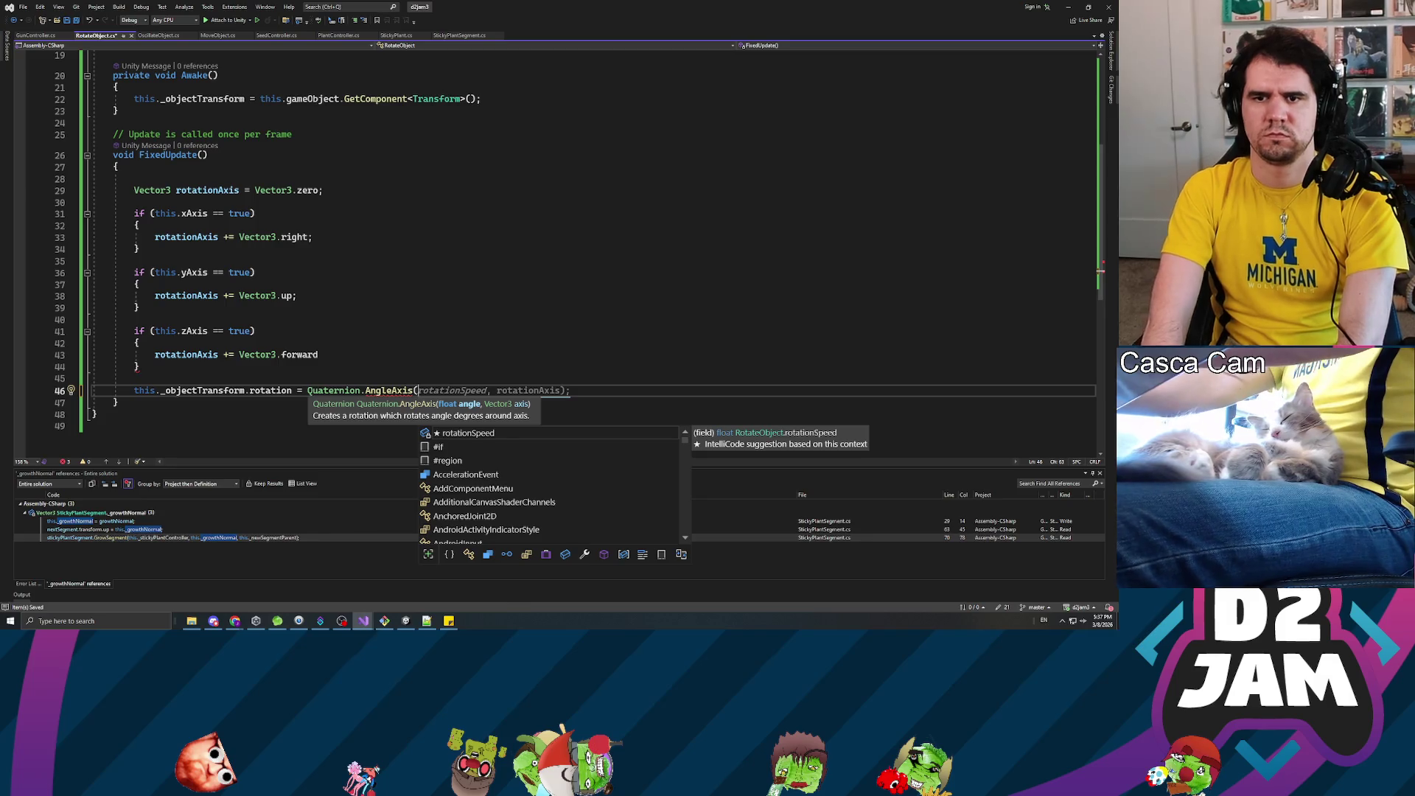
text(rotationSpee)
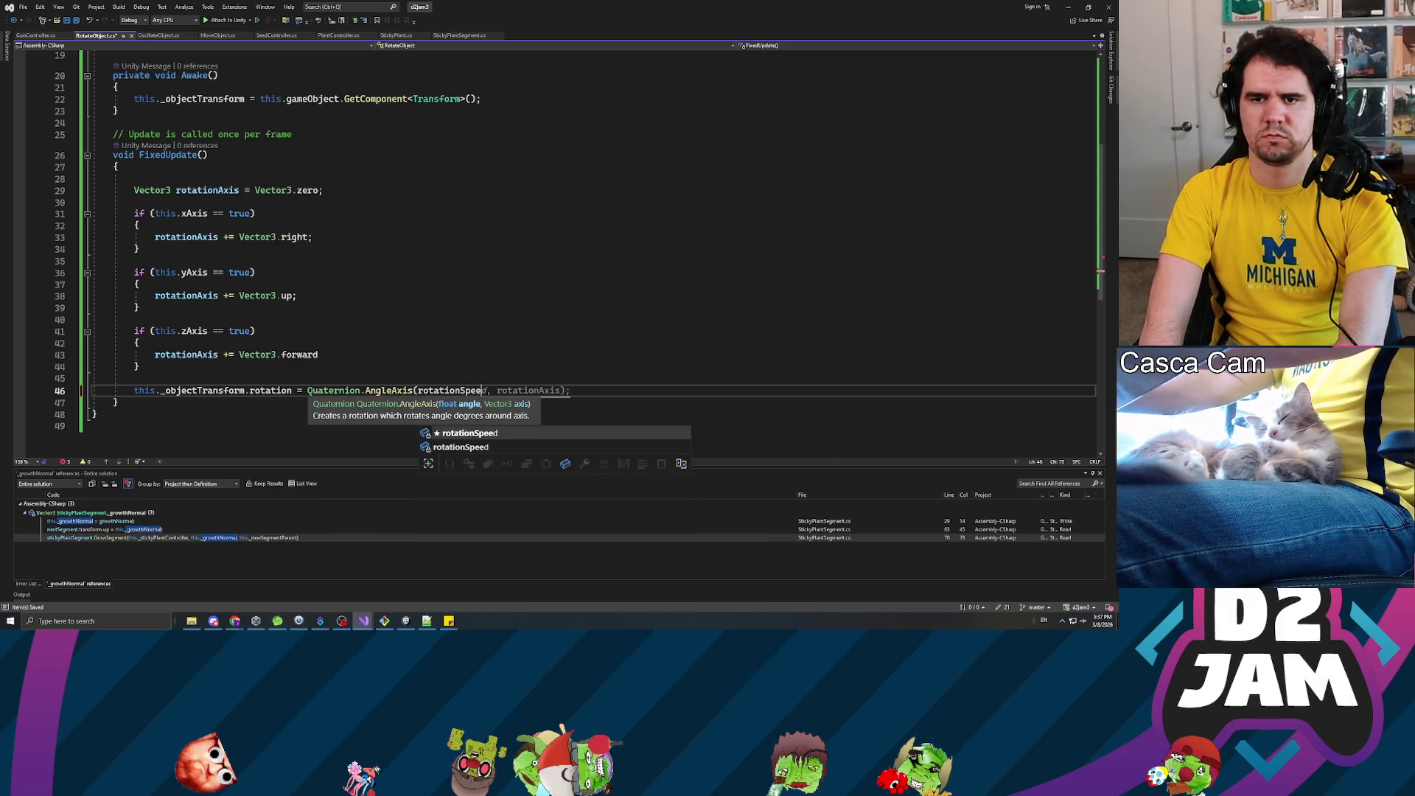
text(d, rotation)
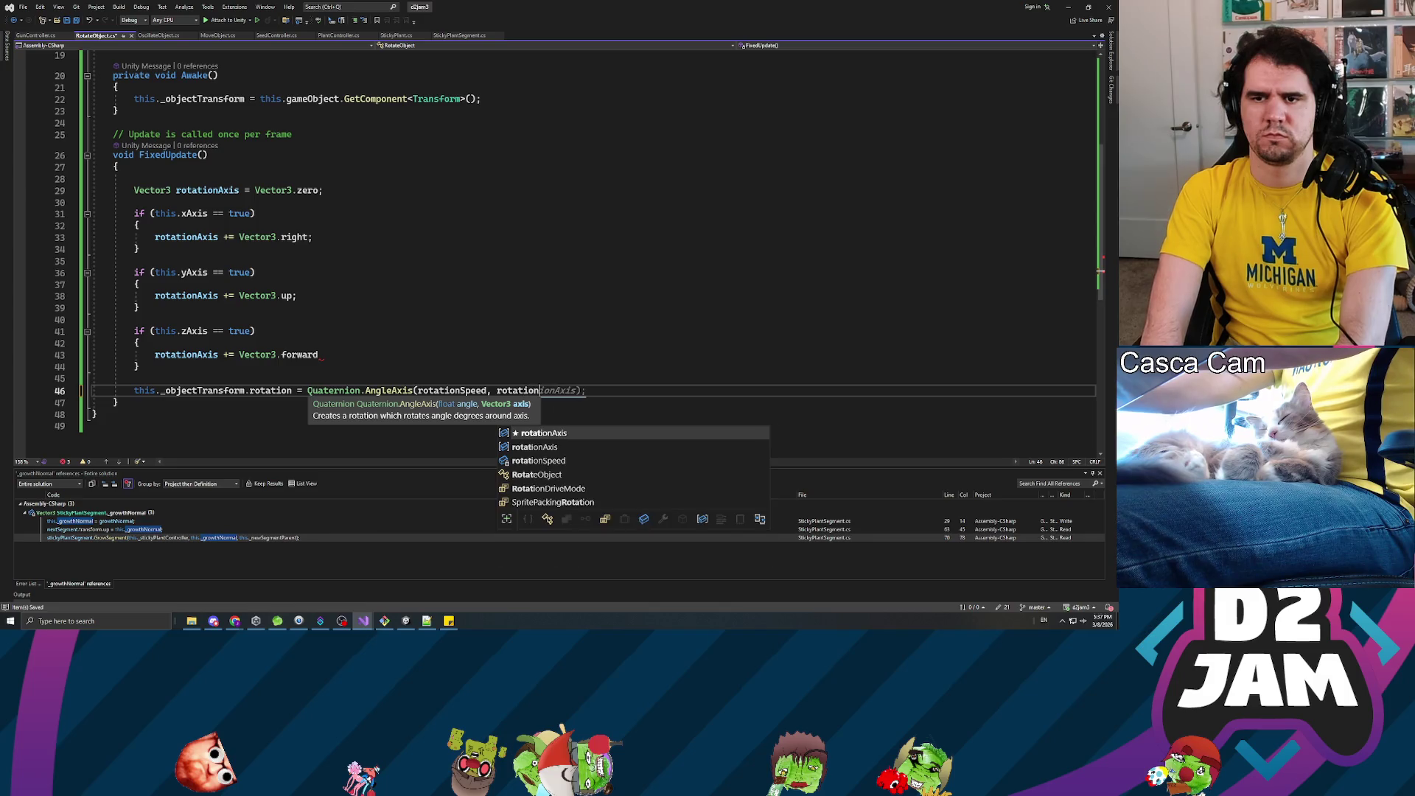
text(Axis);)
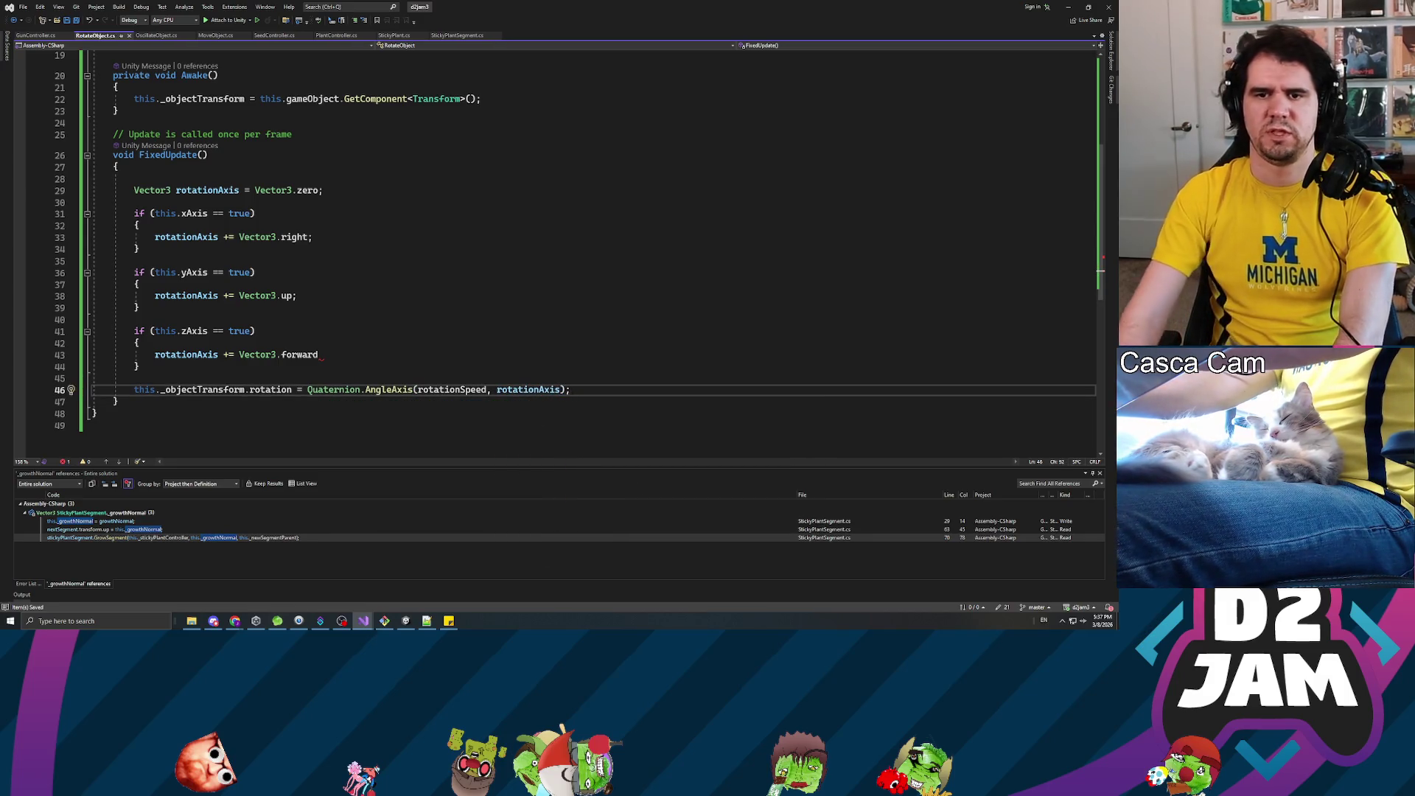
key(Up)
key(Up)
key(Up)
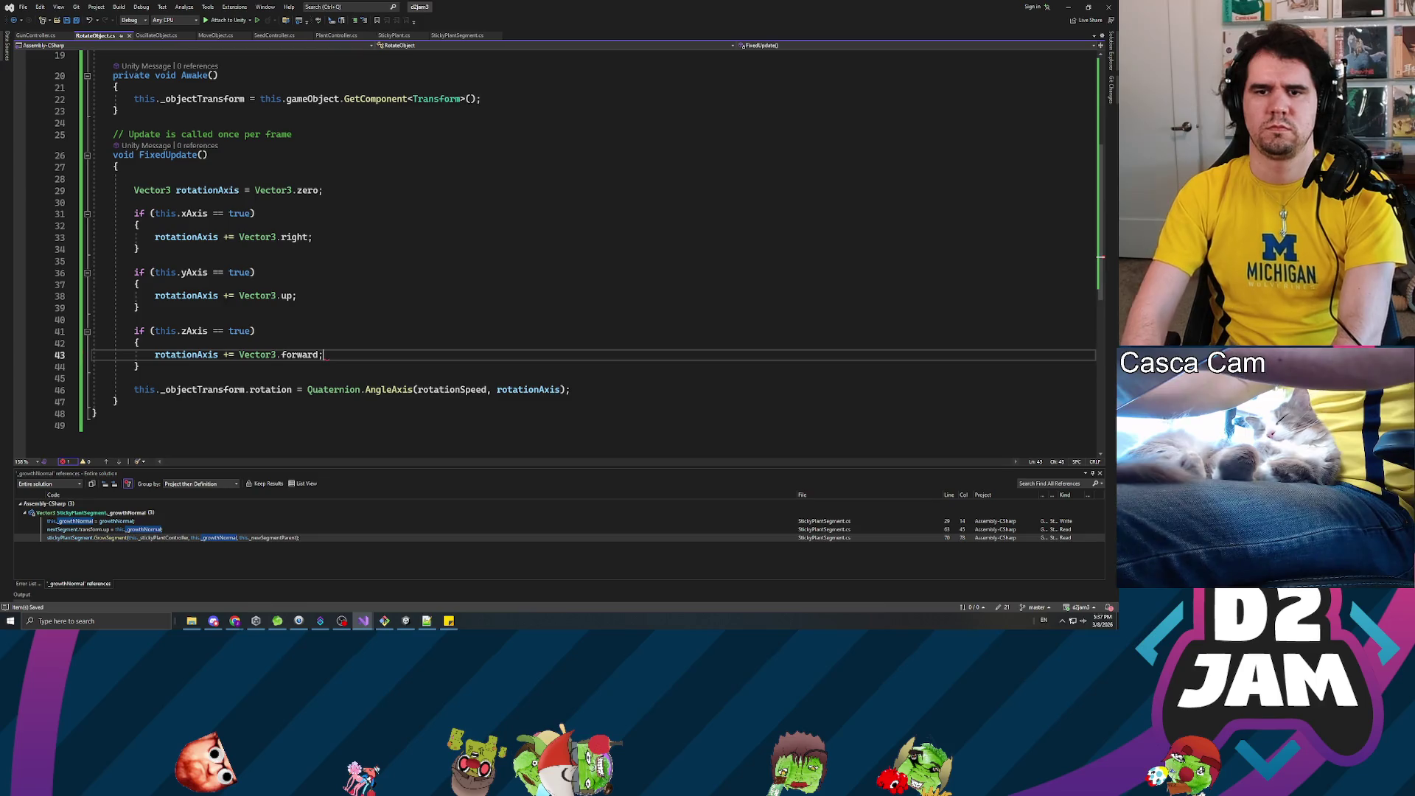
key(alt+Tab)
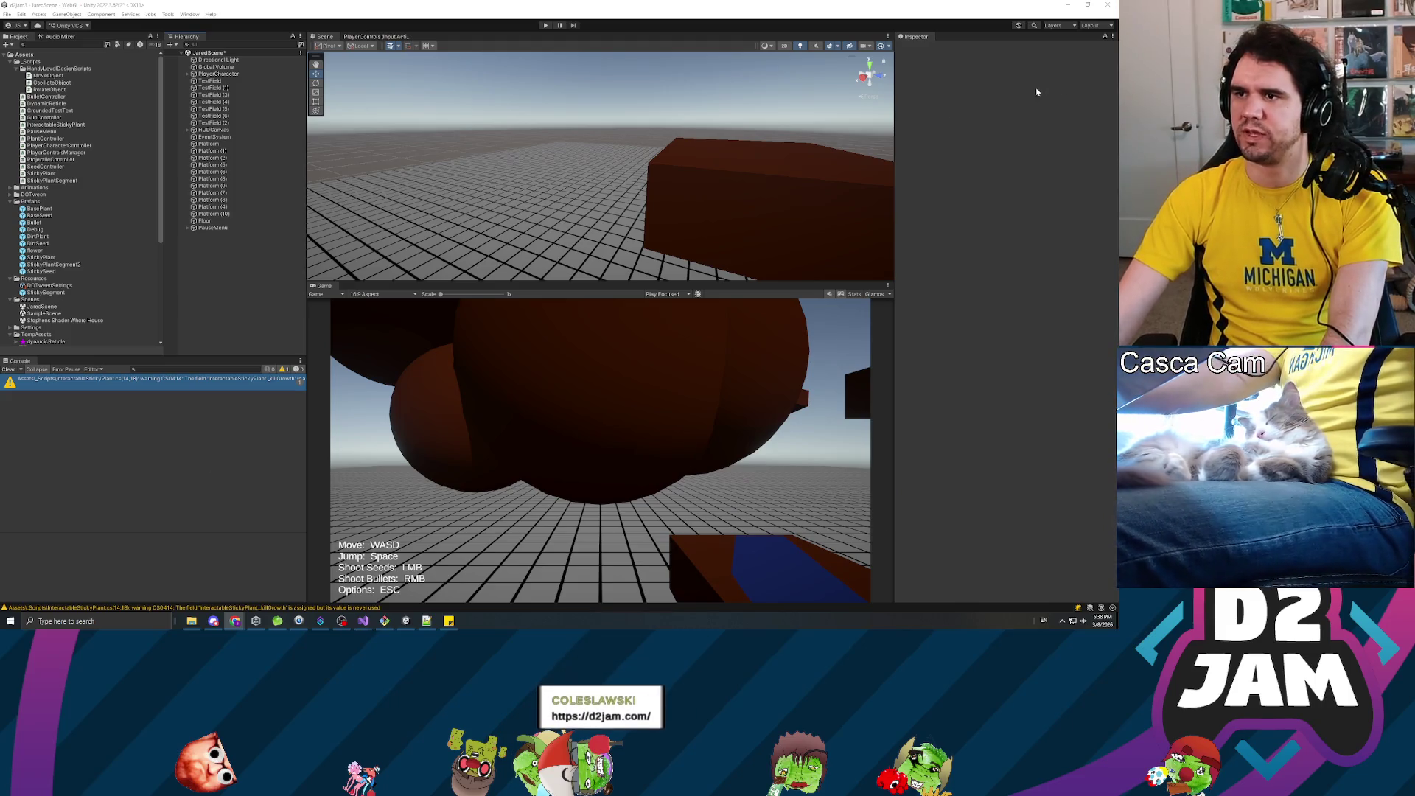
- Bring the Unity editor forward and clear the compile warning from the Console
click(25, 368)
click(8, 370)
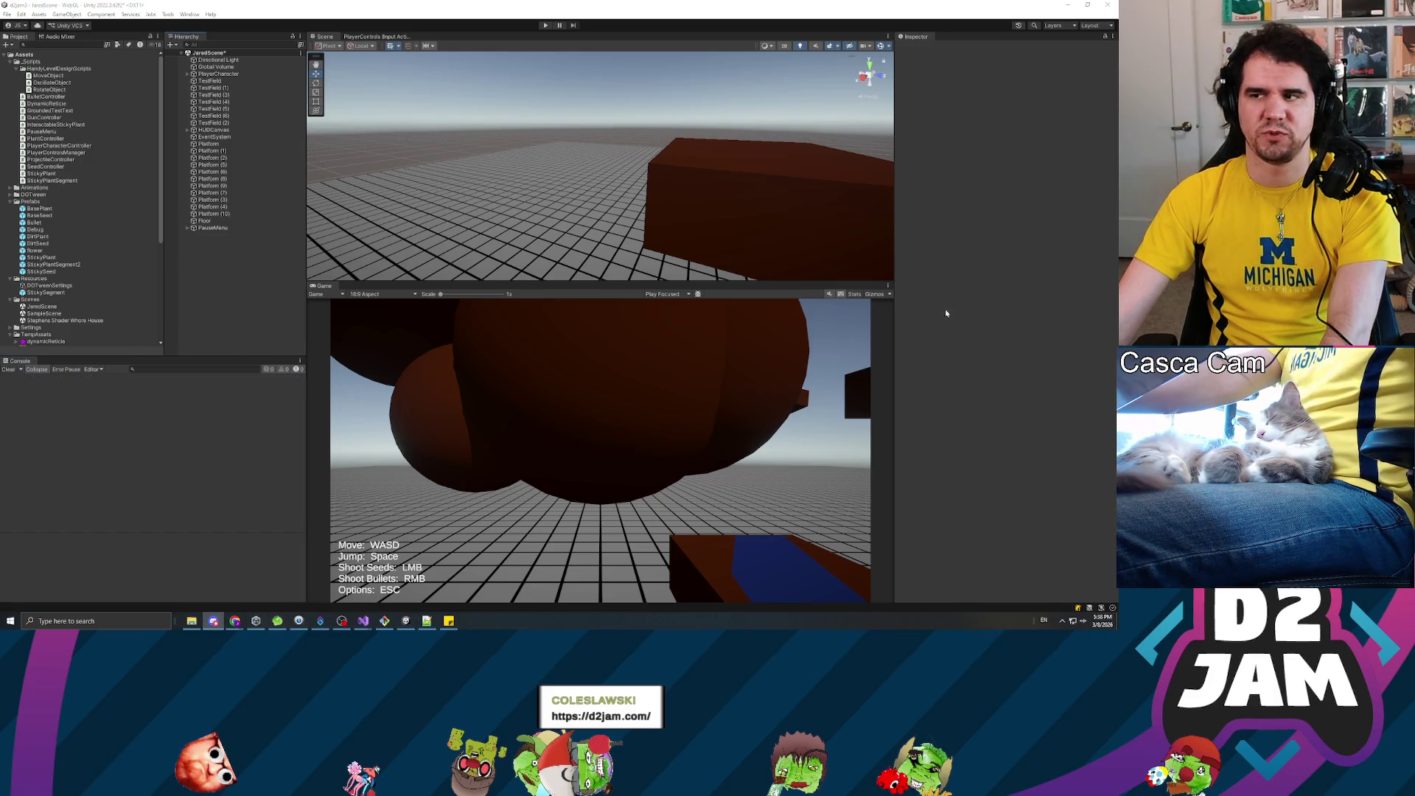
key(alt+Tab)
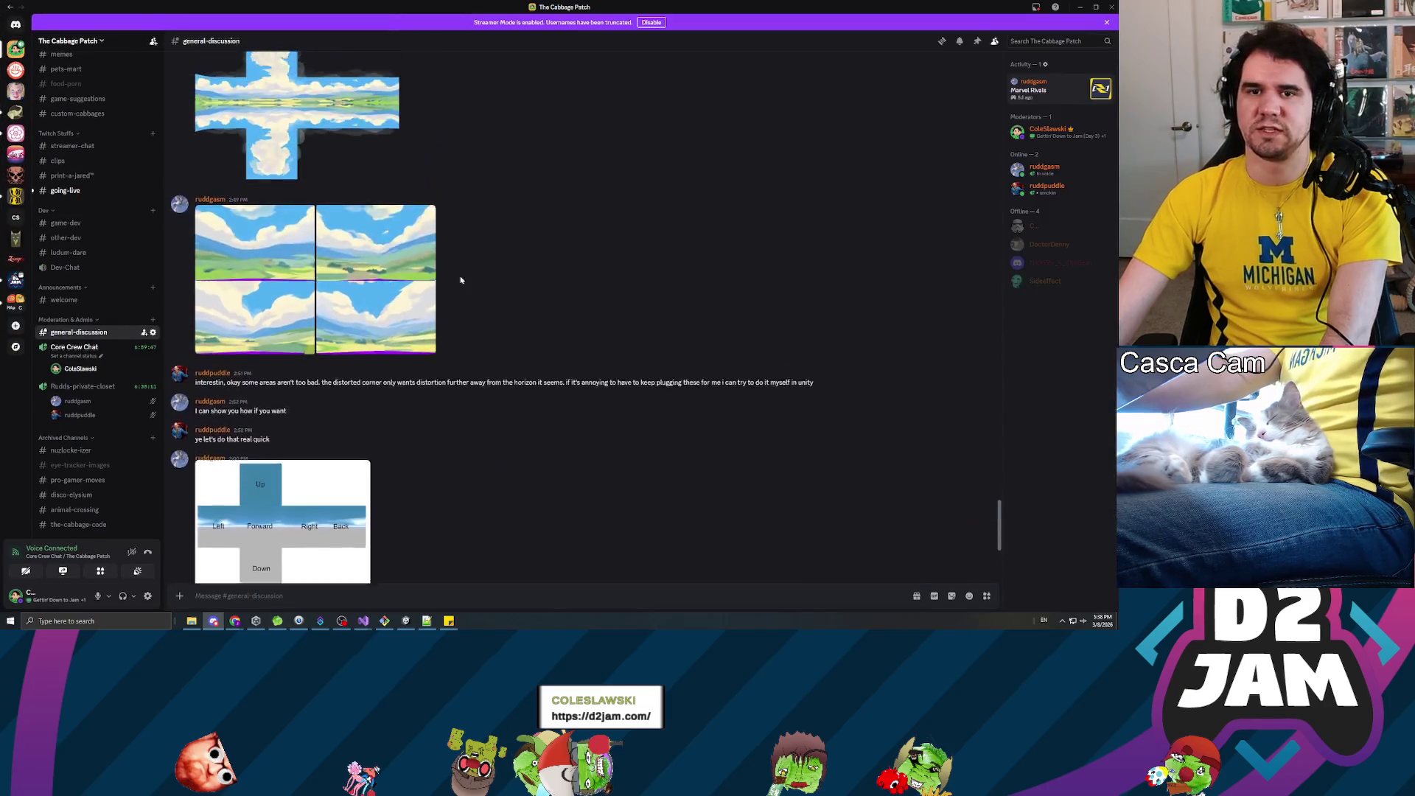
scroll(476, 302, up, 20)
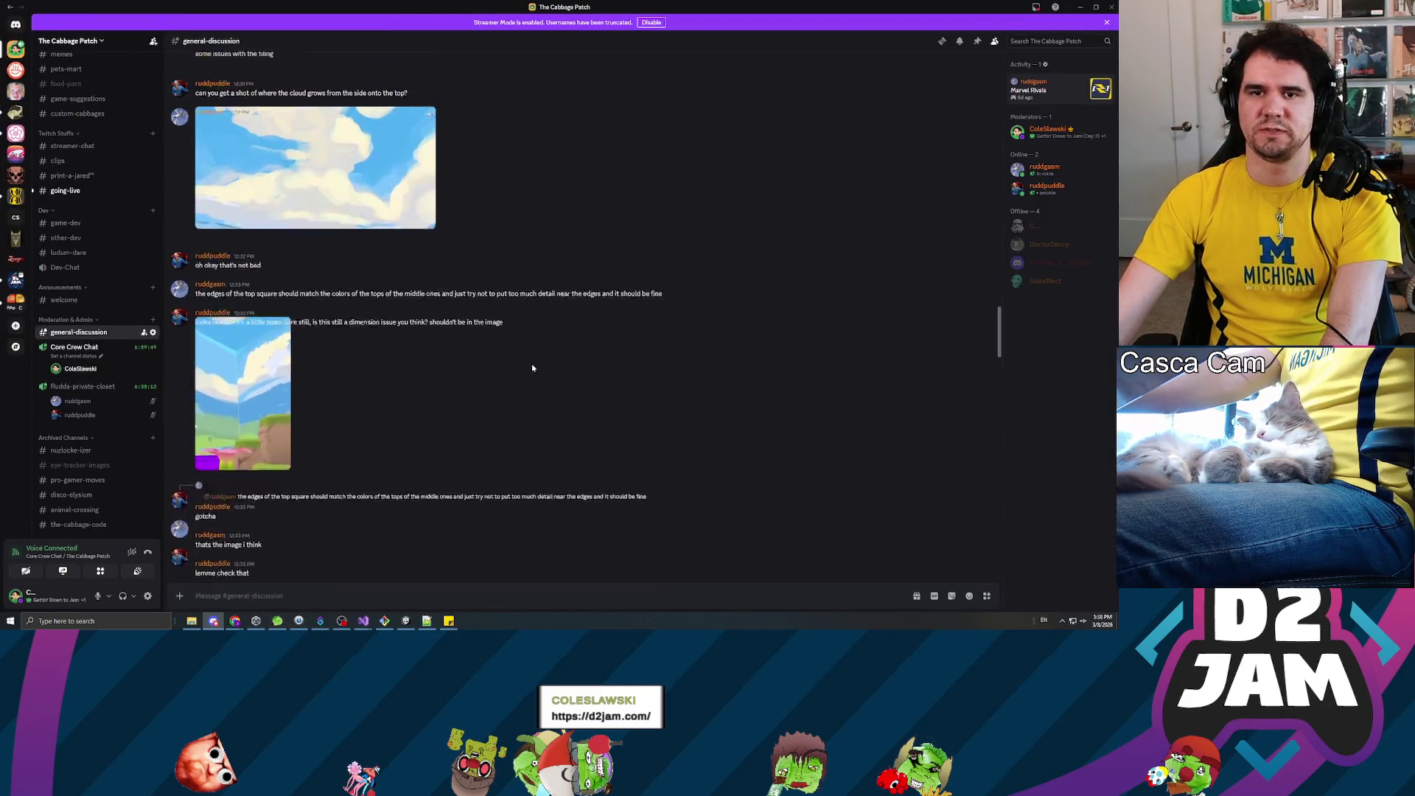
scroll(523, 370, up, 5)
key(alt+Tab)
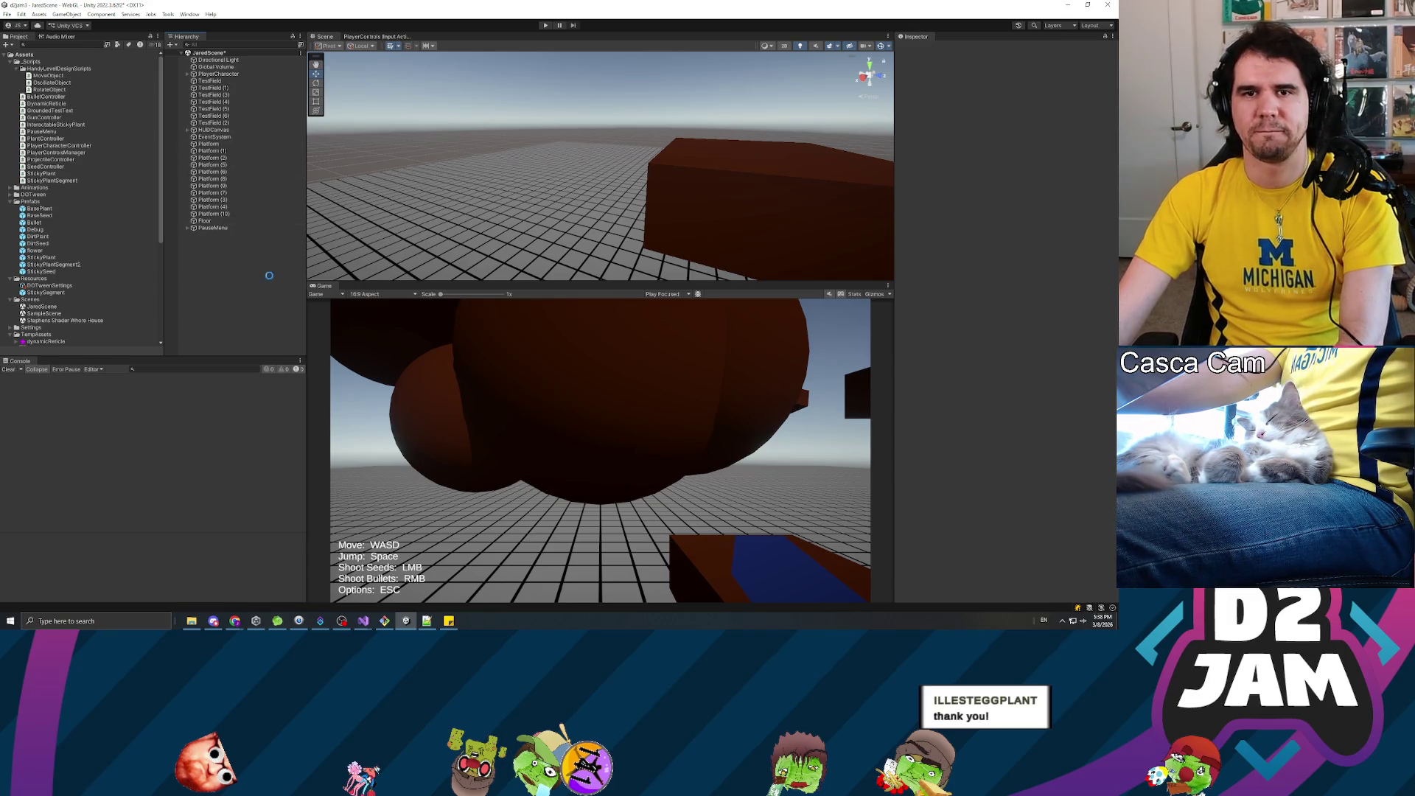
- Save the scene, select Platform (10), then play-test by shooting a seed and pausing
key(ctrl+s)
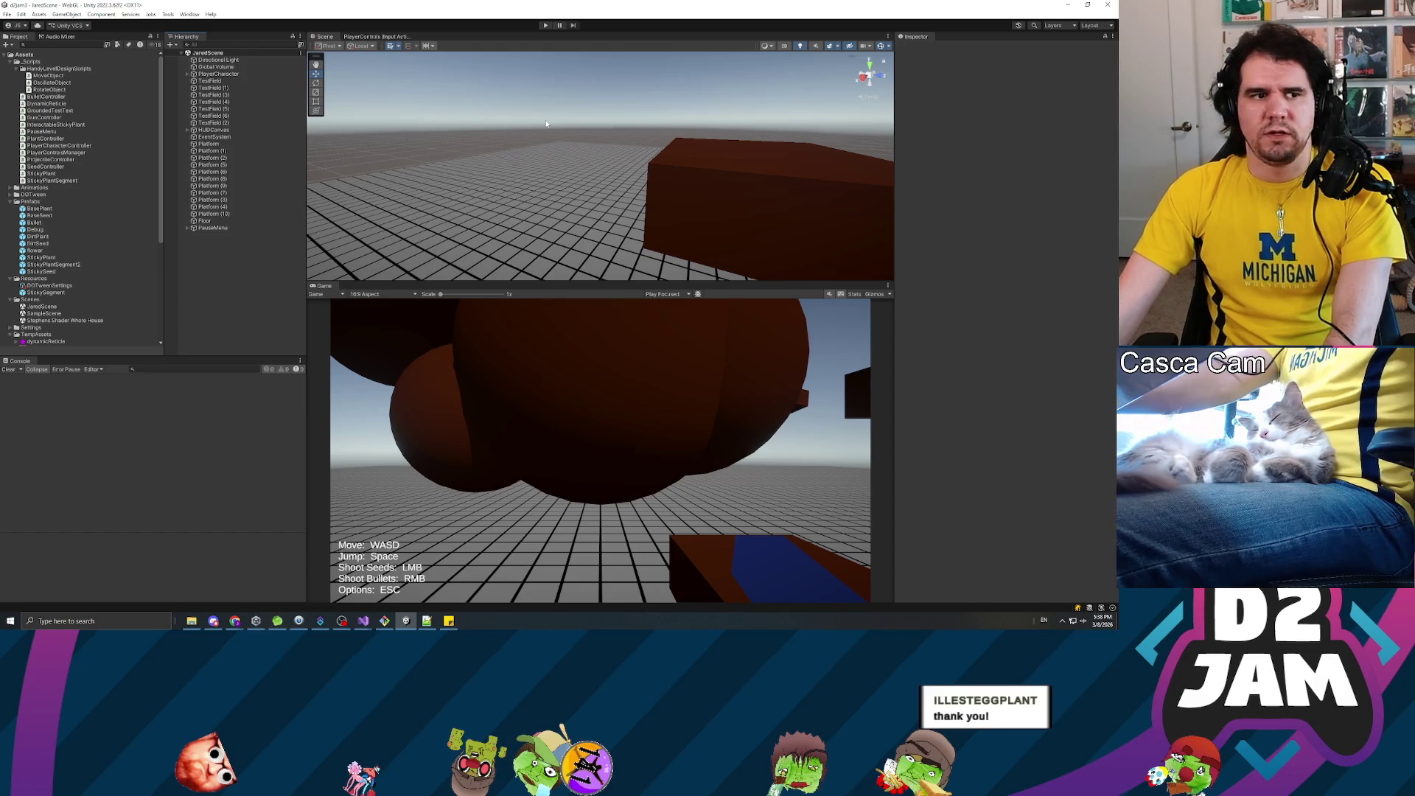
click(794, 187)
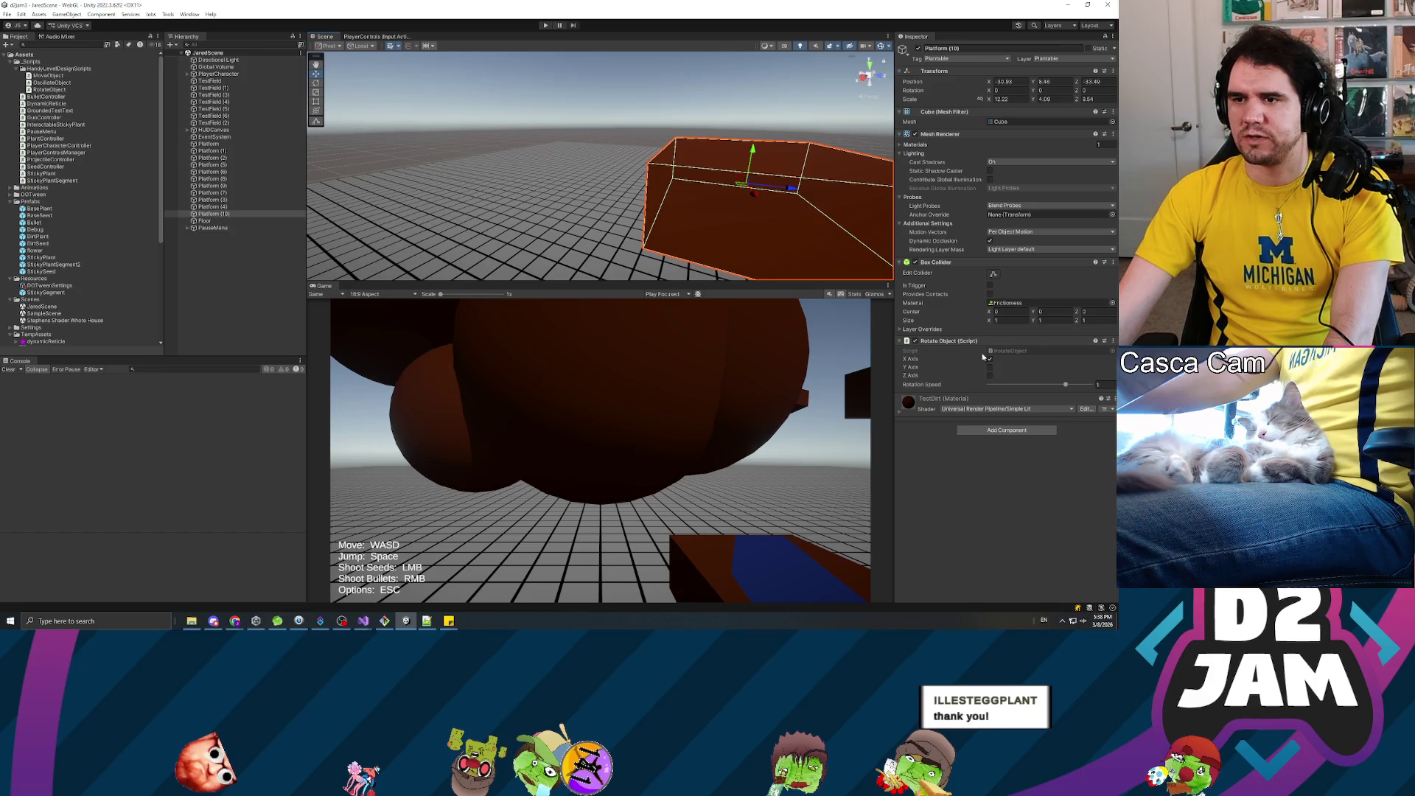
click(545, 26)
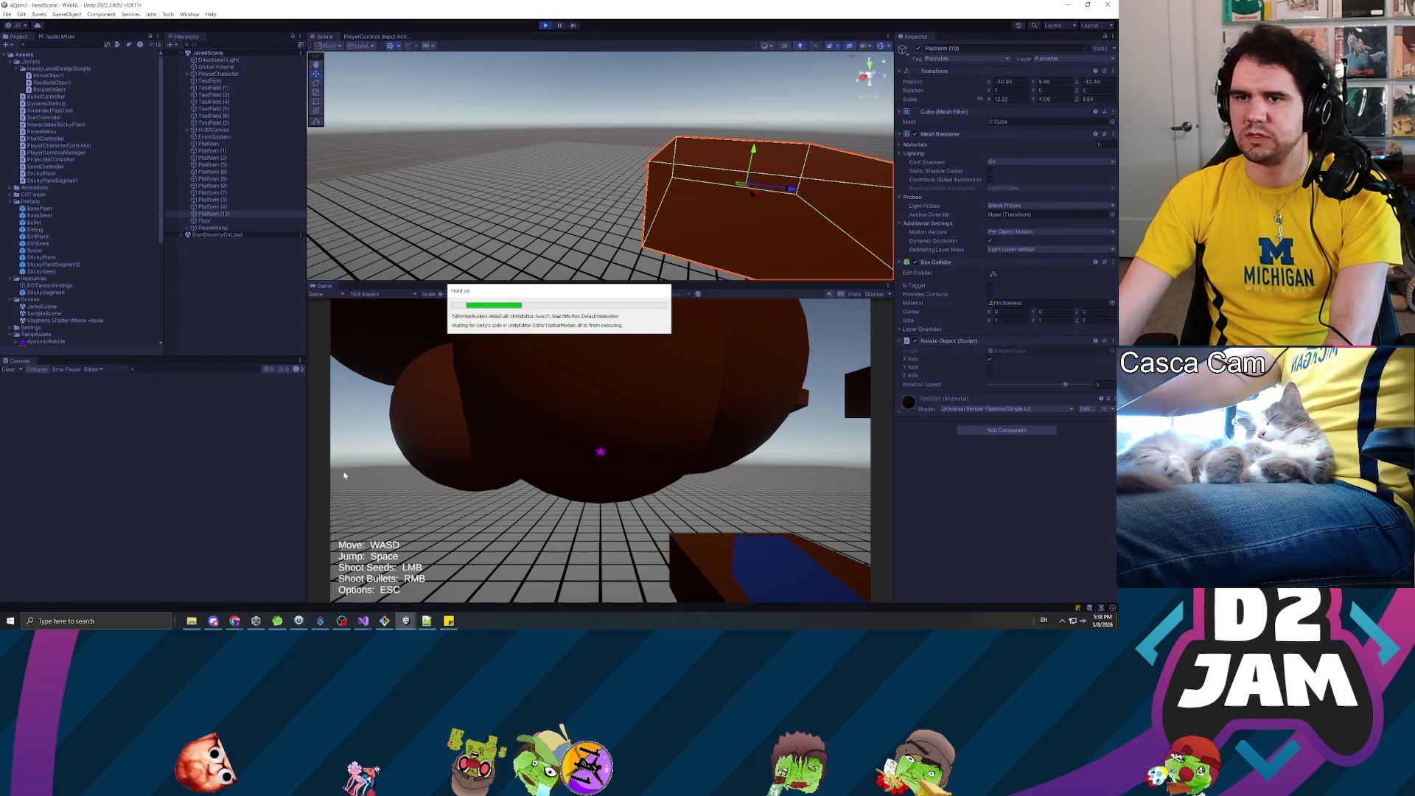
click(456, 424)
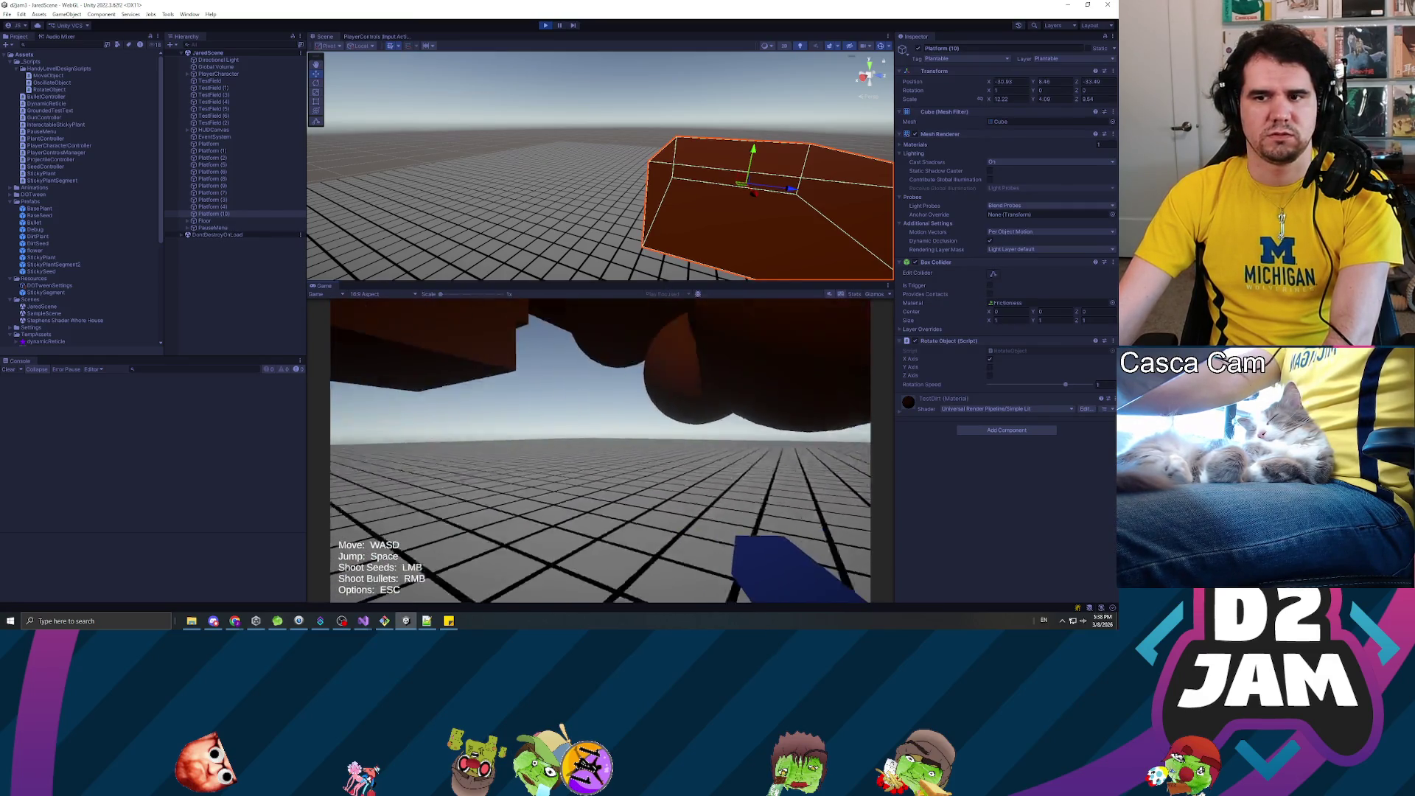
click(600, 451)
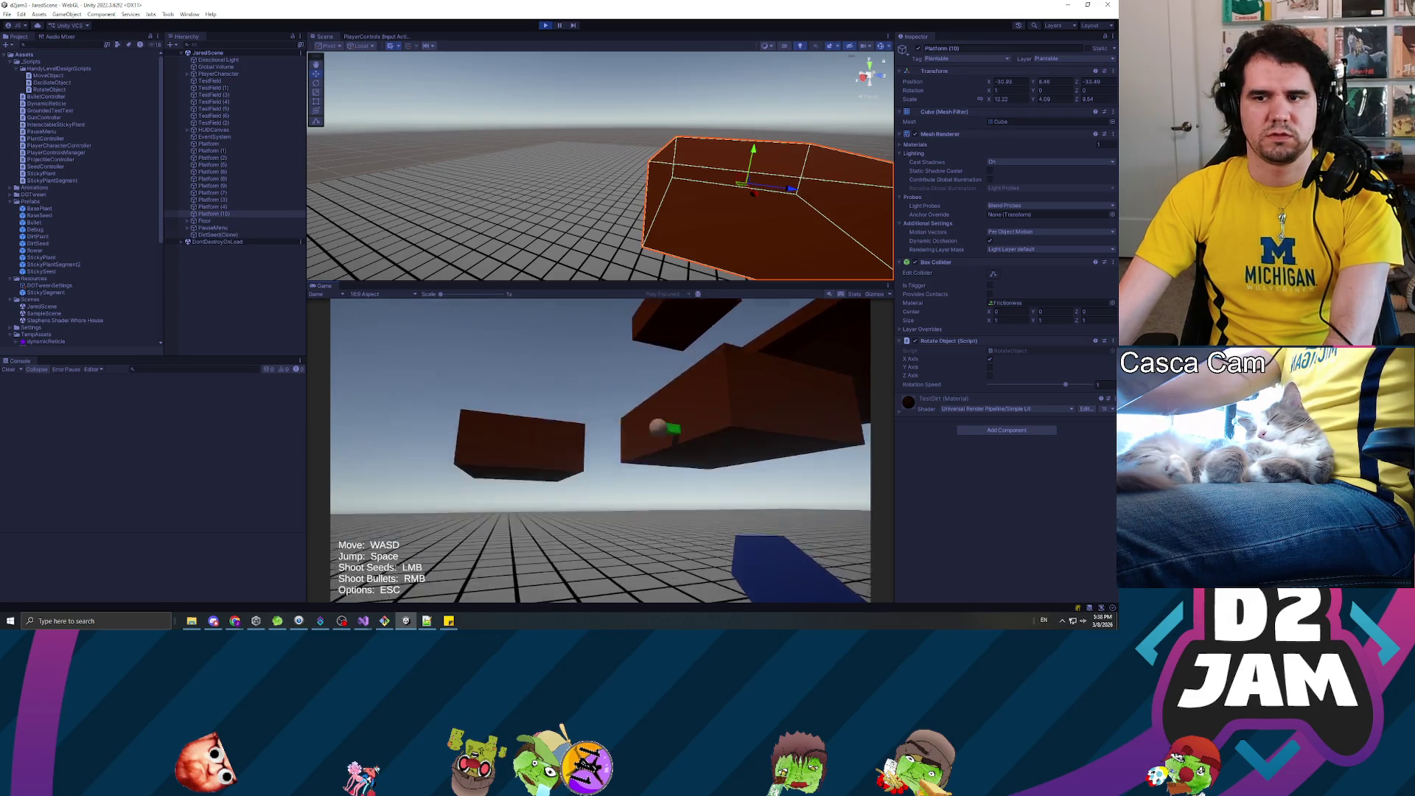
key(Escape)
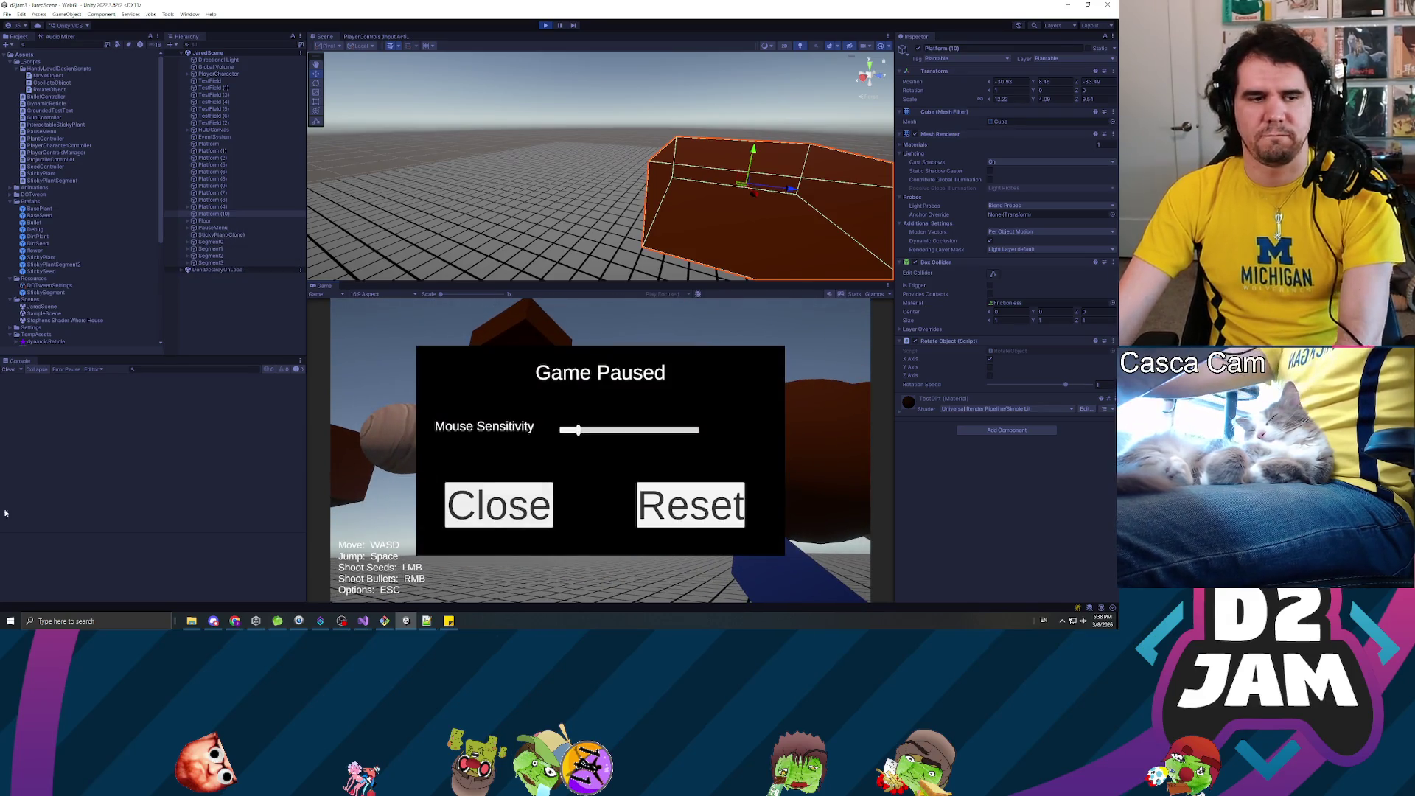